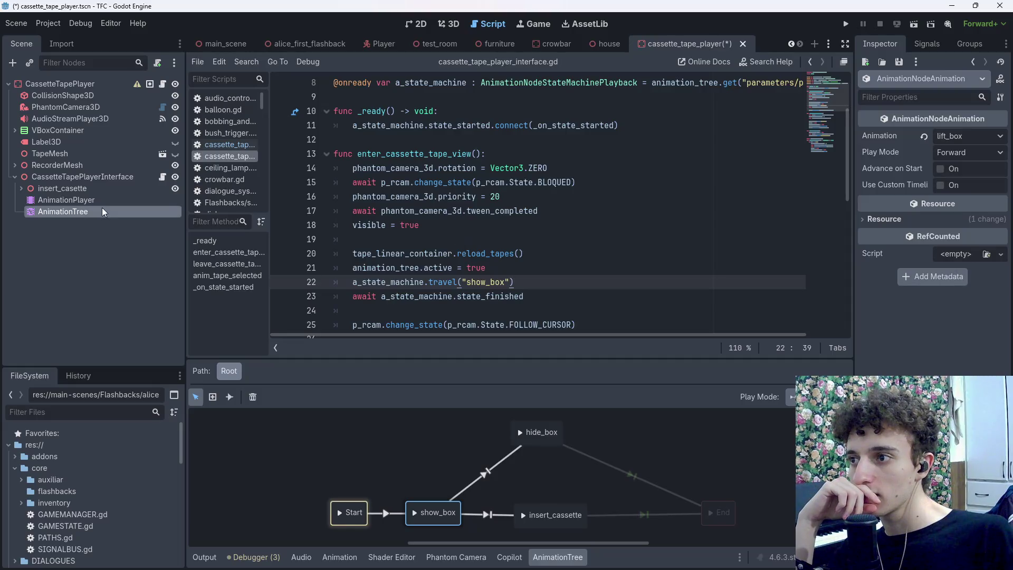
Set a breakpoint on the line 22 show_box travel call and save the cassette player scene
{"action": "left_click", "coordinate": [73, 255]}
{"action": "left_click", "coordinate": [138, 210]}
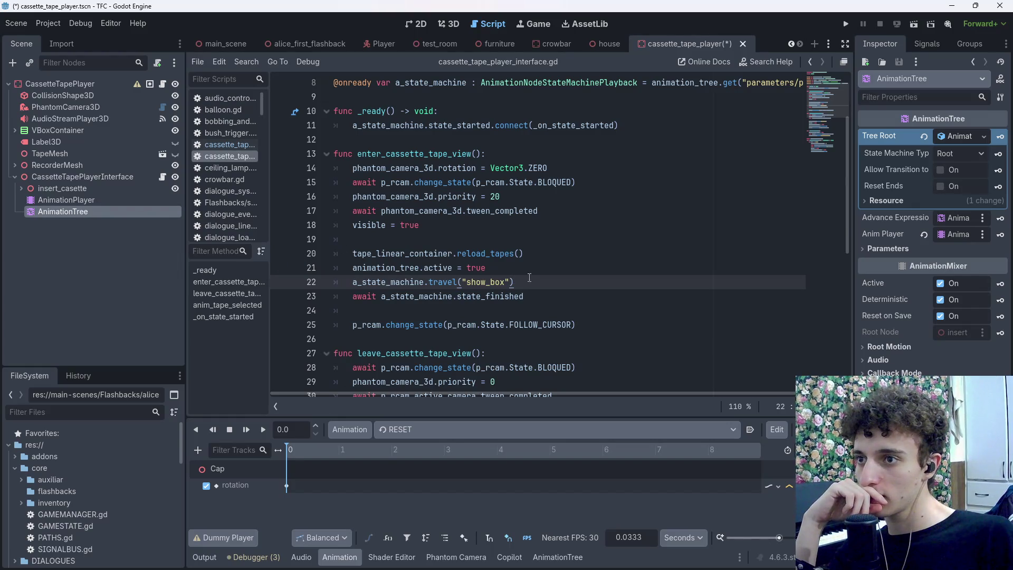
{"action": "left_click", "coordinate": [561, 167]}
{"action": "left_click", "coordinate": [545, 284]}
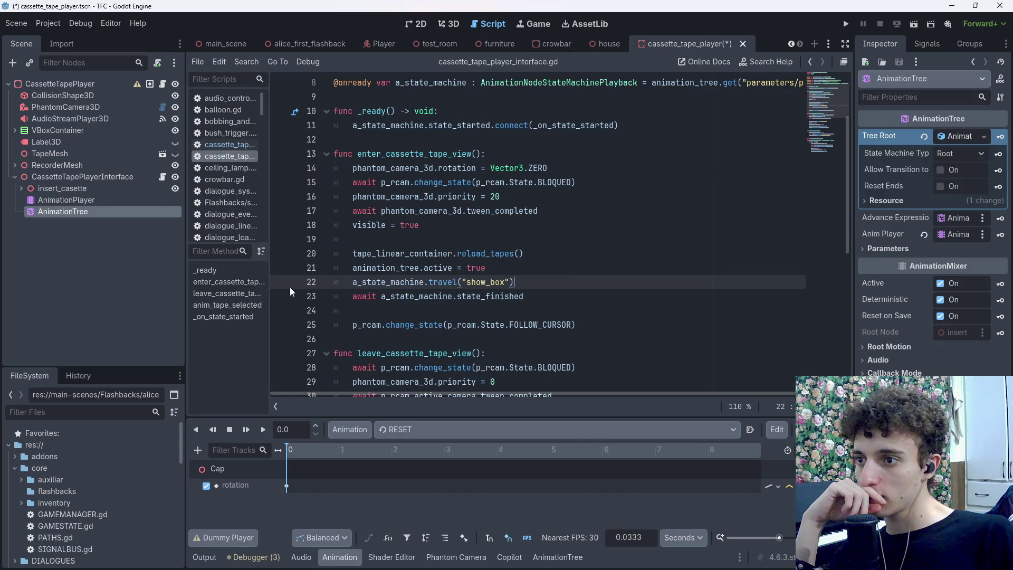
{"action": "key", "text": "ctrl+s"}
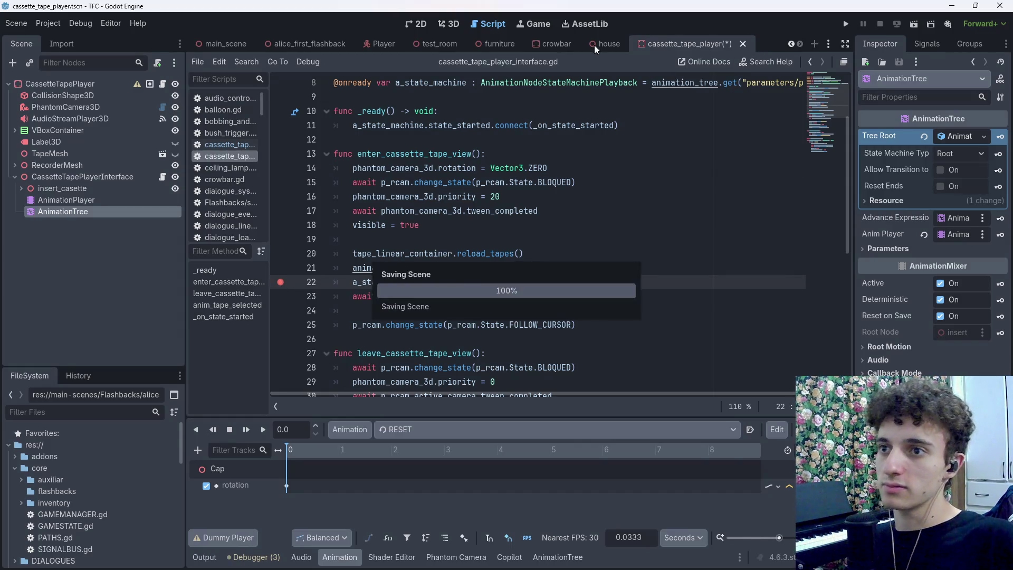
Run the test_room scene so it pauses at the line 22 breakpoint
{"action": "left_click", "coordinate": [427, 46]}
{"action": "left_click_drag", "start_coordinate": [562, 46], "coordinate": [633, 42]}
{"action": "left_click", "coordinate": [914, 24]}
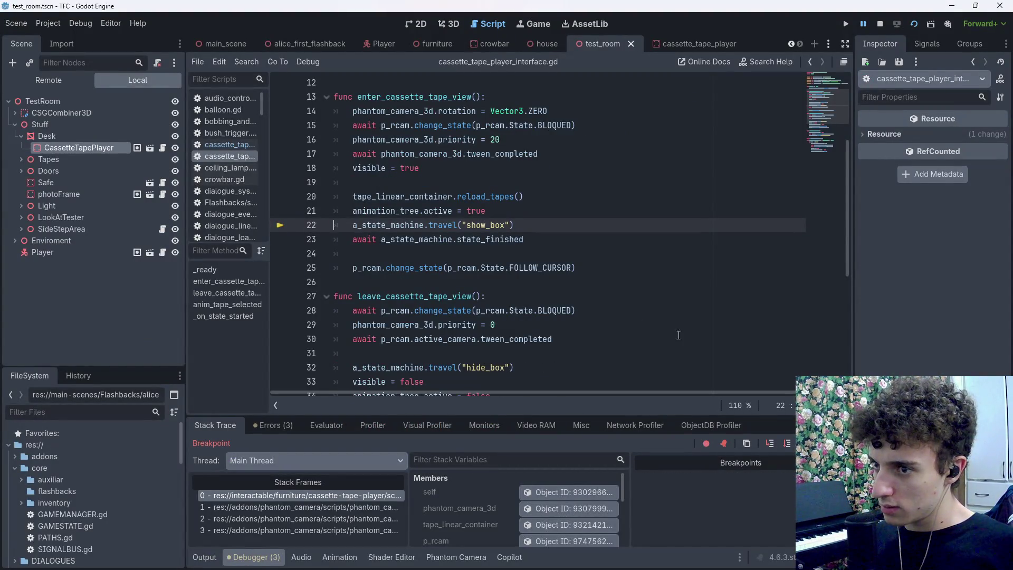
Resume into the cassette view, stop the game, and go to the line 32 hide_box travel call
{"action": "key", "text": "F12"}
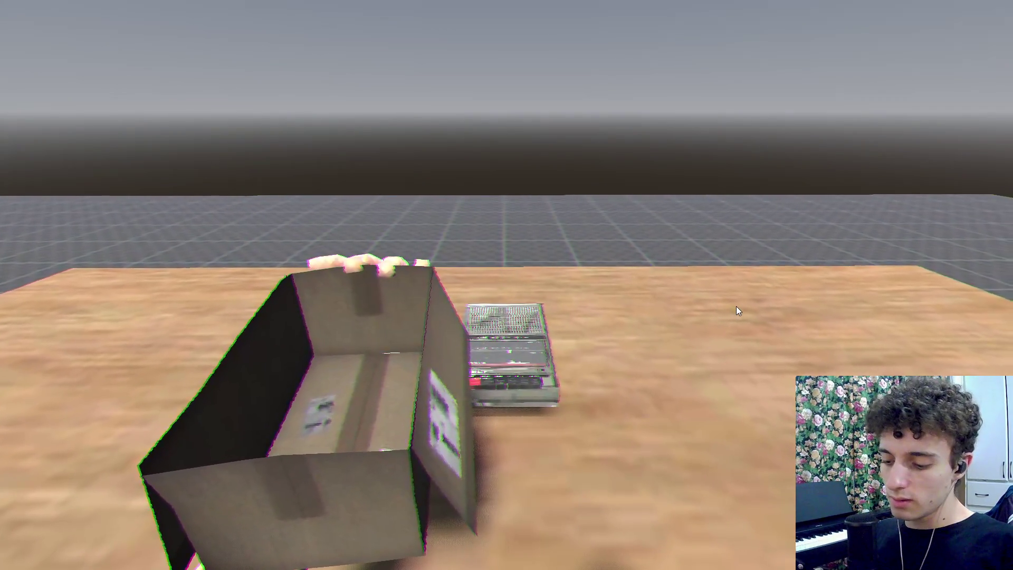
{"action": "key", "text": "F8"}
{"action": "scroll", "coordinate": [595, 274], "scroll_direction": "down", "scroll_amount": 2}
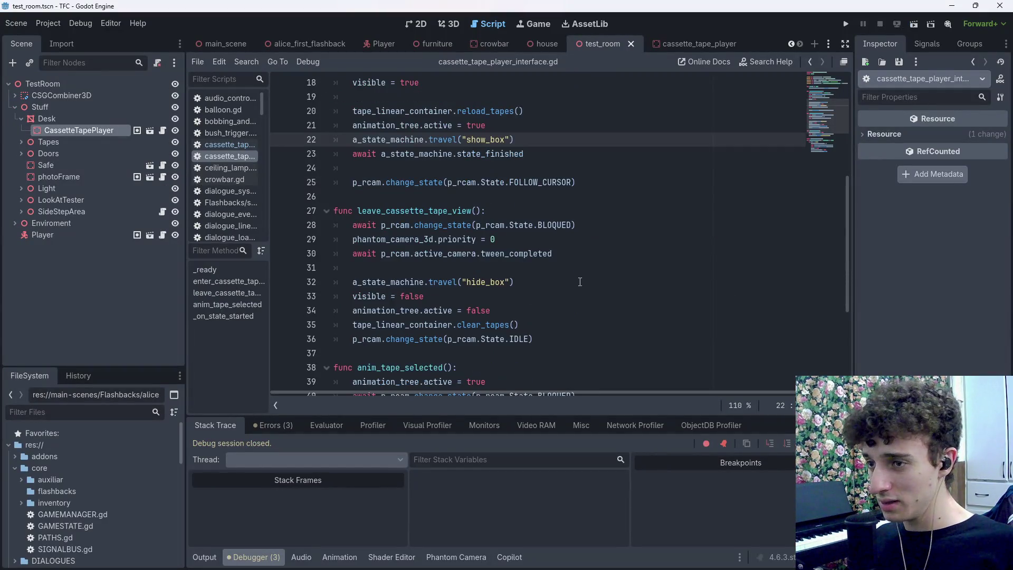
{"action": "left_click", "coordinate": [567, 276]}
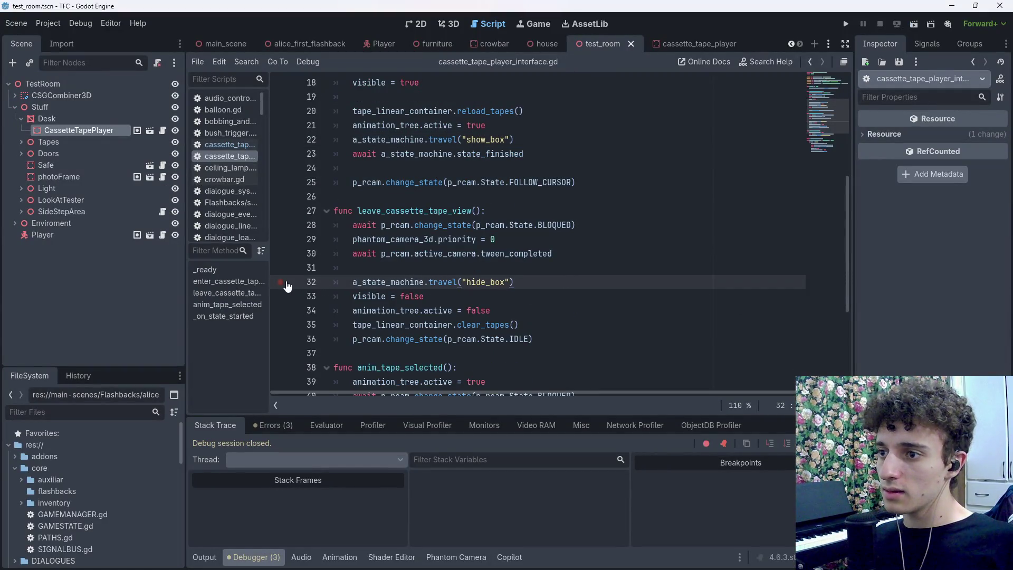
Add a line 32 breakpoint, run the scene, and review the three GDScript warnings
{"action": "left_click", "coordinate": [281, 282]}
{"action": "left_click", "coordinate": [846, 24]}
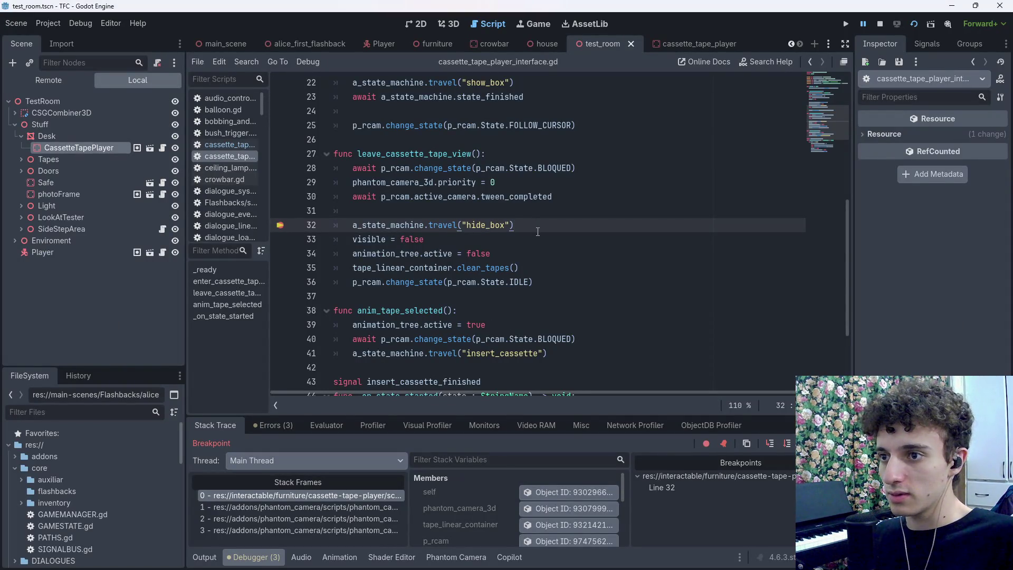
{"action": "left_click", "coordinate": [263, 426]}
{"action": "left_click", "coordinate": [212, 427]}
{"action": "left_click", "coordinate": [264, 425]}
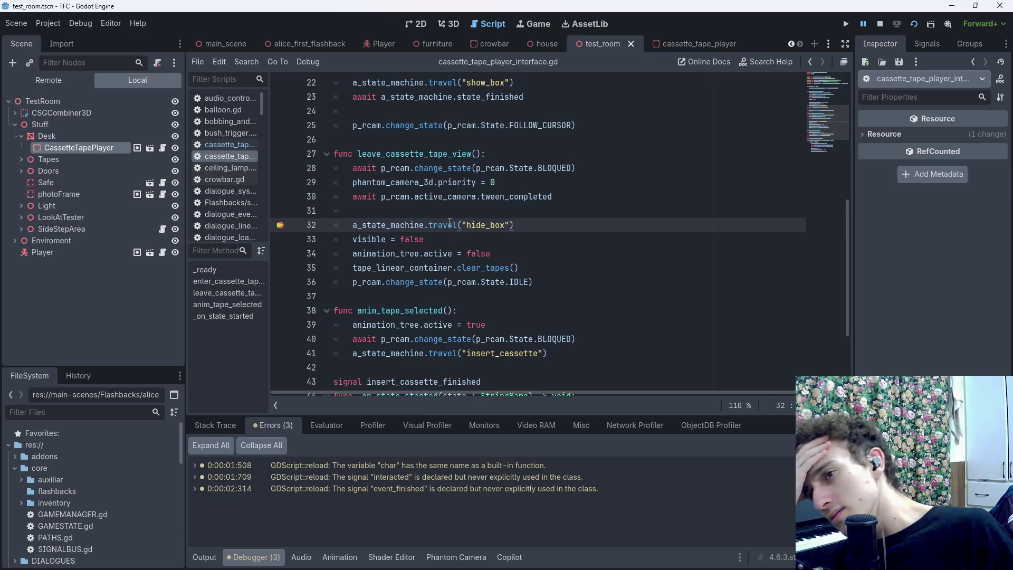
Check the stack frames, then resume and leave the cassette view in-game
{"action": "mouse_move", "coordinate": [450, 222]}
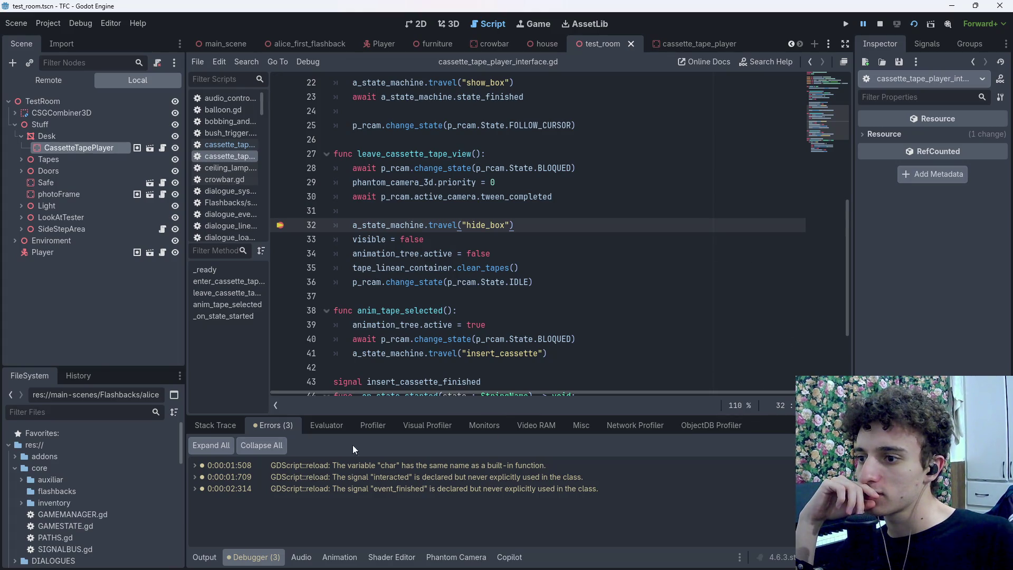
{"action": "left_click", "coordinate": [244, 423]}
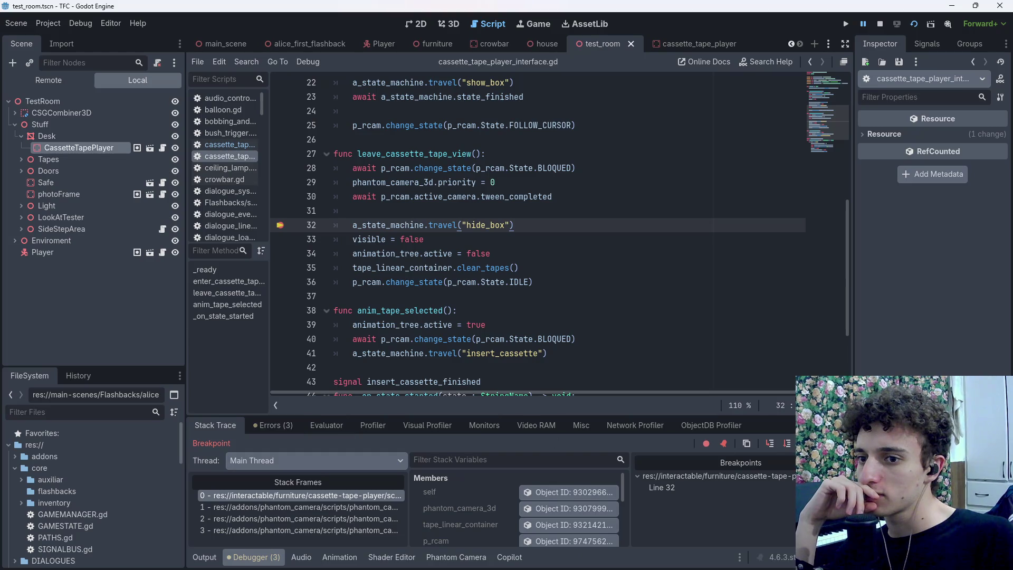
{"action": "key", "text": "F12"}
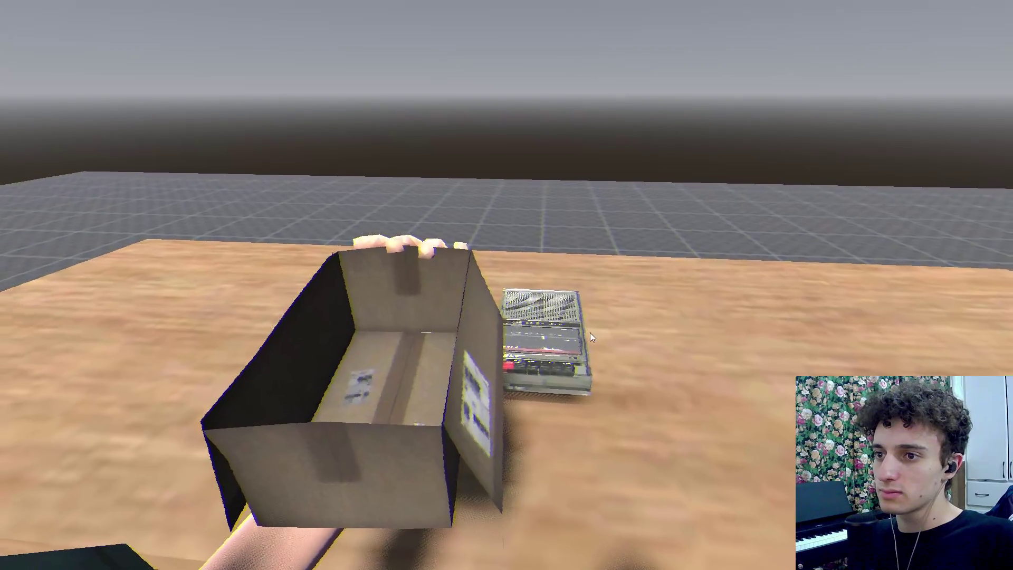
{"action": "key", "text": "F12"}
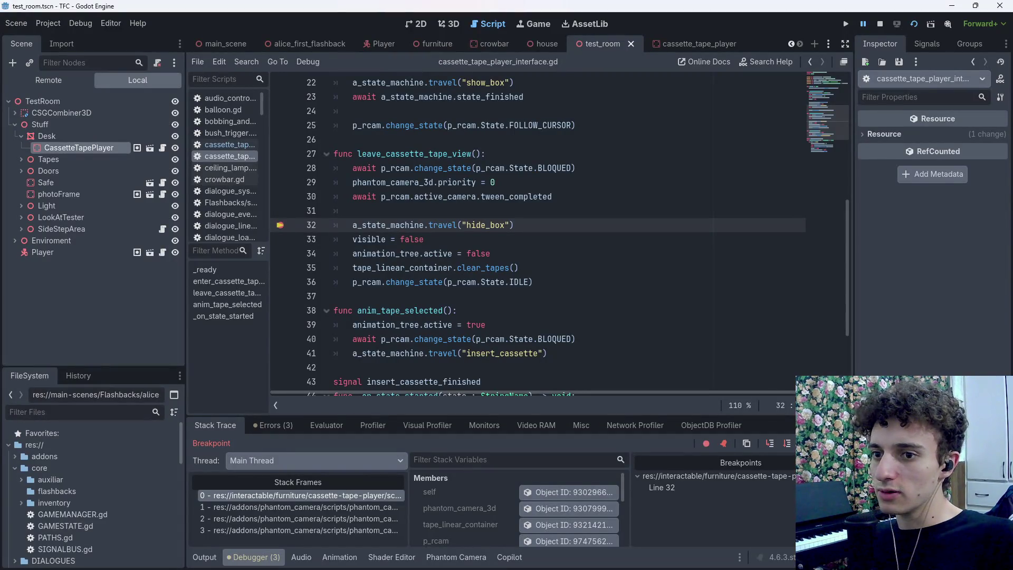
Resume past the line 32 breakpoint and remove that breakpoint
{"action": "key", "text": "F12"}
{"action": "key", "text": "alt+Tab"}
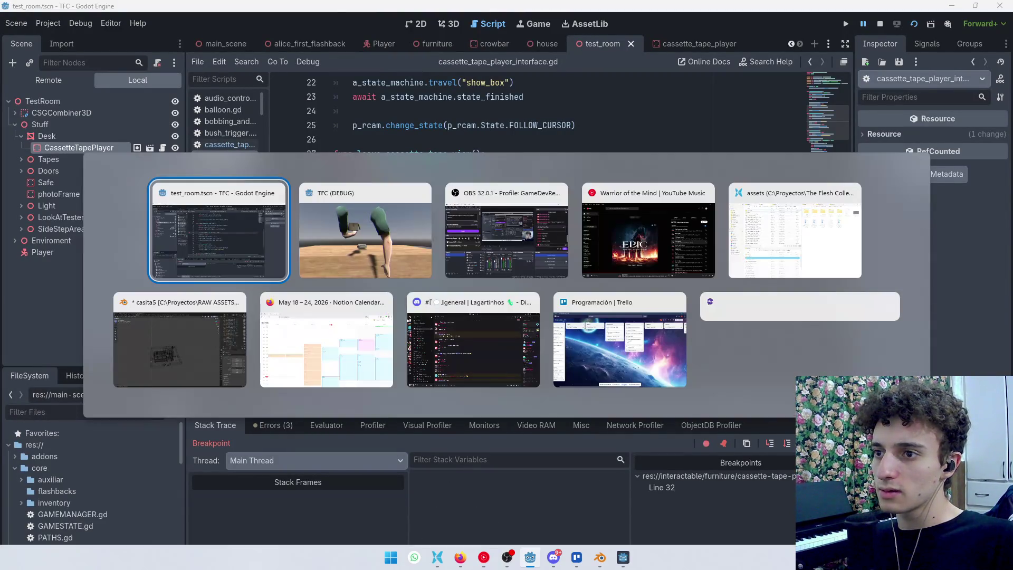
{"action": "key", "text": "alt+Tab"}
{"action": "key", "text": "alt+Tab"}
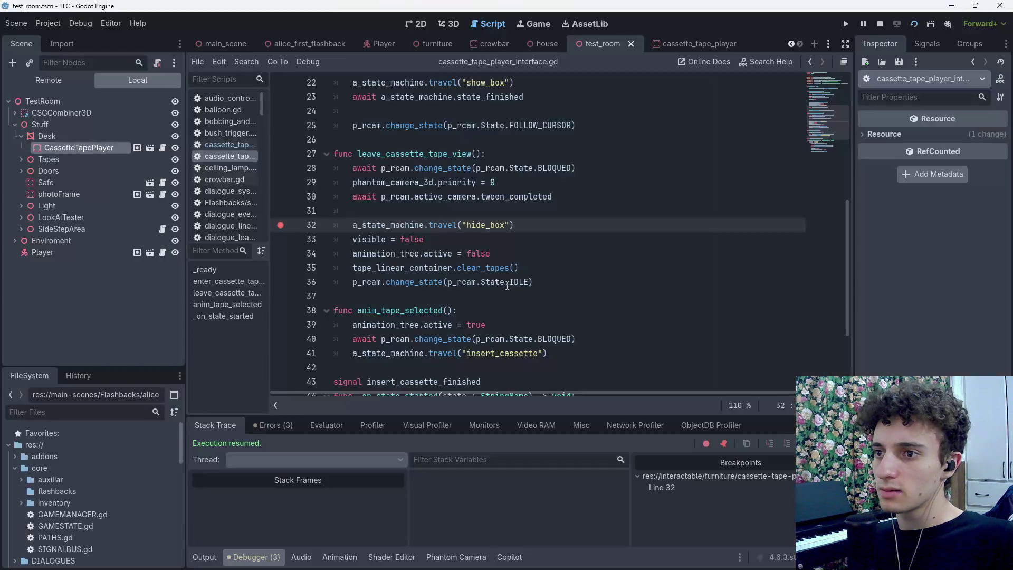
{"action": "left_click", "coordinate": [281, 225]}
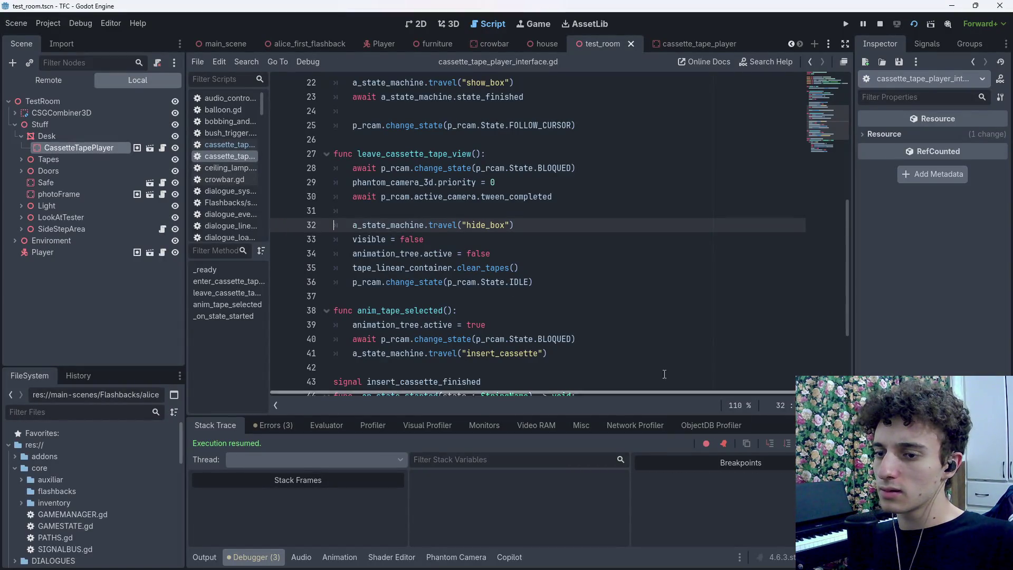
{"action": "scroll", "coordinate": [549, 306], "scroll_direction": "up", "scroll_amount": 2}
{"action": "scroll", "coordinate": [549, 307], "scroll_direction": "down", "scroll_amount": 1}
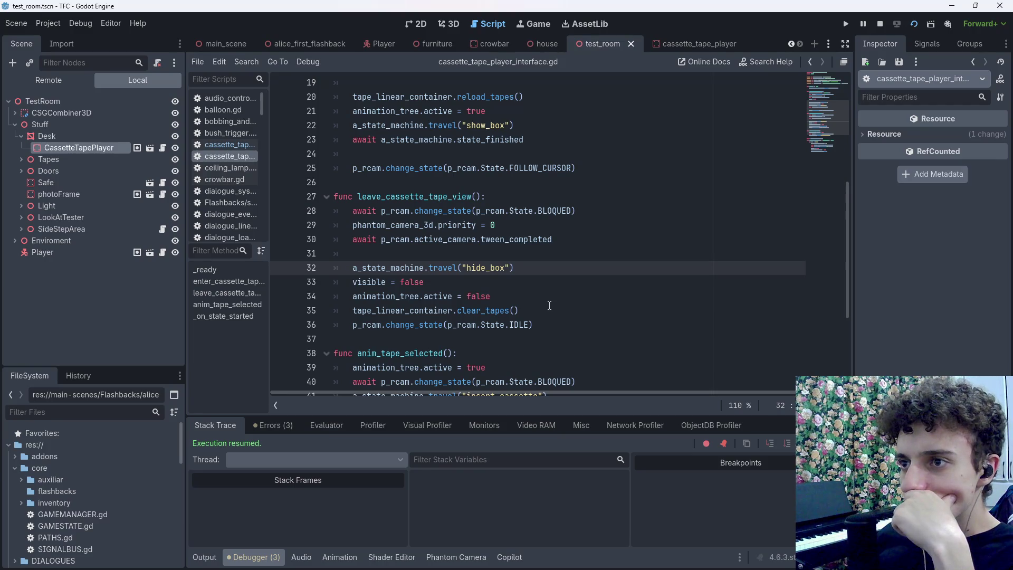
Check the running game window, then open Project Settings
{"action": "key", "text": "alt+Tab"}
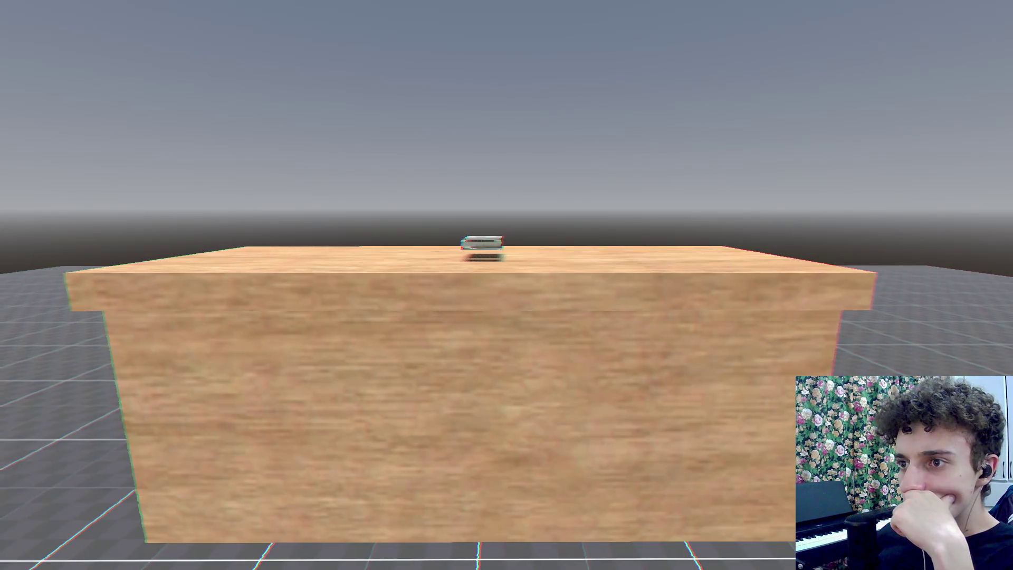
{"action": "key", "text": "alt+Tab"}
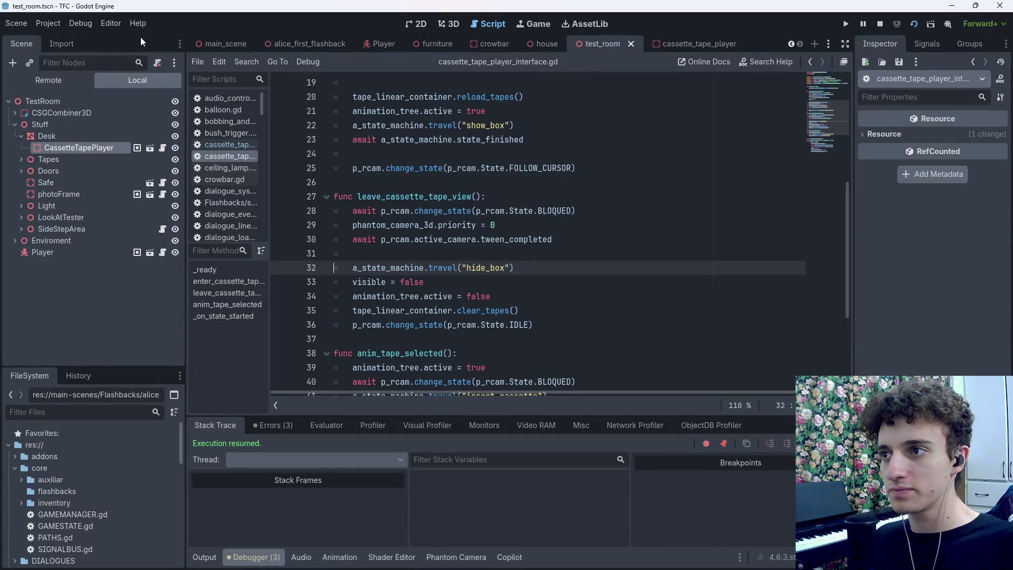
{"action": "left_click", "coordinate": [50, 23]}
{"action": "left_click", "coordinate": [63, 58]}
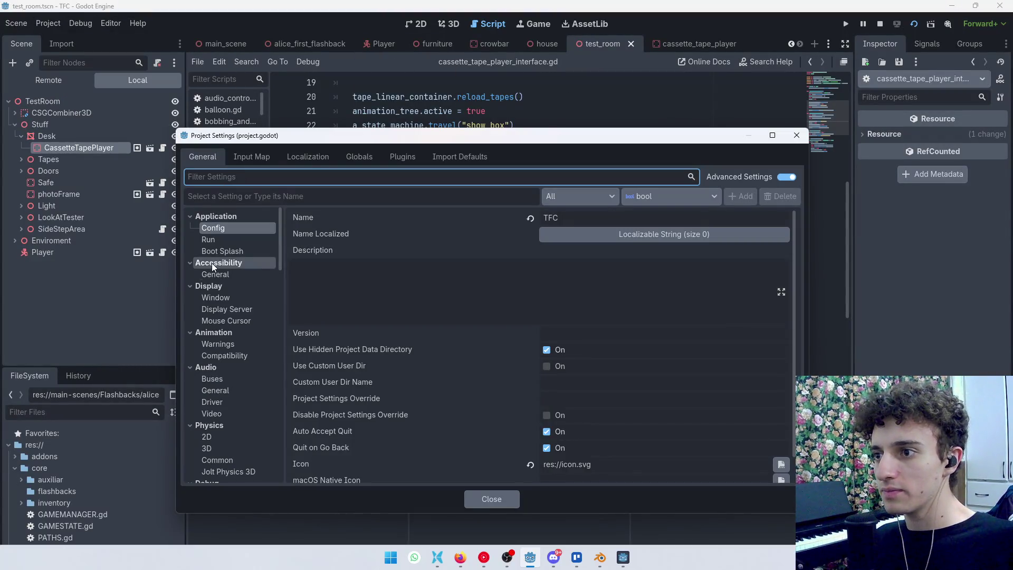
Set the Display > Window mode to Windowed in Project Settings
{"action": "left_click", "coordinate": [220, 298]}
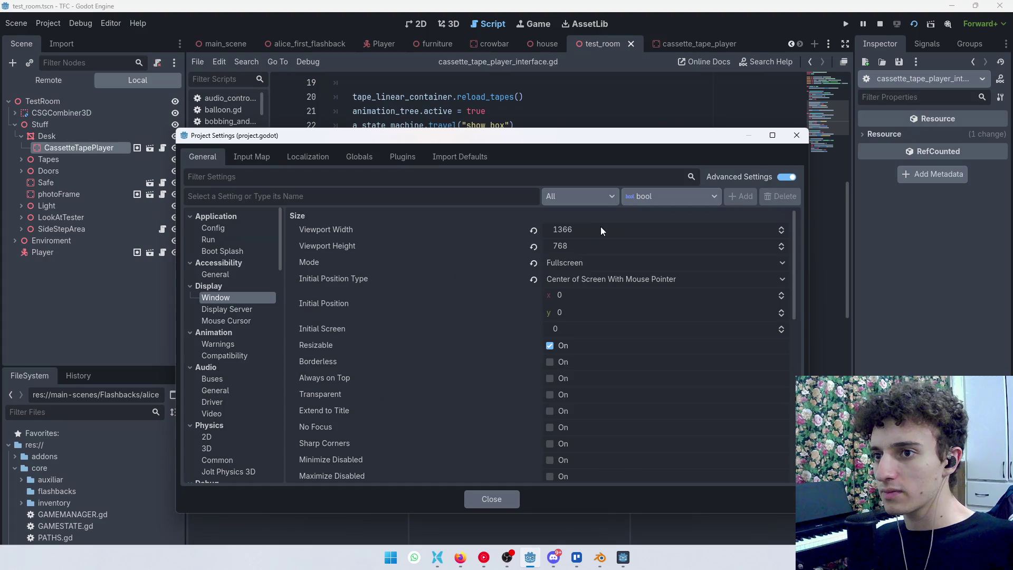
{"action": "left_click", "coordinate": [570, 267]}
{"action": "left_click", "coordinate": [570, 283]}
{"action": "left_click", "coordinate": [492, 499]}
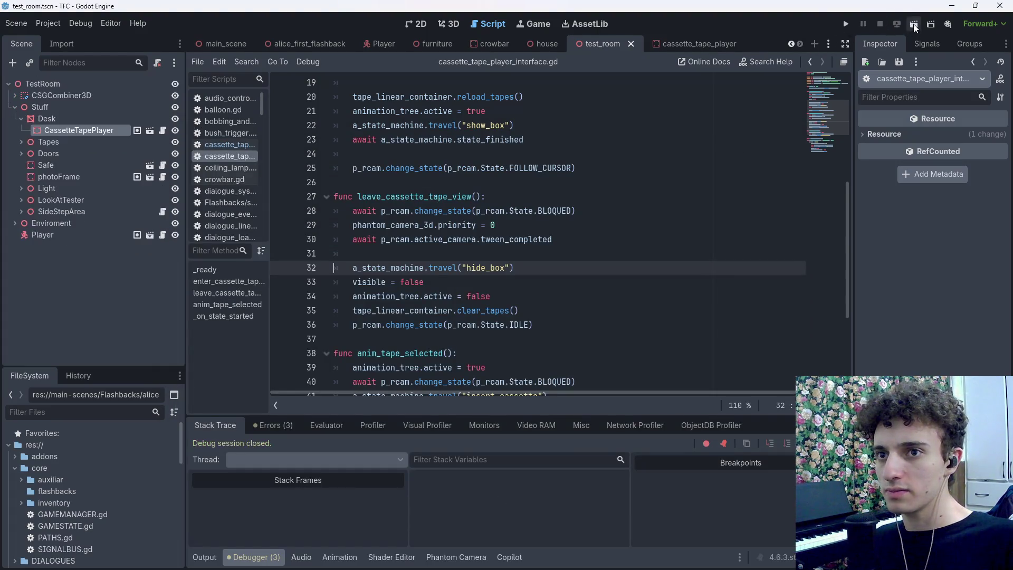
Run the current scene and bring the windowed game to the front
{"action": "left_click", "coordinate": [914, 25]}
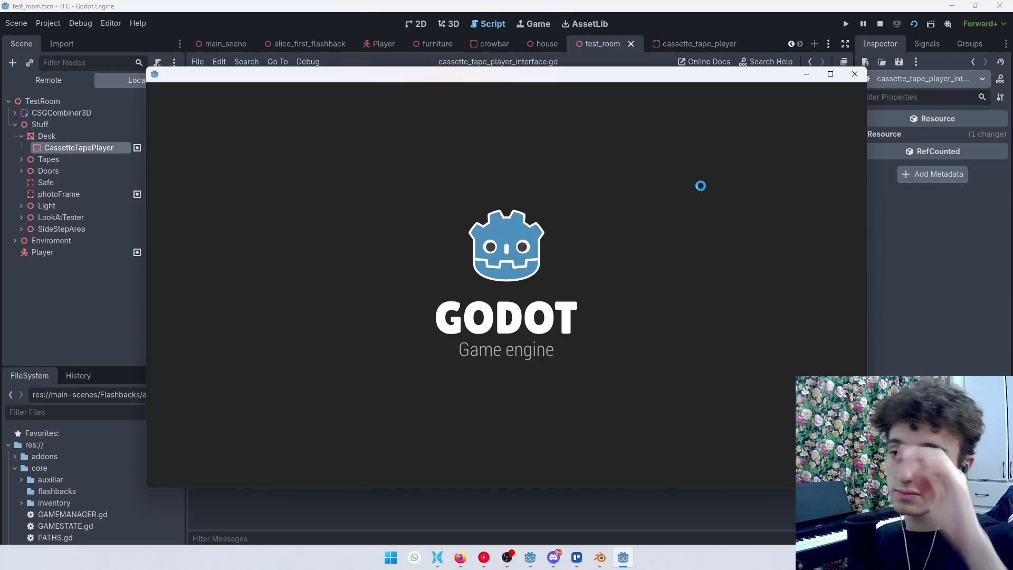
{"action": "key", "text": "alt+Tab"}
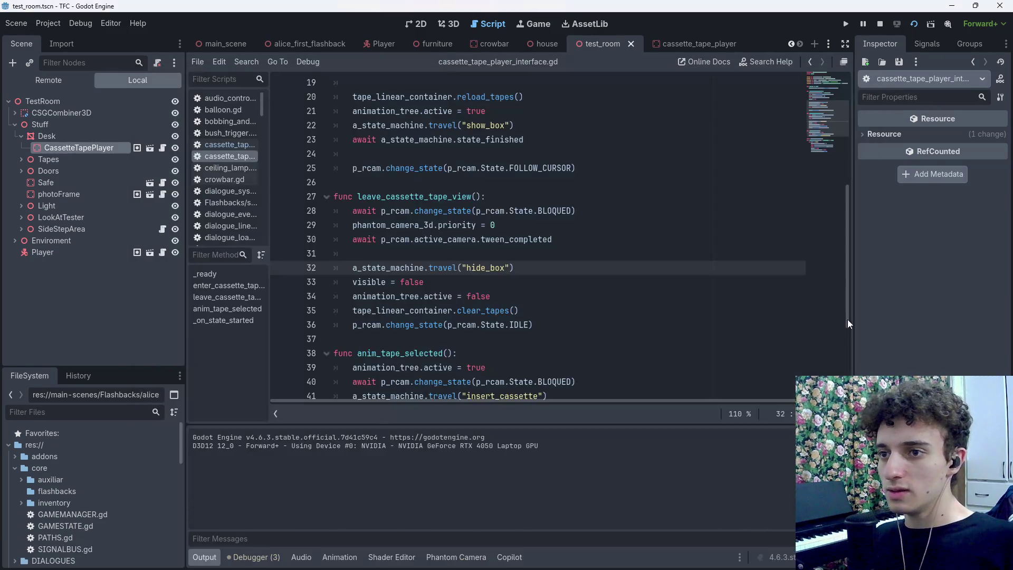
{"action": "key", "text": "alt+Tab"}
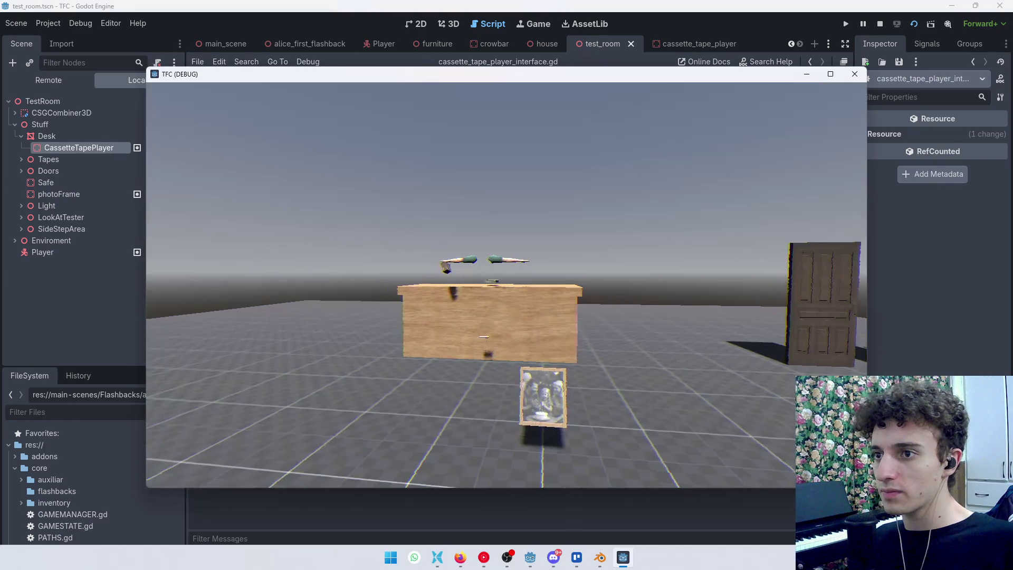
Search Start for 'always show scroll bars', dismiss Start, and close the TFC (DEBUG) game window
{"action": "key", "text": "super"}
{"action": "type", "text": "wa"}
{"action": "key", "text": "BackSpace"}
{"action": "key", "text": "BackSpace"}
{"action": "type", "text": "alwa"}
{"action": "key", "text": "ctrl+a"}
{"action": "key", "text": "BackSpace"}
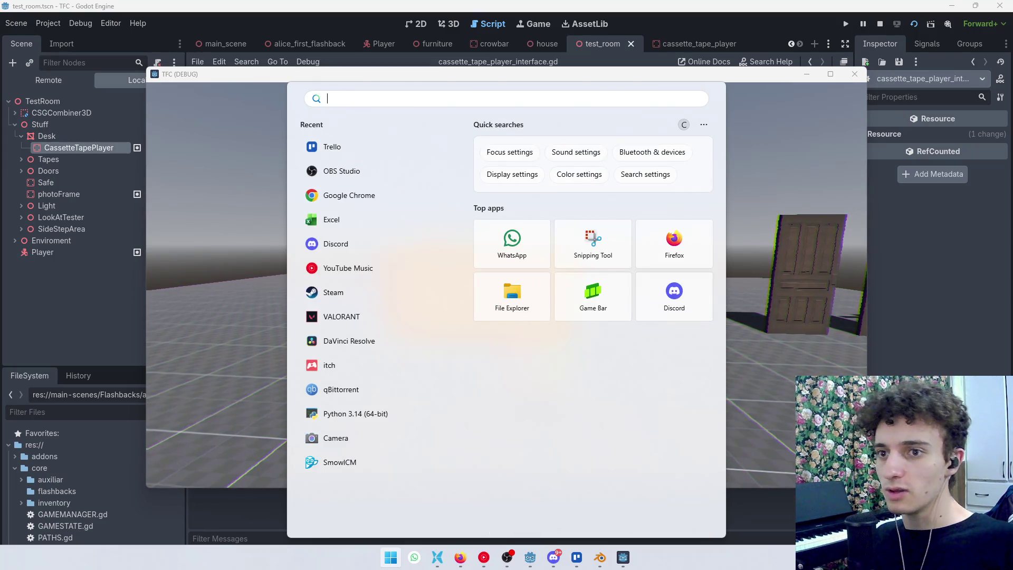
{"action": "key", "text": "BackSpace"}
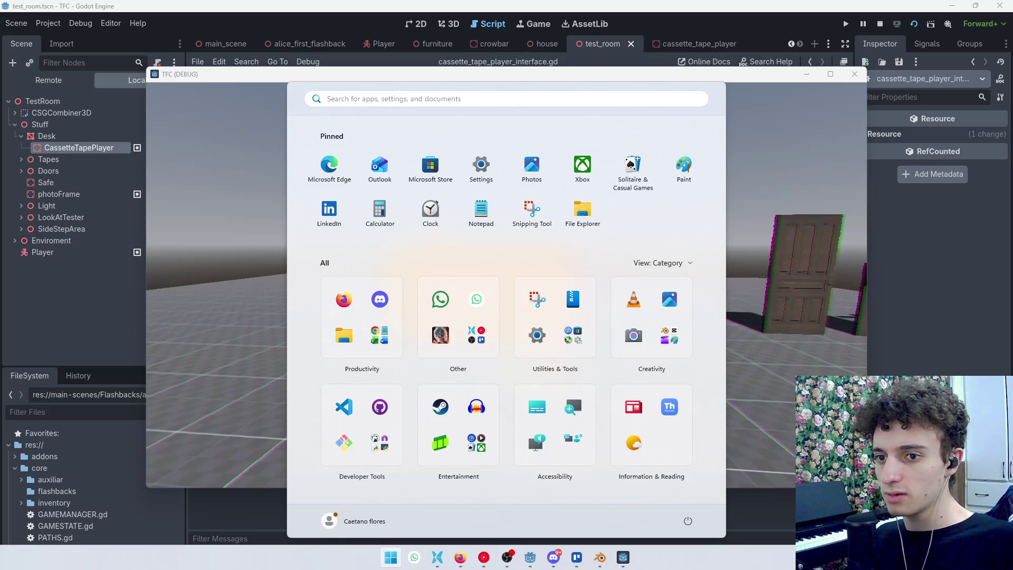
{"action": "key", "text": "Escape"}
{"action": "key", "text": "alt+F4"}
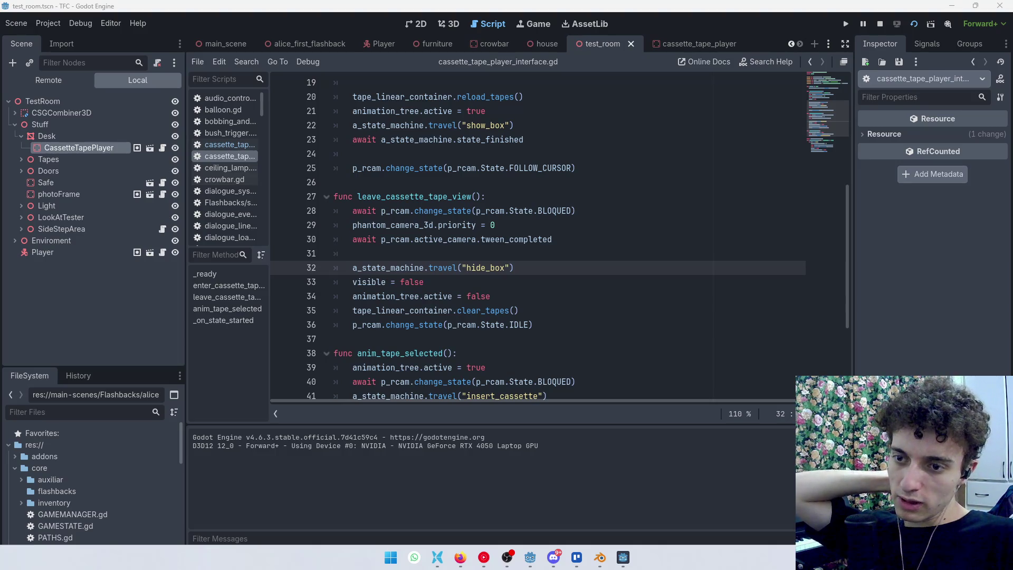
Switch on PowerToys' Always On Top utility from the tray panel and close its settings
{"action": "left_click", "coordinate": [908, 557]}
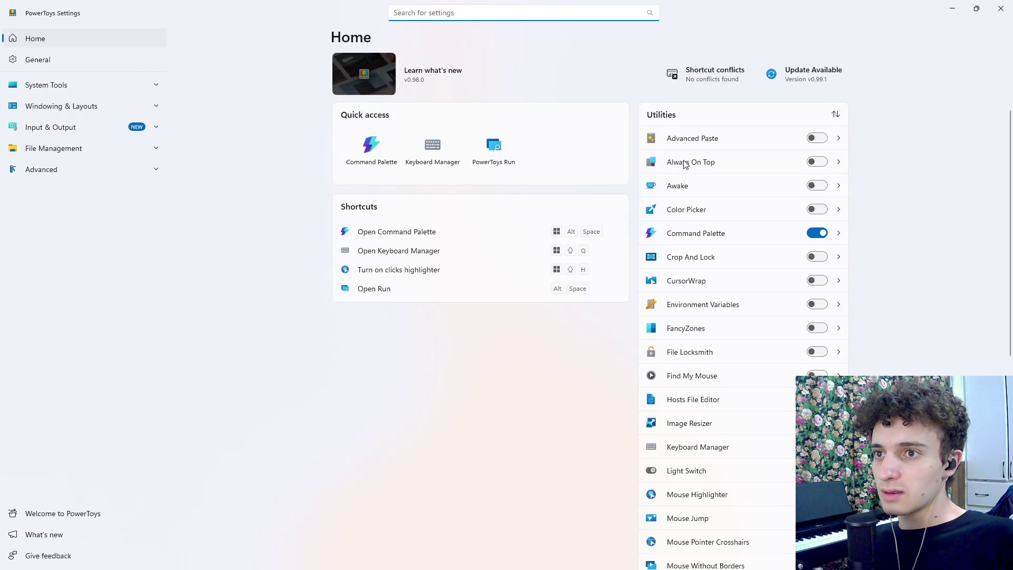
{"action": "left_click", "coordinate": [816, 163]}
{"action": "left_click", "coordinate": [838, 162]}
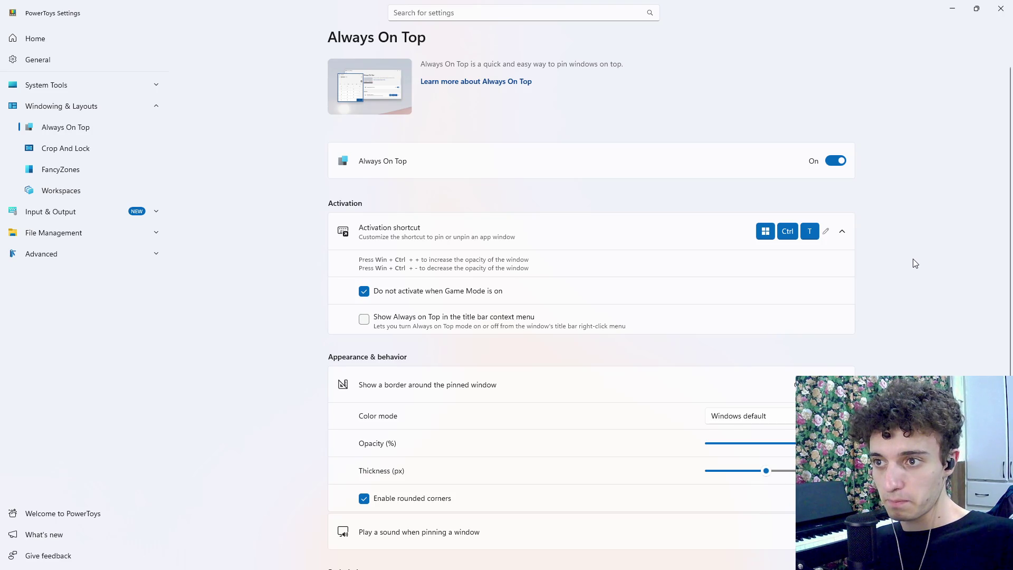
{"action": "left_click", "coordinate": [1001, 9]}
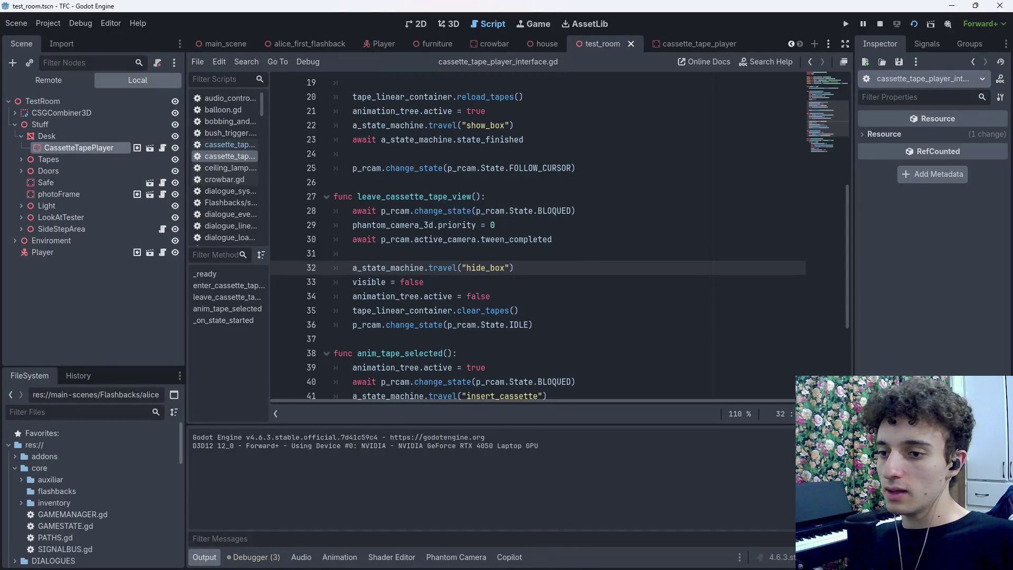
Move the running game window aside to uncover the editor and briefly look around in-game
{"action": "key", "text": "alt+Tab"}
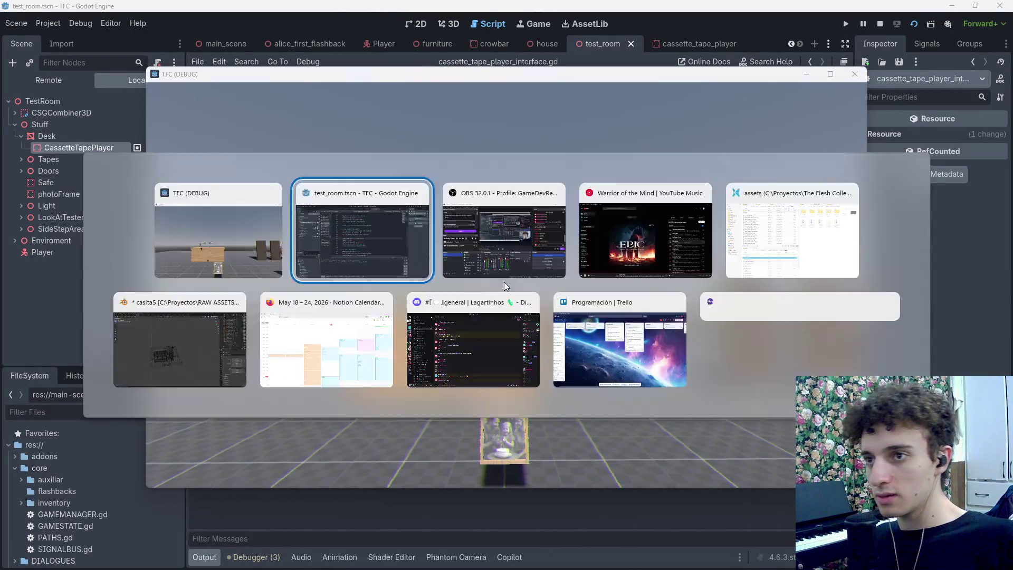
{"action": "key", "text": "alt+Tab"}
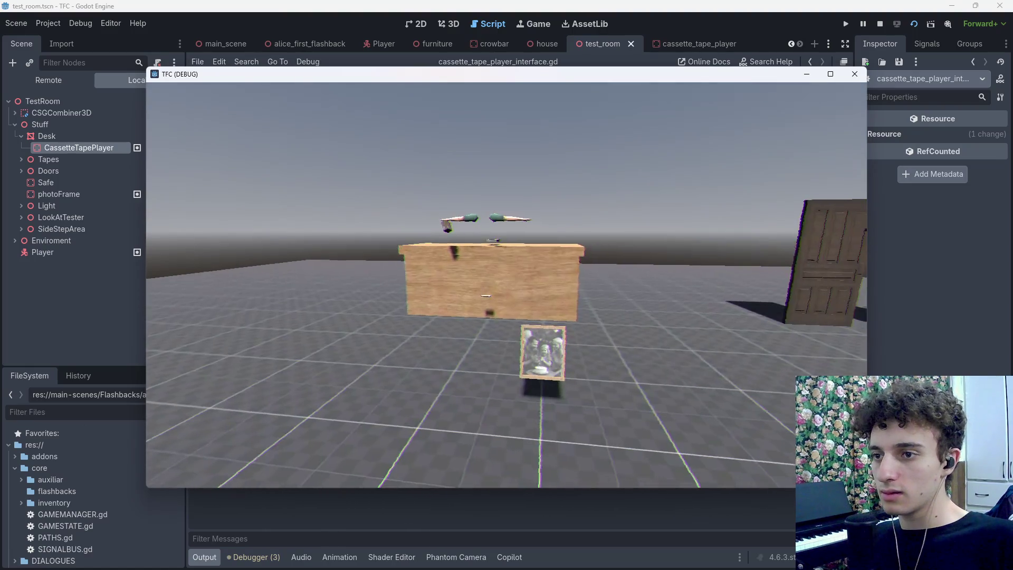
{"action": "mouse_move", "coordinate": [499, 77]}
{"action": "left_mouse_down"}
{"action": "mouse_move", "coordinate": [572, 87]}
{"action": "mouse_move", "coordinate": [602, 106]}
{"action": "left_mouse_up"}
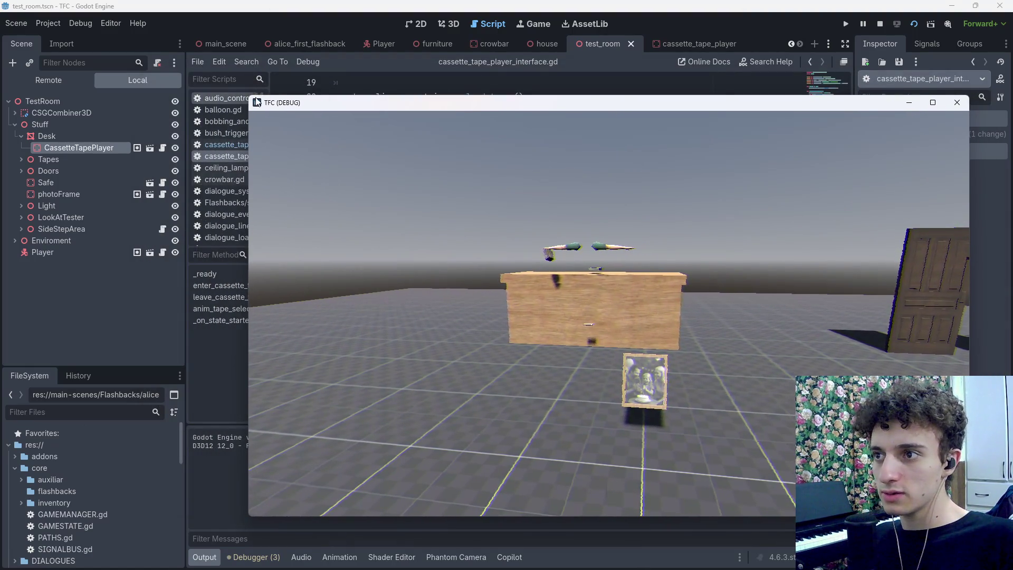
{"action": "left_click_drag", "start_coordinate": [289, 99], "coordinate": [281, 90]}
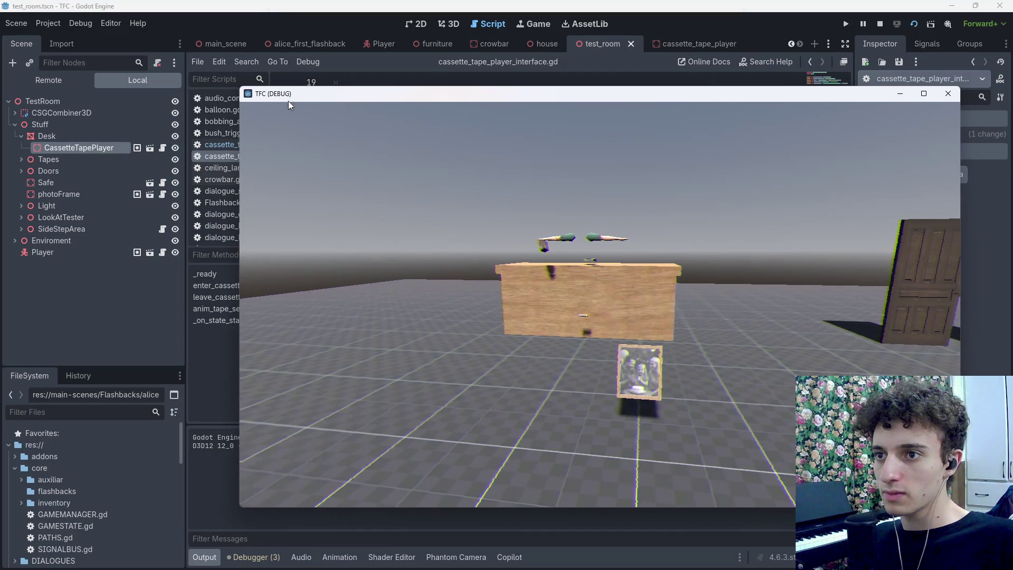
{"action": "left_click", "coordinate": [491, 204]}
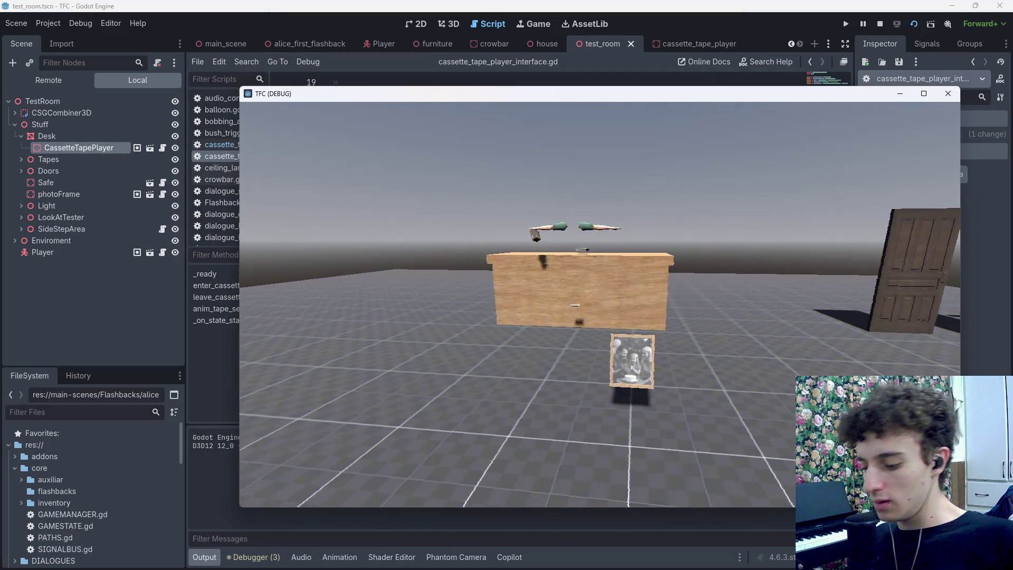
{"action": "key", "text": "Escape"}
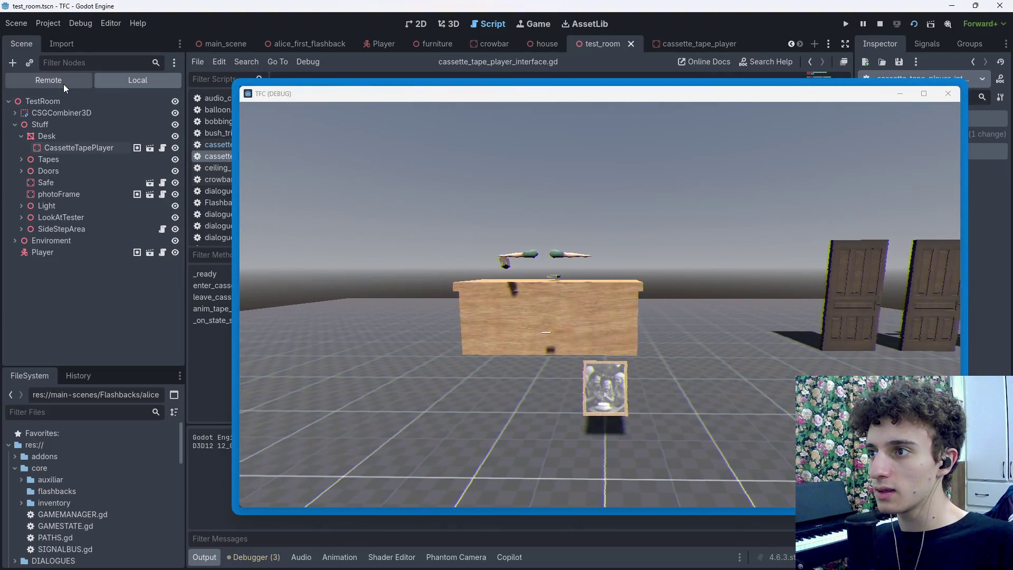
In the Remote scene tree, expand TestRoom, Stuff and Desk down to CassetteTapePlayerInterface
{"action": "left_click", "coordinate": [63, 84]}
{"action": "left_click", "coordinate": [14, 182]}
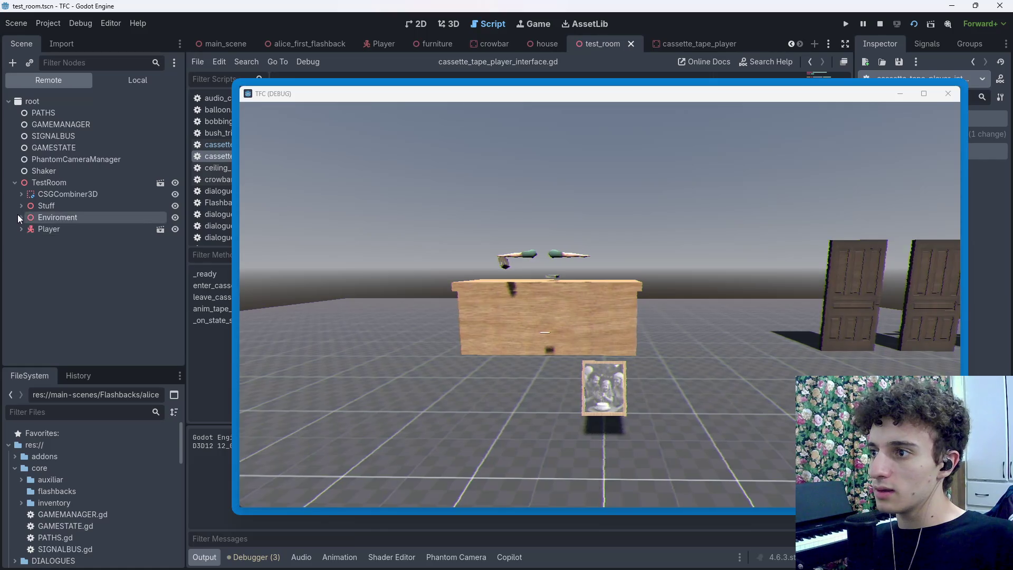
{"action": "left_click", "coordinate": [21, 205]}
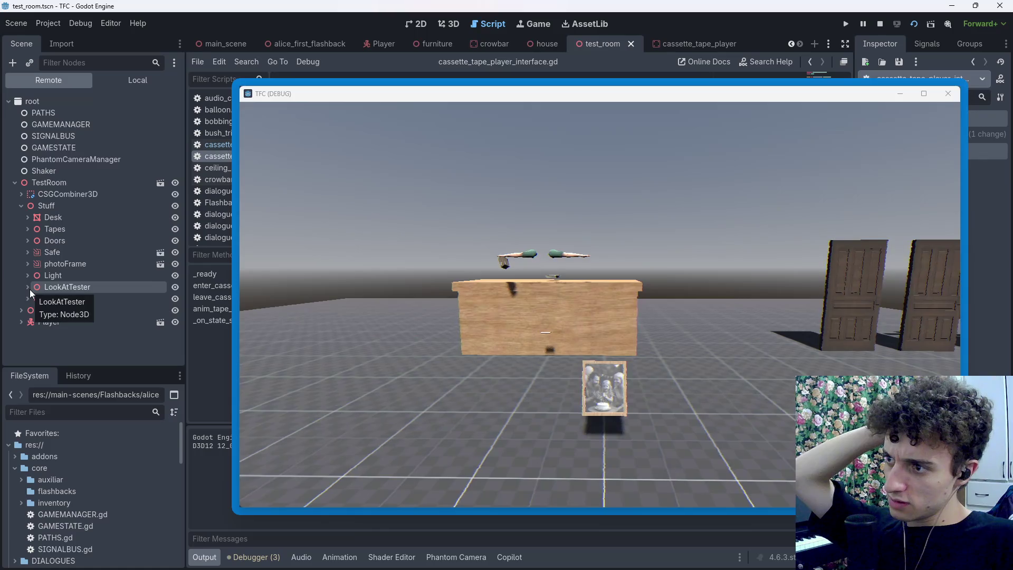
{"action": "left_click", "coordinate": [28, 228]}
{"action": "left_click", "coordinate": [28, 228]}
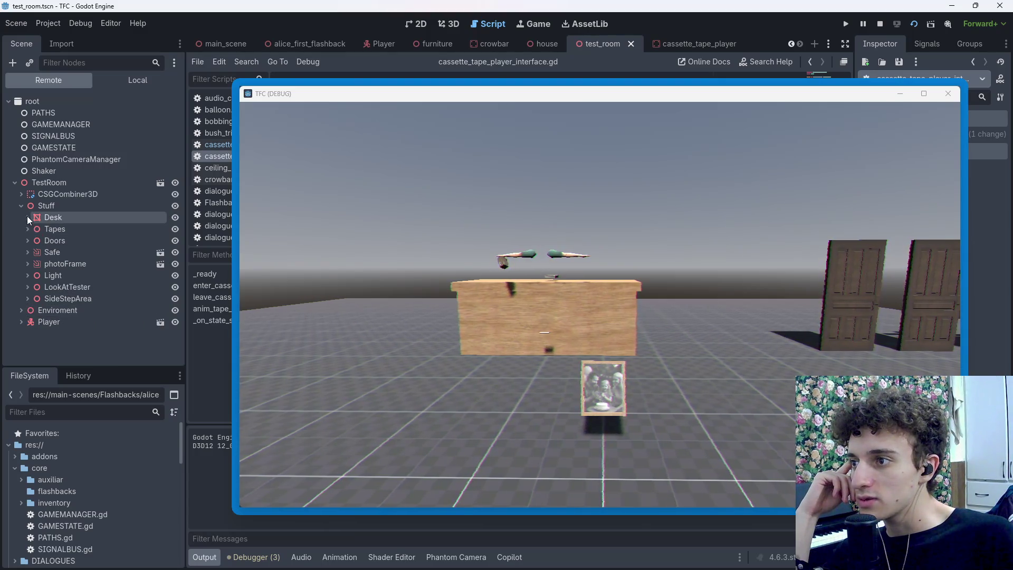
{"action": "left_click", "coordinate": [25, 232]}
{"action": "left_click", "coordinate": [25, 232]}
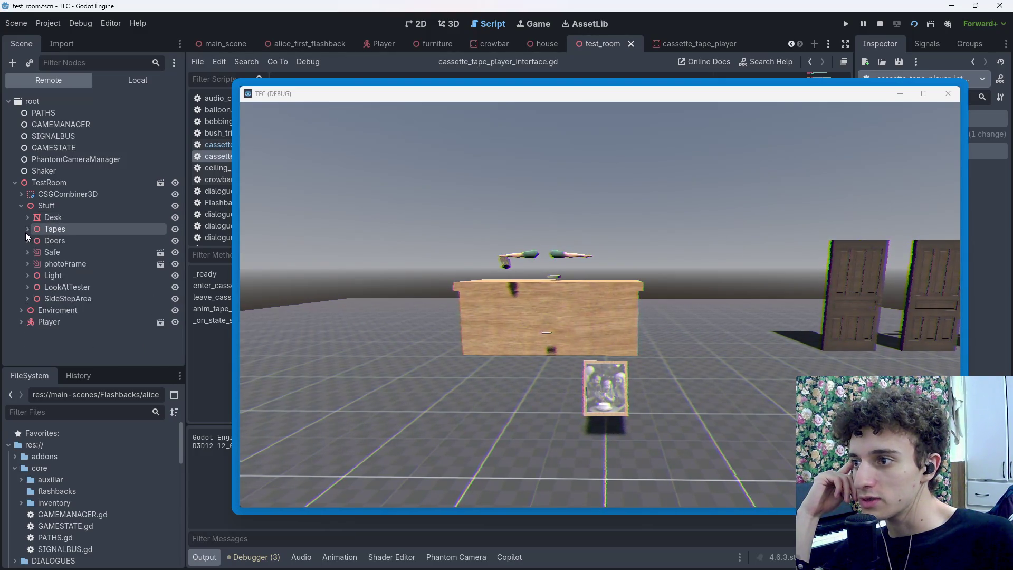
{"action": "left_click", "coordinate": [28, 220]}
{"action": "left_click", "coordinate": [28, 220]}
{"action": "left_click", "coordinate": [28, 220]}
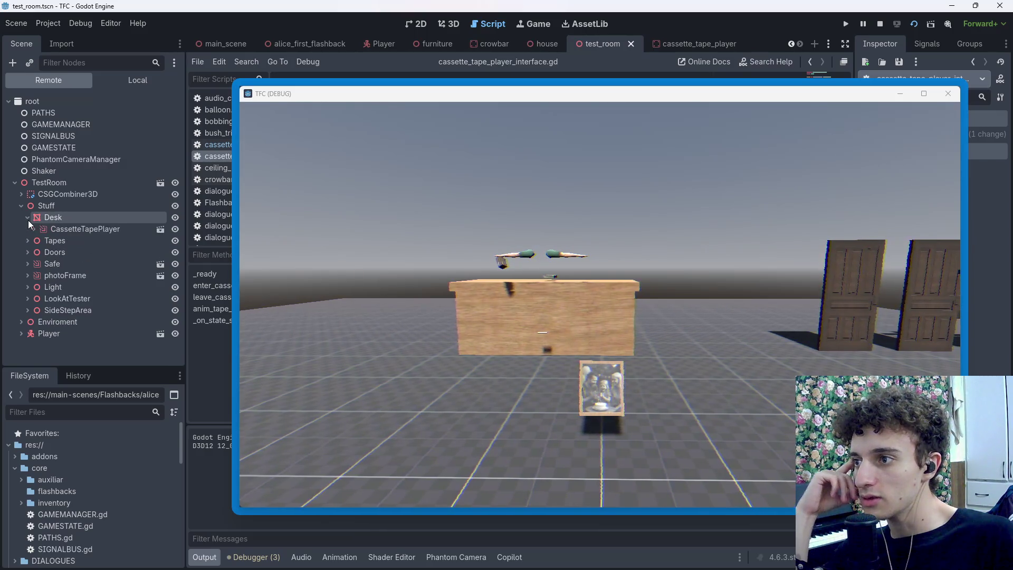
{"action": "left_click", "coordinate": [34, 230]}
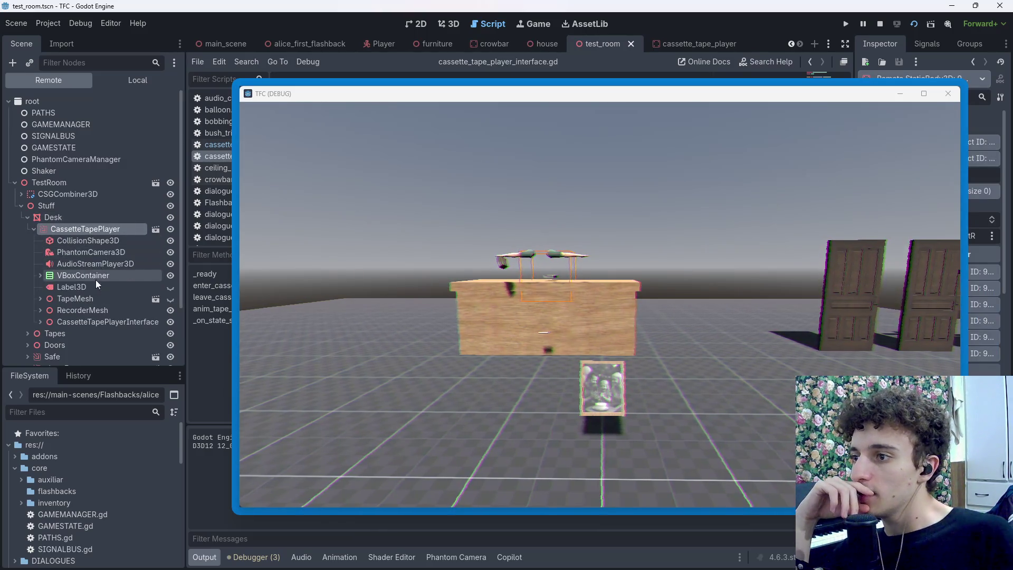
{"action": "left_click", "coordinate": [41, 322]}
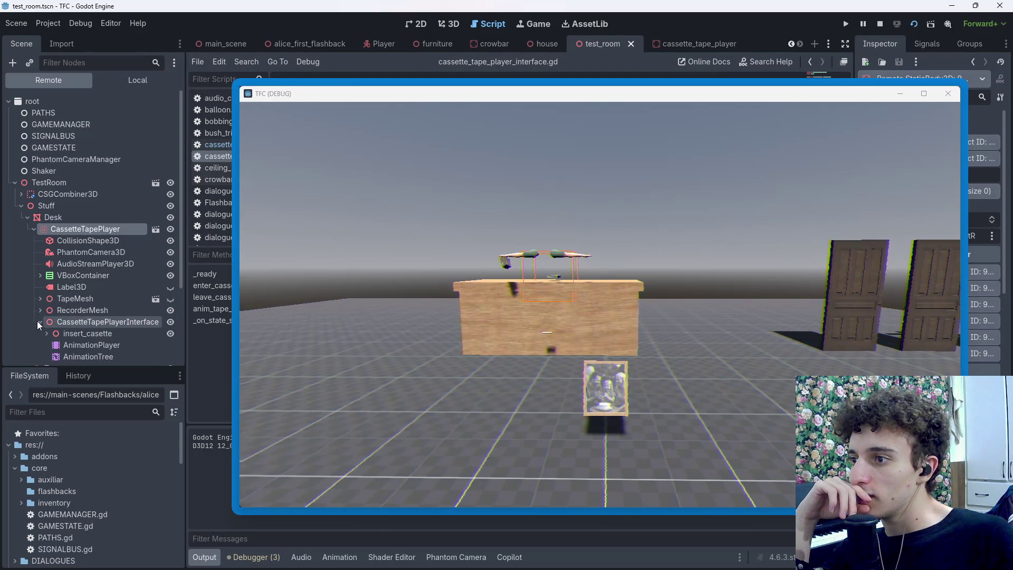
{"action": "scroll", "coordinate": [59, 342], "scroll_direction": "down", "scroll_amount": 3}
Inspect the live AnimationTree's Tree Root state machine properties
{"action": "left_click", "coordinate": [107, 251]}
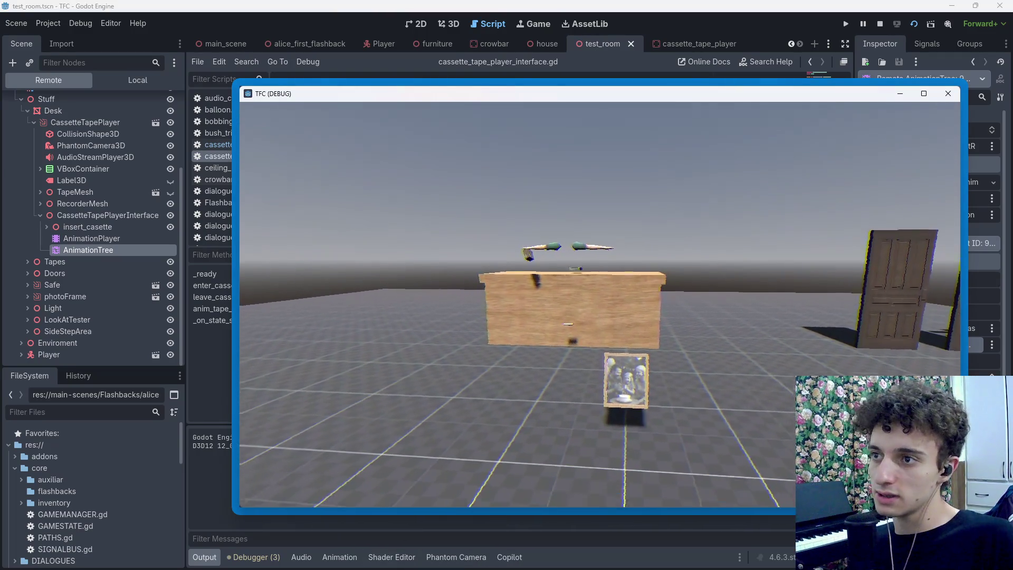
{"action": "left_click_drag", "start_coordinate": [609, 96], "coordinate": [455, 93]}
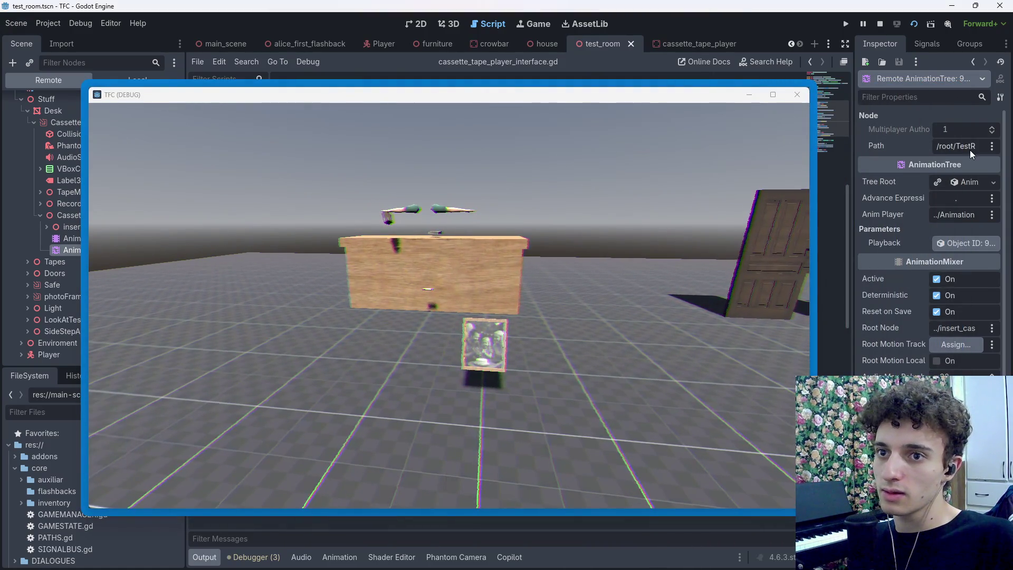
{"action": "left_click", "coordinate": [960, 183]}
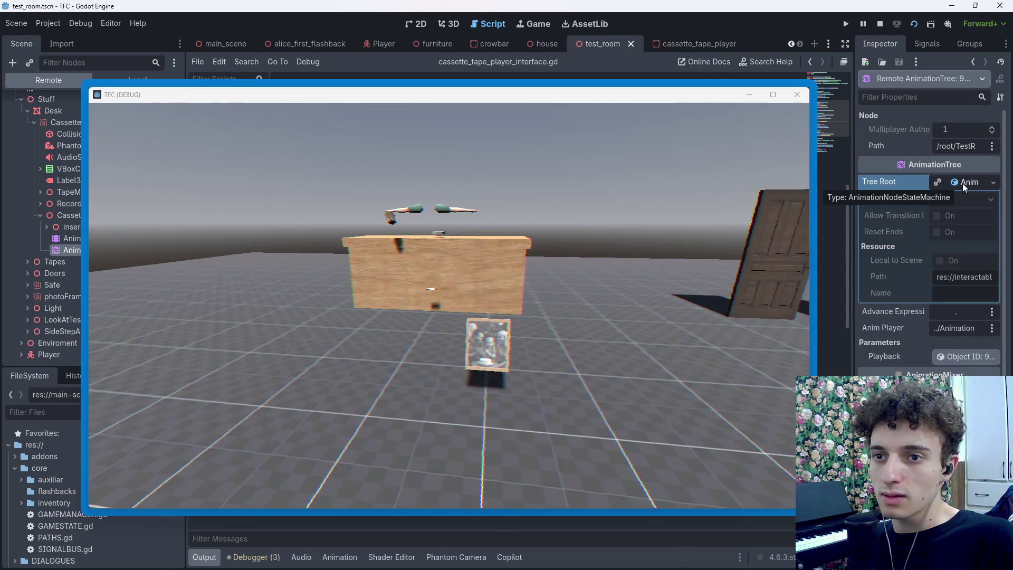
{"action": "left_click", "coordinate": [962, 183]}
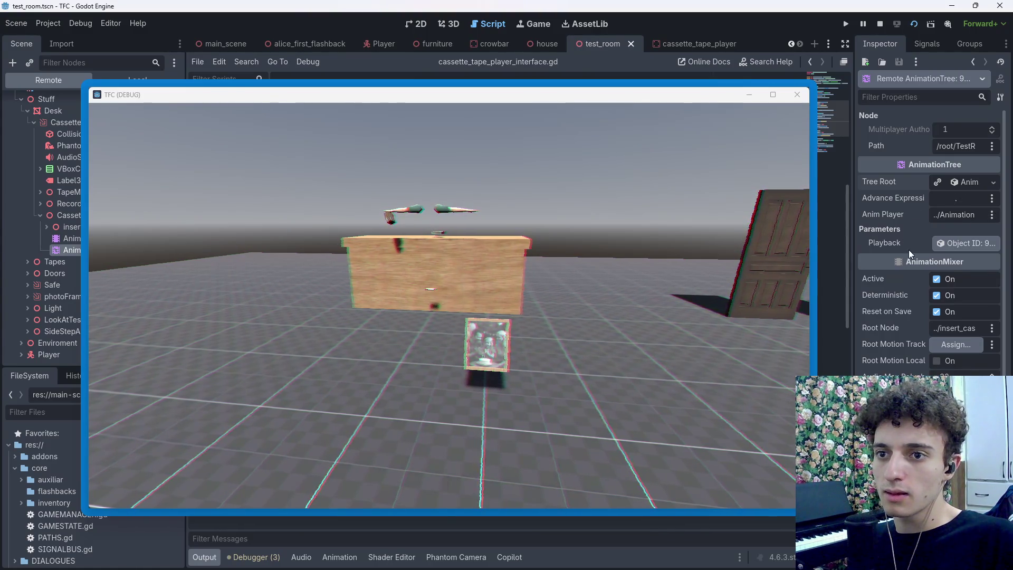
Return to the game, then close it with Alt+F4 to end the run
{"action": "key", "text": "alt+Tab"}
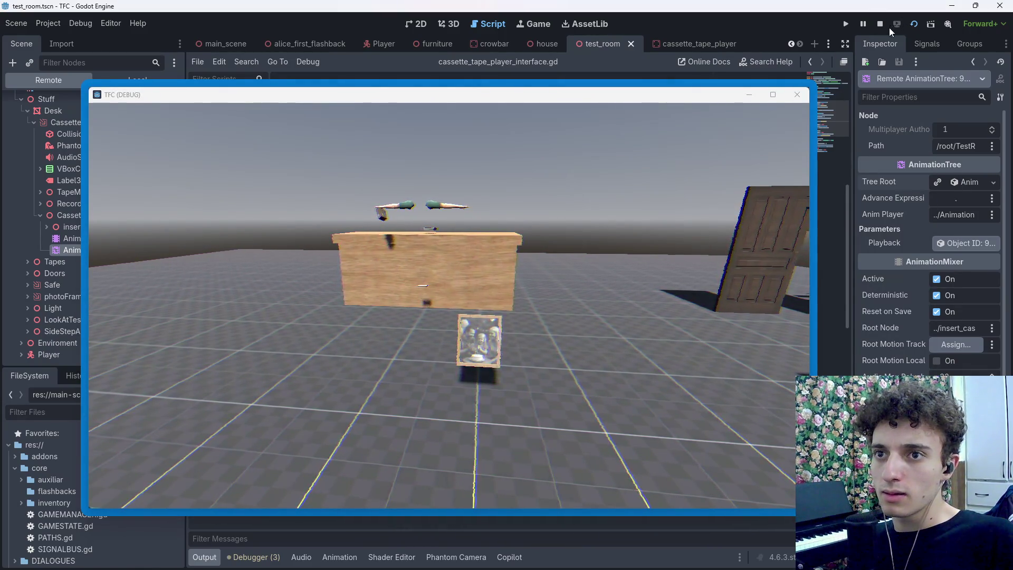
{"action": "key", "text": "alt+Tab"}
{"action": "key", "text": "alt+Tab"}
{"action": "left_click", "coordinate": [177, 331]}
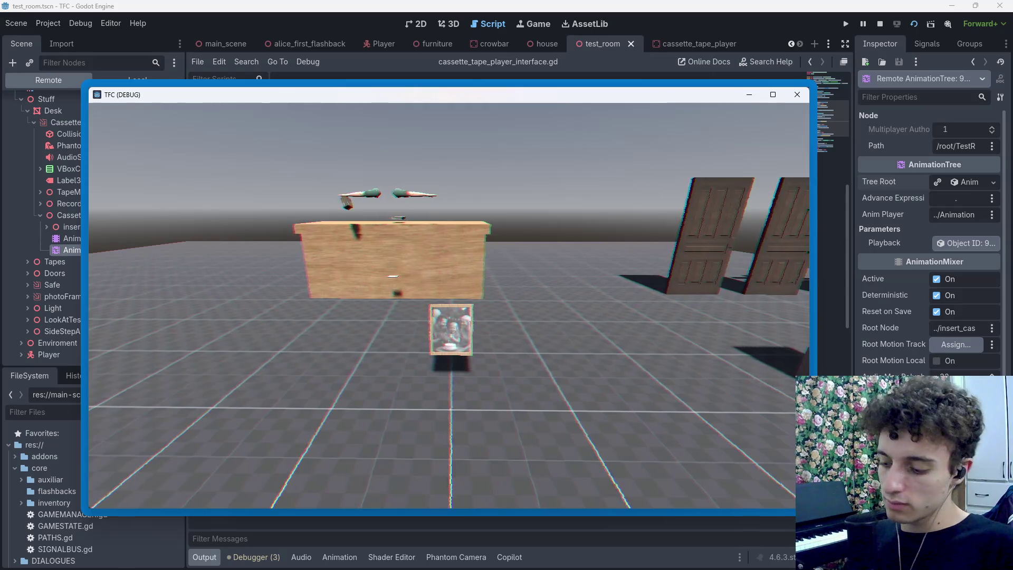
{"action": "key", "text": "alt+F4"}
{"action": "left_click", "coordinate": [87, 235]}
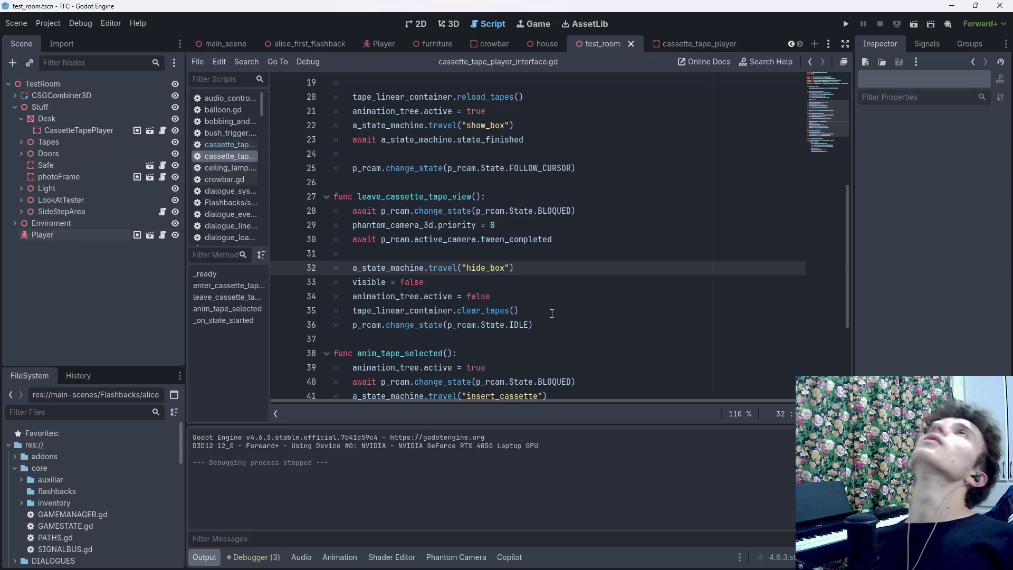
Check the defined input actions in Project Settings, then return to the blank line after _ready
{"action": "scroll", "coordinate": [547, 310], "scroll_direction": "up", "scroll_amount": 3}
{"action": "scroll", "coordinate": [540, 294], "scroll_direction": "up", "scroll_amount": 2}
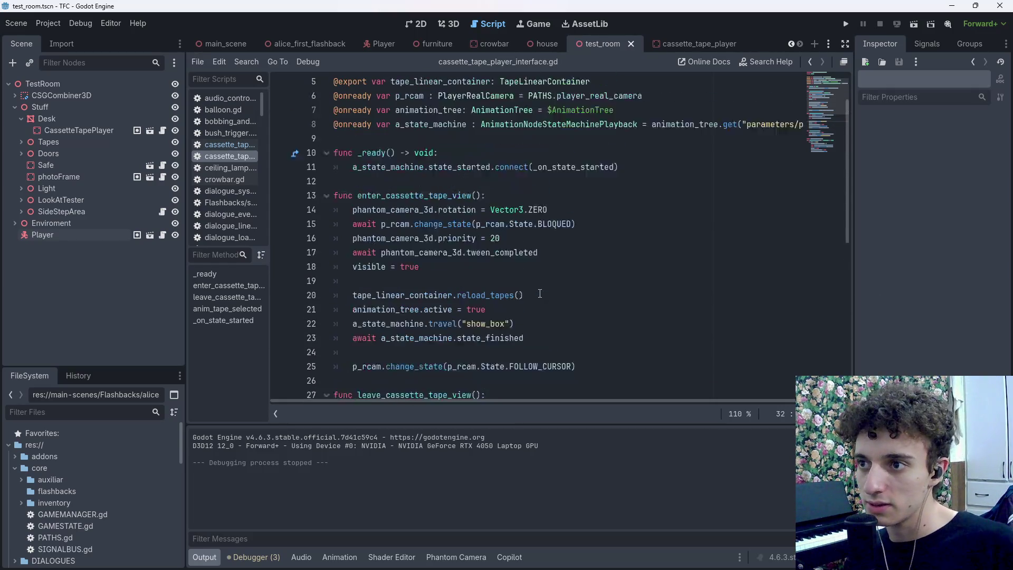
{"action": "scroll", "coordinate": [547, 221], "scroll_direction": "down", "scroll_amount": 2}
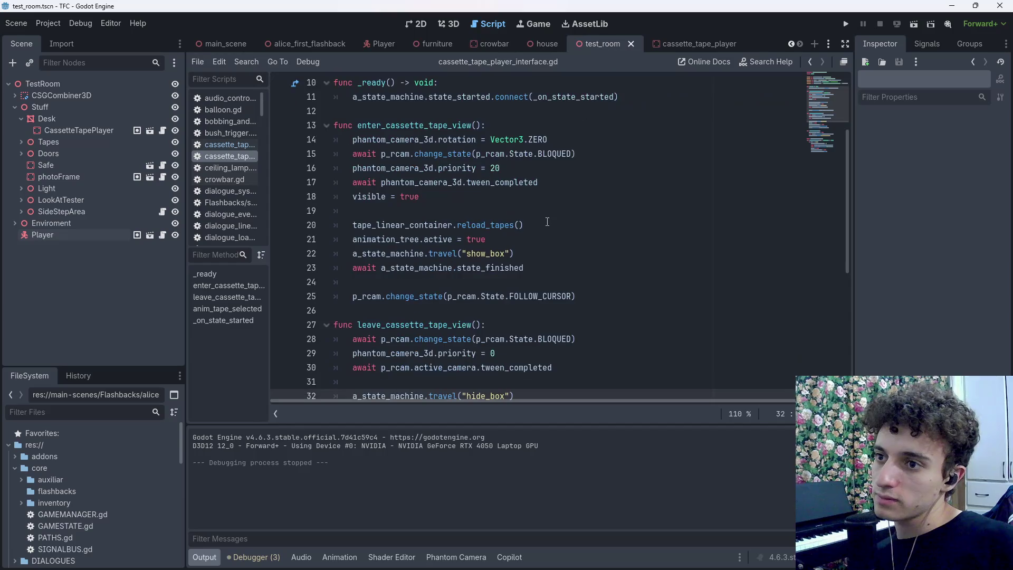
{"action": "scroll", "coordinate": [545, 238], "scroll_direction": "up", "scroll_amount": 2}
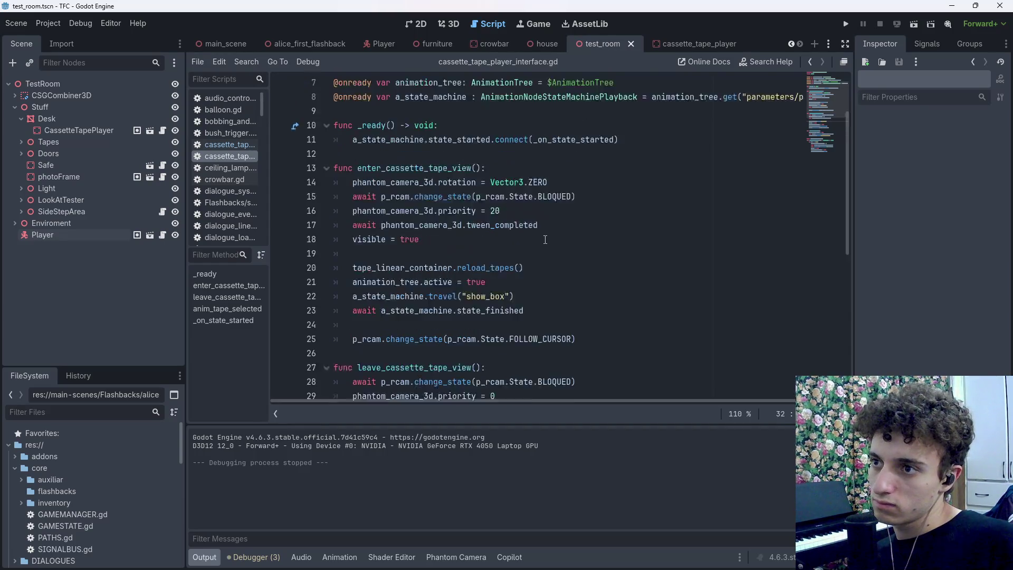
{"action": "scroll", "coordinate": [535, 260], "scroll_direction": "down", "scroll_amount": 1}
{"action": "left_click", "coordinate": [375, 158]}
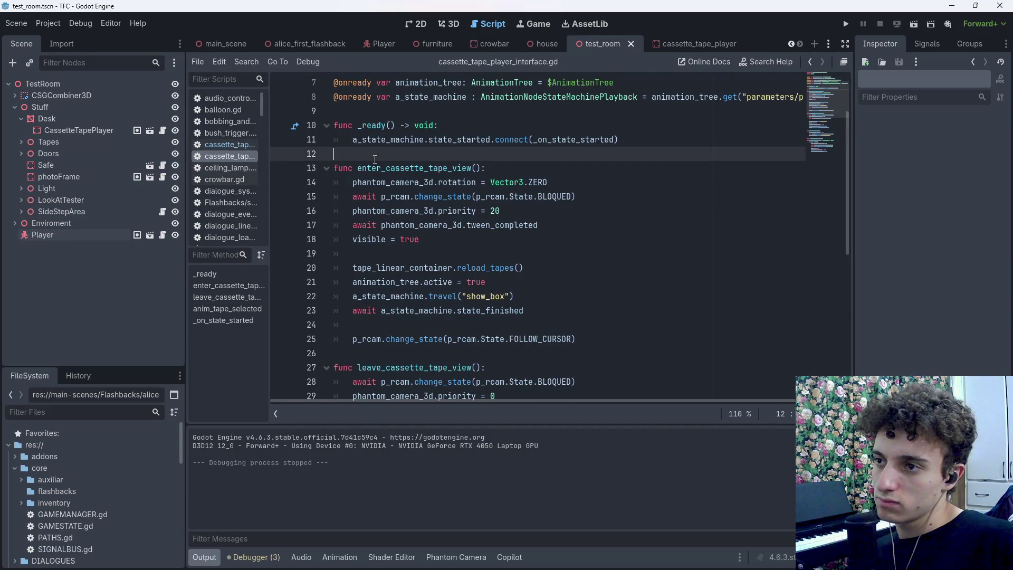
{"action": "left_click", "coordinate": [48, 23]}
{"action": "left_click", "coordinate": [62, 37]}
{"action": "left_click", "coordinate": [267, 156]}
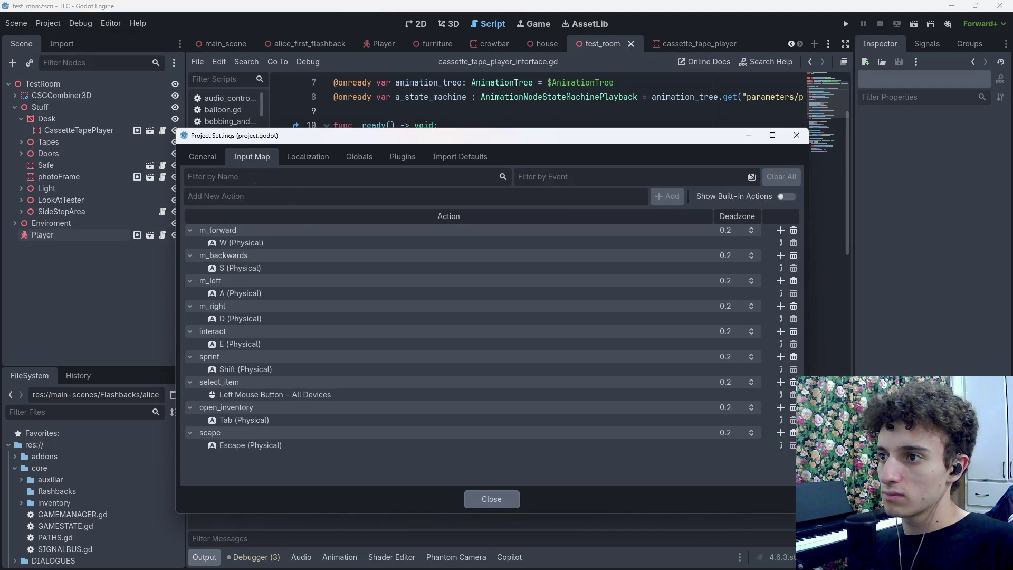
{"action": "left_click", "coordinate": [797, 135]}
{"action": "left_click", "coordinate": [479, 127]}
{"action": "left_click", "coordinate": [452, 153]}
Add an _input function beginning with if Input.is_action_just_pressed("")
{"action": "key", "text": "Return"}
{"action": "key", "text": "Return"}
{"action": "key", "text": "Up"}
{"action": "type", "text": "func _in"}
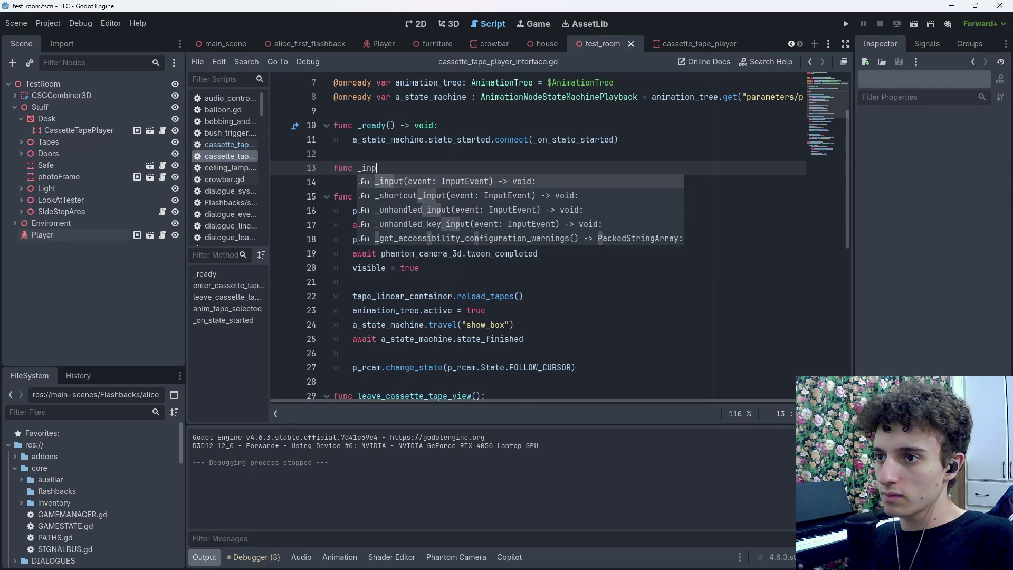
{"action": "key", "text": "Return"}
{"action": "key", "text": "Return"}
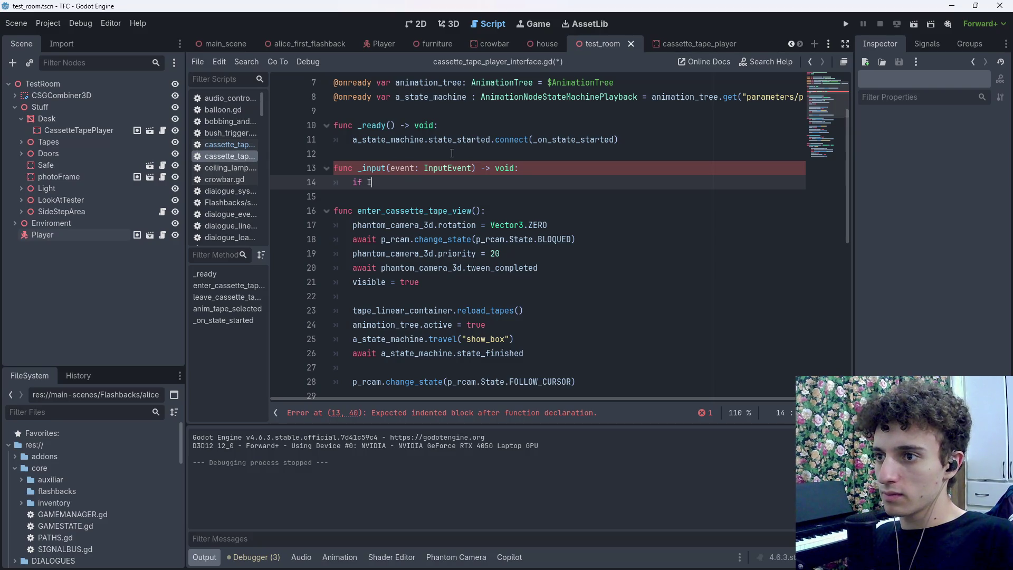
{"action": "type", "text": "nput.is"}
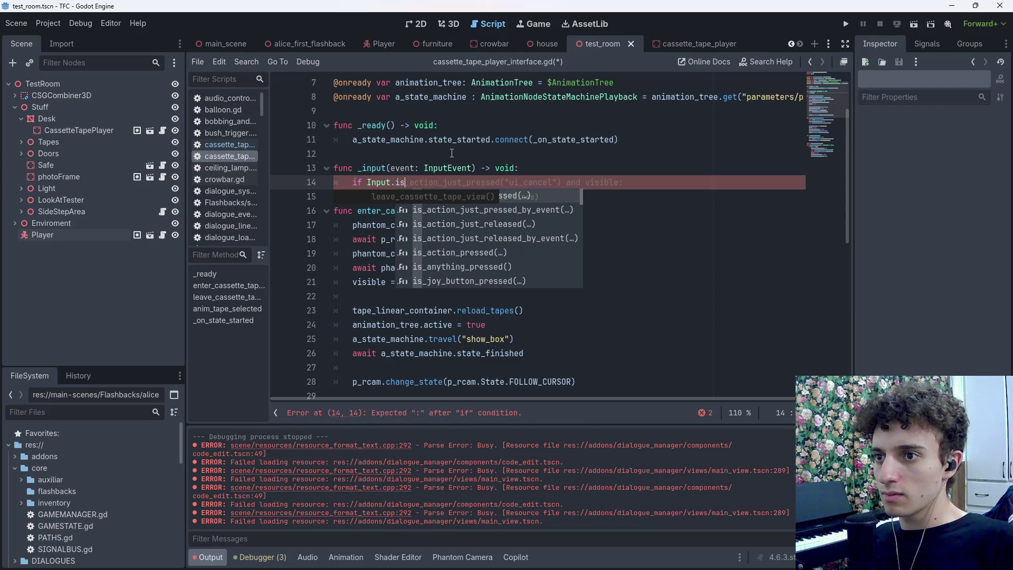
{"action": "key", "text": "Return"}
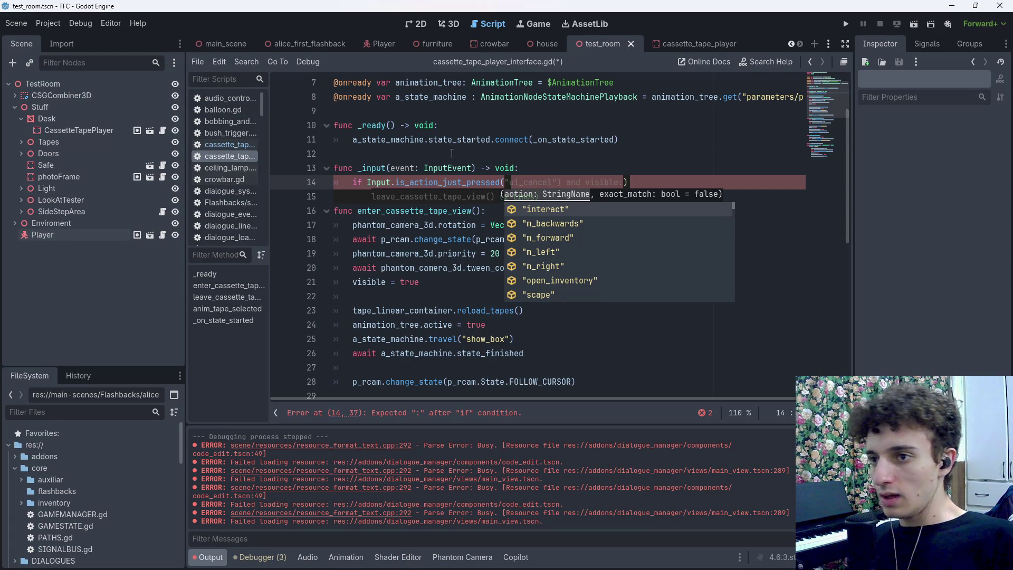
{"action": "type", "text": "\""}
Browse the action-name suggestions, then dismiss them with the action name still empty
{"action": "key", "text": "Down"}
{"action": "key", "text": "Down"}
{"action": "key", "text": "Down"}
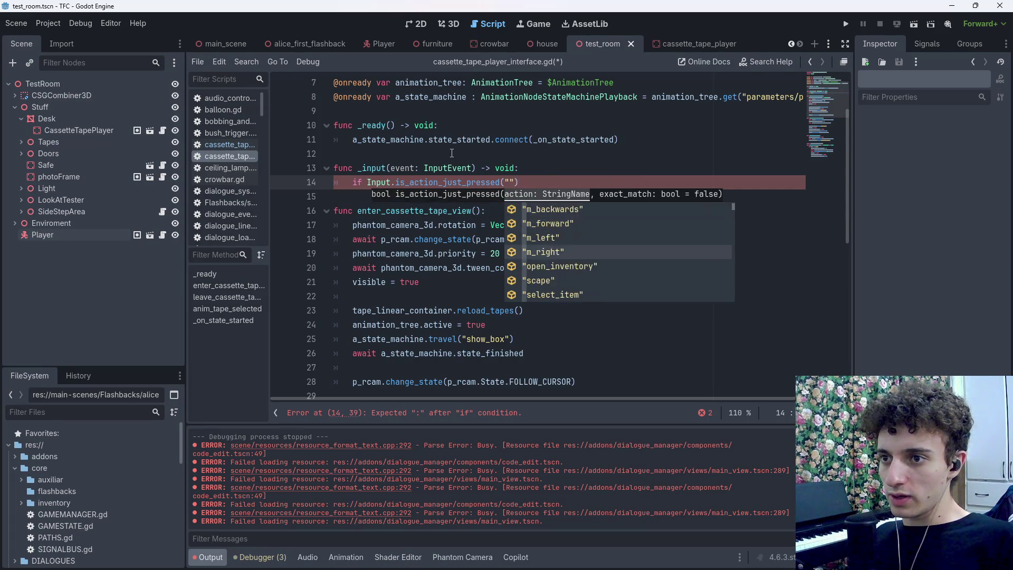
{"action": "key", "text": "Down"}
{"action": "key", "text": "Down"}
{"action": "key", "text": "Down"}
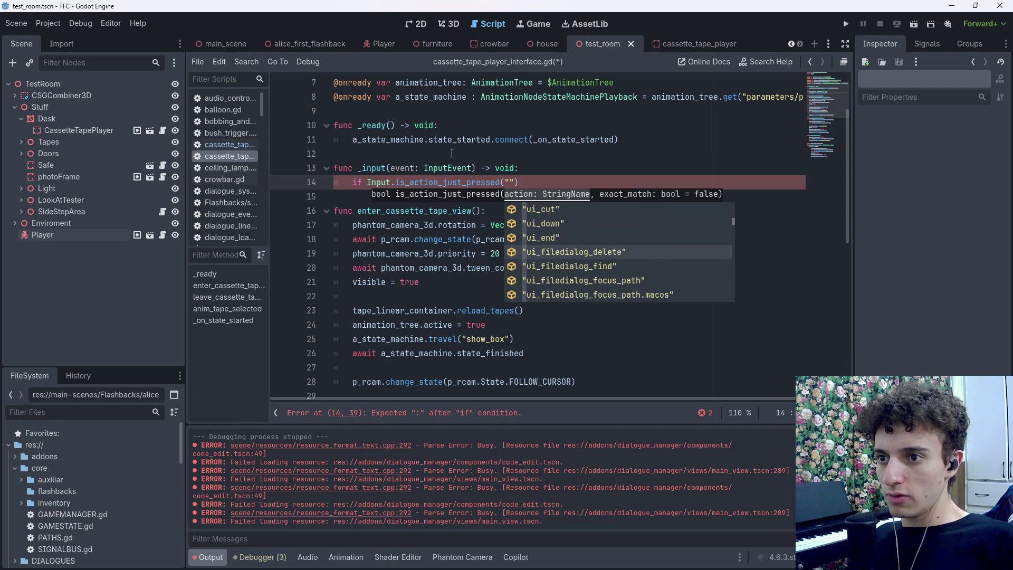
{"action": "key", "text": "Down"}
{"action": "key", "text": "Down"}
{"action": "key", "text": "Down"}
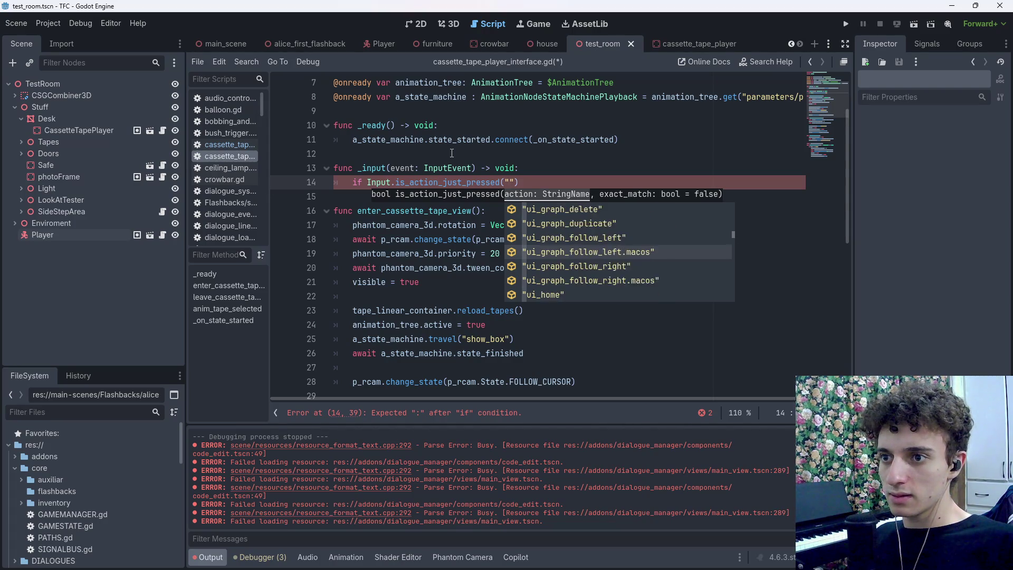
{"action": "type", "text": "K"}
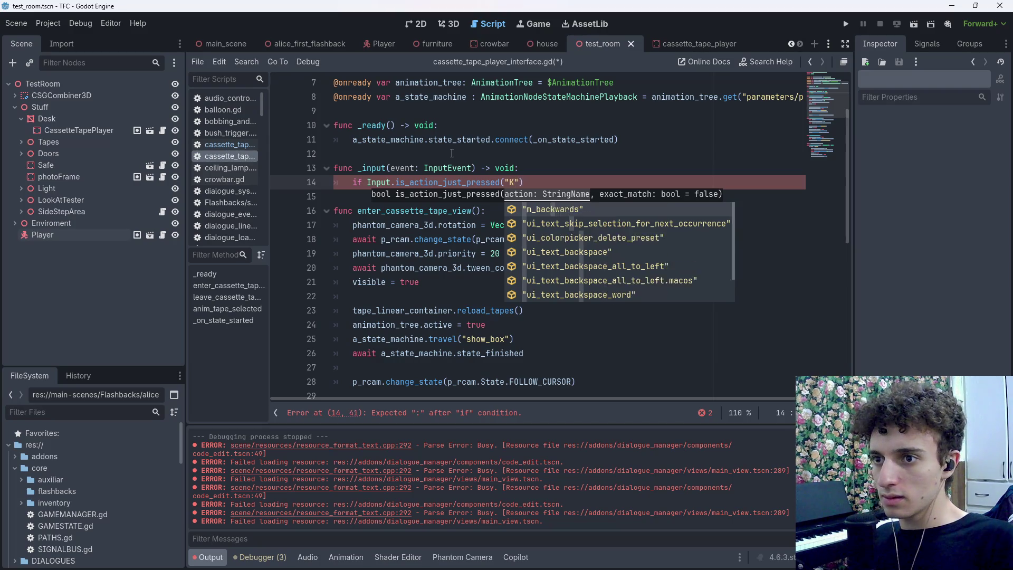
{"action": "key", "text": "BackSpace"}
{"action": "type", "text": "UI_"}
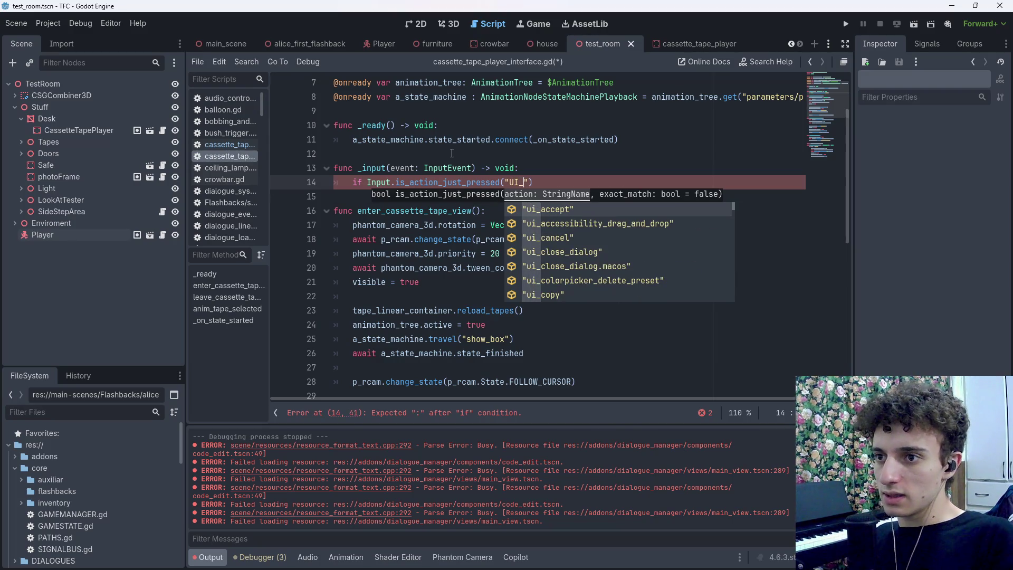
{"action": "key", "text": "BackSpace"}
{"action": "key", "text": "BackSpace"}
{"action": "key", "text": "BackSpace"}
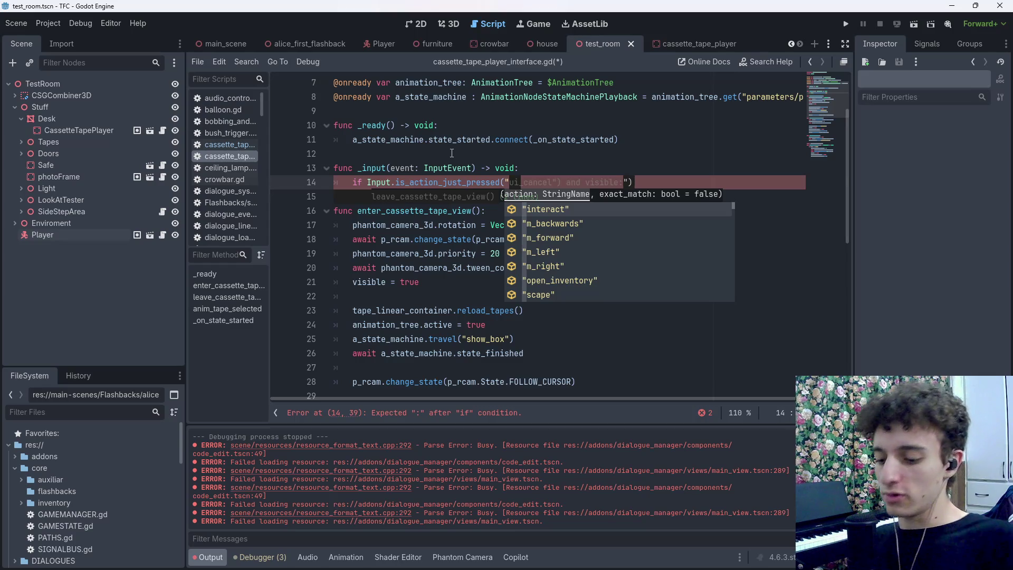
{"action": "key", "text": "Escape"}
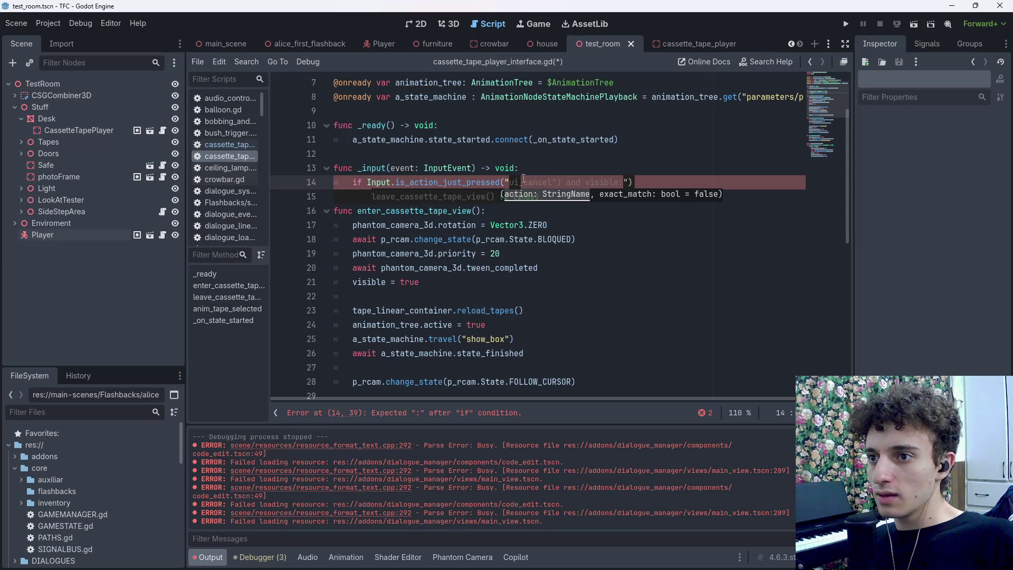
{"action": "left_click", "coordinate": [518, 182]}
Add the NUM1 input action bound to keypad 1 in the Input Map
{"action": "left_click", "coordinate": [44, 23]}
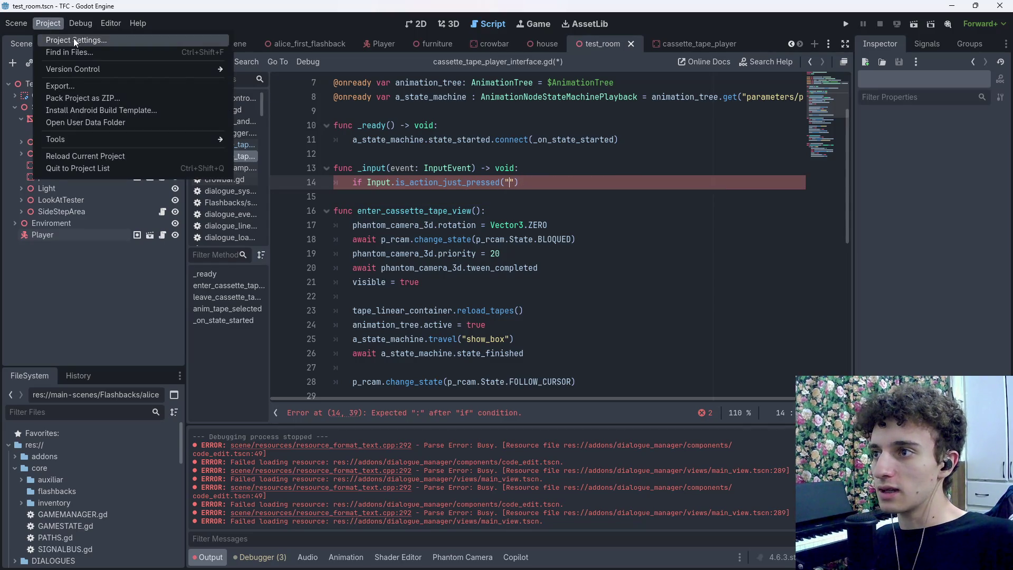
{"action": "left_click", "coordinate": [74, 38]}
{"action": "left_click", "coordinate": [611, 195]}
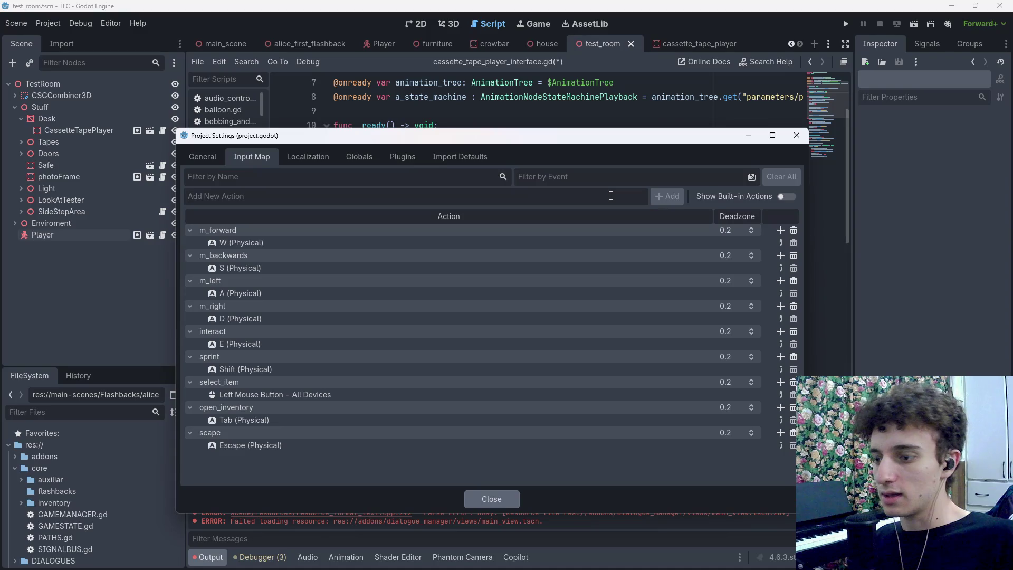
{"action": "type", "text": "NUM1"}
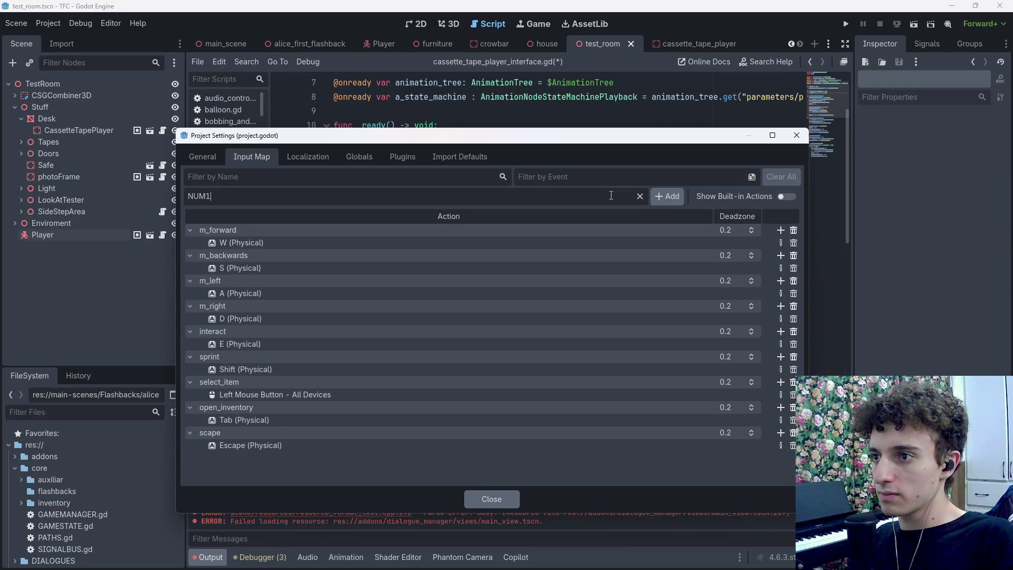
{"action": "left_click", "coordinate": [667, 196]}
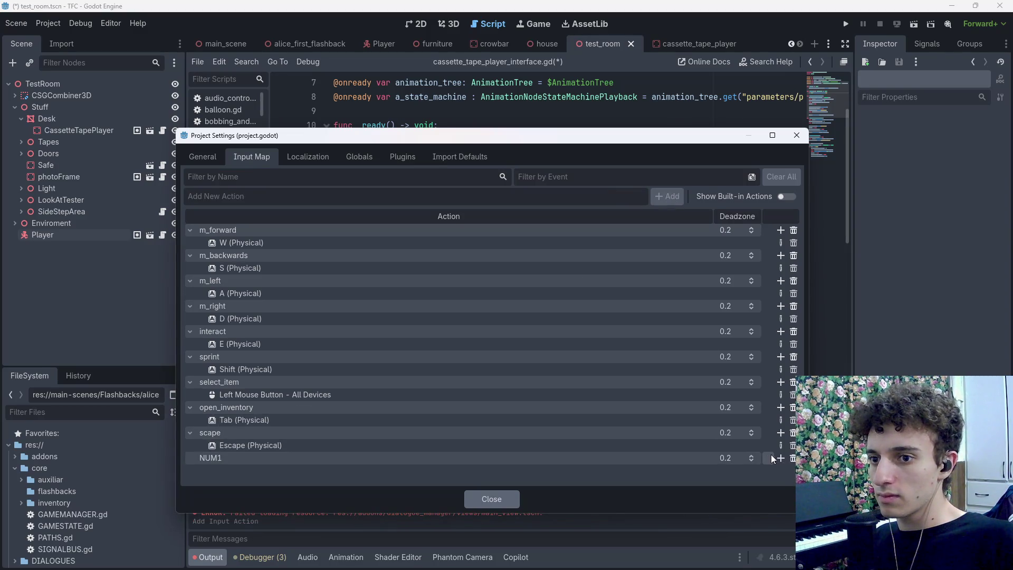
{"action": "left_click", "coordinate": [779, 457]}
{"action": "key", "text": "Return"}
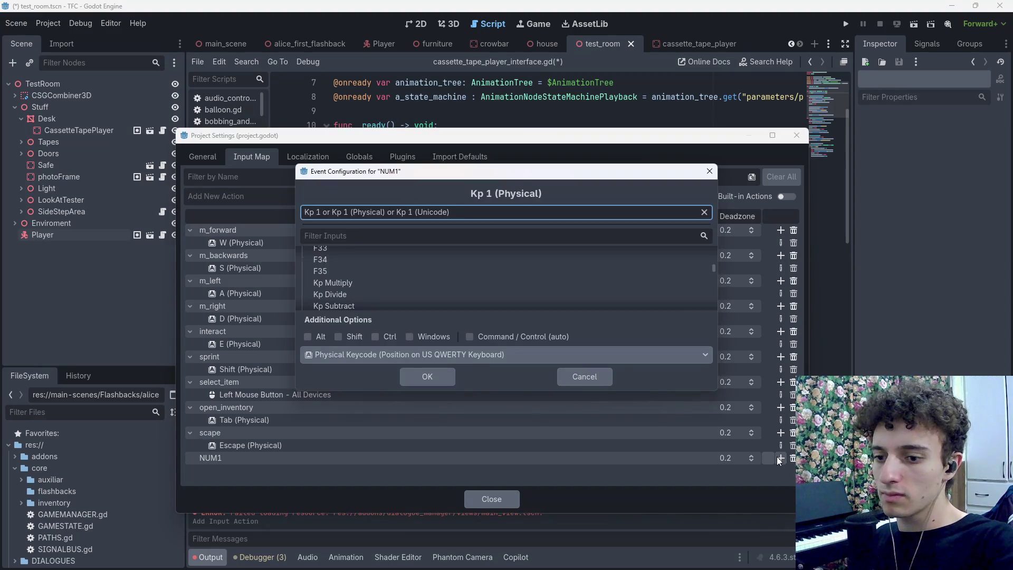
{"action": "key", "text": "KP_1"}
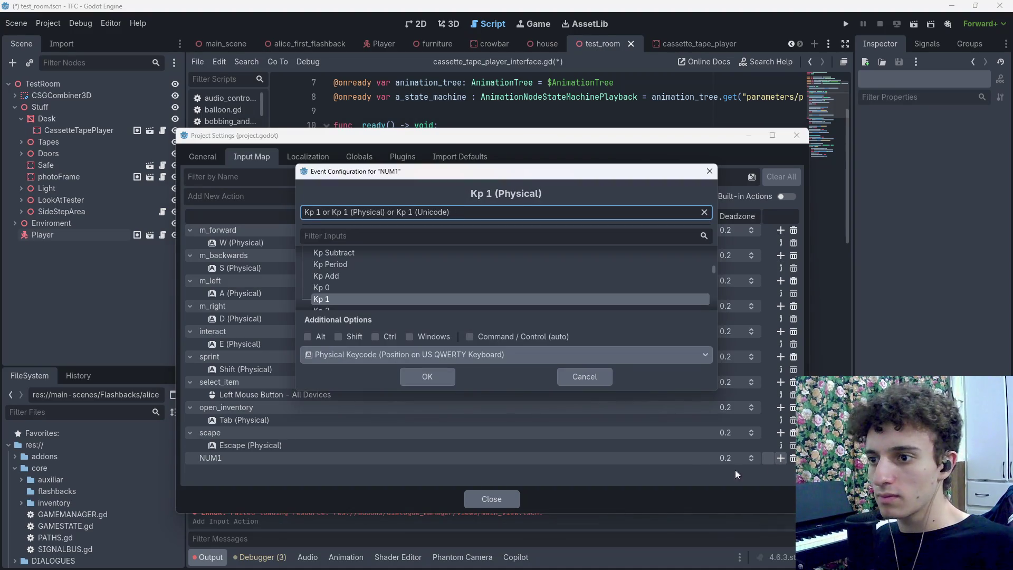
{"action": "left_click", "coordinate": [428, 378]}
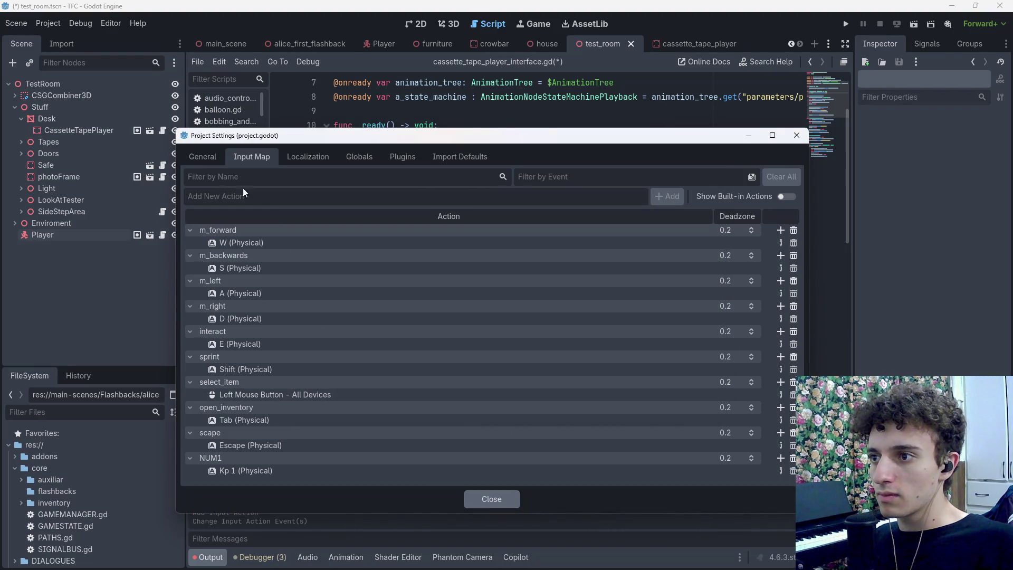
Add the NUM2 input action bound to keypad 2 and close Project Settings
{"action": "type", "text": "NUM\""}
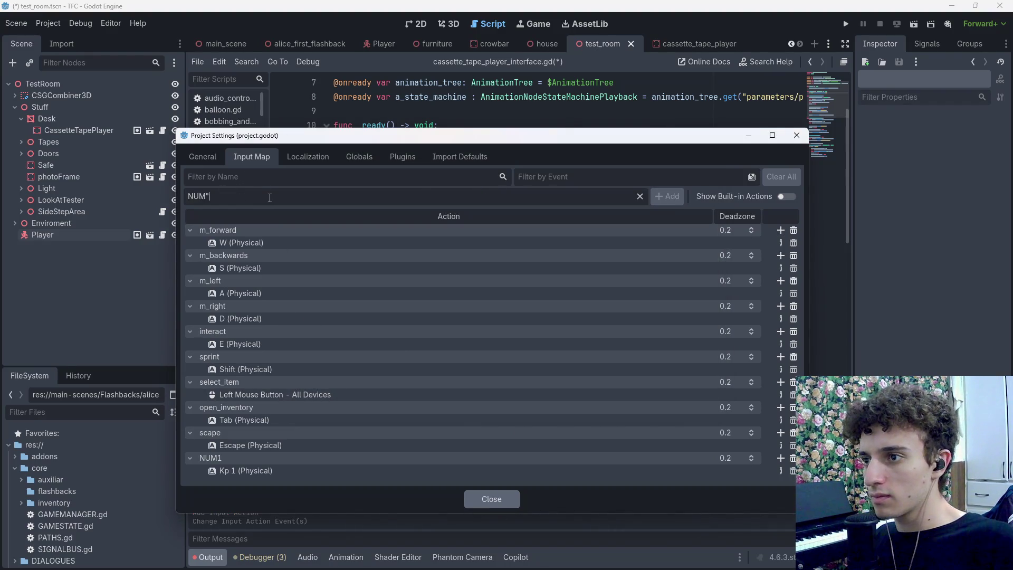
{"action": "key", "text": "BackSpace"}
{"action": "type", "text": "2"}
{"action": "left_click", "coordinate": [668, 196]}
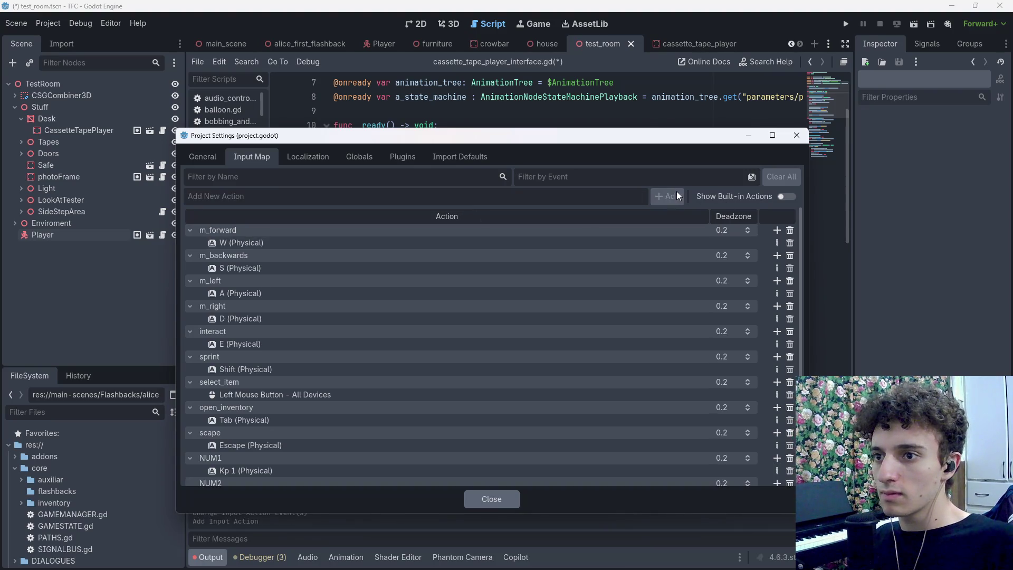
{"action": "scroll", "coordinate": [724, 454], "scroll_direction": "down", "scroll_amount": 1}
{"action": "left_click", "coordinate": [777, 478]}
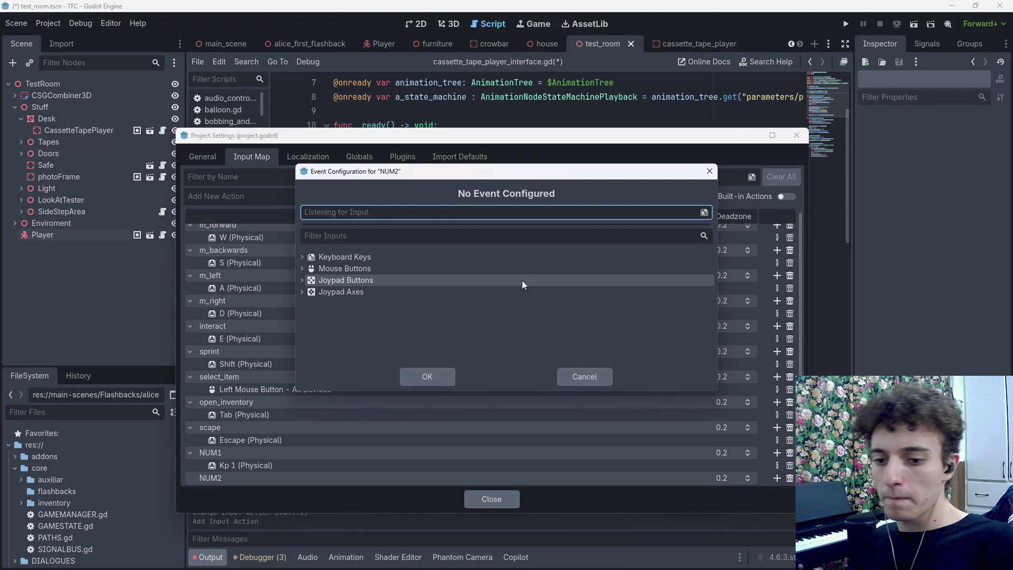
{"action": "key", "text": "KP_2"}
{"action": "left_click", "coordinate": [427, 376]}
{"action": "scroll", "coordinate": [485, 445], "scroll_direction": "down", "scroll_amount": 1}
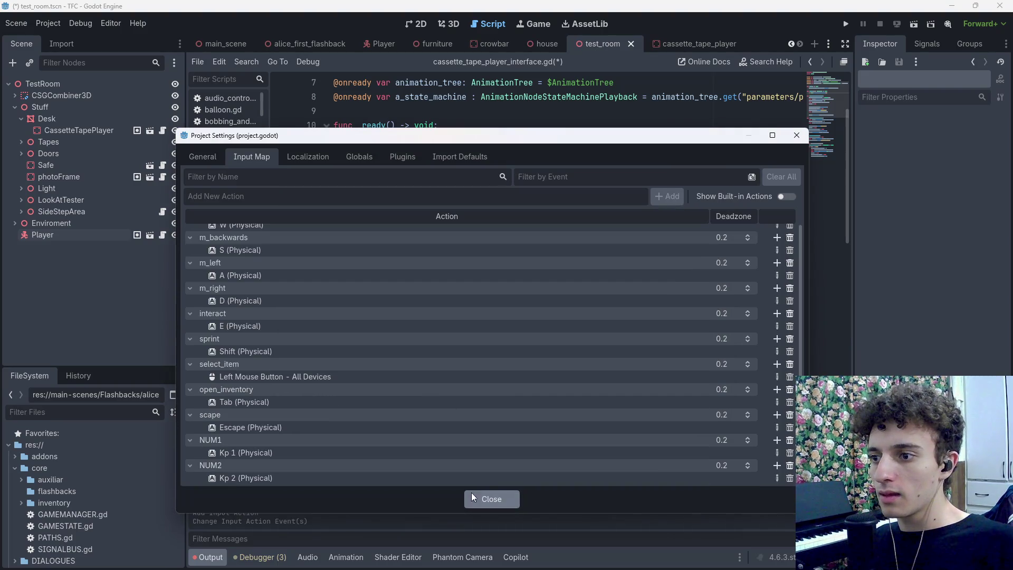
{"action": "left_click", "coordinate": [491, 499]}
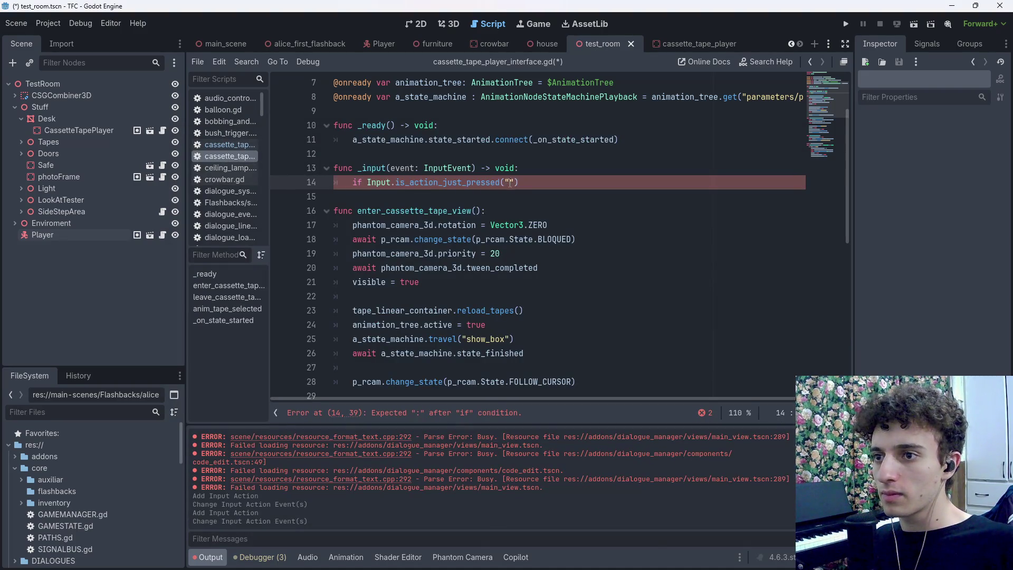
Complete the NUM1 check so it calls enter_cassette_tape_view, and save the script
{"action": "type", "text": "NUM1\")"}
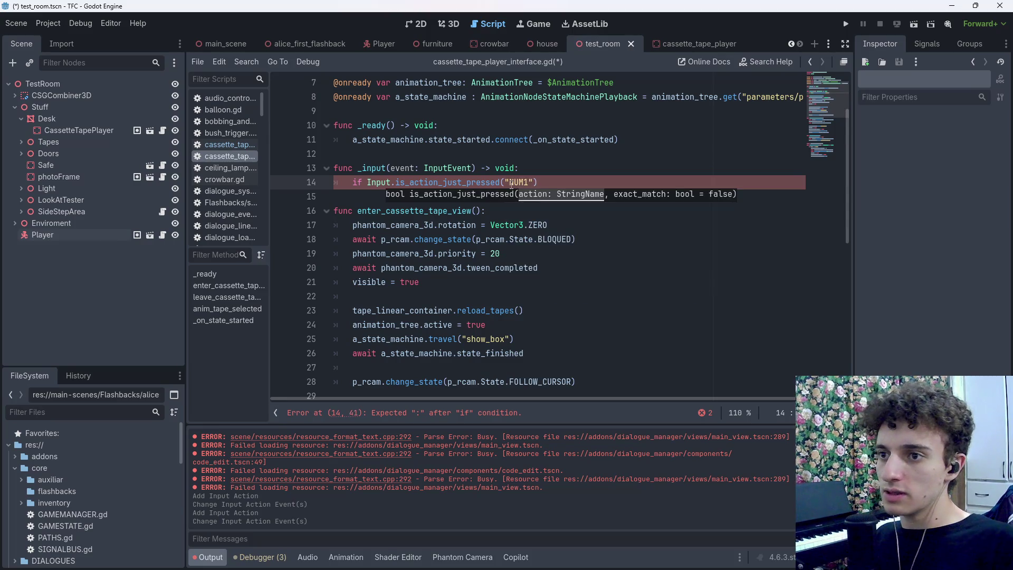
{"action": "type", "text": ":"}
{"action": "key", "text": "Return"}
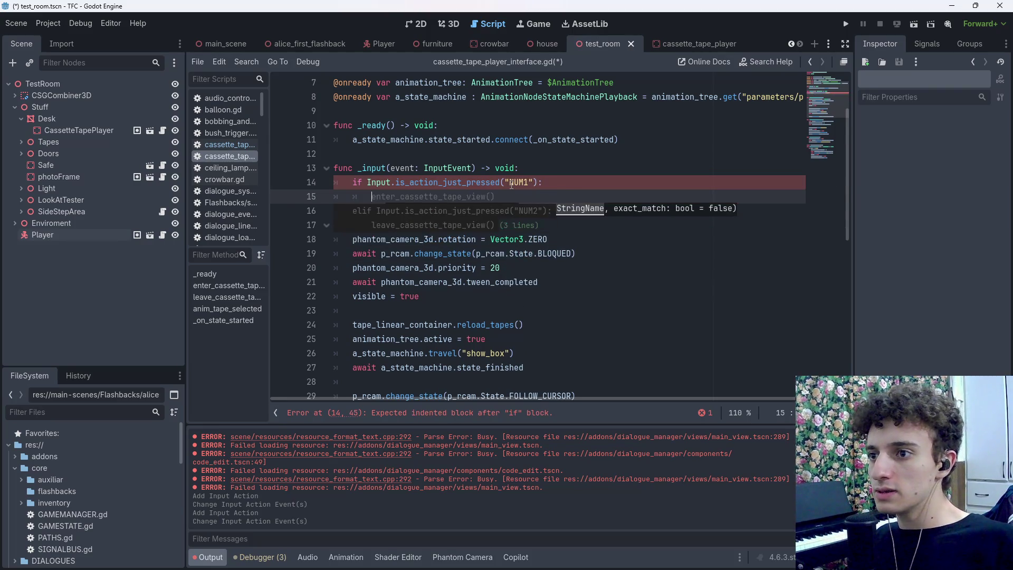
{"action": "key", "text": "Escape"}
{"action": "key", "text": "Escape"}
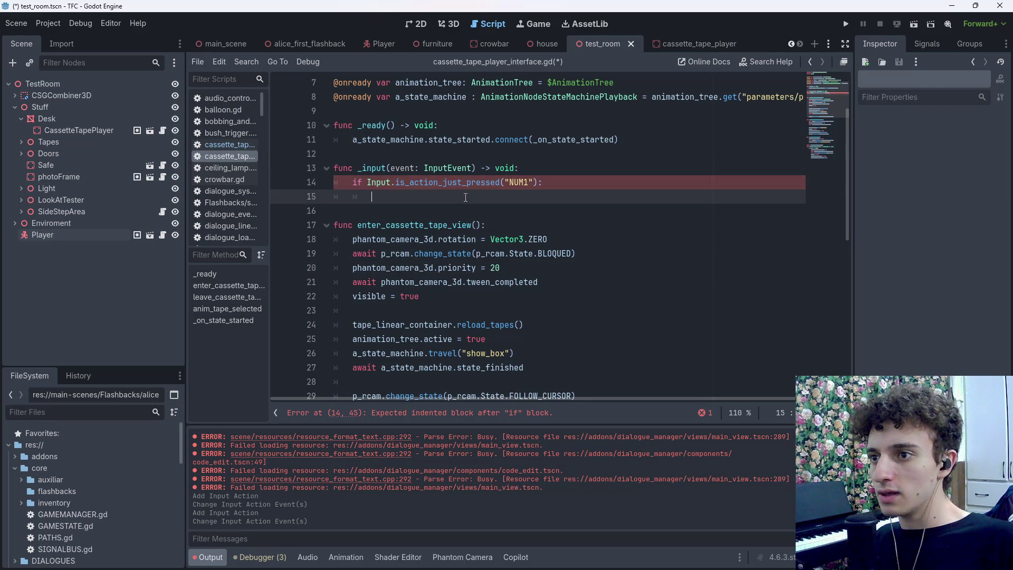
{"action": "type", "text": "enter"}
{"action": "key", "text": "Return"}
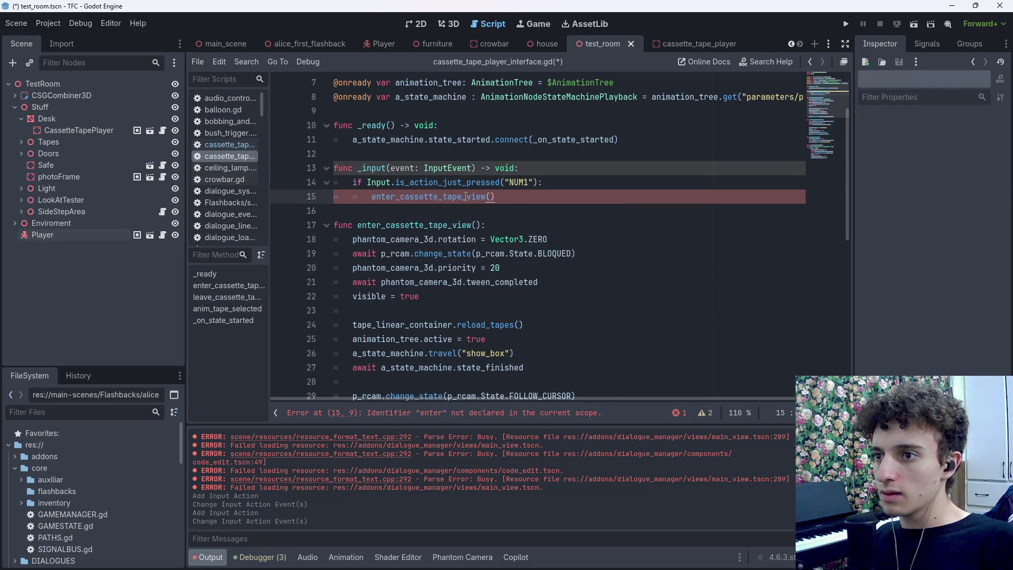
{"action": "key", "text": "ctrl+s"}
Try commenting out the priority and tween_completed await lines, then undo that and save
{"action": "left_click", "coordinate": [353, 270]}
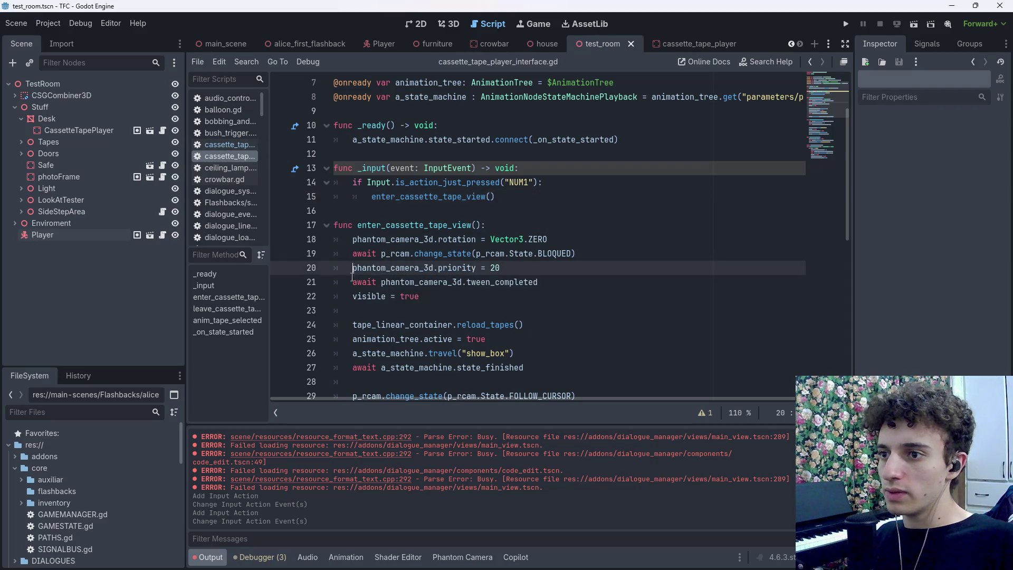
{"action": "key", "text": "ctrl+k"}
{"action": "key", "text": "Down"}
{"action": "key", "text": "ctrl+k"}
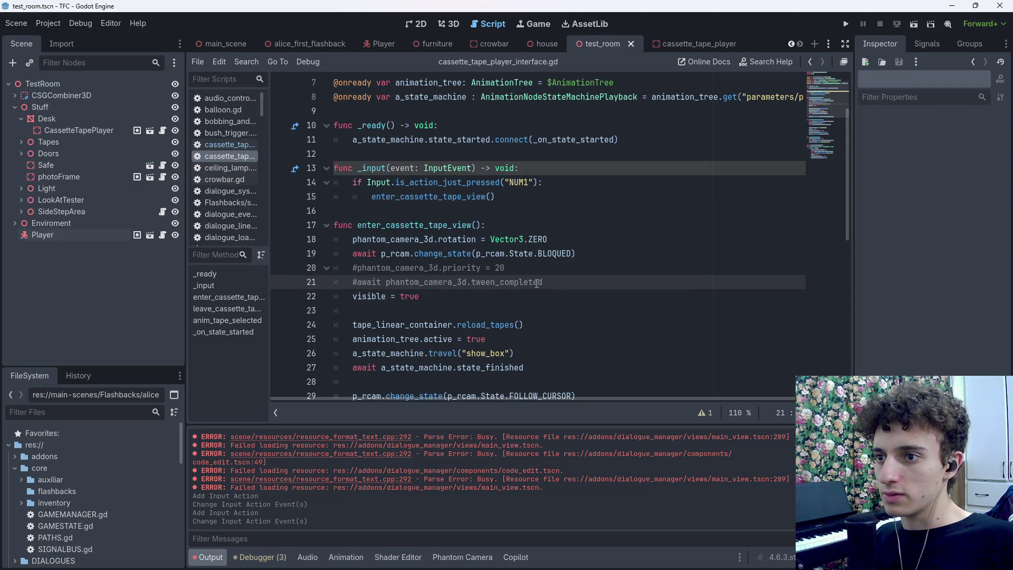
{"action": "left_click", "coordinate": [353, 248]}
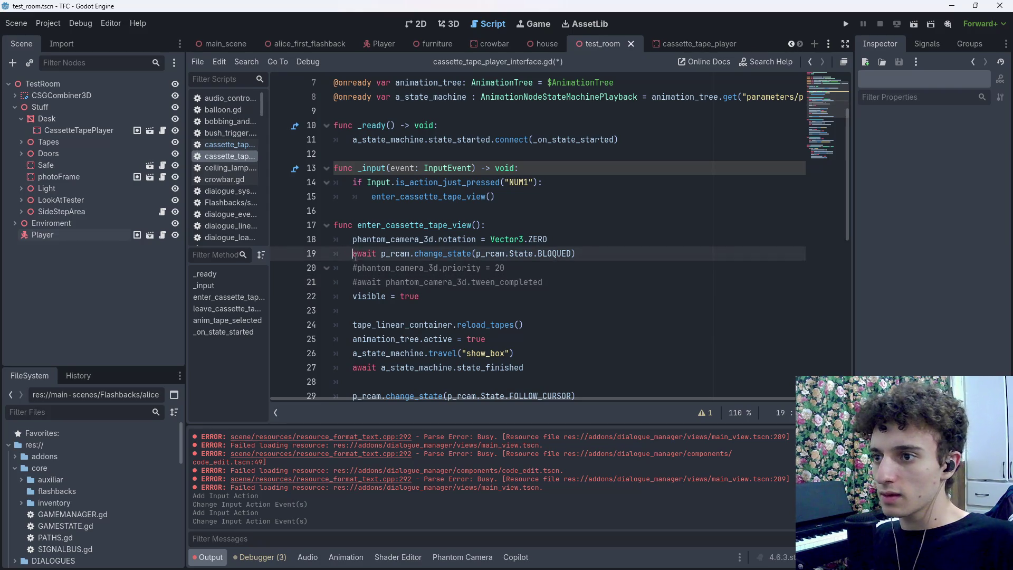
{"action": "key", "text": "ctrl+z"}
{"action": "key", "text": "ctrl+z"}
{"action": "key", "text": "ctrl+s"}
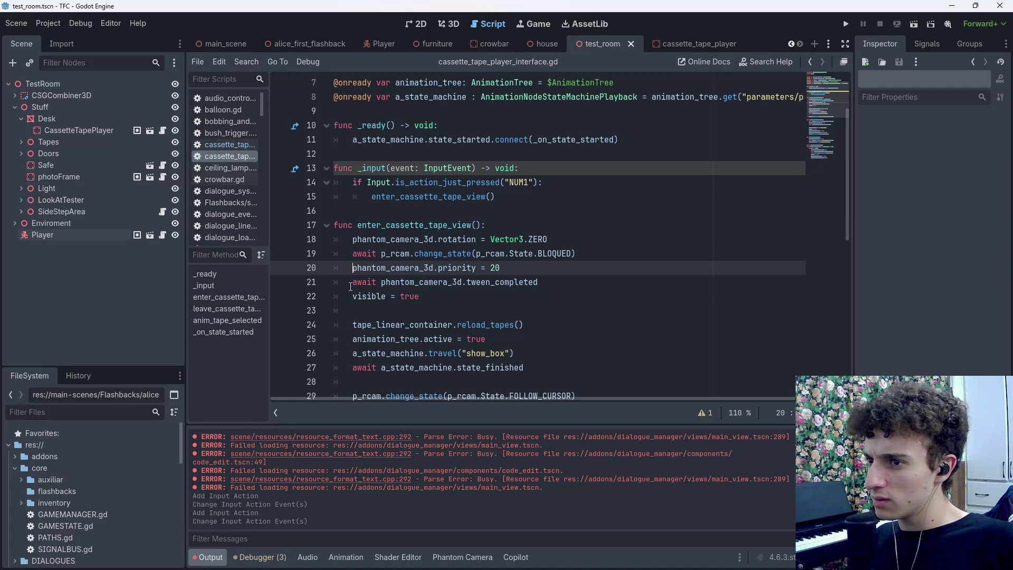
Comment out the enter-view camera lines: BLOQUED state change, priority = 20, tween wait, rotation reset
{"action": "left_click", "coordinate": [353, 296]}
{"action": "key", "text": "ctrl+k"}
{"action": "key", "text": "Up"}
{"action": "key", "text": "ctrl+k"}
{"action": "key", "text": "Up"}
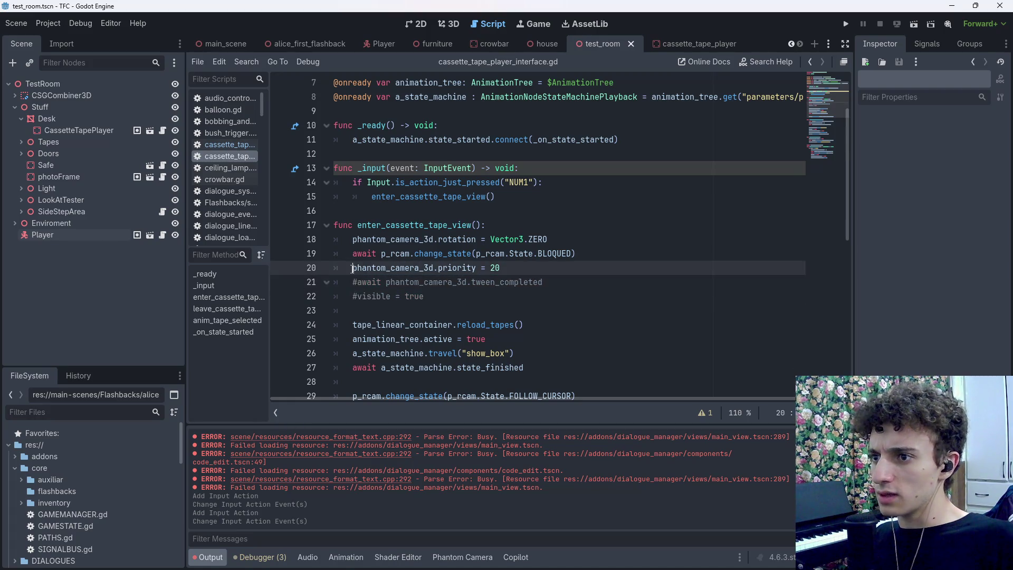
{"action": "key", "text": "ctrl+k"}
{"action": "key", "text": "Up"}
{"action": "key", "text": "ctrl+k"}
{"action": "key", "text": "Up"}
{"action": "key", "text": "ctrl+k"}
{"action": "left_click", "coordinate": [353, 296]}
{"action": "key", "text": "ctrl+k"}
{"action": "key", "text": "ctrl+s"}
Add elif branches for NUM2 and NUM3 calling leave_cassette_tape_view and anim_tape_selected, then save
{"action": "left_click", "coordinate": [519, 196]}
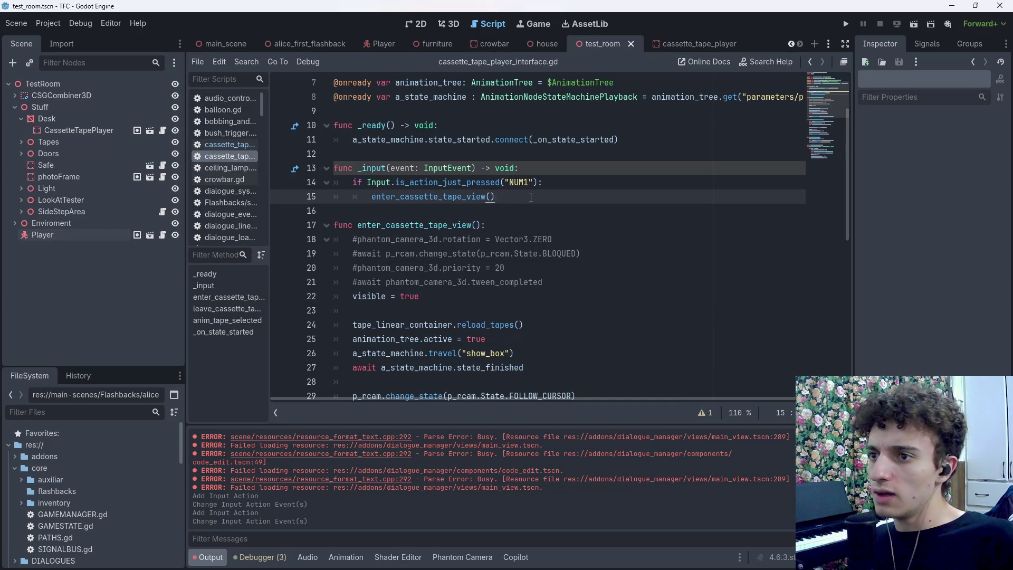
{"action": "key", "text": "Return"}
{"action": "type", "text": "if"}
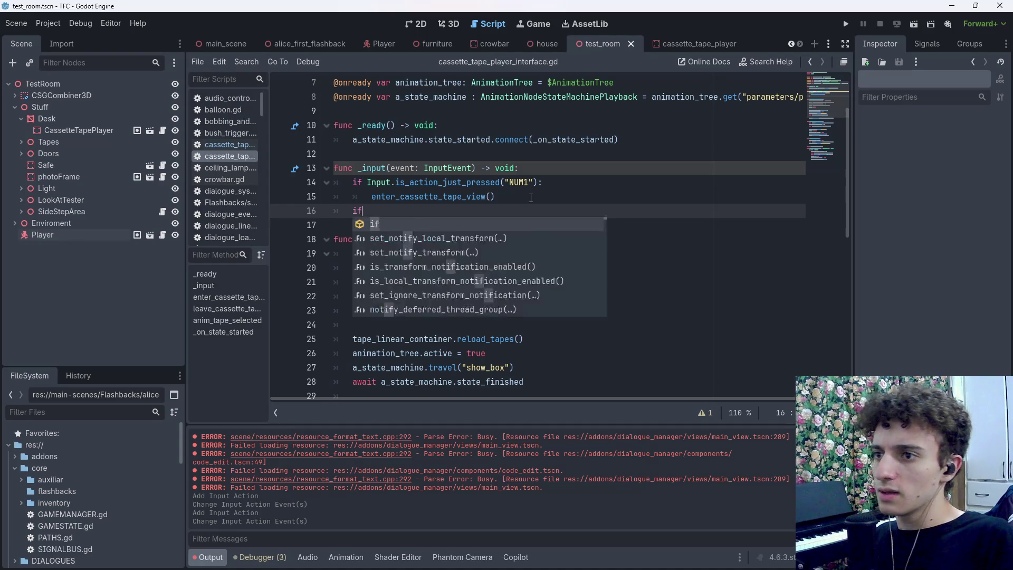
{"action": "key", "text": "BackSpace"}
{"action": "type", "text": "elif Inpu"}
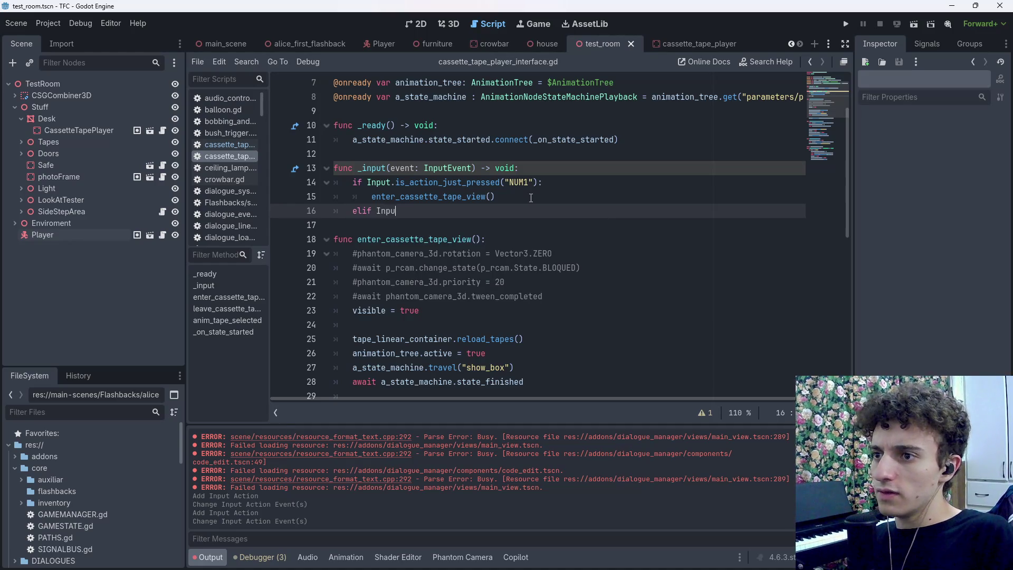
{"action": "type", "text": "t.is"}
{"action": "key", "text": "Return"}
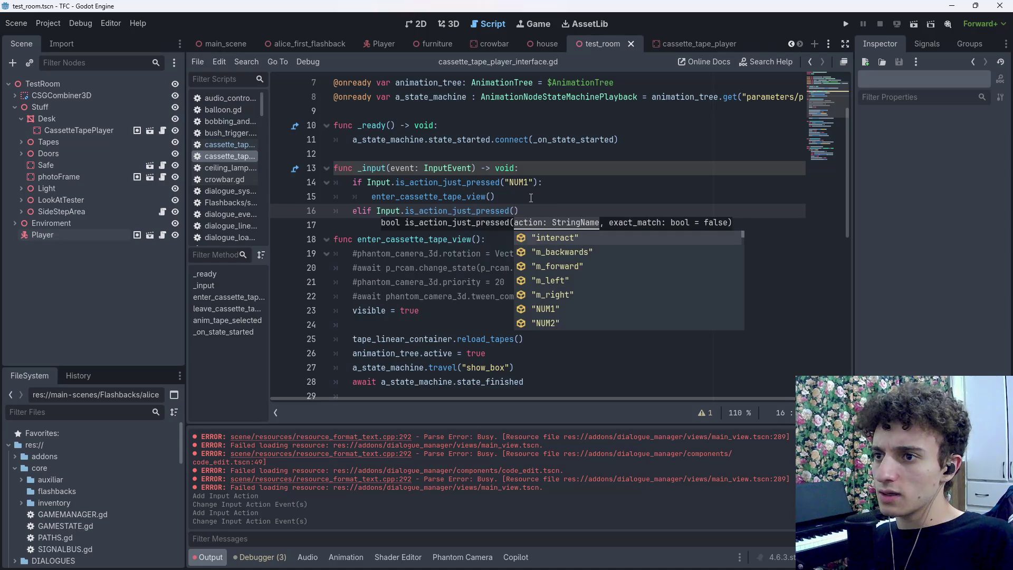
{"action": "key", "text": "Tab"}
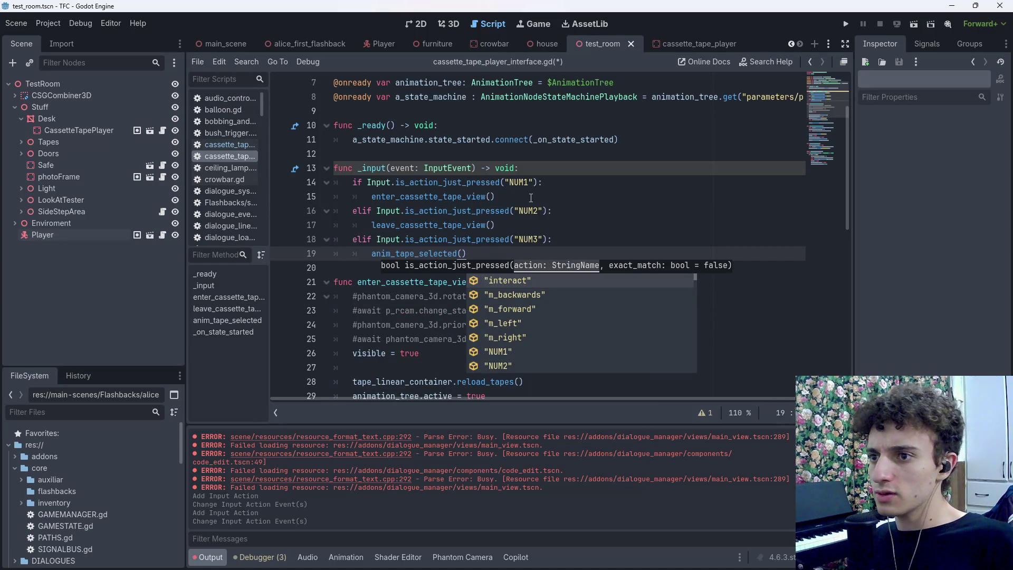
{"action": "key", "text": "Escape"}
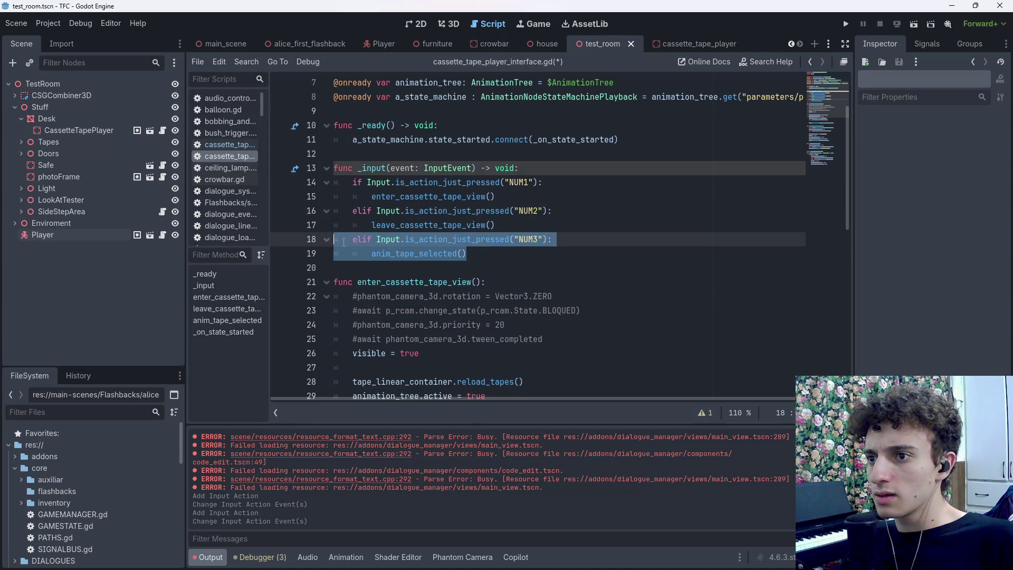
{"action": "key", "text": "ctrl+s"}
Open Project Settings to name a new input action
{"action": "left_click", "coordinate": [49, 23]}
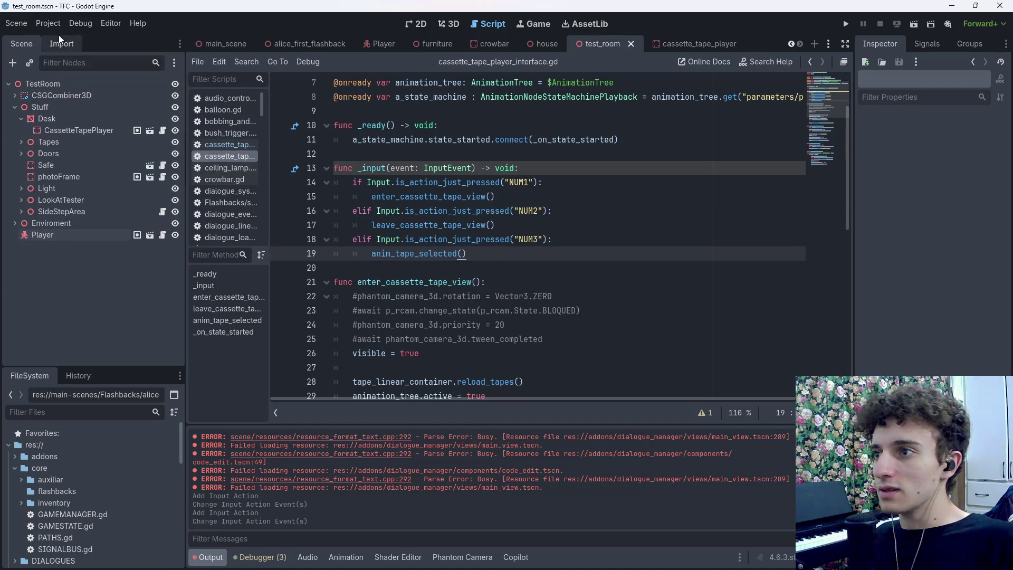
{"action": "left_click", "coordinate": [64, 40]}
{"action": "left_click", "coordinate": [258, 196]}
Create the NUM3 input action bound to keypad 3, close Project Settings and save the scene
{"action": "type", "text": "NUM3"}
{"action": "left_click", "coordinate": [667, 196]}
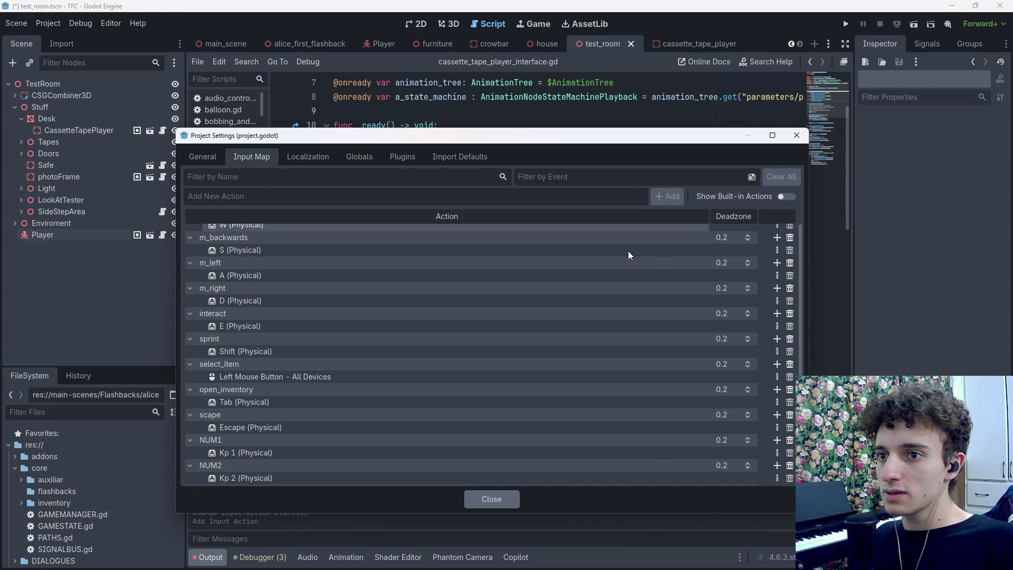
{"action": "left_click", "coordinate": [776, 477]}
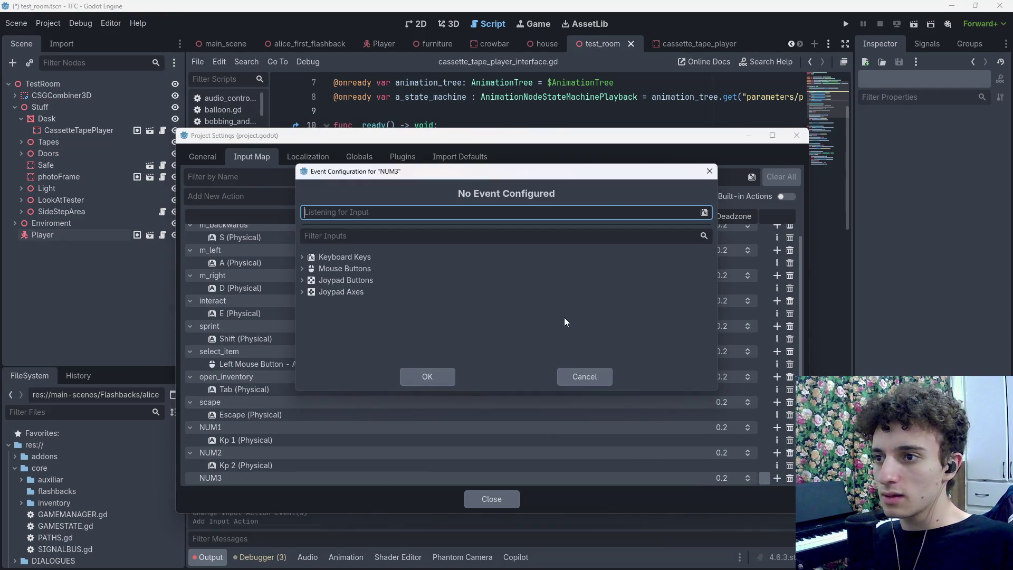
{"action": "key", "text": "KP_3"}
{"action": "left_click", "coordinate": [420, 375]}
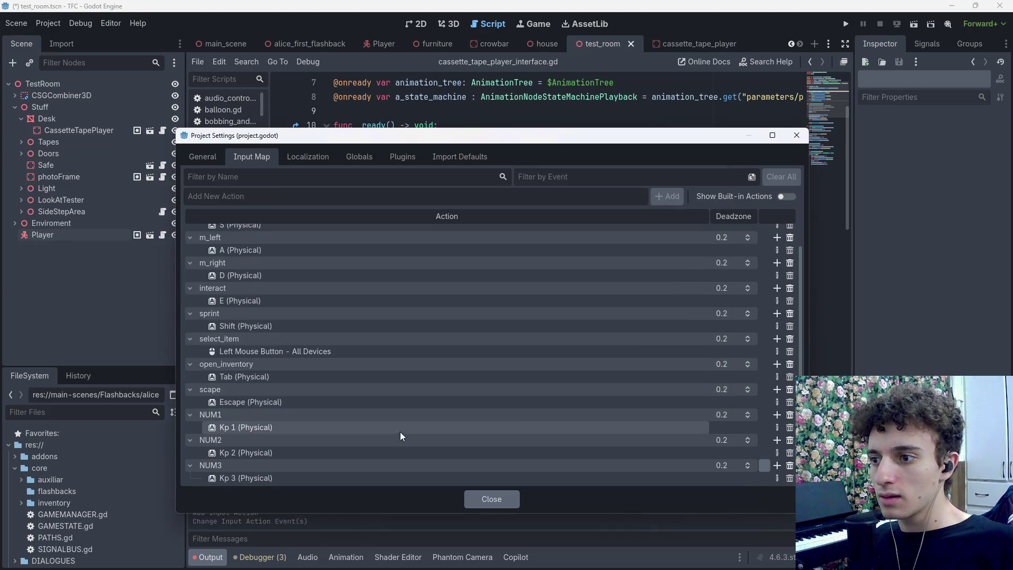
{"action": "left_click", "coordinate": [512, 501]}
{"action": "key", "text": "ctrl+s"}
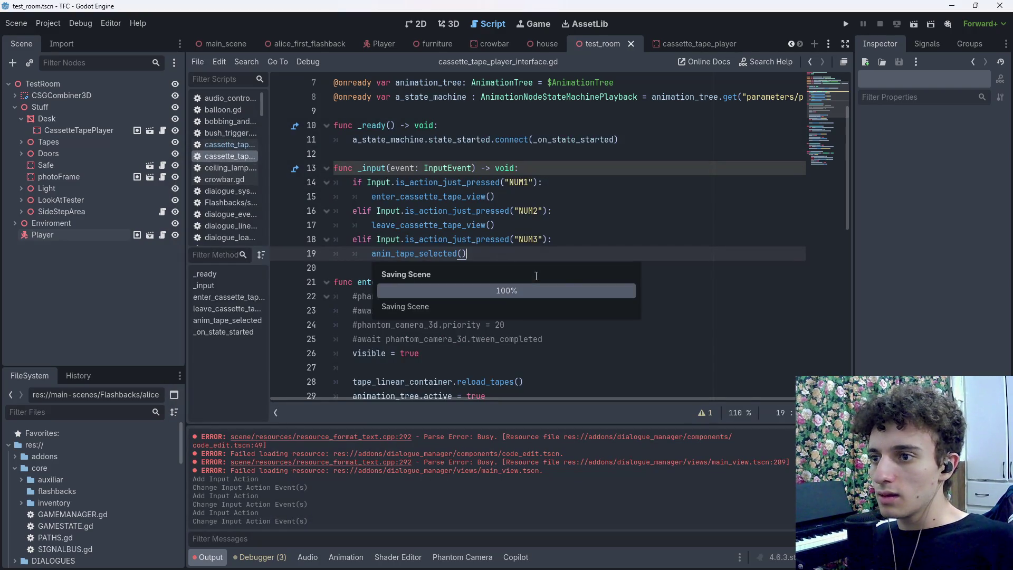
{"action": "scroll", "coordinate": [378, 267], "scroll_direction": "down", "scroll_amount": 7}
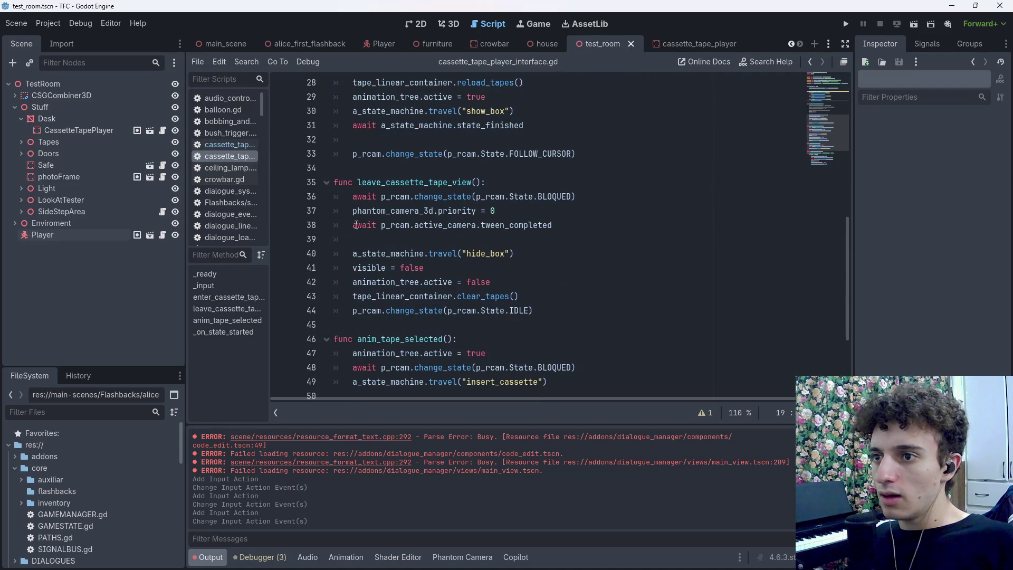
Comment out the BLOQUED state change, priority = 0 and tween_completed wait in leave_cassette_tape_view
{"action": "left_click", "coordinate": [348, 197]}
{"action": "key", "text": "ctrl+k"}
{"action": "left_click", "coordinate": [349, 210]}
{"action": "key", "text": "ctrl+k"}
{"action": "left_click", "coordinate": [349, 224]}
{"action": "key", "text": "ctrl+k"}
{"action": "left_click", "coordinate": [401, 268]}
{"action": "key", "text": "ctrl+s"}
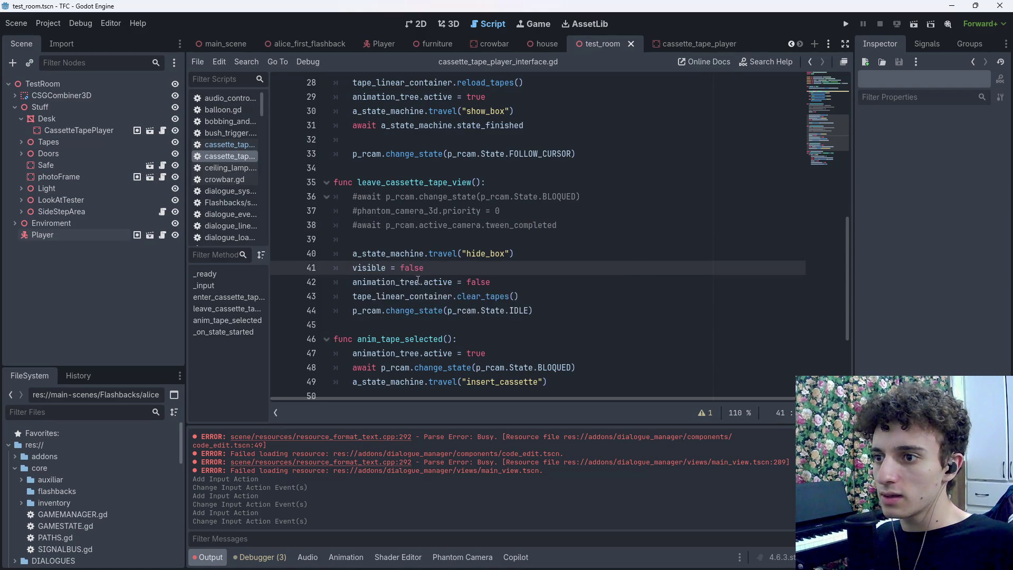
Delete the animation_tree.active = false line from leave_cassette_tape_view and save
{"action": "left_click", "coordinate": [533, 297]}
{"action": "left_click_drag", "start_coordinate": [493, 282], "coordinate": [265, 290]}
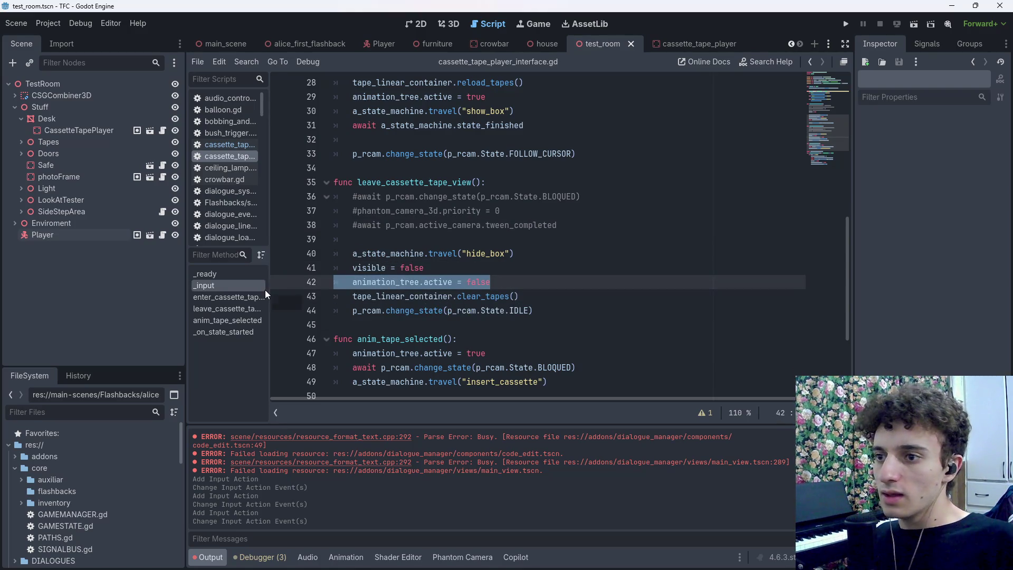
{"action": "key", "text": "BackSpace"}
{"action": "key", "text": "BackSpace"}
{"action": "key", "text": "ctrl+s"}
Delete the animation_tree.active = true line from anim_tape_selected and save
{"action": "left_click", "coordinate": [543, 297]}
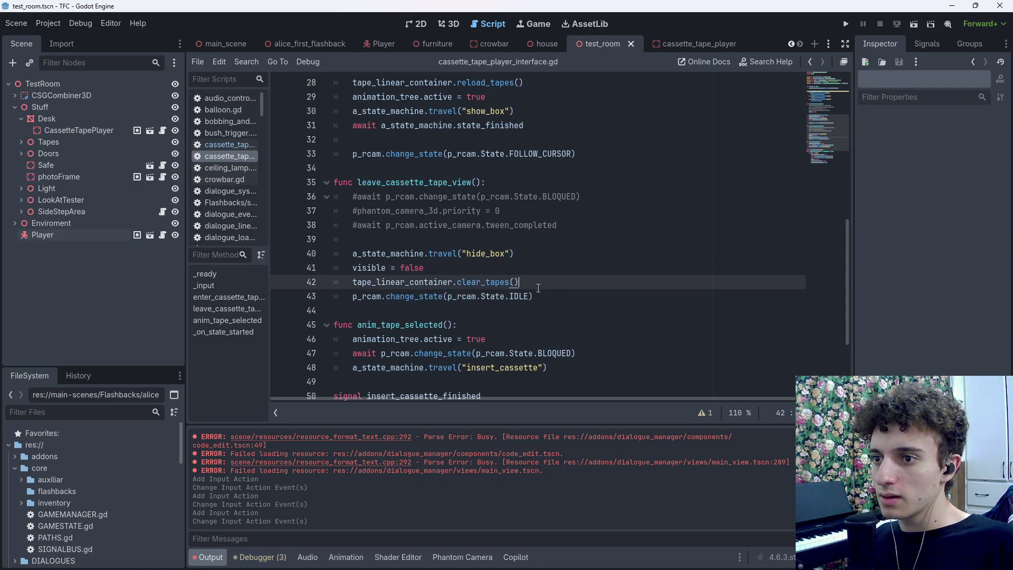
{"action": "left_click", "coordinate": [547, 282]}
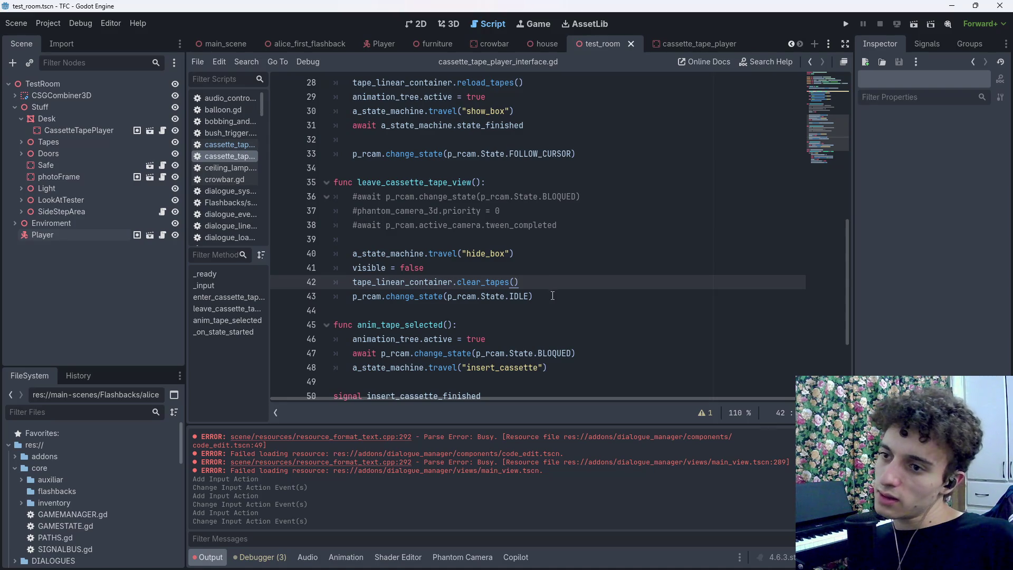
{"action": "key", "text": "Down"}
{"action": "key", "text": "Down"}
{"action": "key", "text": "Up"}
{"action": "scroll", "coordinate": [528, 313], "scroll_direction": "down", "scroll_amount": 3}
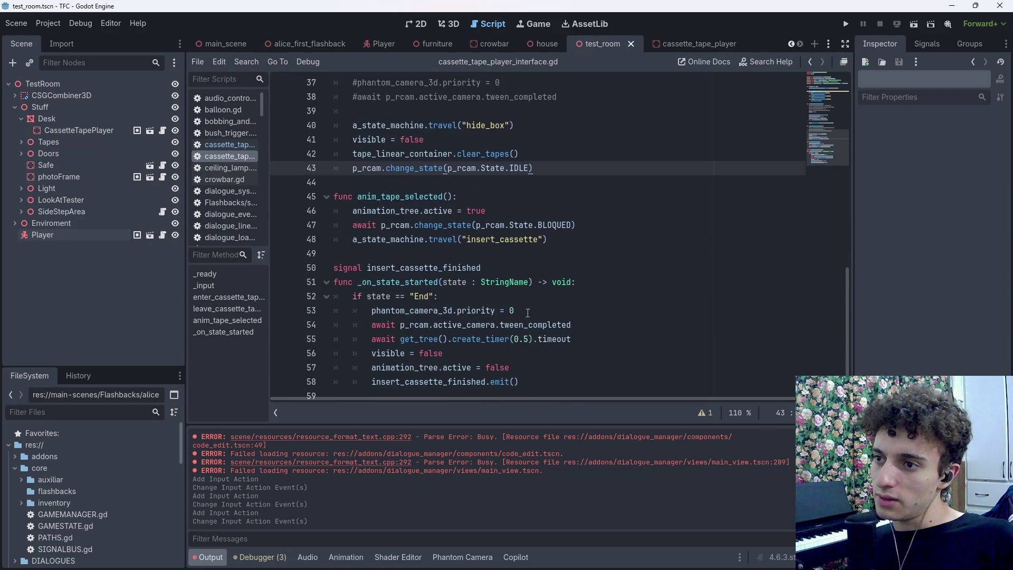
{"action": "left_click", "coordinate": [349, 210]}
{"action": "left_click_drag", "start_coordinate": [495, 211], "coordinate": [293, 214]}
{"action": "key", "text": "BackSpace"}
{"action": "key", "text": "BackSpace"}
{"action": "key", "text": "ctrl+s"}
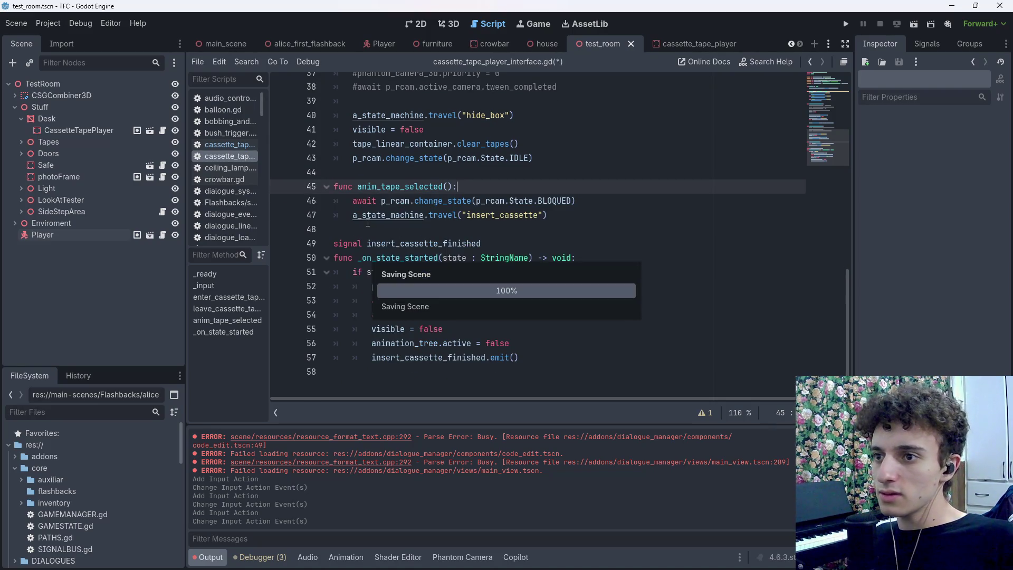
Inspect the await change_state and insert_cassette lines in anim_tape_selected
{"action": "left_click", "coordinate": [352, 201]}
{"action": "left_click", "coordinate": [594, 213]}
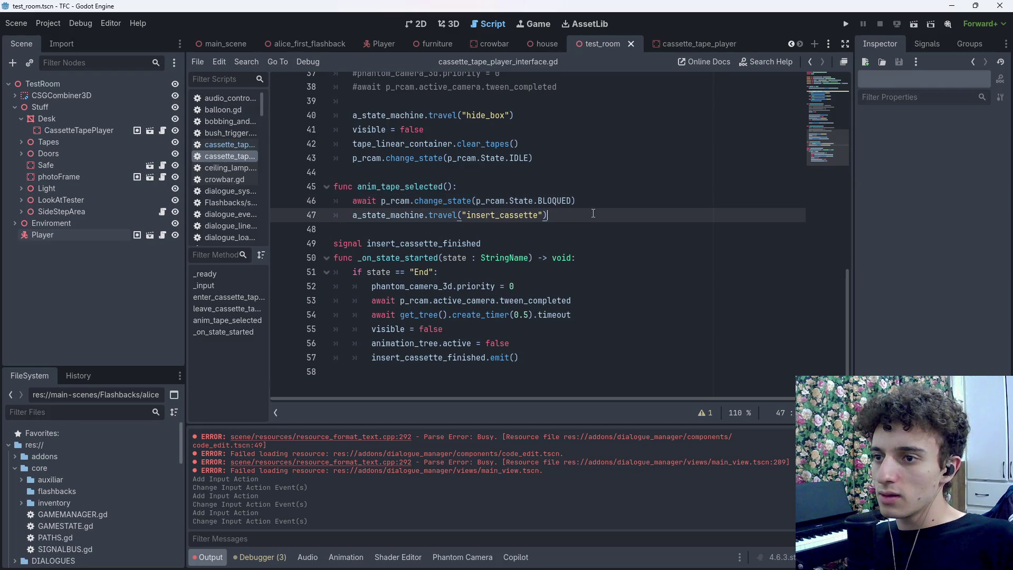
{"action": "left_click", "coordinate": [602, 201]}
{"action": "left_click", "coordinate": [599, 219]}
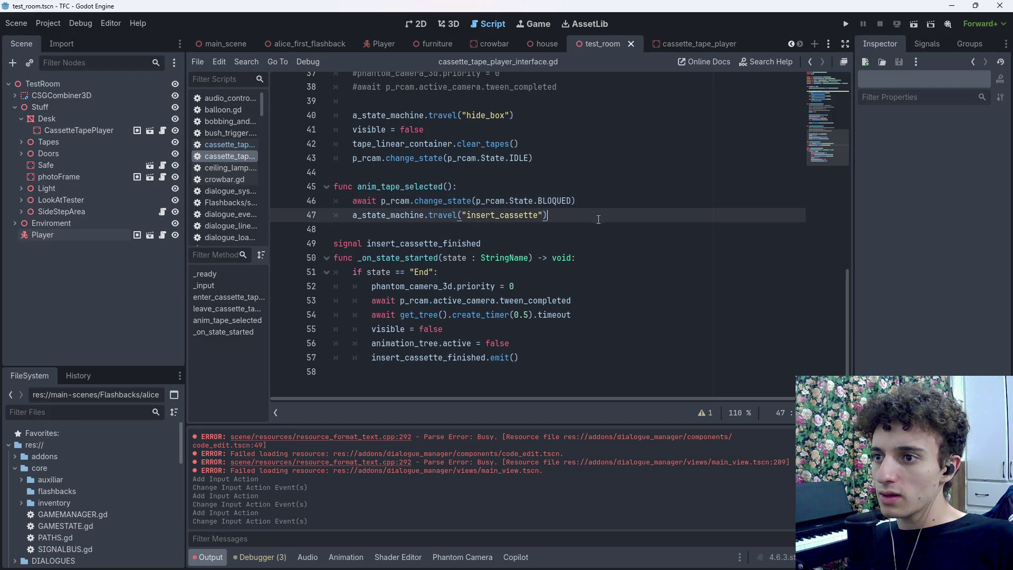
{"action": "left_click", "coordinate": [353, 201]}
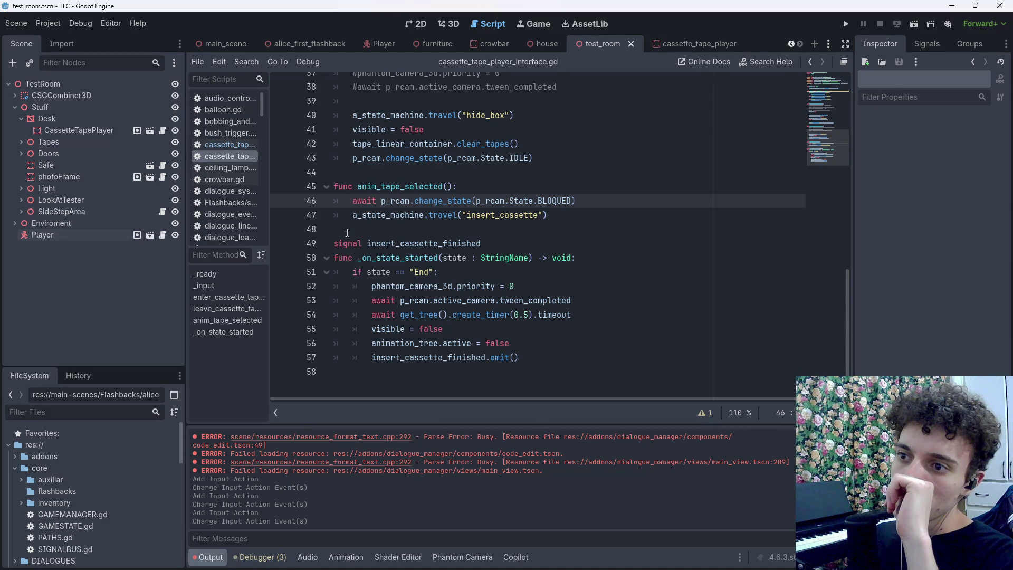
{"action": "scroll", "coordinate": [451, 239], "scroll_direction": "up", "scroll_amount": 4}
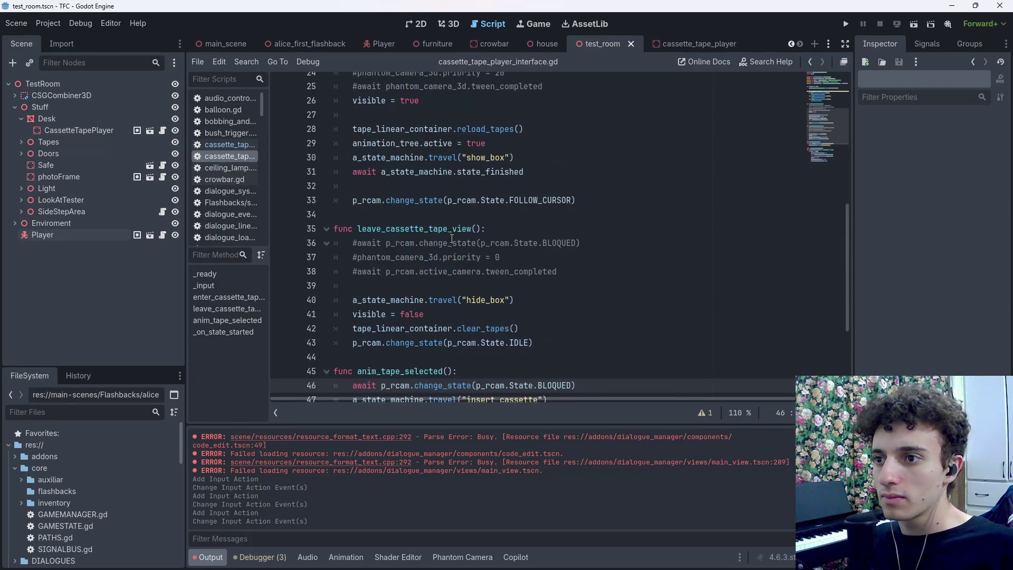
{"action": "scroll", "coordinate": [454, 281], "scroll_direction": "down", "scroll_amount": 2}
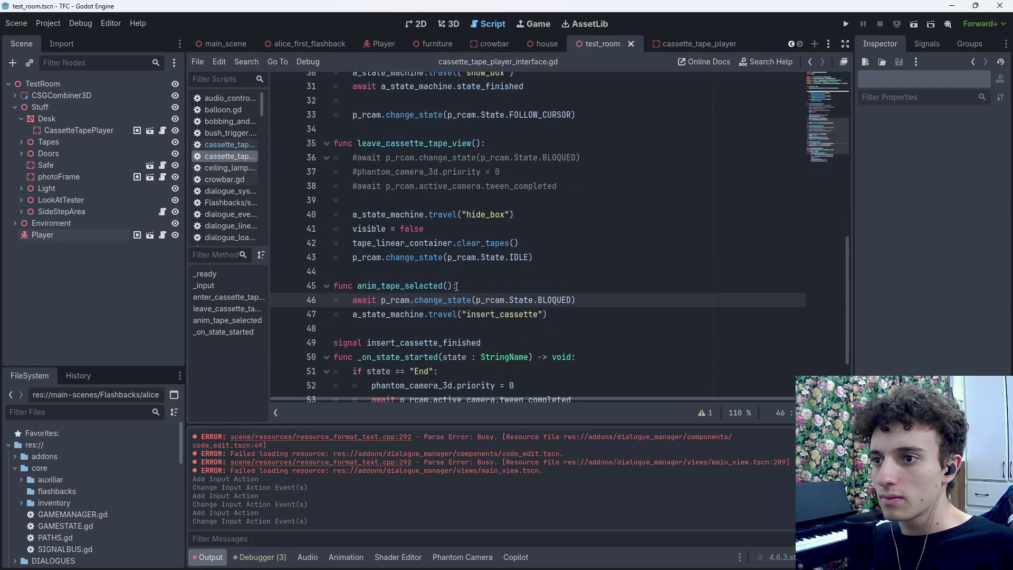
{"action": "left_click", "coordinate": [358, 172]}
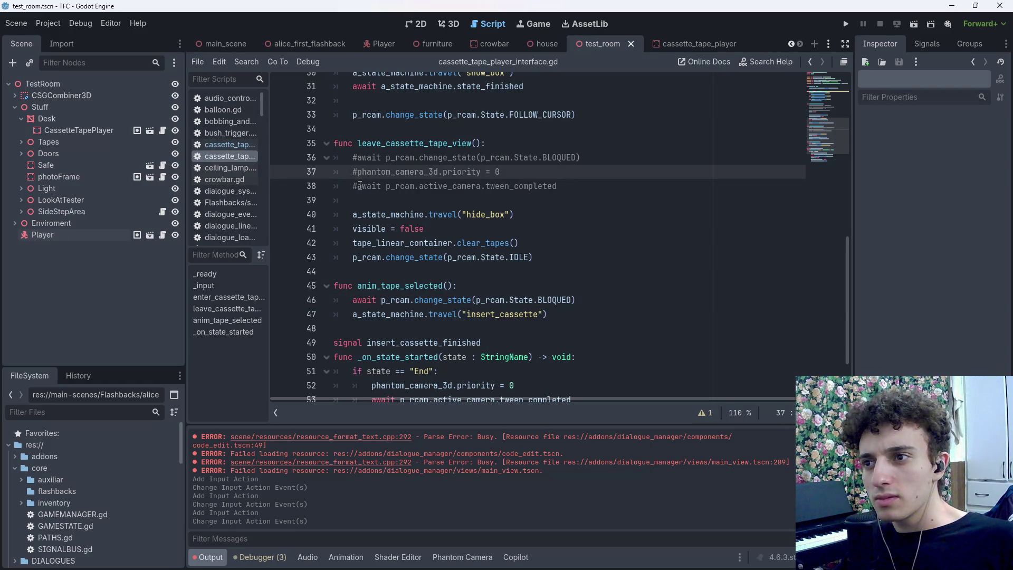
{"action": "left_click", "coordinate": [360, 186]}
{"action": "scroll", "coordinate": [364, 195], "scroll_direction": "down", "scroll_amount": 1}
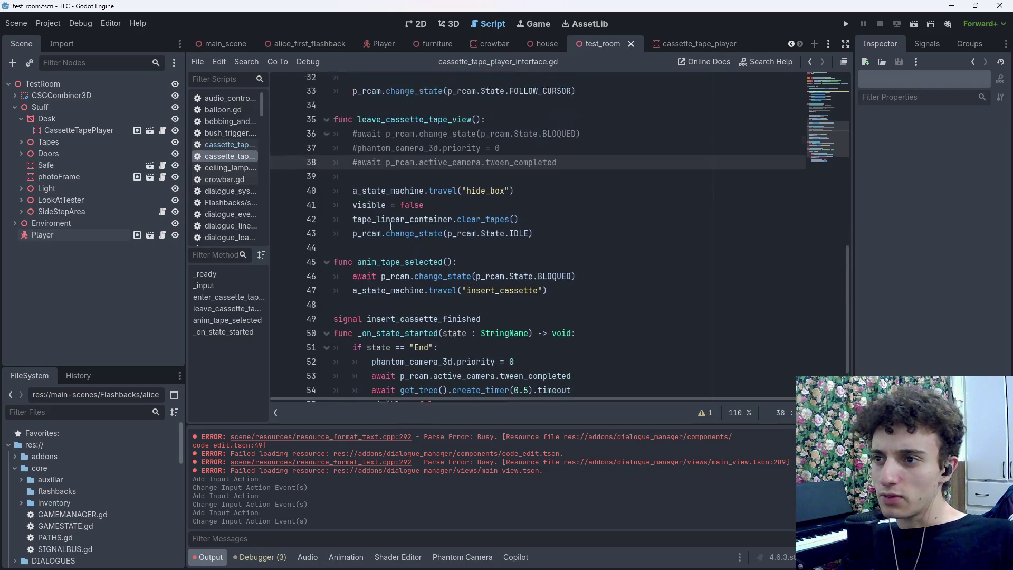
{"action": "left_click", "coordinate": [543, 174]}
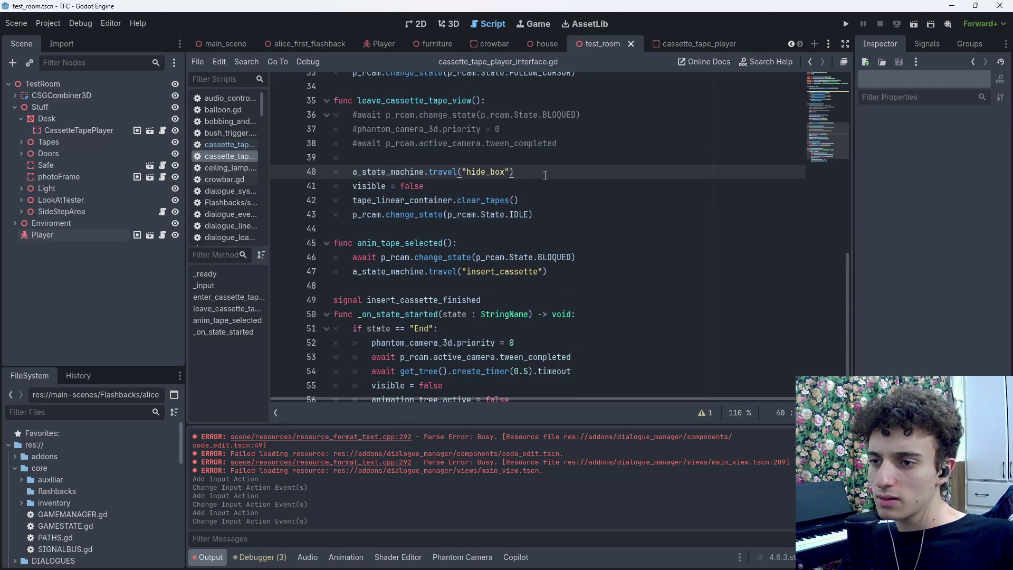
{"action": "scroll", "coordinate": [546, 178], "scroll_direction": "down", "scroll_amount": 1}
{"action": "left_click", "coordinate": [603, 313]}
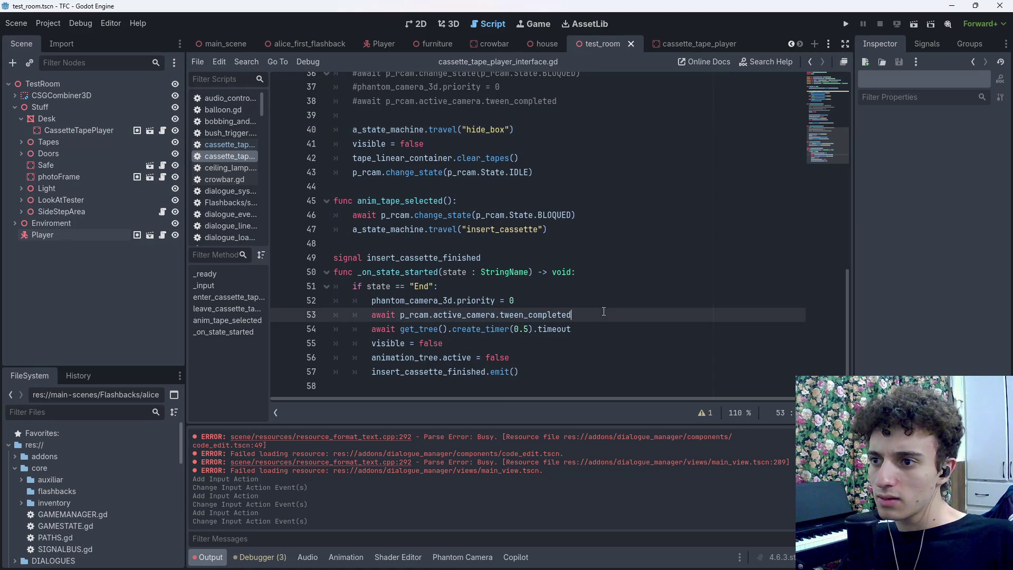
{"action": "left_click", "coordinate": [599, 329]}
{"action": "left_click", "coordinate": [524, 345]}
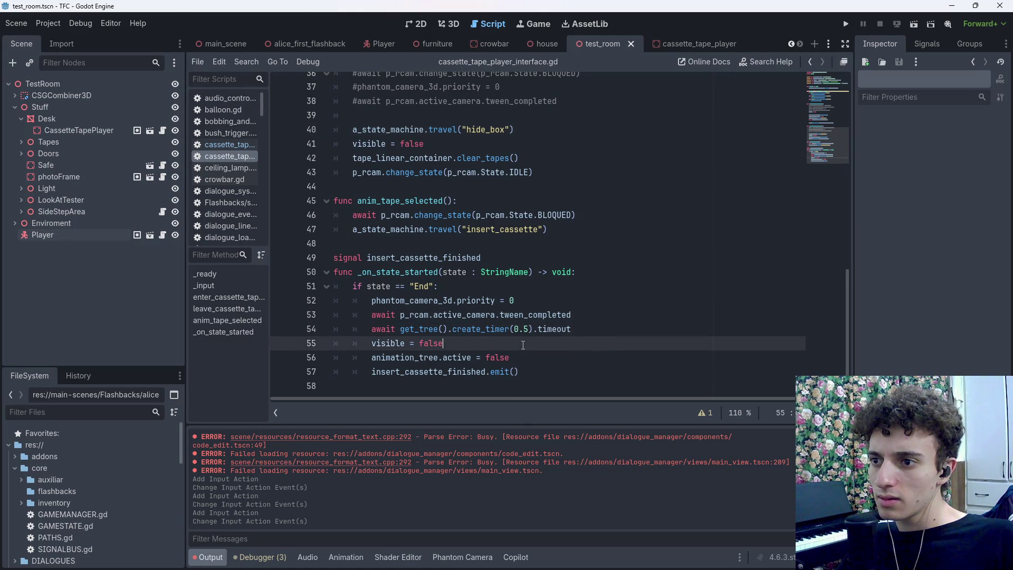
{"action": "left_click_drag", "start_coordinate": [453, 344], "coordinate": [301, 347]}
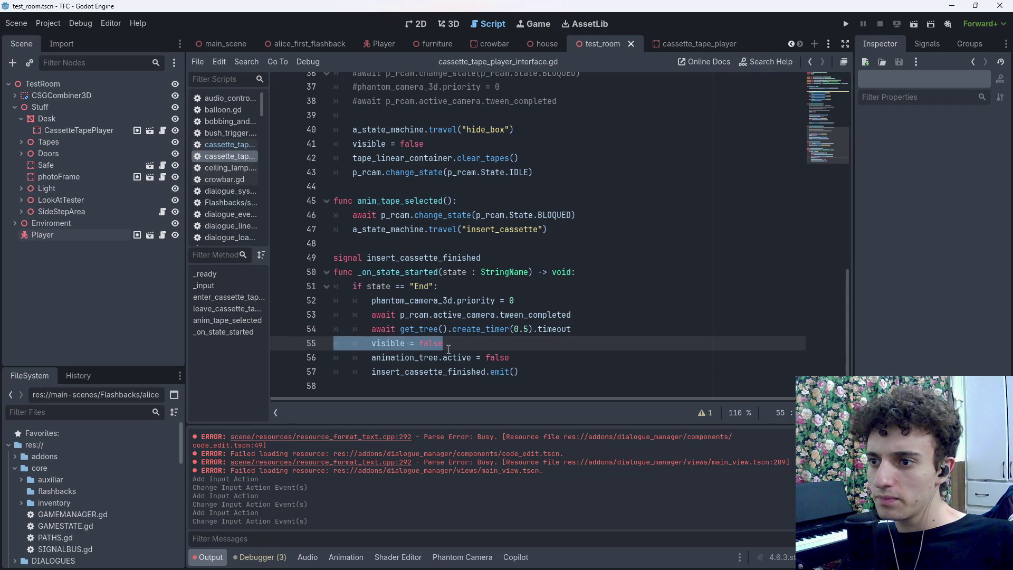
{"action": "left_click_drag", "start_coordinate": [529, 130], "coordinate": [353, 131]}
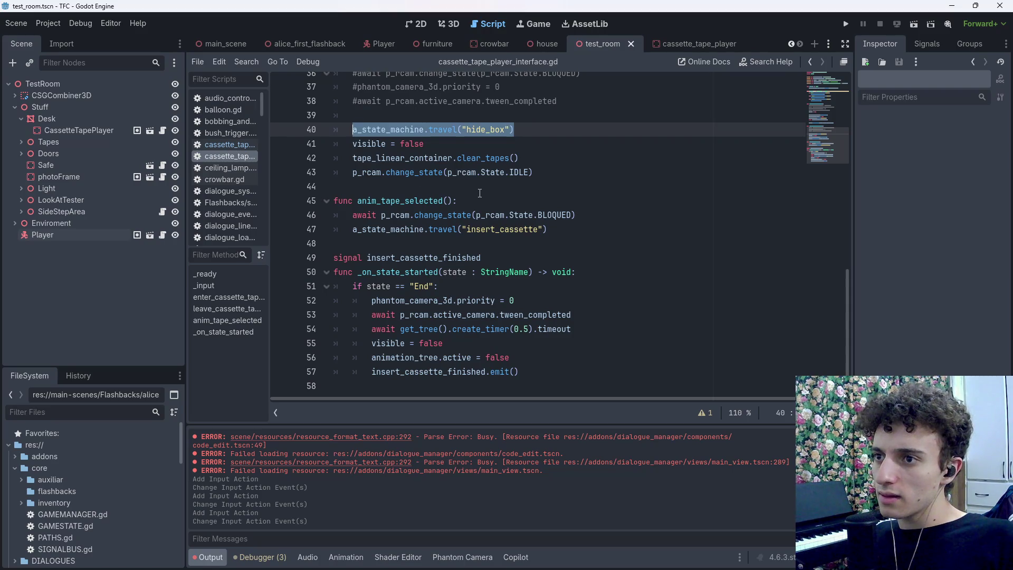
{"action": "key", "text": "BackSpace"}
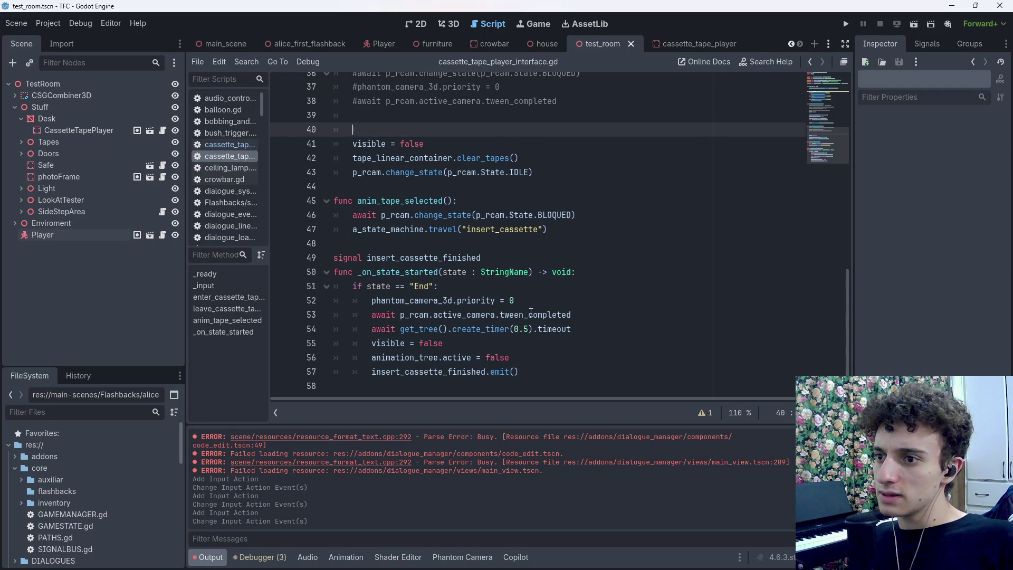
{"action": "scroll", "coordinate": [527, 315], "scroll_direction": "up", "scroll_amount": 2}
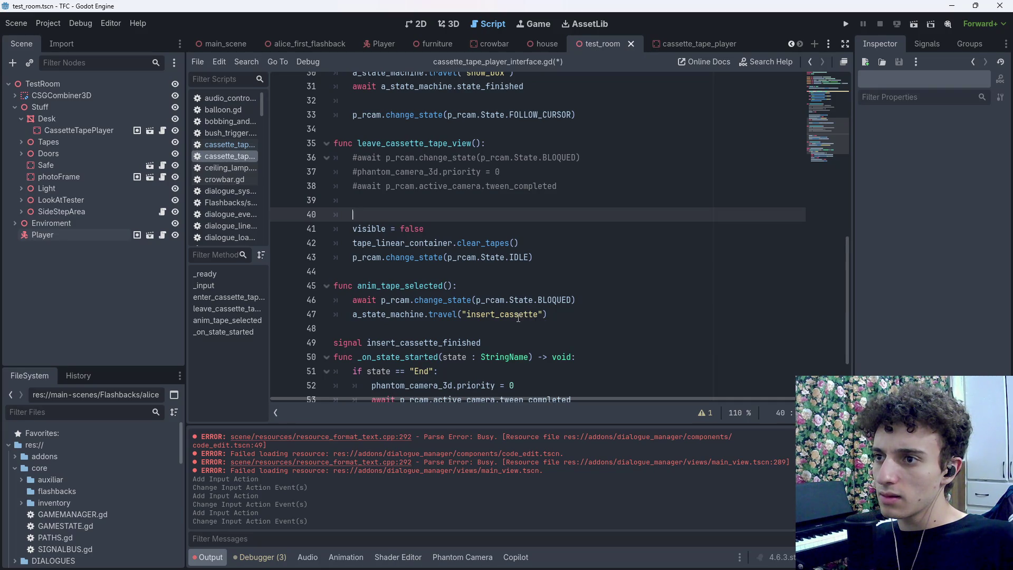
{"action": "key", "text": "ctrl+z"}
{"action": "key", "text": "Delete"}
{"action": "scroll", "coordinate": [504, 327], "scroll_direction": "down", "scroll_amount": 2}
{"action": "scroll", "coordinate": [501, 333], "scroll_direction": "up", "scroll_amount": 1}
{"action": "key", "text": "ctrl+z"}
{"action": "key", "text": "ctrl+s"}
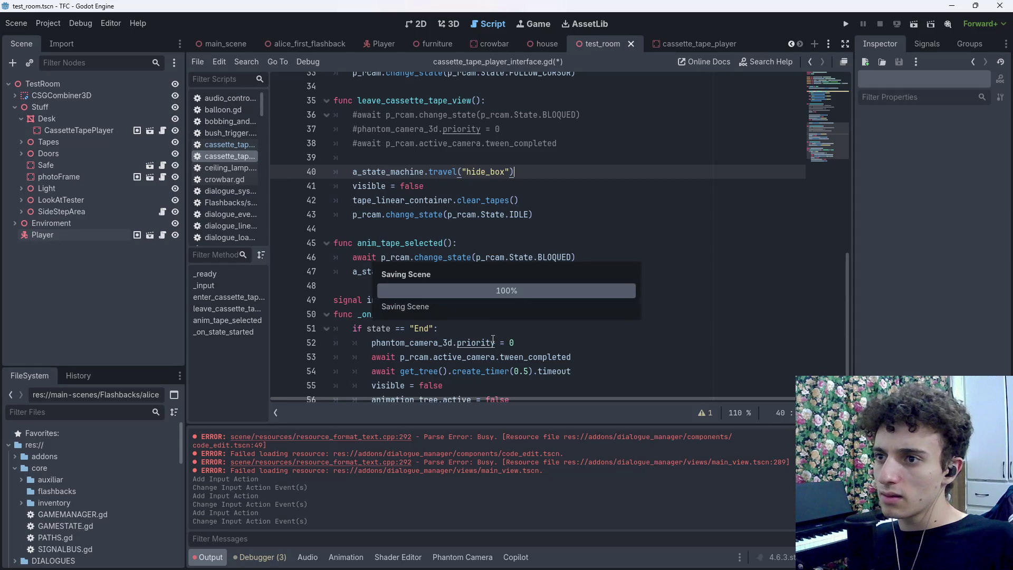
{"action": "left_click", "coordinate": [572, 141]}
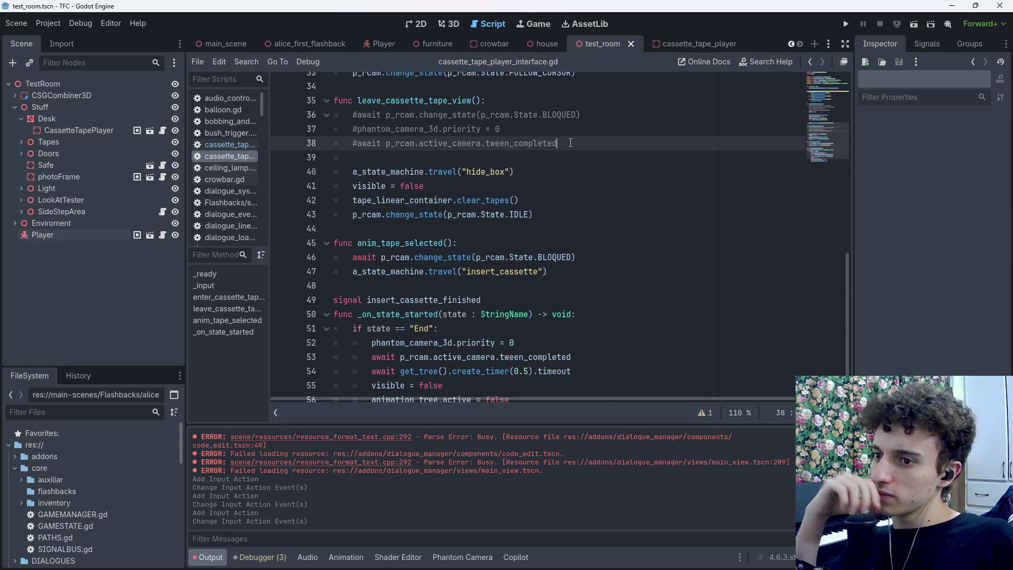
Uncomment the BLOQUED state change, priority = 0 and tween_completed wait in leave_cassette_tape_view
{"action": "key", "text": "ctrl+k"}
{"action": "key", "text": "ctrl+k"}
{"action": "key", "text": "Up"}
{"action": "key", "text": "ctrl+k"}
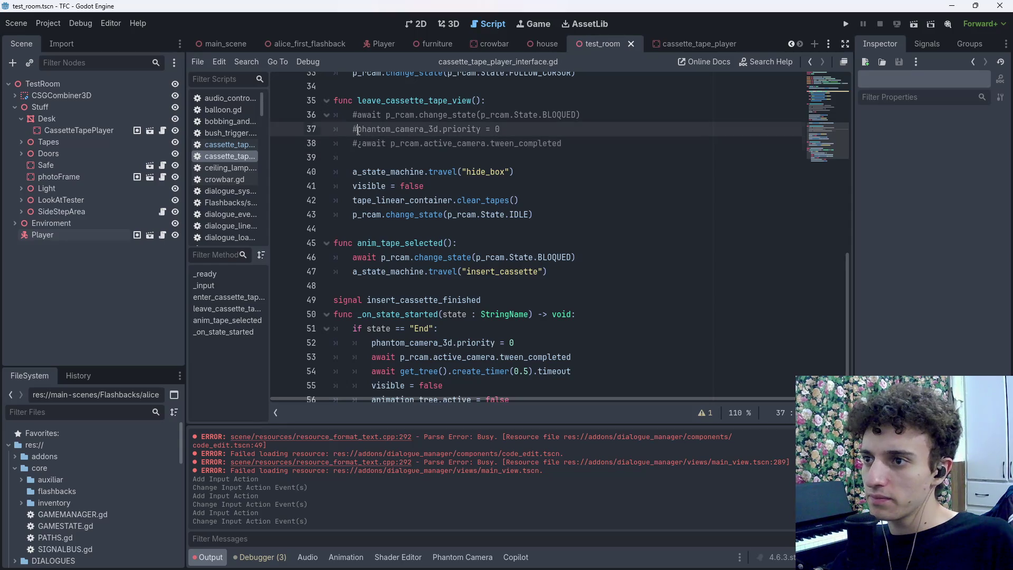
{"action": "key", "text": "Up"}
{"action": "key", "text": "ctrl+k"}
{"action": "left_click", "coordinate": [359, 141]}
{"action": "key", "text": "ctrl+k"}
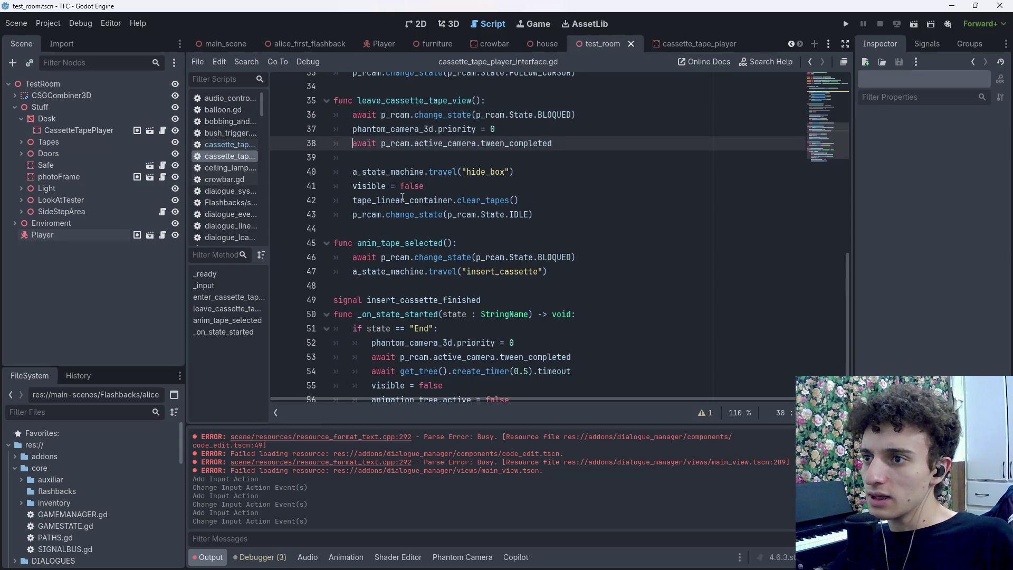
{"action": "scroll", "coordinate": [520, 272], "scroll_direction": "down", "scroll_amount": 1}
Delete the phantom_camera_3d.priority = 0 line from the End state branch, then paste it back
{"action": "left_click", "coordinate": [520, 272]}
{"action": "key", "text": "Down"}
{"action": "left_click", "coordinate": [527, 300]}
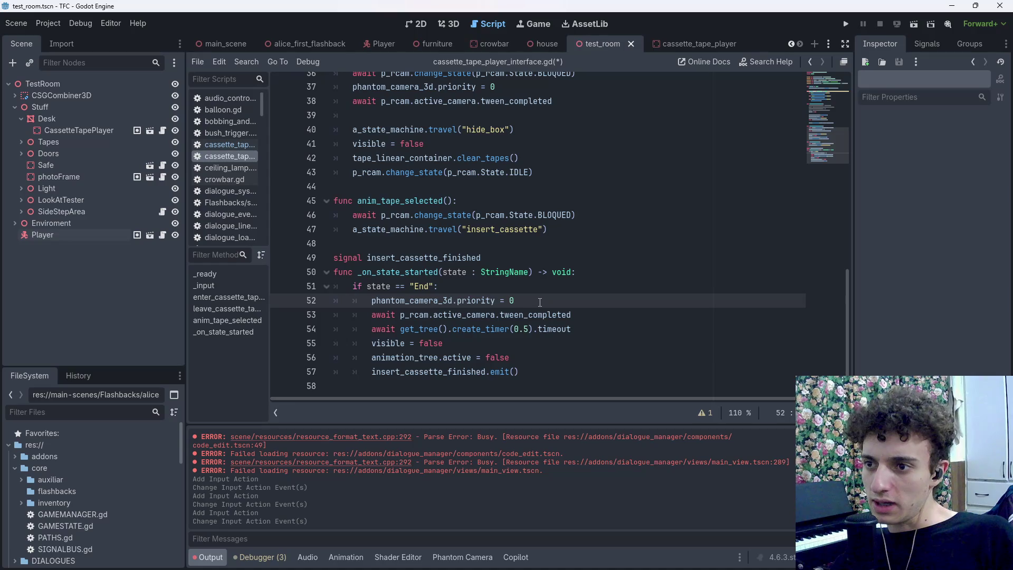
{"action": "left_click_drag", "start_coordinate": [541, 300], "coordinate": [287, 299]}
{"action": "key", "text": "ctrl+c"}
{"action": "key", "text": "Delete"}
{"action": "key", "text": "Up"}
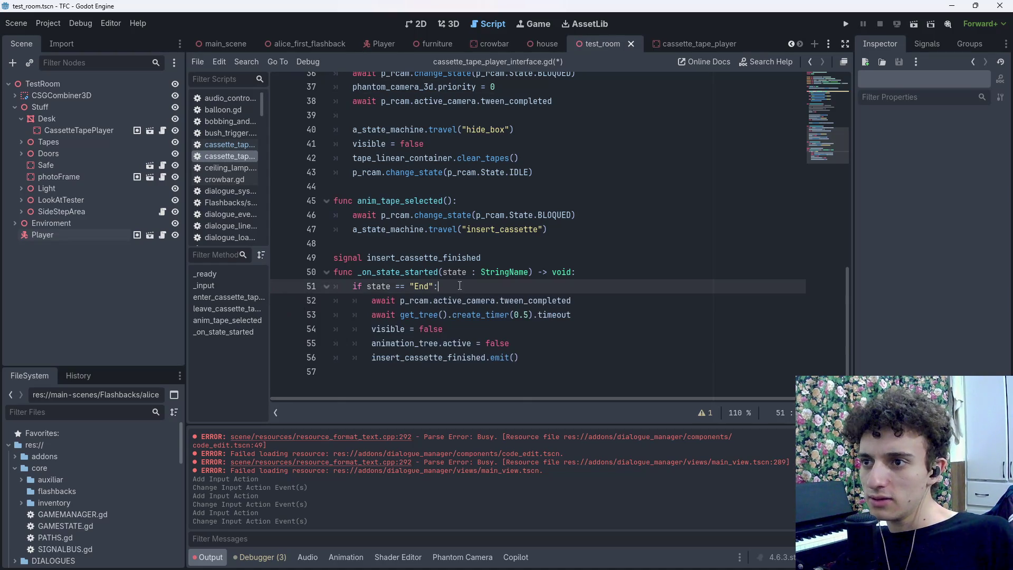
{"action": "scroll", "coordinate": [464, 302], "scroll_direction": "up", "scroll_amount": 3}
{"action": "scroll", "coordinate": [464, 303], "scroll_direction": "up", "scroll_amount": 1}
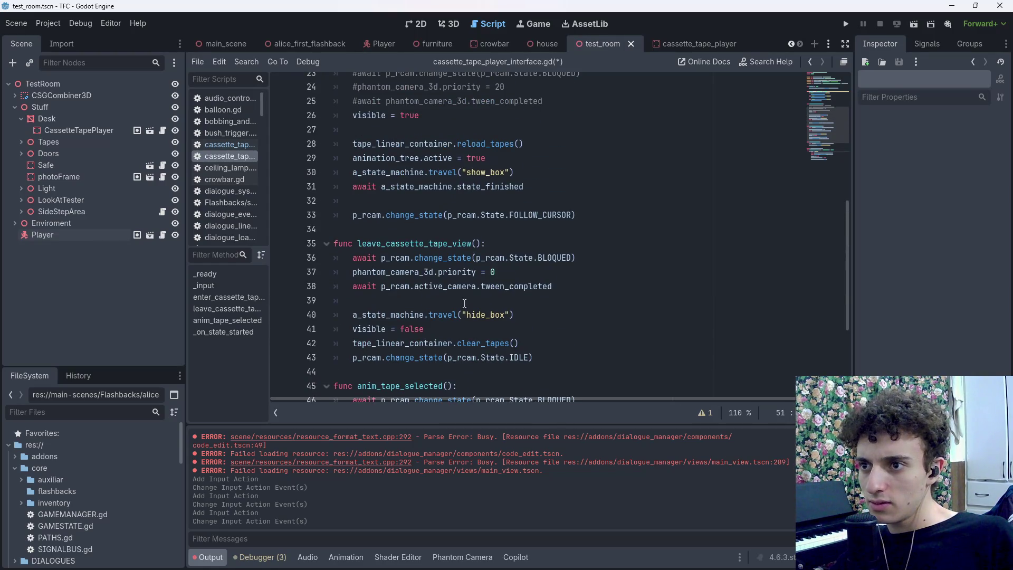
{"action": "scroll", "coordinate": [465, 303], "scroll_direction": "down", "scroll_amount": 3}
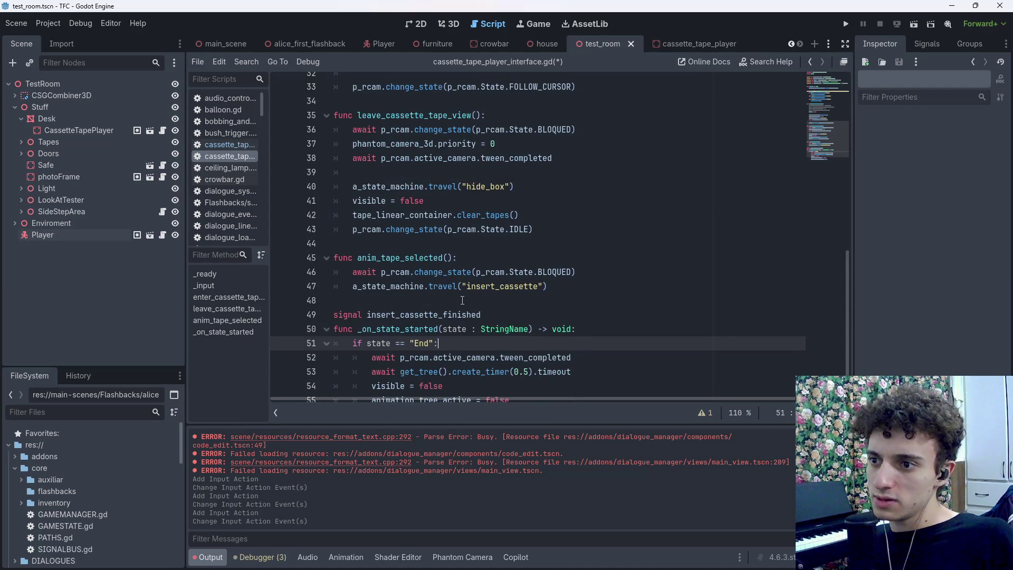
{"action": "key", "text": "Return"}
{"action": "key", "text": "ctrl+v"}
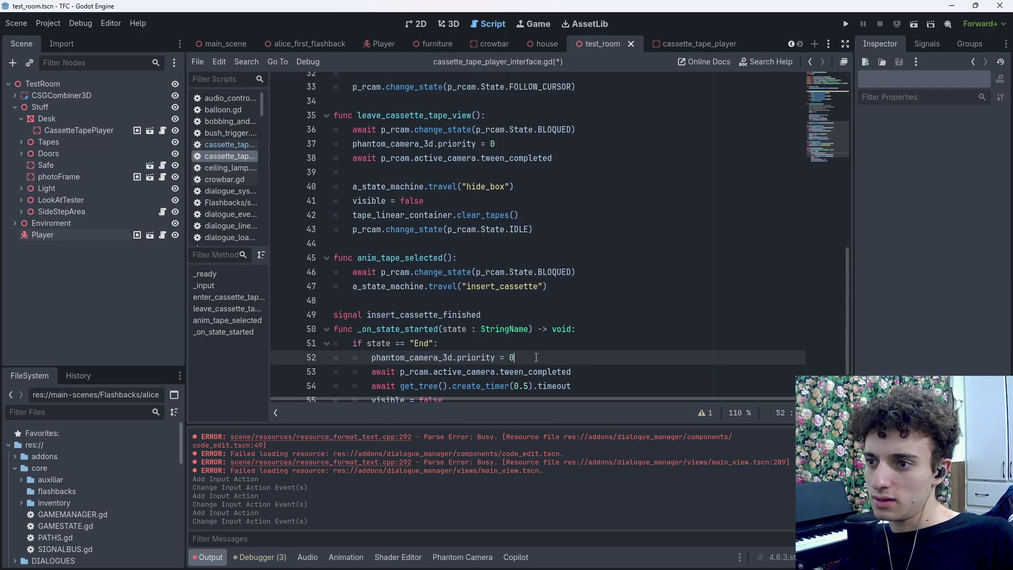
Review anim_tape_selected and the End branch's priority reset and tween wait, then run the scene with F6
{"action": "scroll", "coordinate": [536, 357], "scroll_direction": "up", "scroll_amount": 6}
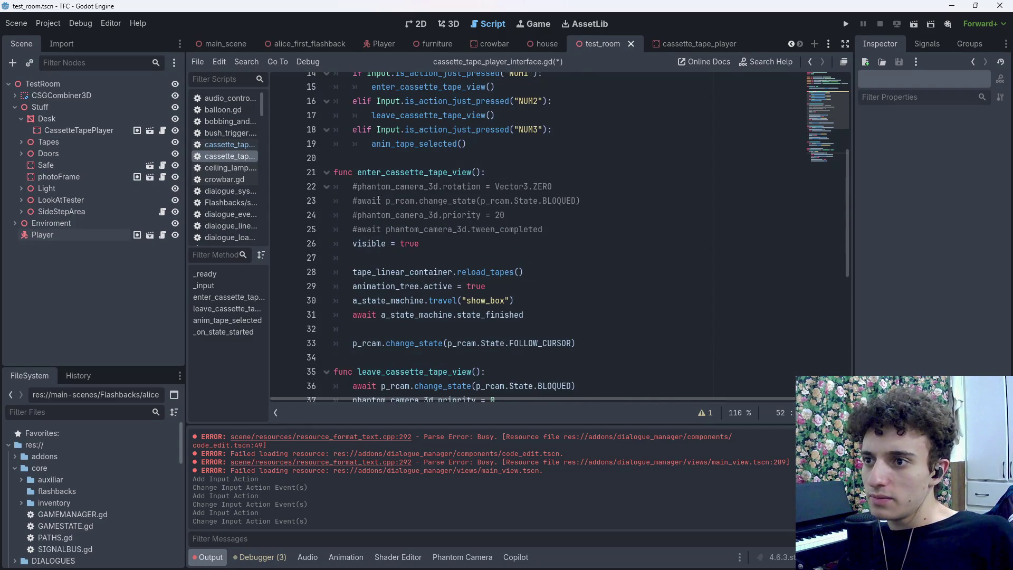
{"action": "scroll", "coordinate": [409, 239], "scroll_direction": "down", "scroll_amount": 6}
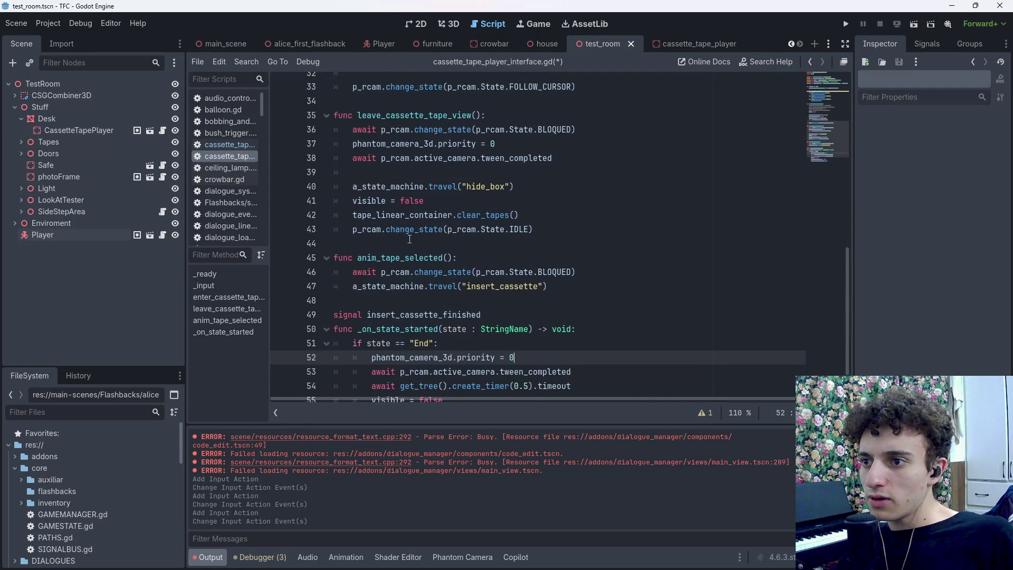
{"action": "left_click_drag", "start_coordinate": [359, 259], "coordinate": [585, 285]}
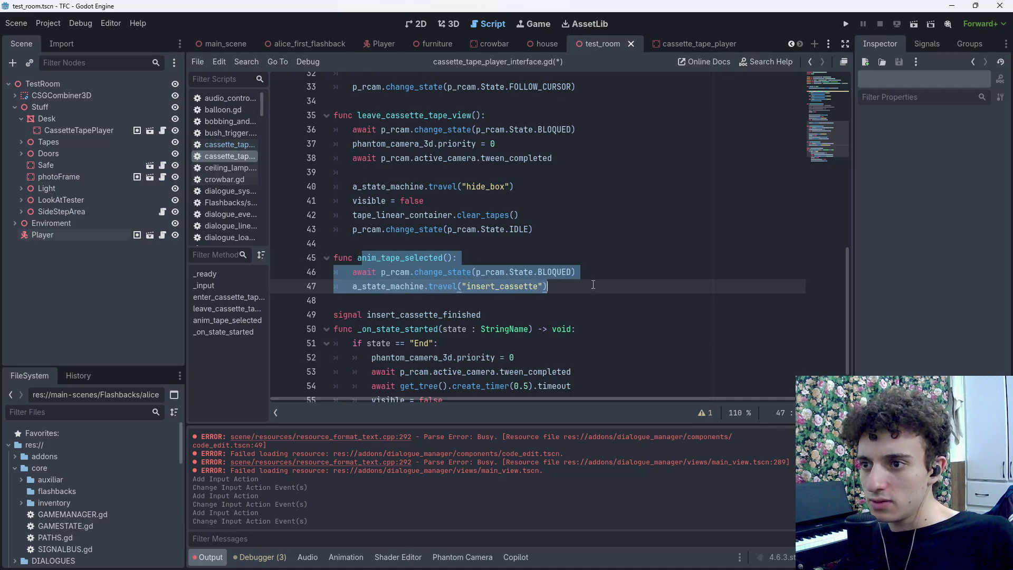
{"action": "left_click", "coordinate": [593, 285]}
{"action": "scroll", "coordinate": [597, 289], "scroll_direction": "down", "scroll_amount": 1}
{"action": "left_click", "coordinate": [549, 287]}
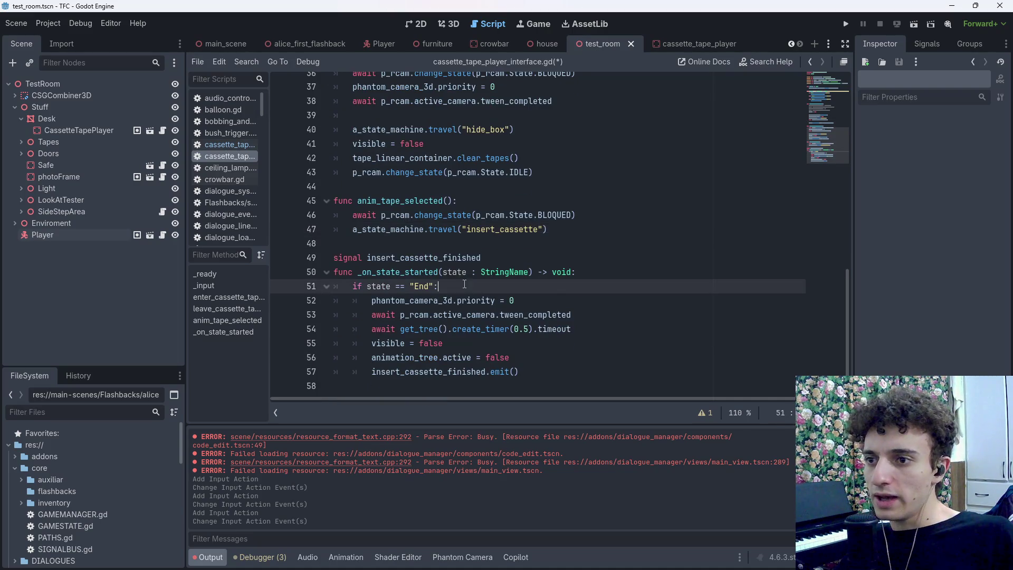
{"action": "left_click", "coordinate": [555, 301]}
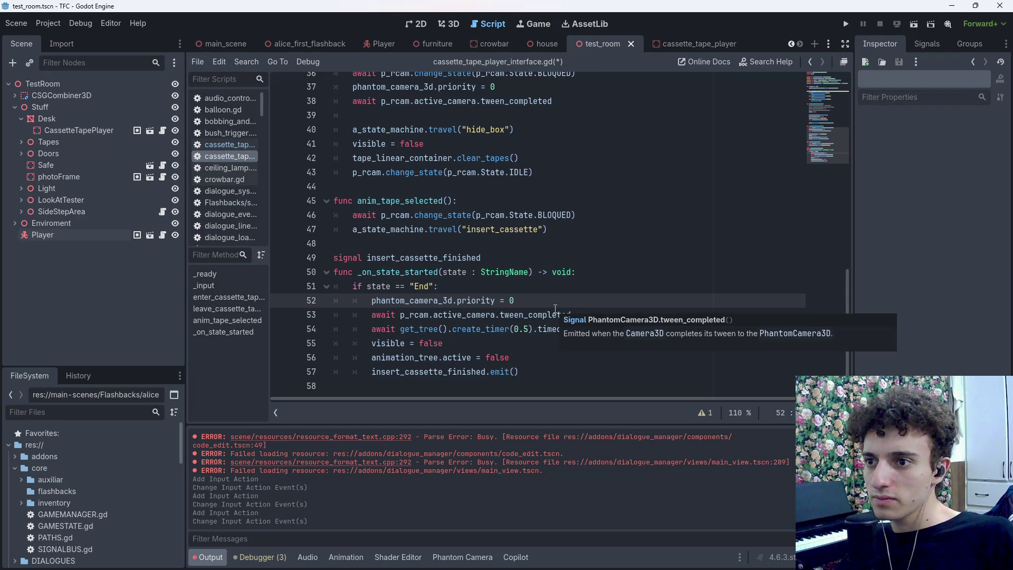
{"action": "left_click", "coordinate": [595, 314]}
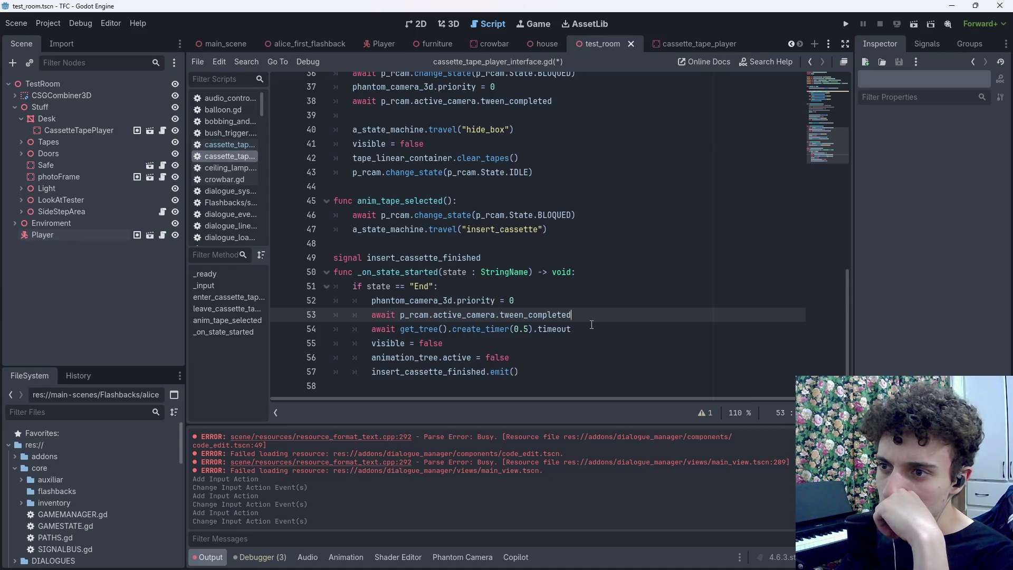
{"action": "scroll", "coordinate": [494, 272], "scroll_direction": "up", "scroll_amount": 7}
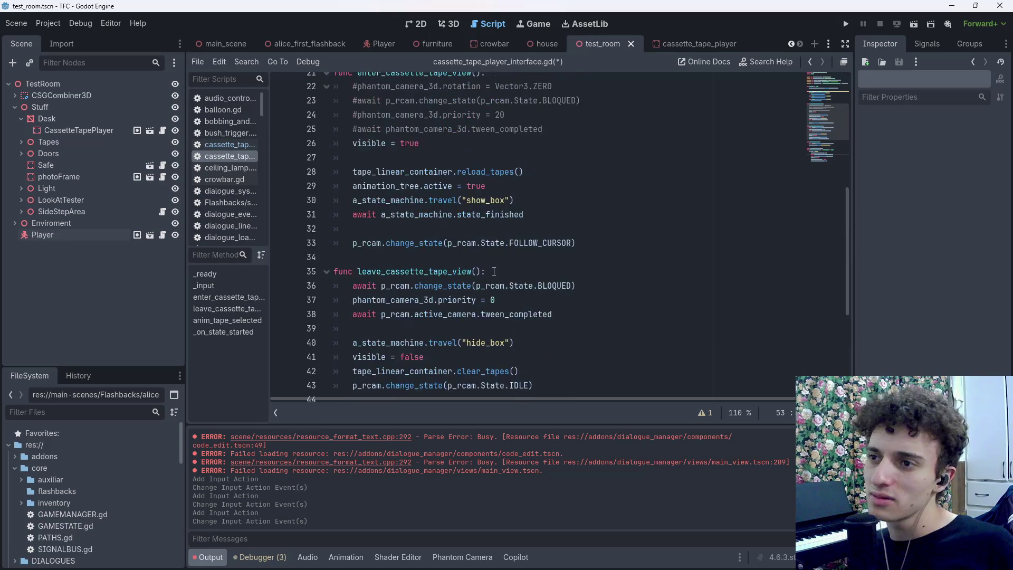
{"action": "scroll", "coordinate": [495, 273], "scroll_direction": "up", "scroll_amount": 5}
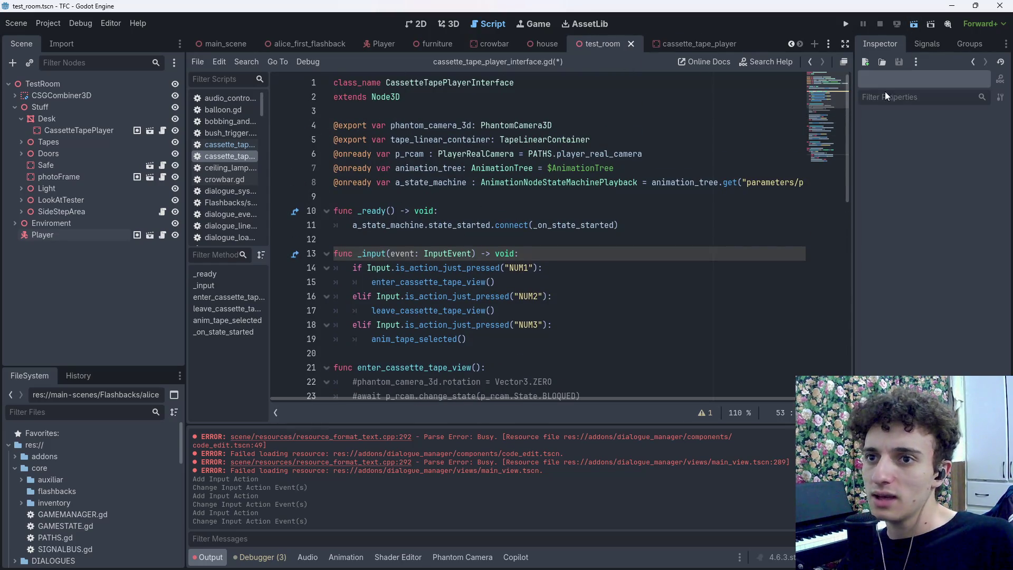
{"action": "key", "text": "F6"}
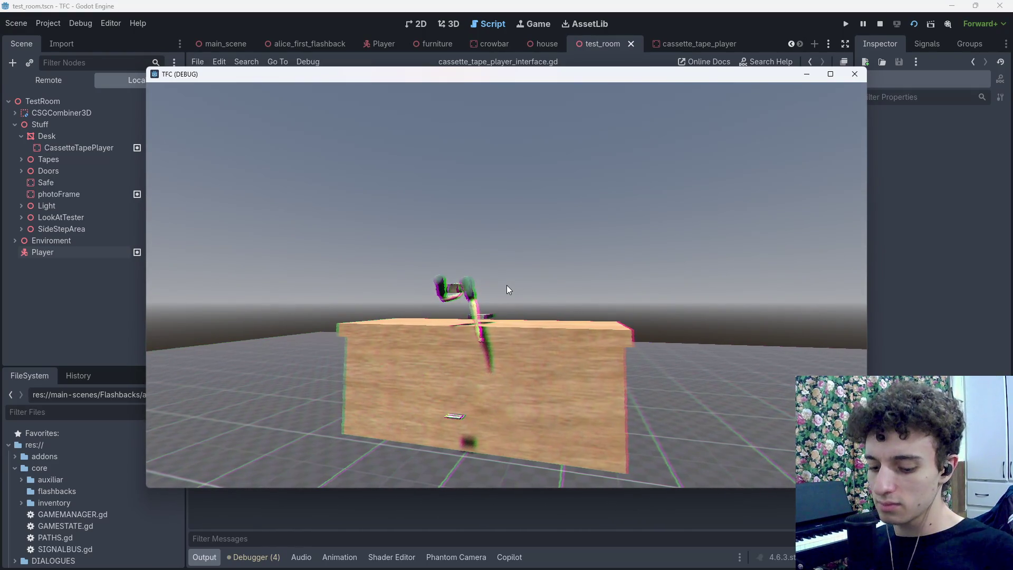
Stop the running game, save, and go to the leave_cassette_tape_view call under NUM2
{"action": "key", "text": "F8"}
{"action": "key", "text": "ctrl+s"}
{"action": "left_click", "coordinate": [576, 296]}
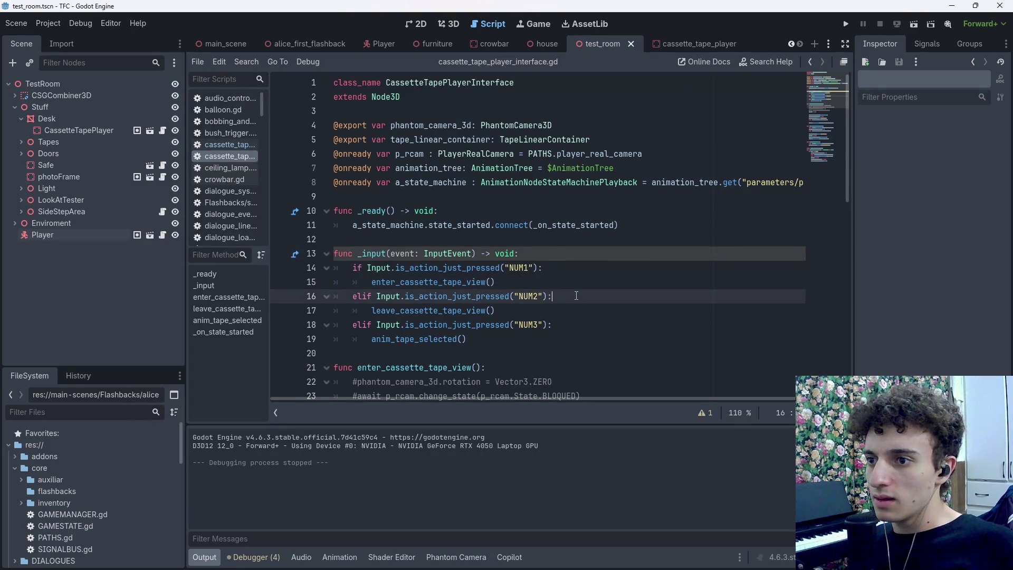
{"action": "left_click", "coordinate": [542, 302]}
{"action": "key", "text": "ctrl+s"}
{"action": "scroll", "coordinate": [542, 302], "scroll_direction": "down", "scroll_amount": 7}
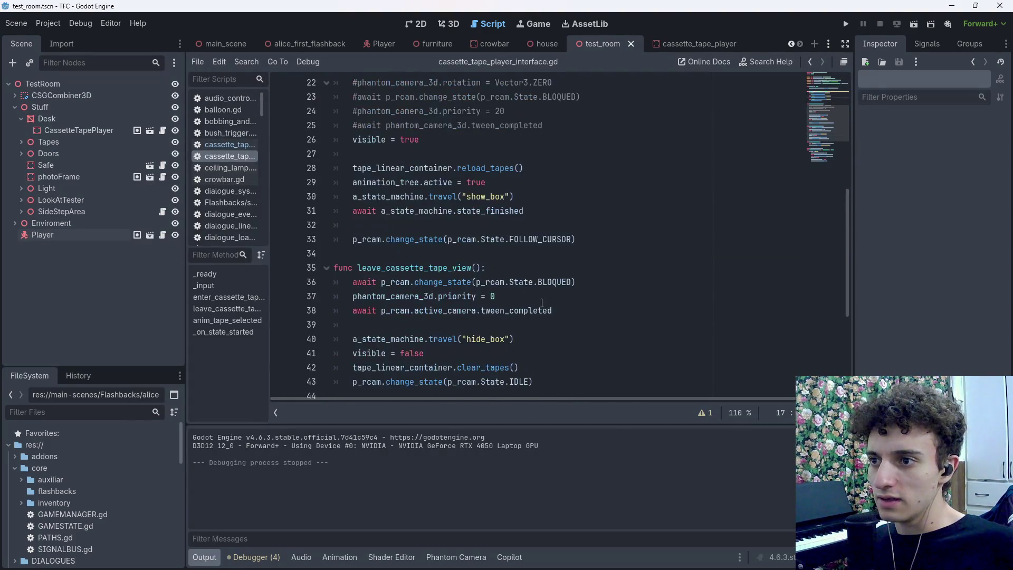
{"action": "scroll", "coordinate": [542, 302], "scroll_direction": "down", "scroll_amount": 1}
Comment out the BLOQUED state change, priority and tween wait lines in leave_cassette_tape_view
{"action": "left_click", "coordinate": [607, 234]}
{"action": "left_click", "coordinate": [538, 247]}
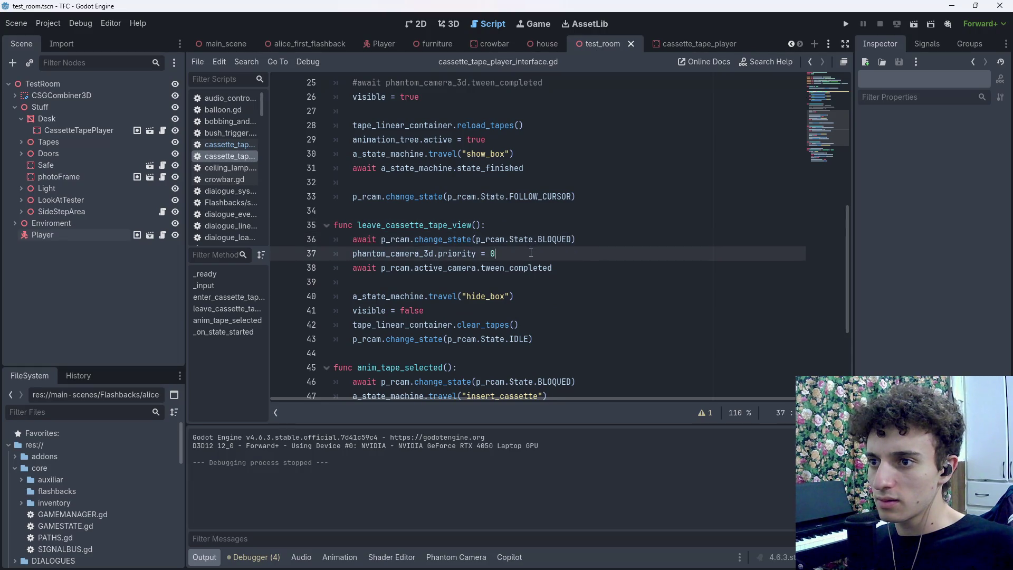
{"action": "left_click", "coordinate": [352, 241]}
{"action": "type", "text": "#"}
{"action": "left_click", "coordinate": [352, 254]}
{"action": "type", "text": "#"}
{"action": "left_click", "coordinate": [352, 268]}
{"action": "type", "text": "#"}
{"action": "left_click", "coordinate": [538, 300]}
{"action": "key", "text": "ctrl+s"}
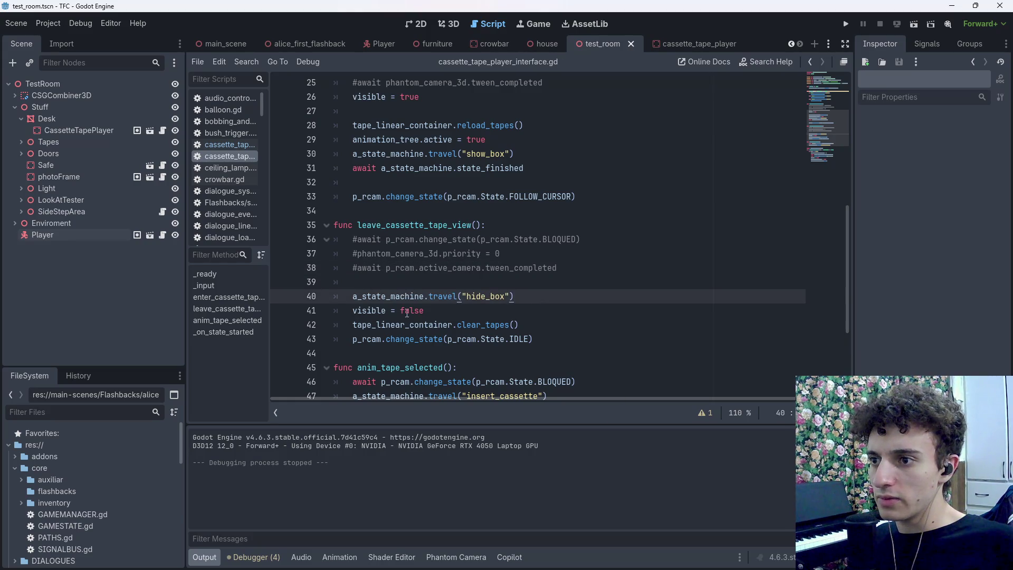
Delete the visible = false line from leave_cassette_tape_view and save
{"action": "mouse_move", "coordinate": [491, 314]}
{"action": "left_mouse_down"}
{"action": "mouse_move", "coordinate": [401, 323]}
{"action": "mouse_move", "coordinate": [332, 312]}
{"action": "left_mouse_up"}
{"action": "key", "text": "BackSpace"}
{"action": "key", "text": "BackSpace"}
{"action": "key", "text": "ctrl+s"}
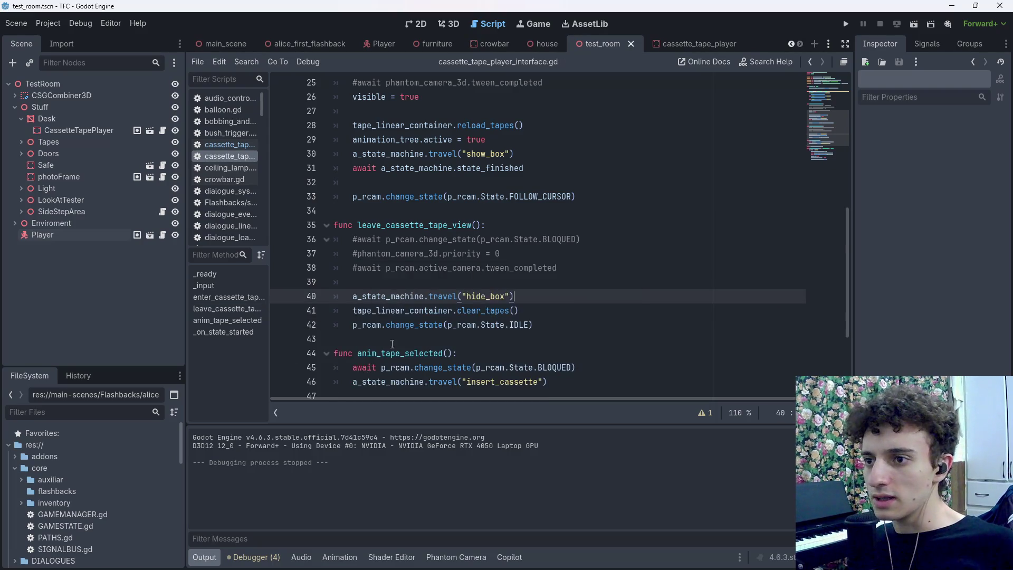
Cut the tape_linear_container.clear_tapes() line out of leave_cassette_tape_view
{"action": "scroll", "coordinate": [522, 351], "scroll_direction": "down", "scroll_amount": 3}
{"action": "scroll", "coordinate": [522, 350], "scroll_direction": "up", "scroll_amount": 2}
{"action": "left_click", "coordinate": [559, 258]}
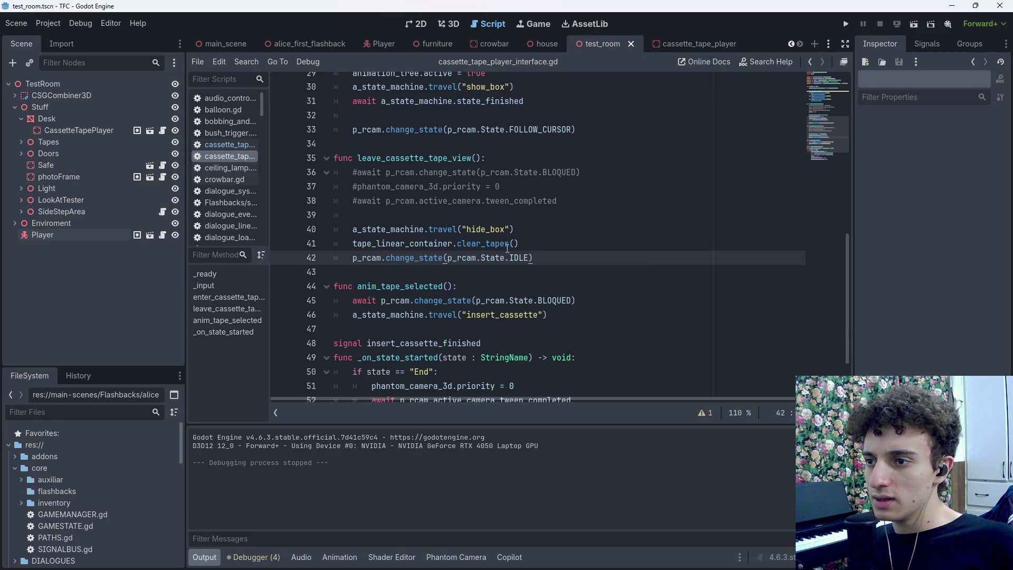
{"action": "left_click", "coordinate": [540, 231]}
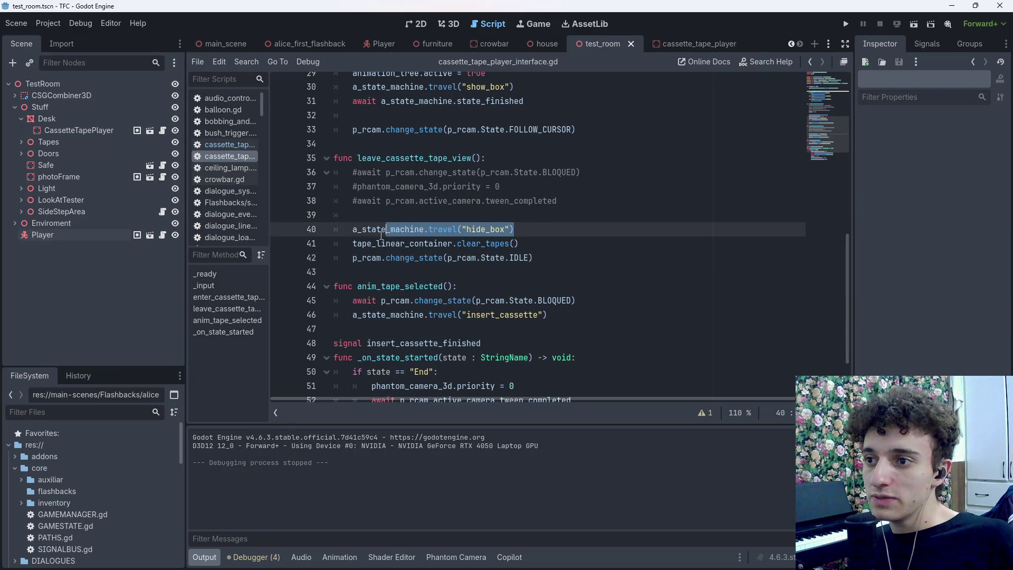
{"action": "scroll", "coordinate": [543, 246], "scroll_direction": "down", "scroll_amount": 2}
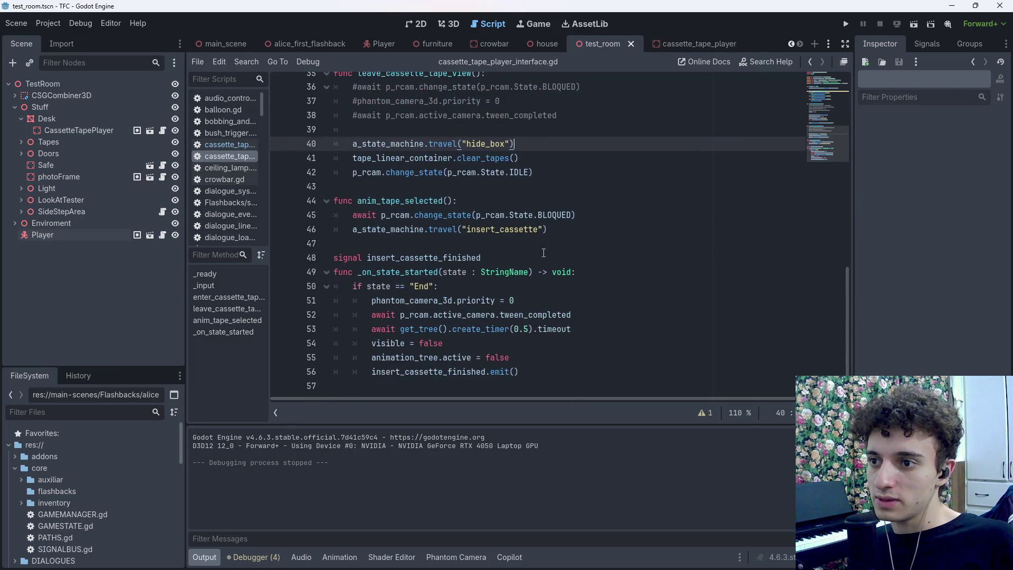
{"action": "scroll", "coordinate": [544, 254], "scroll_direction": "up", "scroll_amount": 1}
{"action": "left_click", "coordinate": [538, 206]}
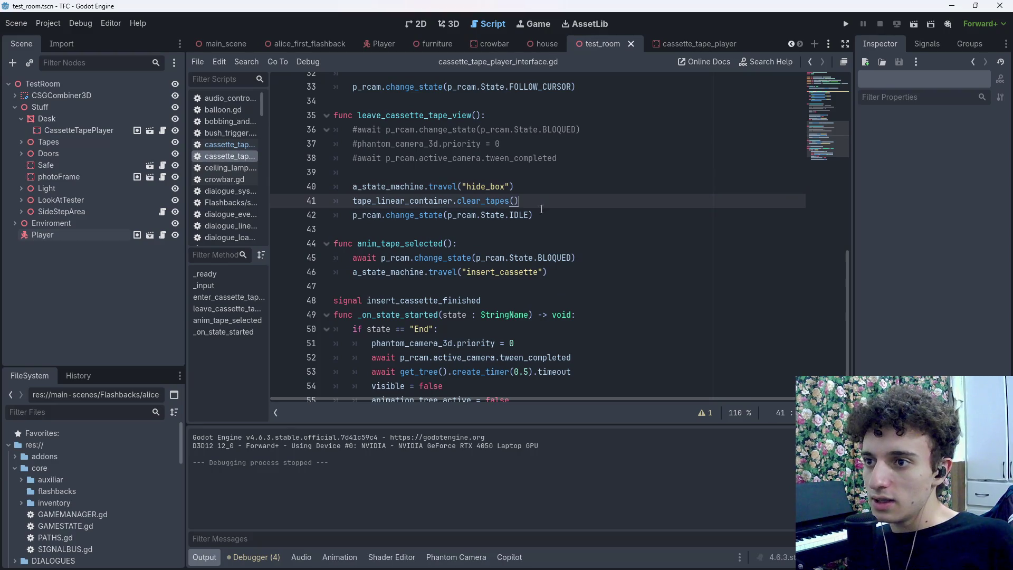
{"action": "scroll", "coordinate": [549, 221], "scroll_direction": "down", "scroll_amount": 1}
{"action": "left_click_drag", "start_coordinate": [540, 159], "coordinate": [354, 159]}
{"action": "key", "text": "ctrl+c"}
{"action": "key", "text": "BackSpace"}
{"action": "key", "text": "BackSpace"}
{"action": "key", "text": "BackSpace"}
{"action": "key", "text": "ctrl+s"}
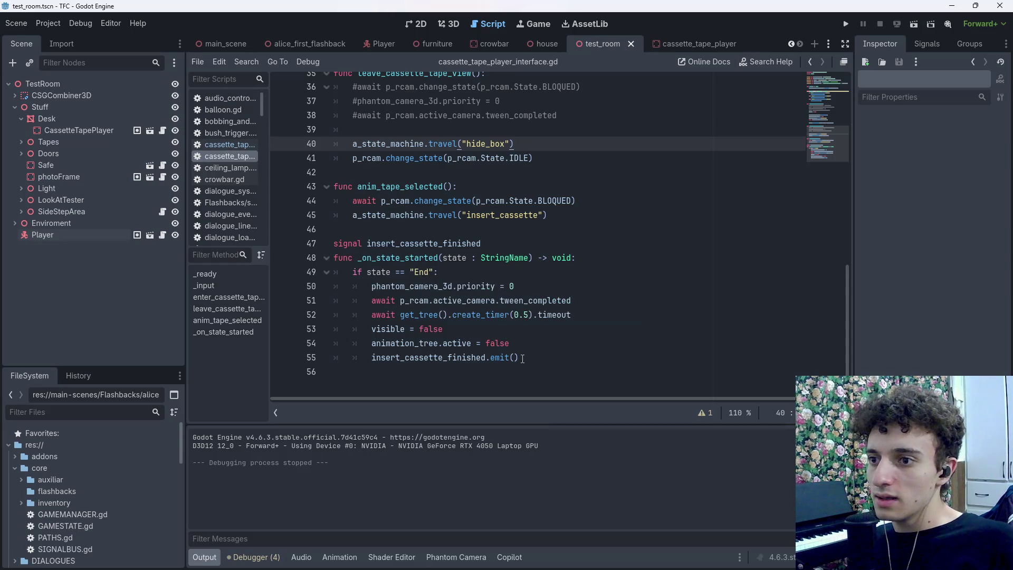
Paste clear_tapes() after animation_tree.active = false in the End-state handler and save
{"action": "left_click", "coordinate": [560, 358]}
{"action": "left_click", "coordinate": [566, 344]}
{"action": "key", "text": "Return"}
{"action": "key", "text": "ctrl+v"}
{"action": "key", "text": "ctrl+s"}
Save the script and run the current scene to test the change
{"action": "scroll", "coordinate": [397, 165], "scroll_direction": "up", "scroll_amount": 3}
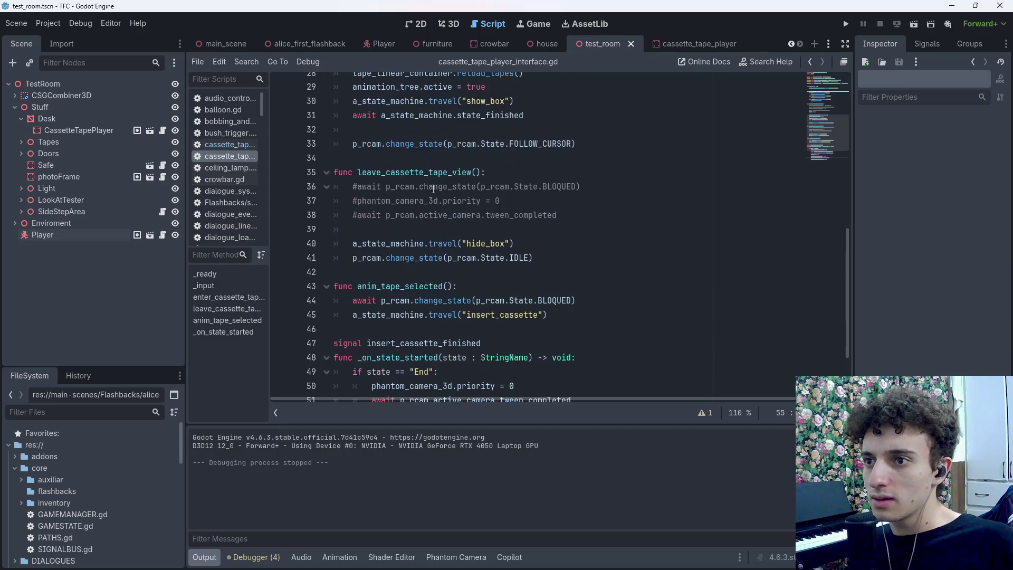
{"action": "left_click", "coordinate": [538, 249]}
{"action": "key", "text": "ctrl+s"}
{"action": "scroll", "coordinate": [538, 249], "scroll_direction": "down", "scroll_amount": 2}
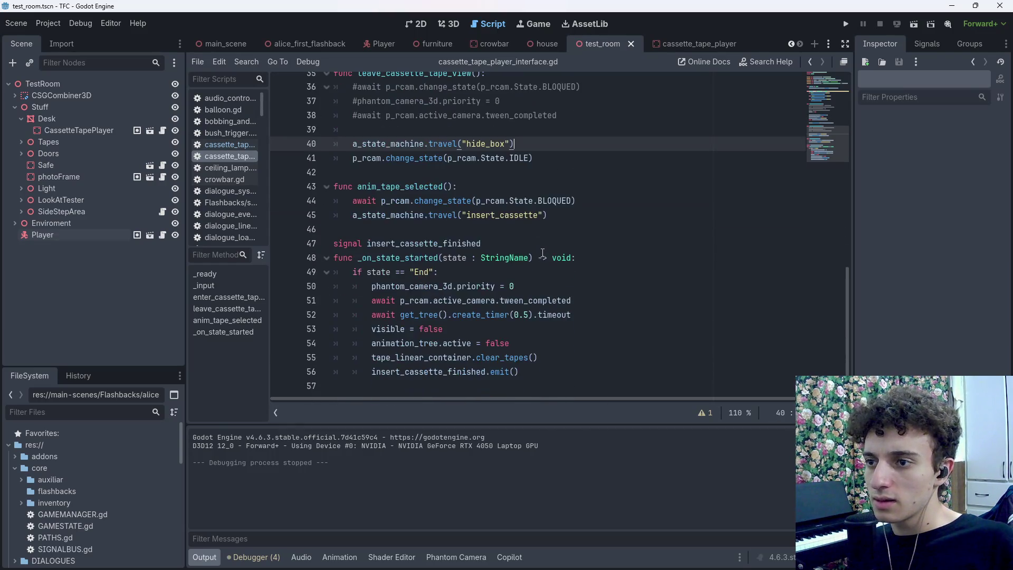
{"action": "scroll", "coordinate": [538, 249], "scroll_direction": "up", "scroll_amount": 1}
{"action": "key", "text": "ctrl+s"}
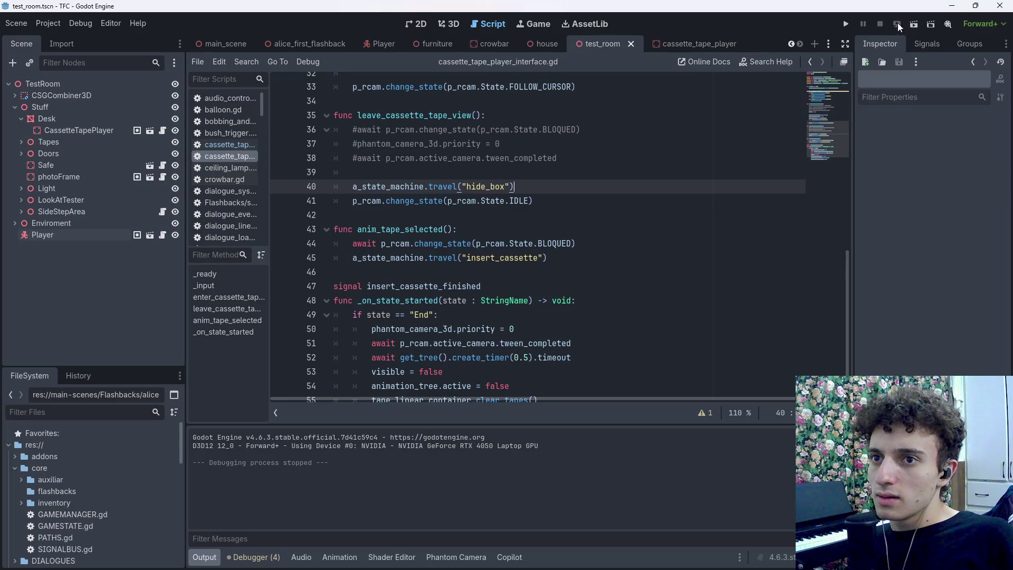
{"action": "left_click", "coordinate": [914, 23]}
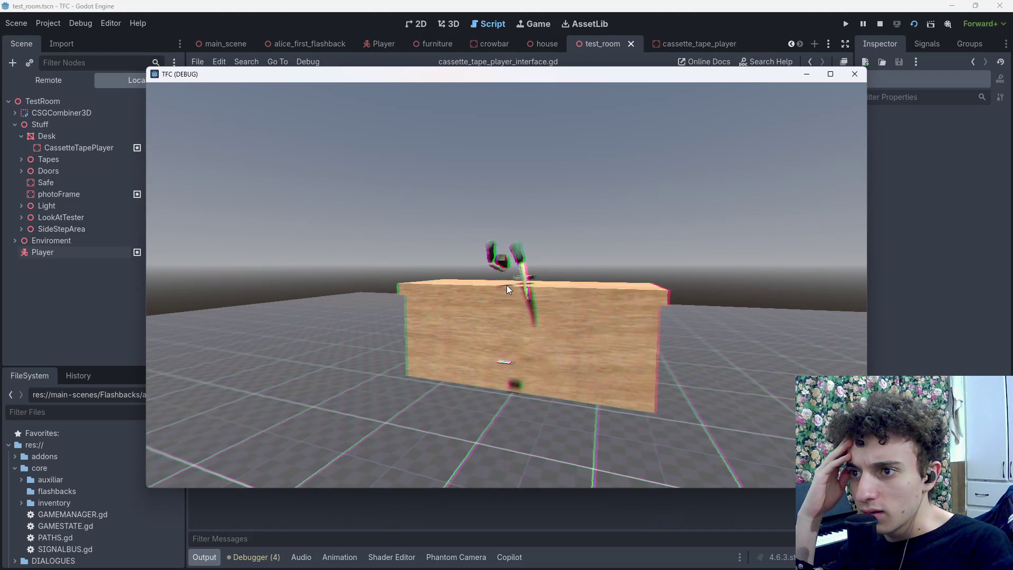
{"action": "key", "text": "F8"}
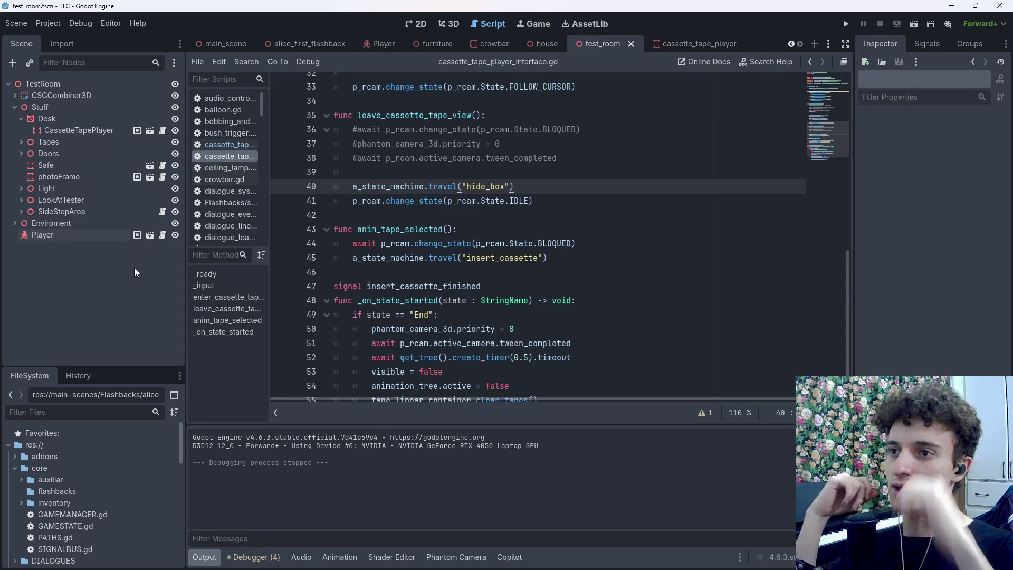
Show cassette_tape_player in 3D, select the Pcam node, and open Create New Node
{"action": "left_click", "coordinate": [663, 53]}
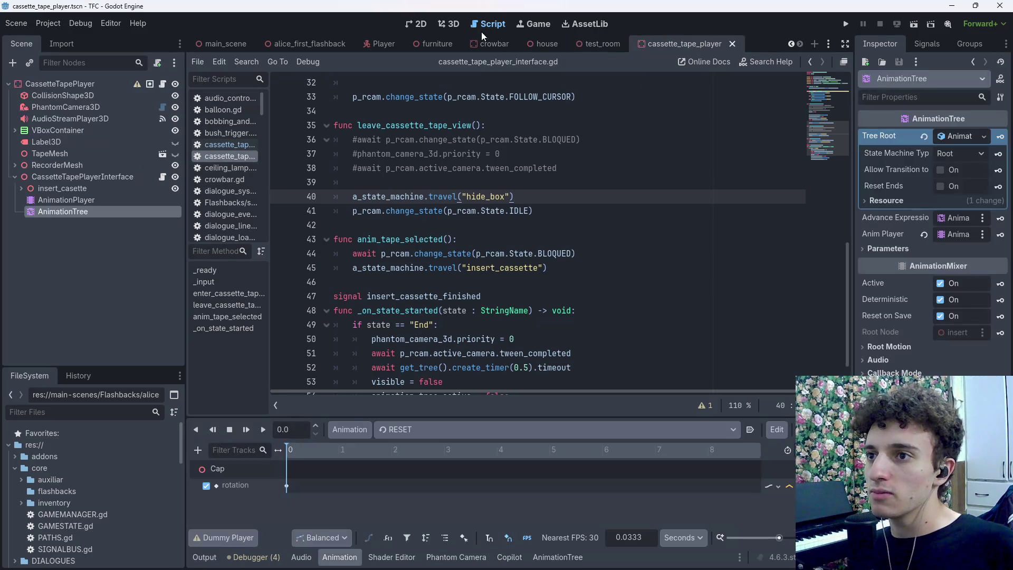
{"action": "left_click", "coordinate": [450, 24]}
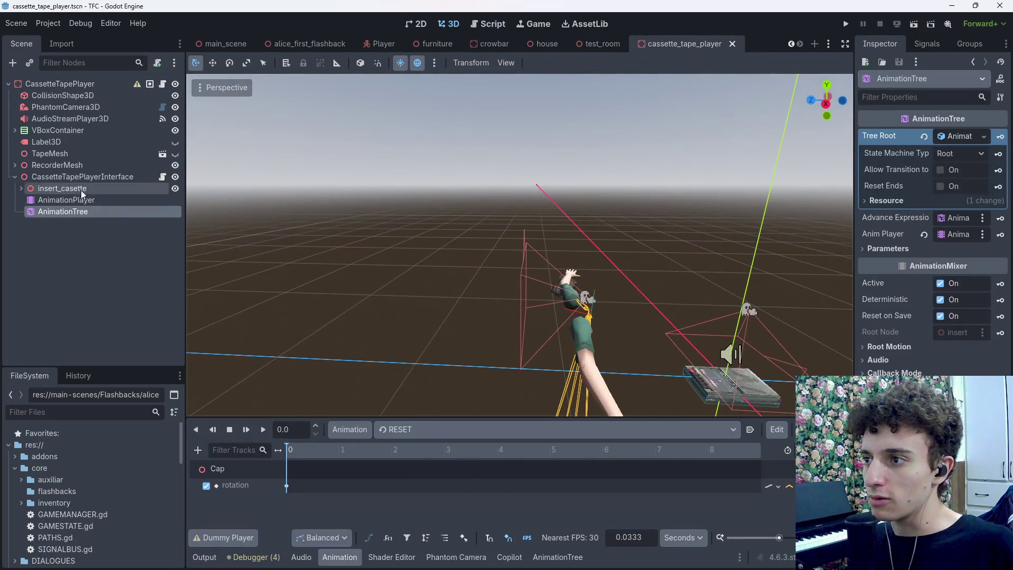
{"action": "left_click", "coordinate": [65, 108]}
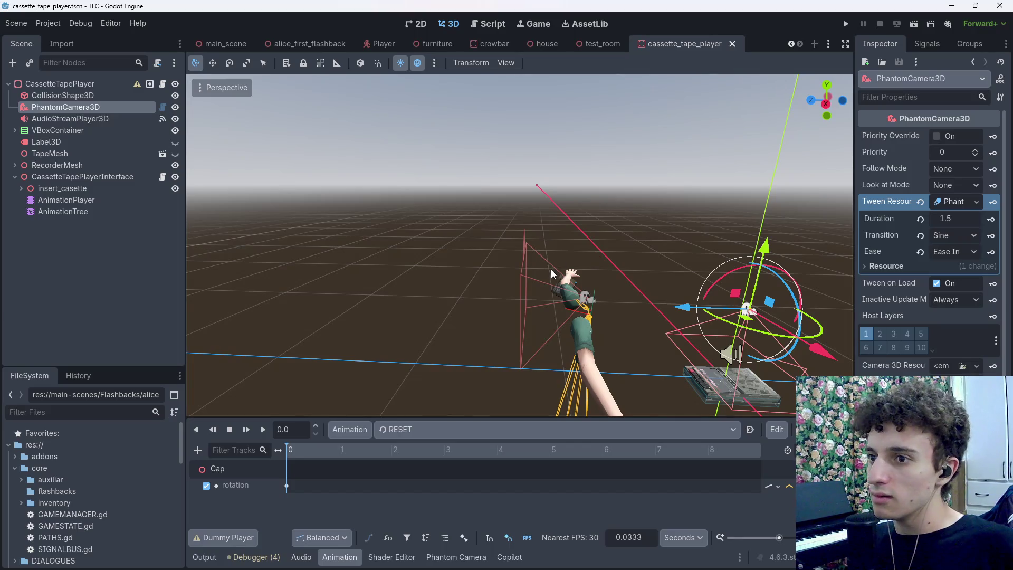
{"action": "left_click", "coordinate": [529, 271]}
{"action": "left_click", "coordinate": [528, 274]}
{"action": "left_click", "coordinate": [531, 273]}
{"action": "left_click_drag", "start_coordinate": [557, 277], "coordinate": [489, 284]}
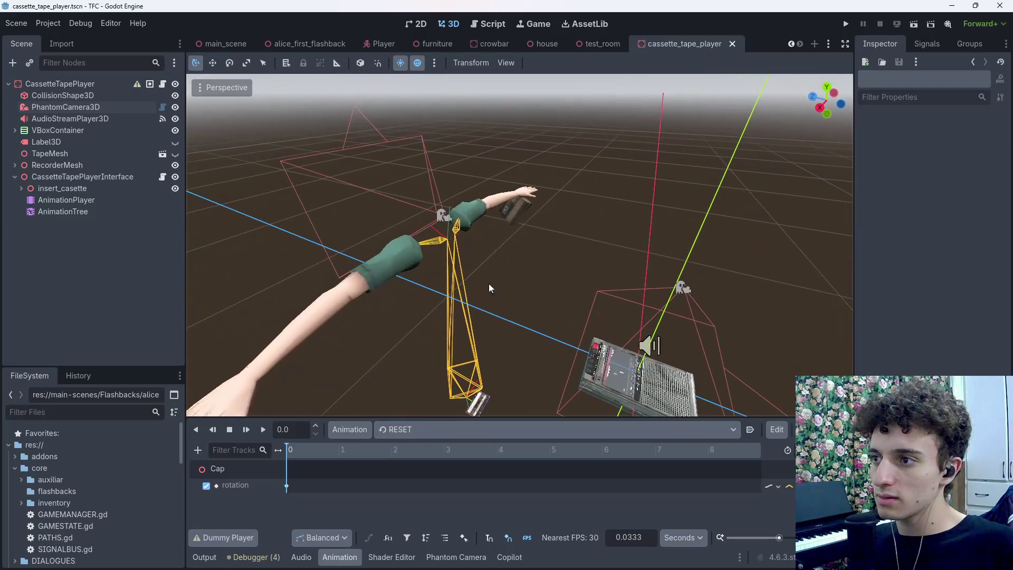
{"action": "left_click", "coordinate": [412, 248]}
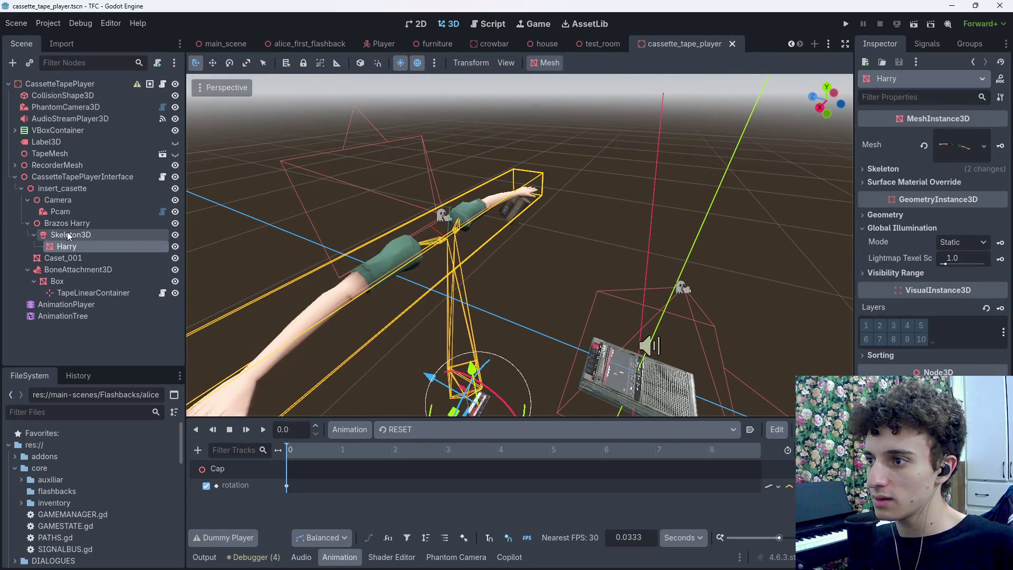
{"action": "left_click", "coordinate": [66, 211]}
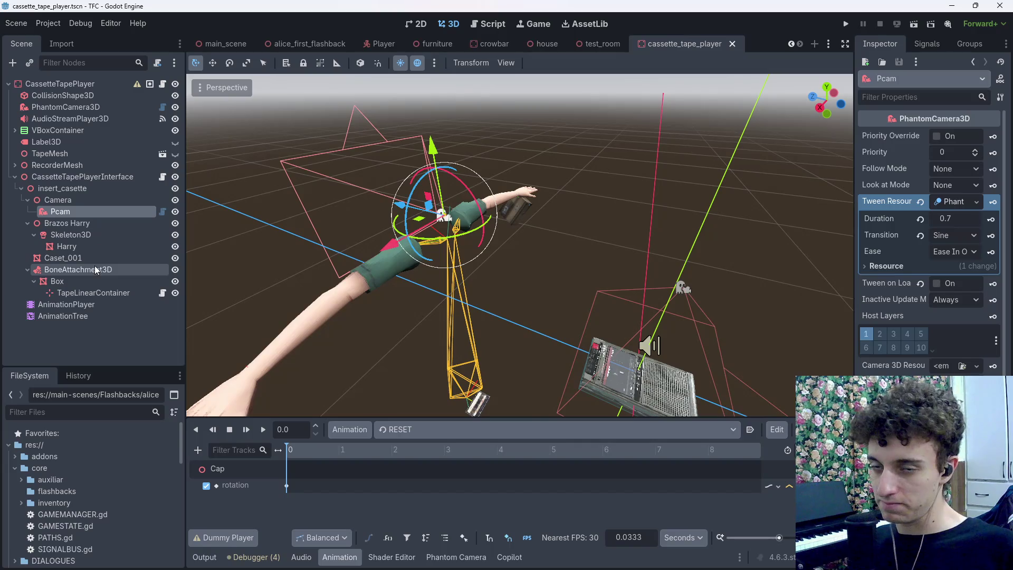
{"action": "key", "text": "ctrl+a"}
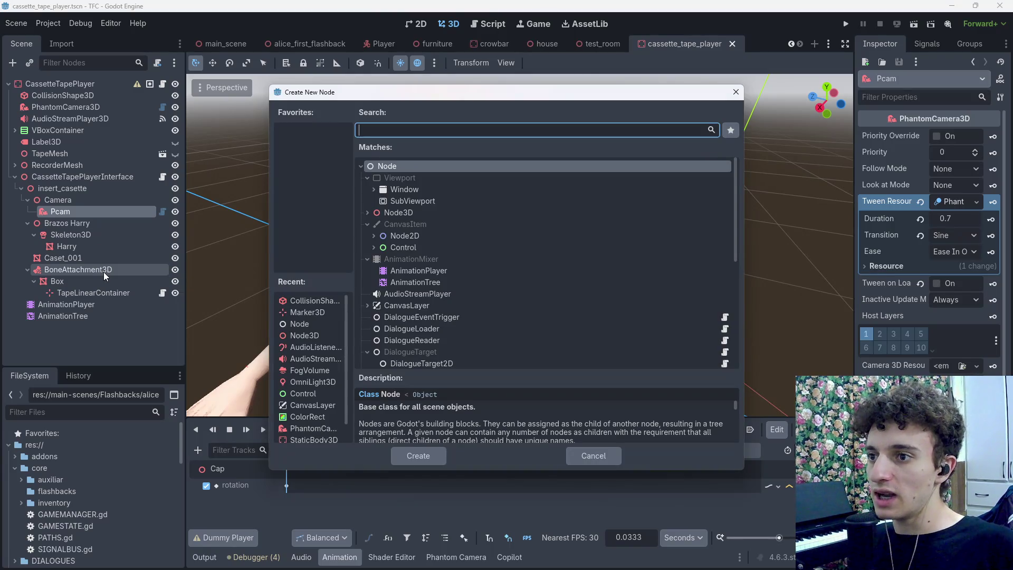
Add a MeshInstance3D child under Pcam
{"action": "key", "text": "Escape"}
{"action": "key", "text": "ctrl+shift+a"}
{"action": "key", "text": "Escape"}
{"action": "key", "text": "ctrl+a"}
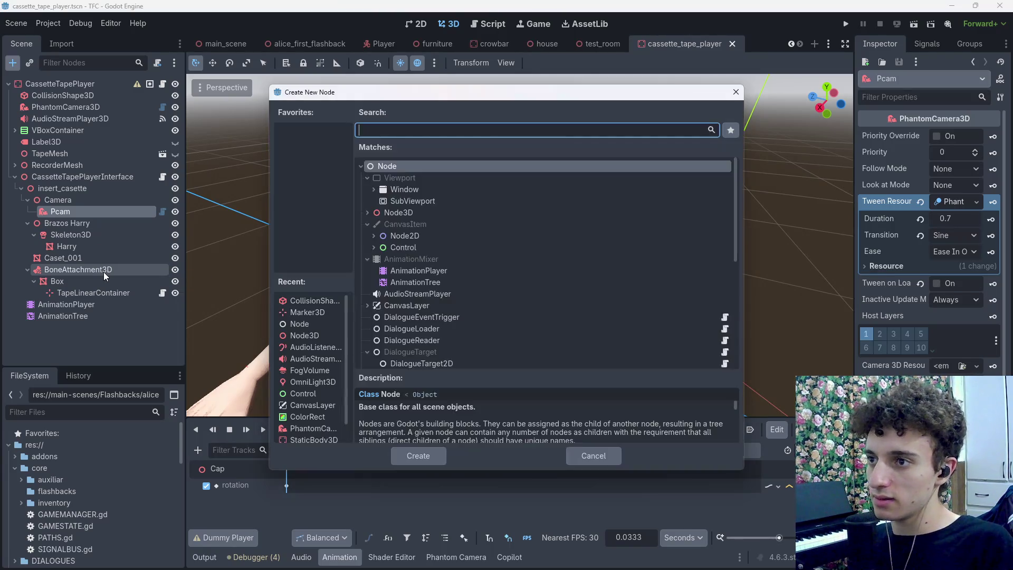
{"action": "type", "text": "meshi"}
{"action": "key", "text": "Return"}
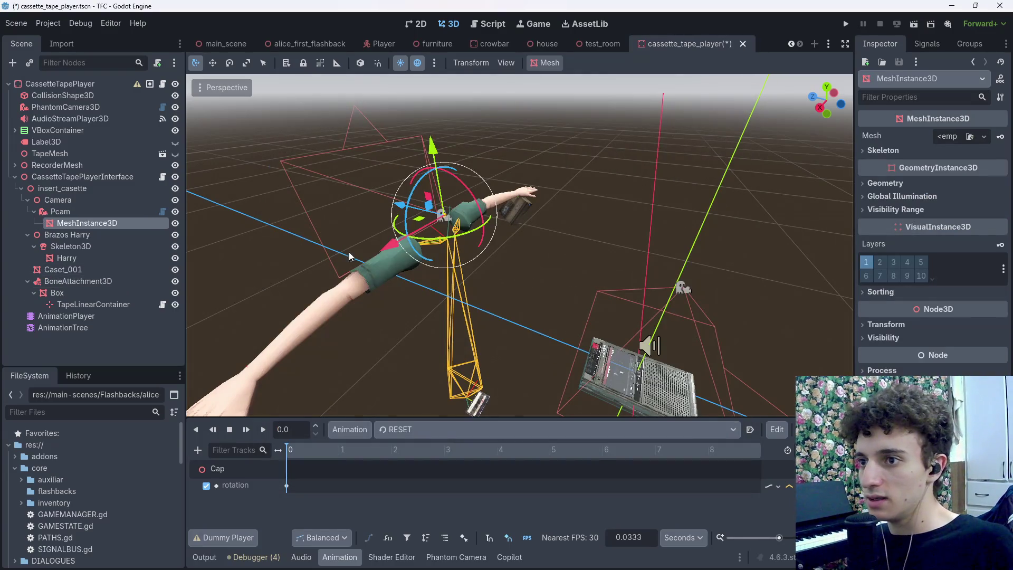
Give the MeshInstance3D a new BoxMesh, replacing a trial capsule mesh
{"action": "left_click", "coordinate": [984, 136]}
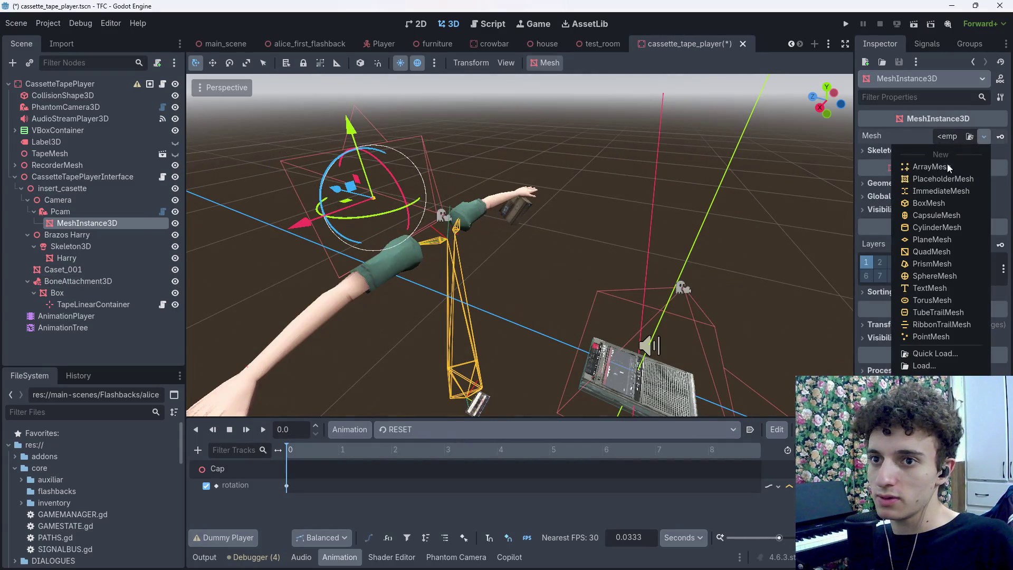
{"action": "left_click", "coordinate": [937, 215]}
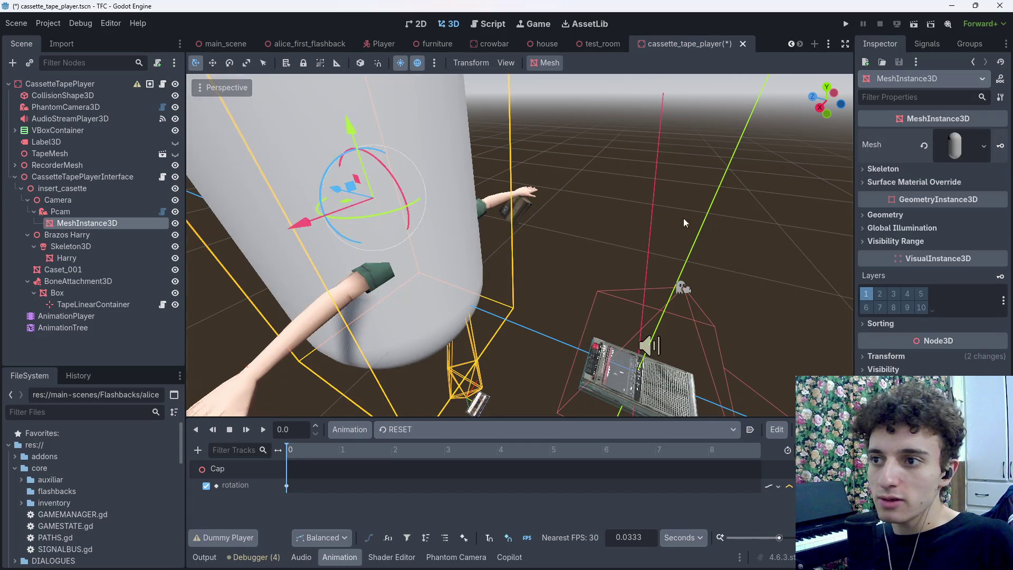
{"action": "left_click", "coordinate": [950, 144]}
{"action": "left_click", "coordinate": [921, 146]}
{"action": "left_click", "coordinate": [950, 137]}
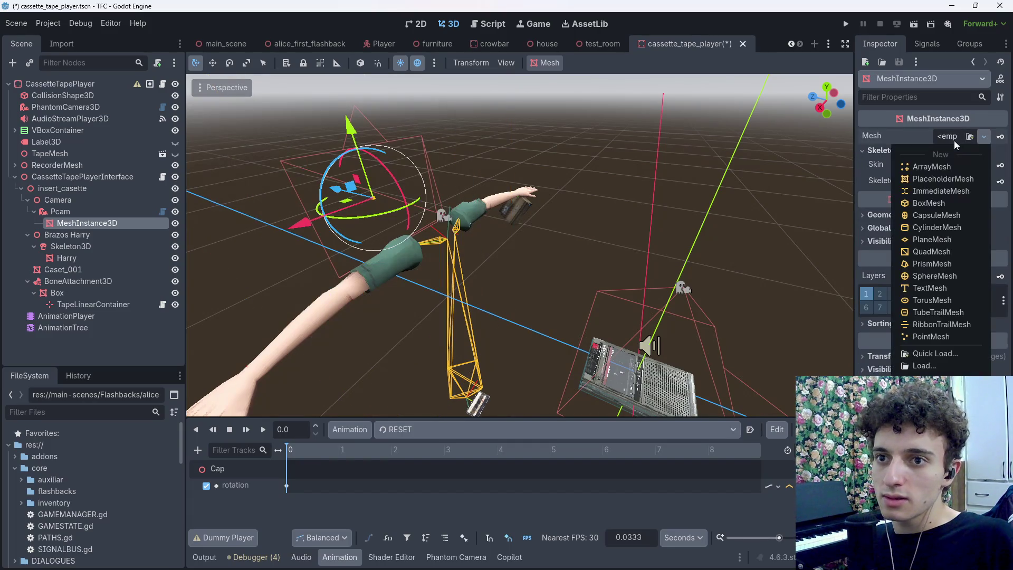
{"action": "left_click", "coordinate": [934, 204]}
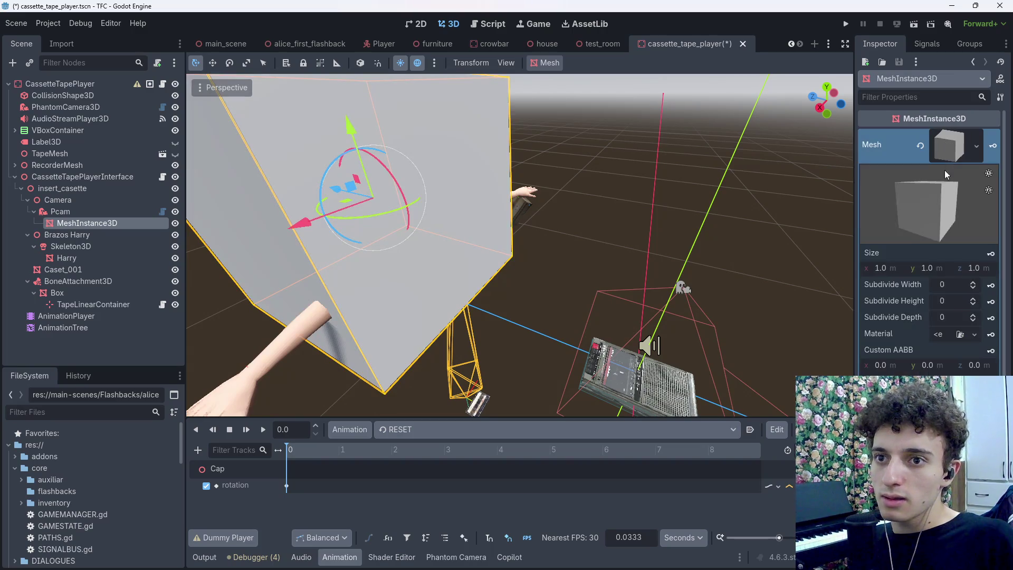
Set the box size to 0.1 on x, y and z
{"action": "left_click", "coordinate": [901, 269]}
{"action": "type", "text": "0.1"}
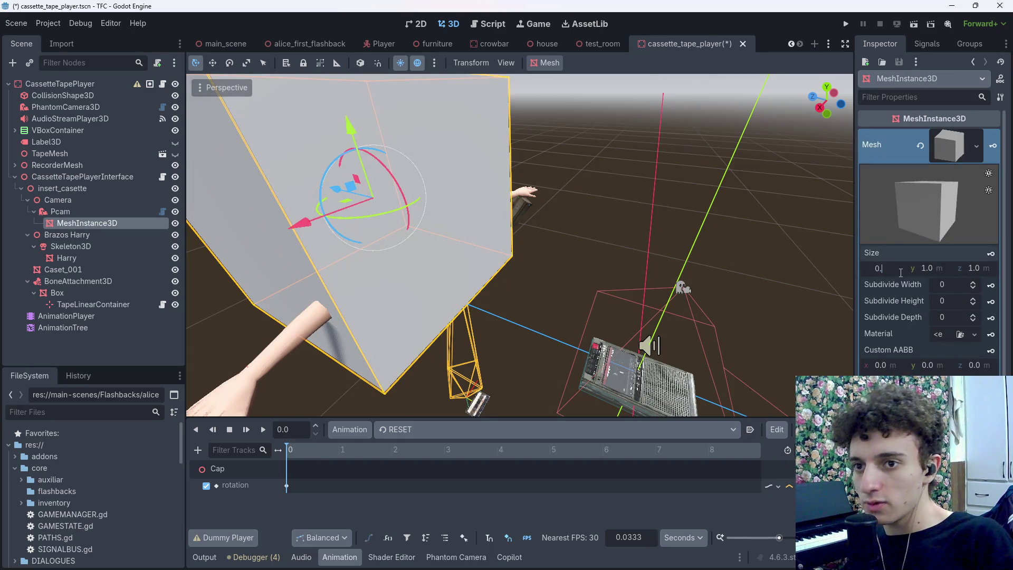
{"action": "key", "text": "Return"}
{"action": "left_click", "coordinate": [930, 269]}
{"action": "type", "text": "0.1"}
{"action": "key", "text": "Tab"}
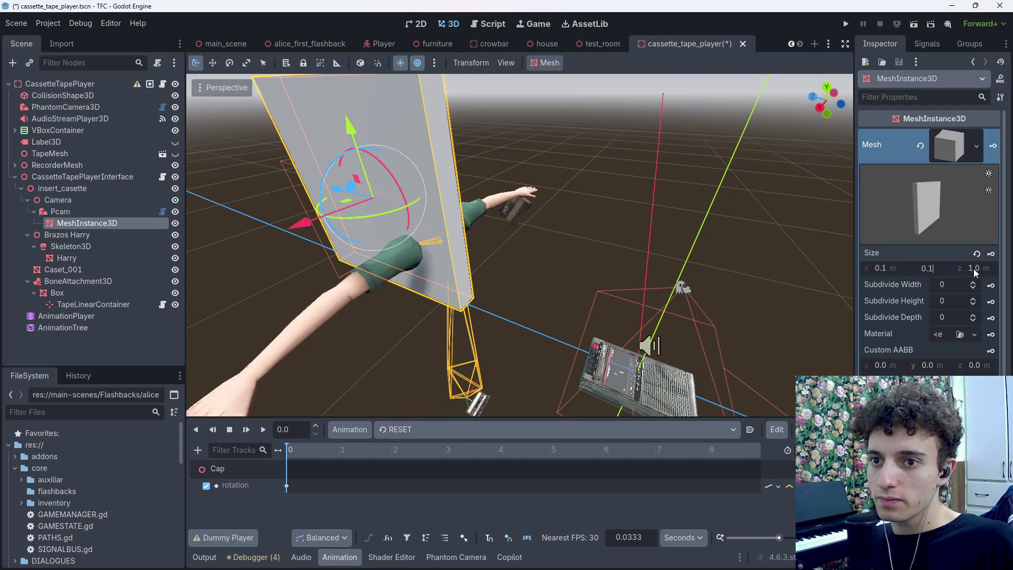
{"action": "type", "text": "0.1"}
{"action": "key", "text": "Return"}
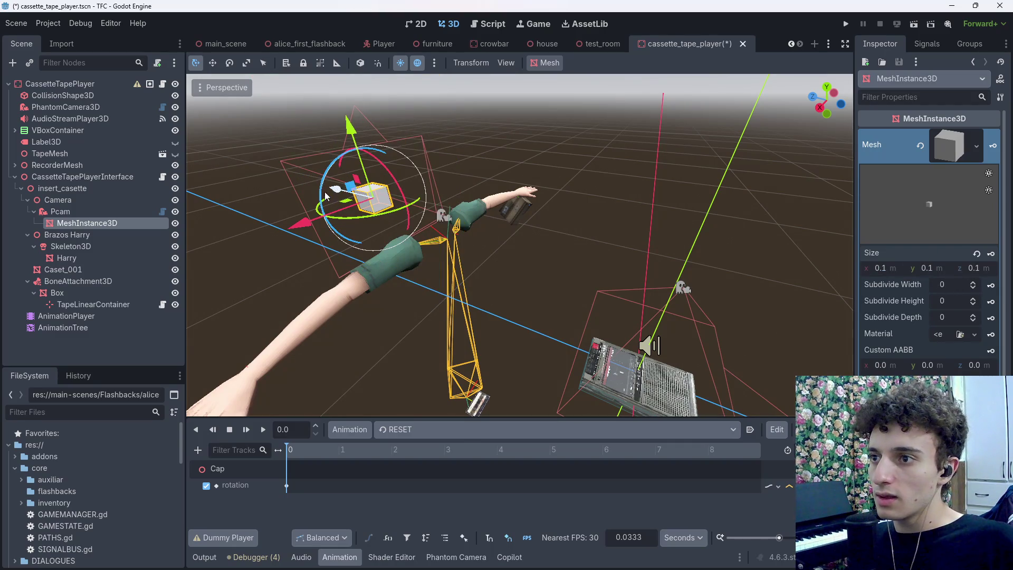
Frame the cube, save the cassette_tape_player scene, and run the game with F6
{"action": "key", "text": "f"}
{"action": "key", "text": "ctrl+s"}
{"action": "left_click", "coordinate": [569, 97]}
{"action": "key", "text": "F6"}
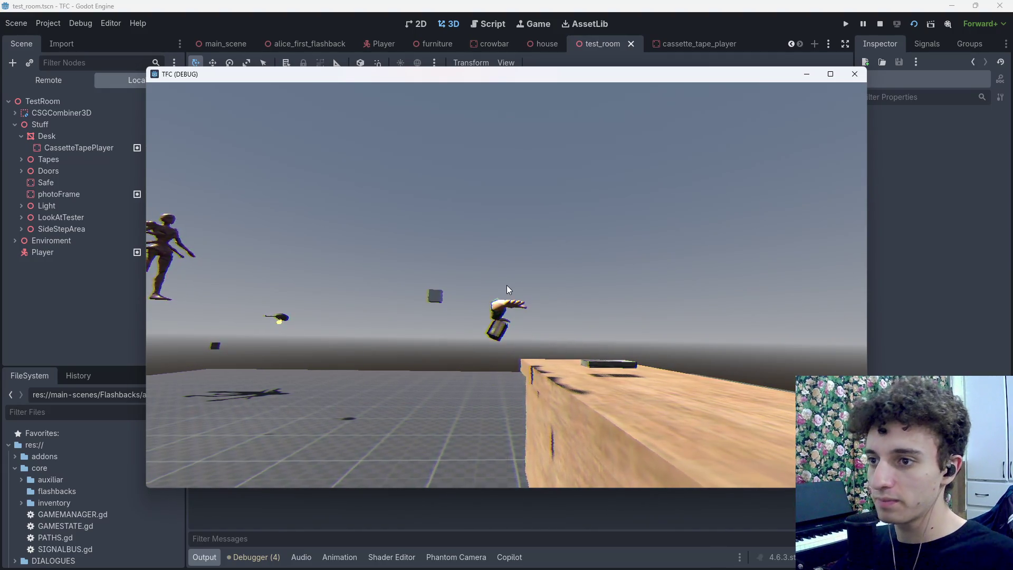
Stop the test run and save the test_room scene
{"action": "key", "text": "F8"}
{"action": "key", "text": "ctrl+s"}
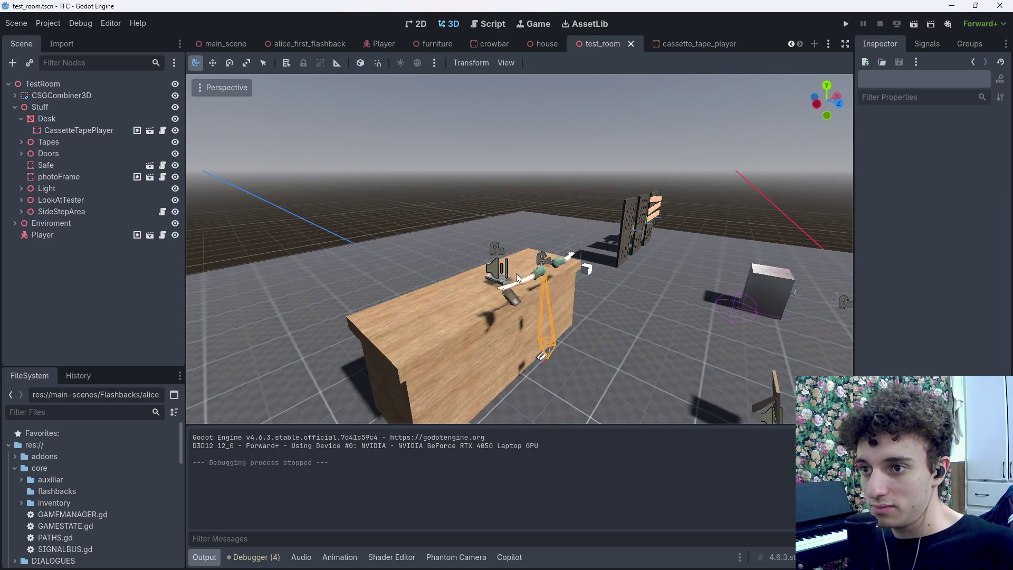
Rerun test_room briefly, then open cassette_tape_player_interface.gd from the cassette_tape_player scene
{"action": "left_click", "coordinate": [687, 45]}
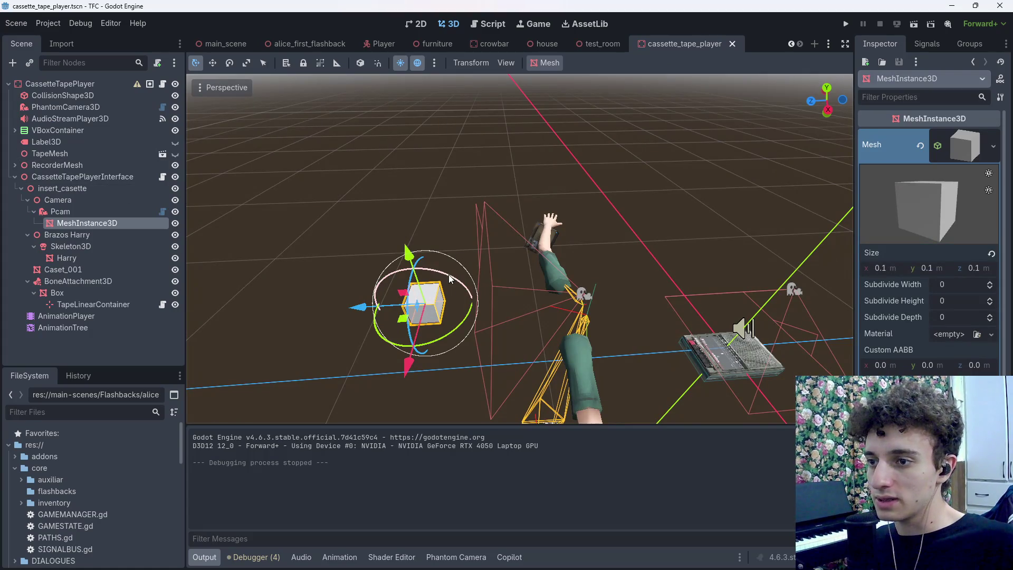
{"action": "left_click", "coordinate": [603, 43]}
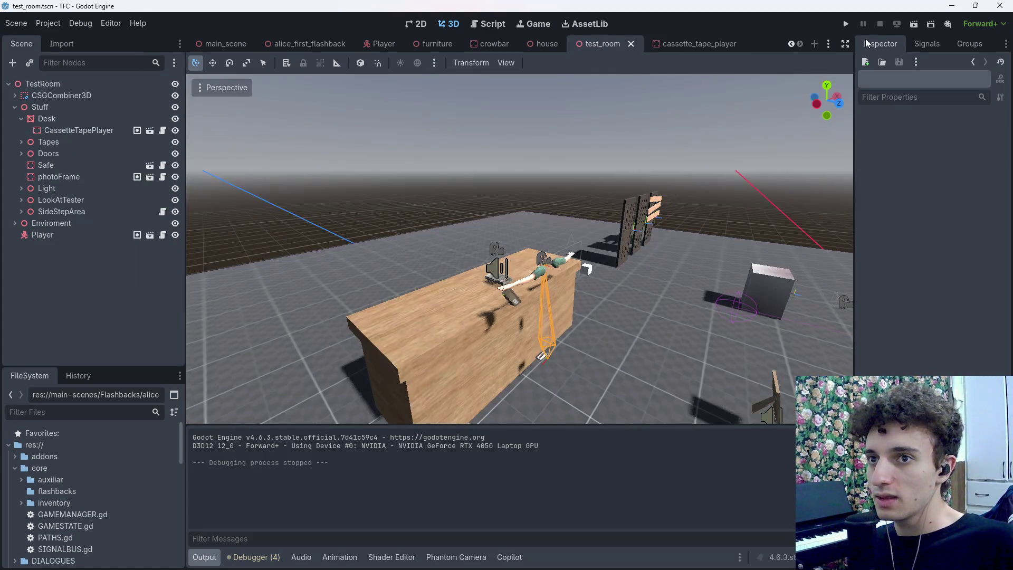
{"action": "left_click", "coordinate": [912, 25]}
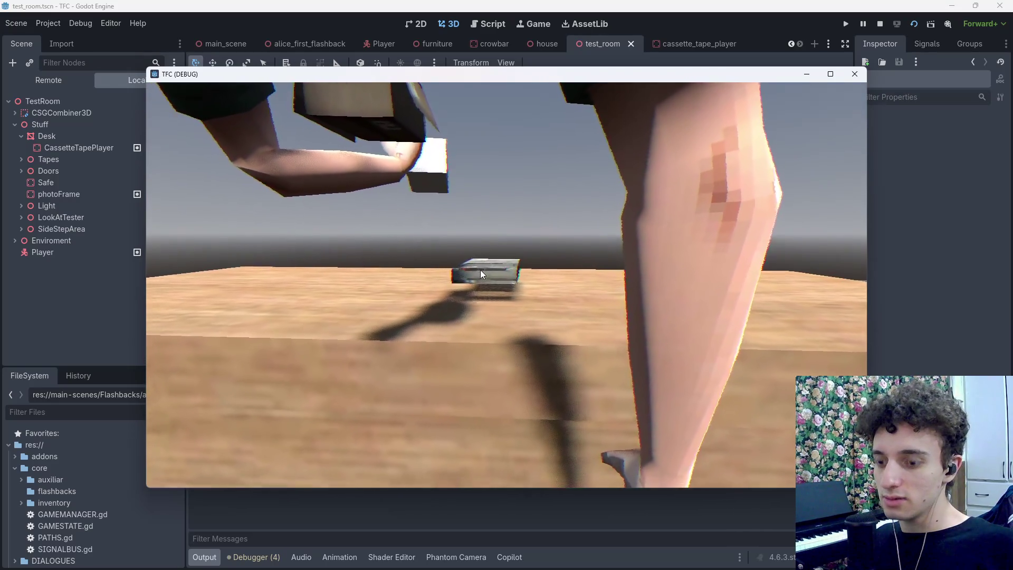
{"action": "key", "text": "F8"}
{"action": "left_click", "coordinate": [686, 45]}
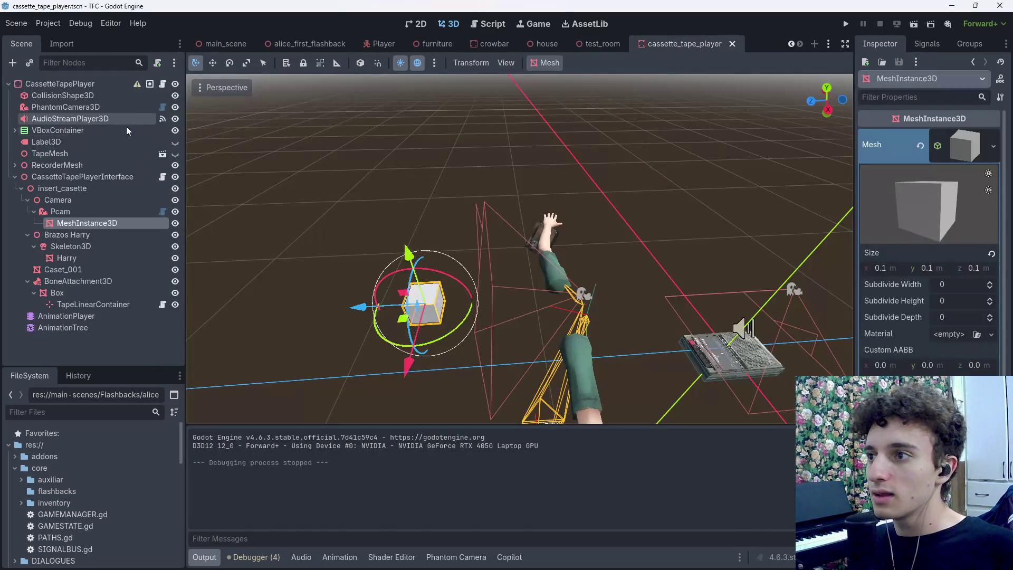
{"action": "left_click", "coordinate": [163, 177]}
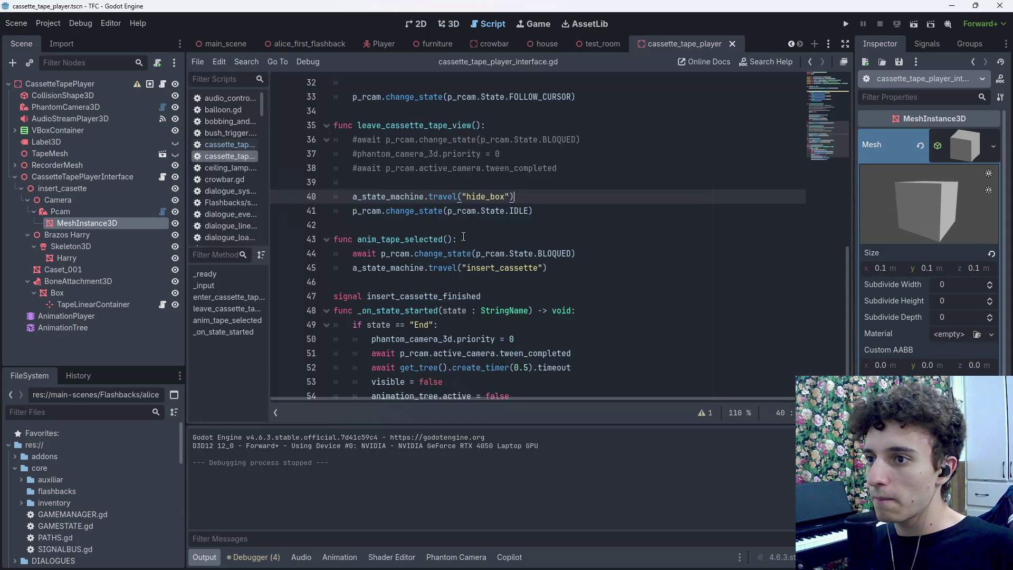
Uncomment camera lines 36–38 in leave_cassette_tape_view
{"action": "left_click", "coordinate": [353, 168]}
{"action": "key", "text": "ctrl+k"}
{"action": "left_click_drag", "start_coordinate": [362, 159], "coordinate": [353, 139]}
{"action": "key", "text": "ctrl+k"}
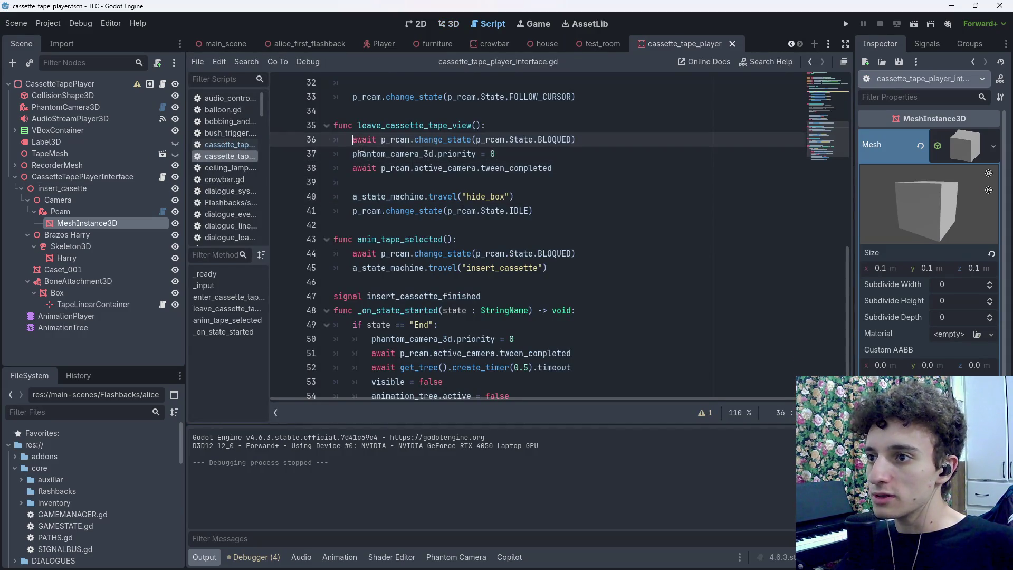
Uncomment lines 22–25 in enter_cassette_tape_view, save, and select the rotation reset line
{"action": "scroll", "coordinate": [362, 149], "scroll_direction": "up", "scroll_amount": 6}
{"action": "left_click", "coordinate": [357, 239]}
{"action": "key", "text": "ctrl+k"}
{"action": "key", "text": "ctrl+k"}
{"action": "left_click", "coordinate": [357, 225]}
{"action": "key", "text": "ctrl+k"}
{"action": "left_click", "coordinate": [356, 210]}
{"action": "key", "text": "ctrl+k"}
{"action": "left_click", "coordinate": [587, 196]}
{"action": "key", "text": "ctrl+k"}
{"action": "key", "text": "ctrl+s"}
{"action": "left_click_drag", "start_coordinate": [588, 196], "coordinate": [328, 201]}
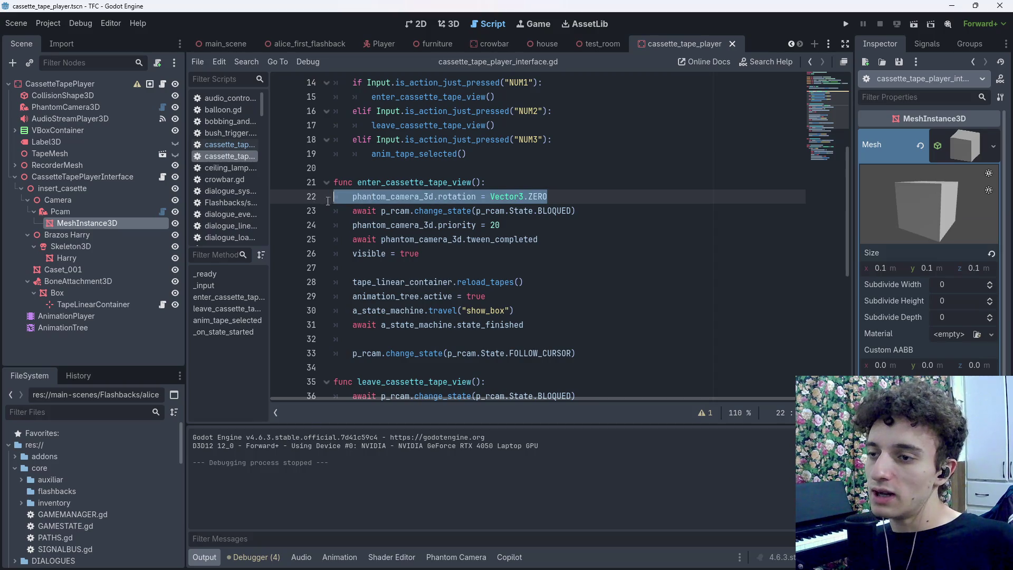
{"action": "left_click", "coordinate": [595, 202]}
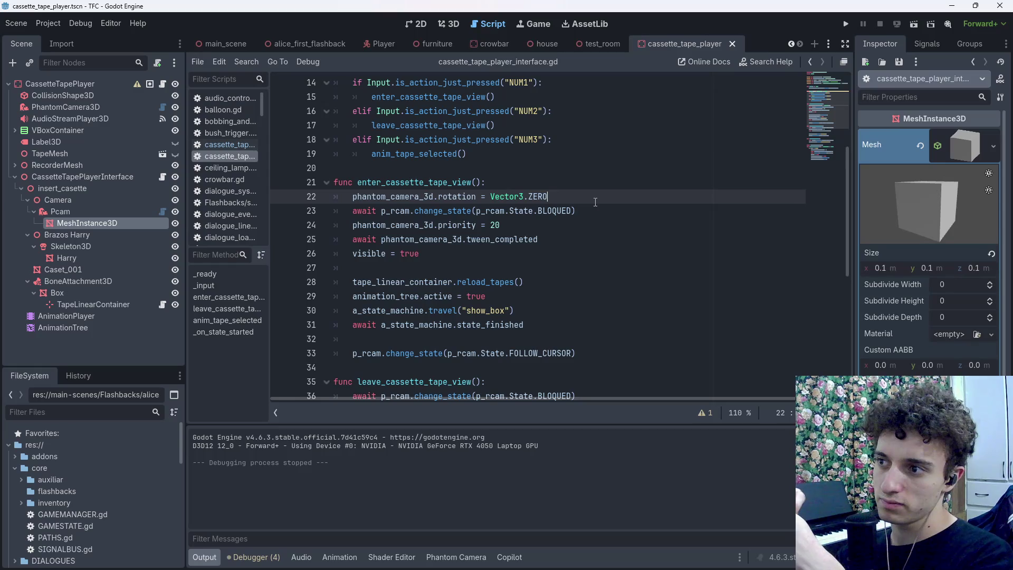
{"action": "scroll", "coordinate": [561, 250], "scroll_direction": "up", "scroll_amount": 5}
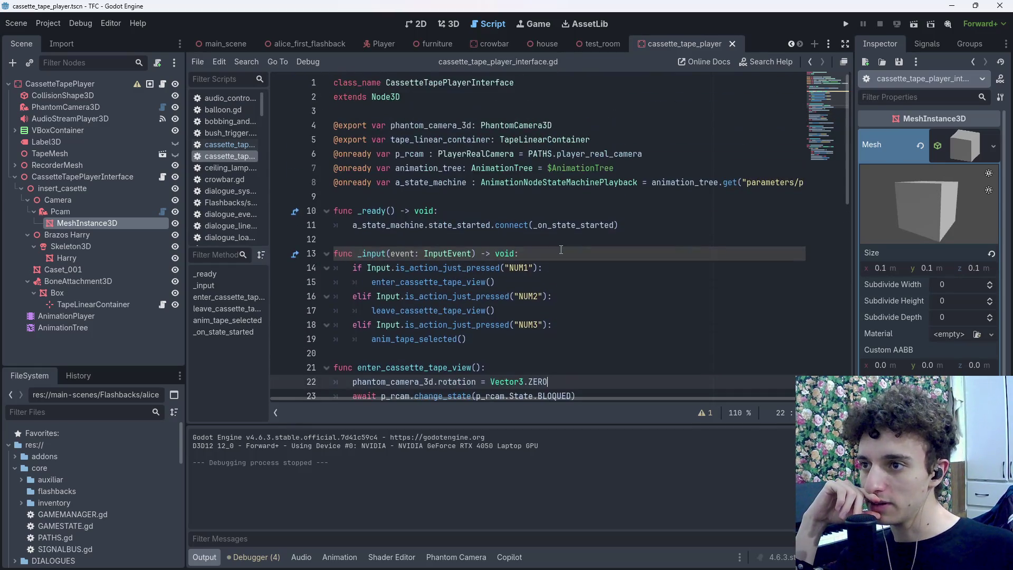
{"action": "scroll", "coordinate": [561, 250], "scroll_direction": "down", "scroll_amount": 5}
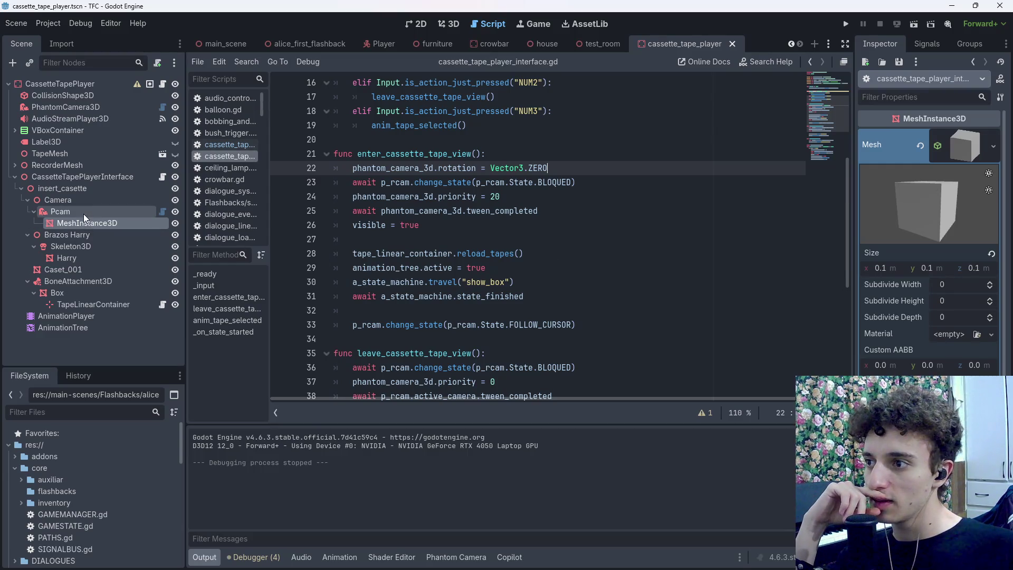
{"action": "scroll", "coordinate": [528, 254], "scroll_direction": "up", "scroll_amount": 5}
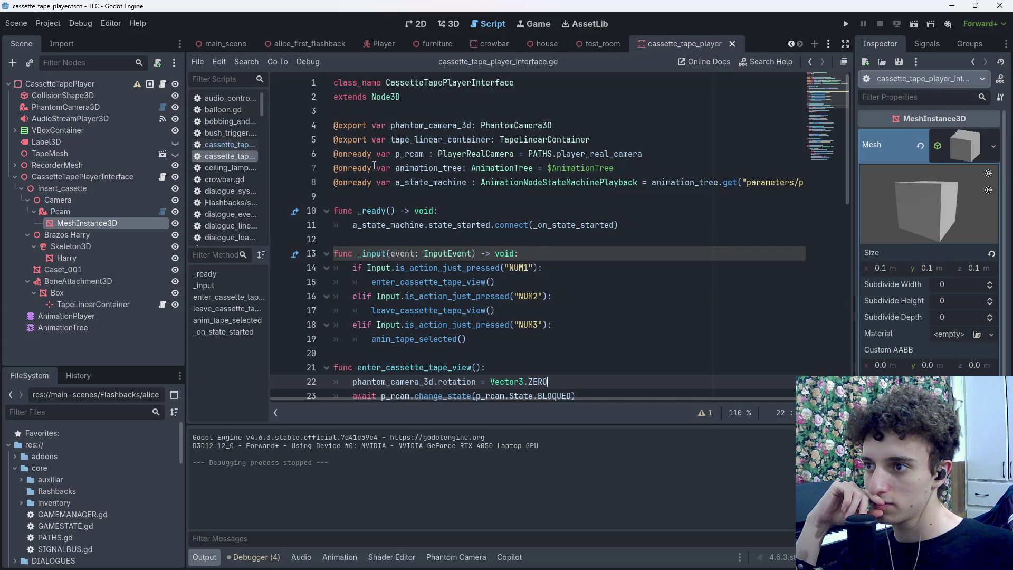
{"action": "left_click", "coordinate": [81, 177]}
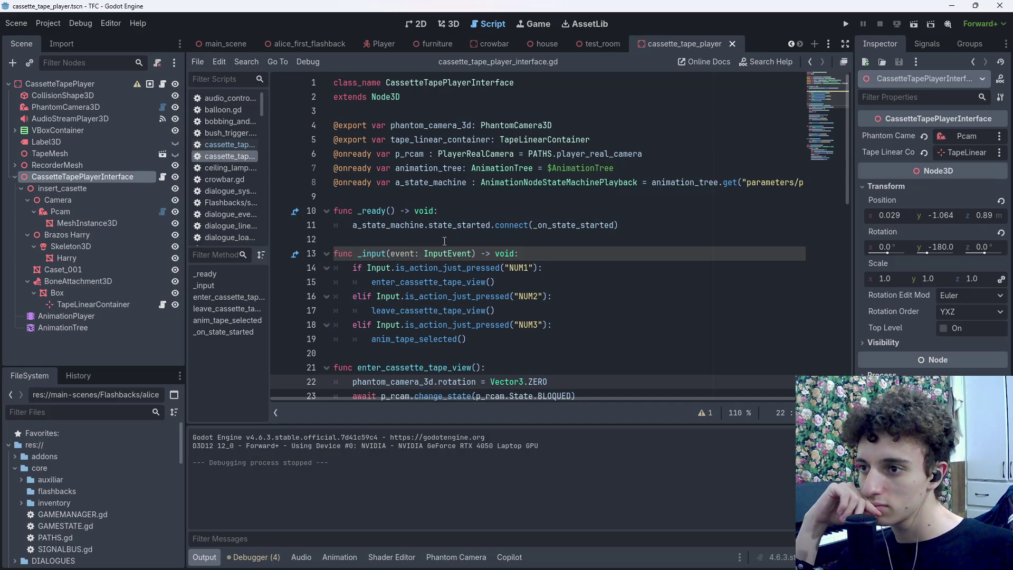
{"action": "scroll", "coordinate": [465, 254], "scroll_direction": "down", "scroll_amount": 2}
{"action": "scroll", "coordinate": [464, 254], "scroll_direction": "down", "scroll_amount": 3}
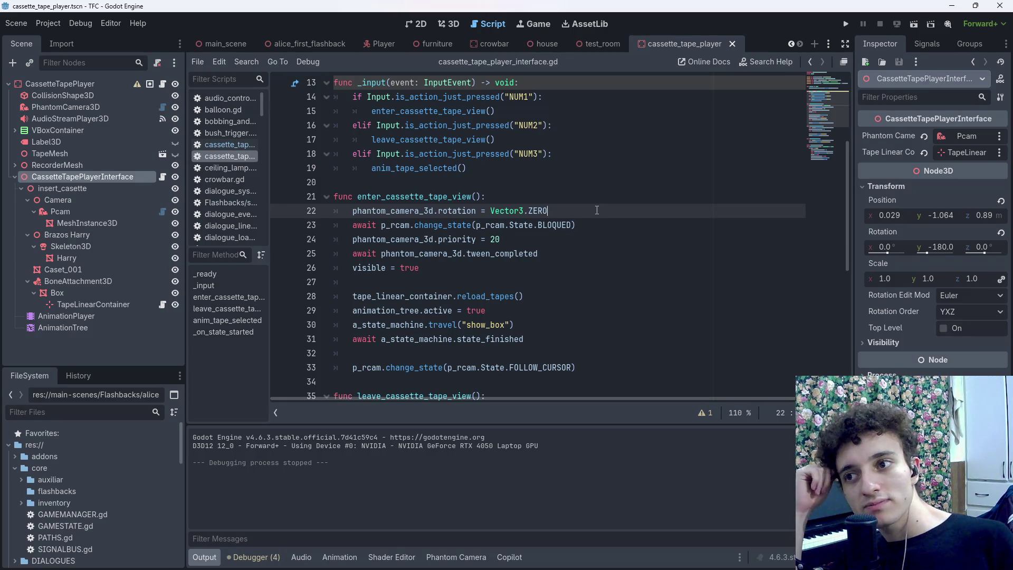
{"action": "left_click", "coordinate": [580, 209]}
{"action": "mouse_move", "coordinate": [582, 210]}
{"action": "left_mouse_down"}
{"action": "mouse_move", "coordinate": [353, 211]}
{"action": "mouse_move", "coordinate": [575, 225]}
{"action": "mouse_move", "coordinate": [477, 240]}
{"action": "mouse_move", "coordinate": [339, 225]}
{"action": "left_mouse_up"}
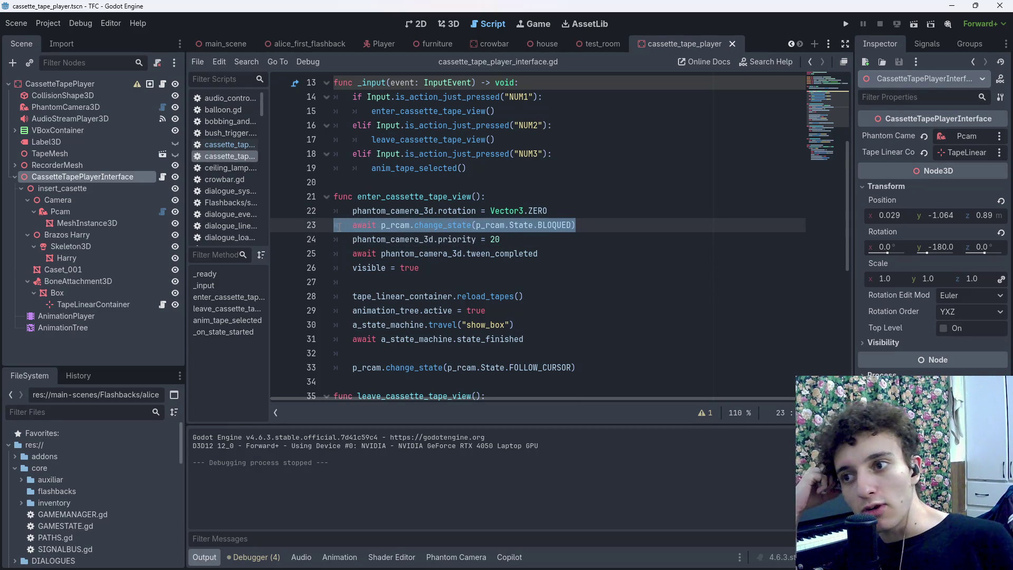
{"action": "left_click_drag", "start_coordinate": [586, 236], "coordinate": [354, 238]}
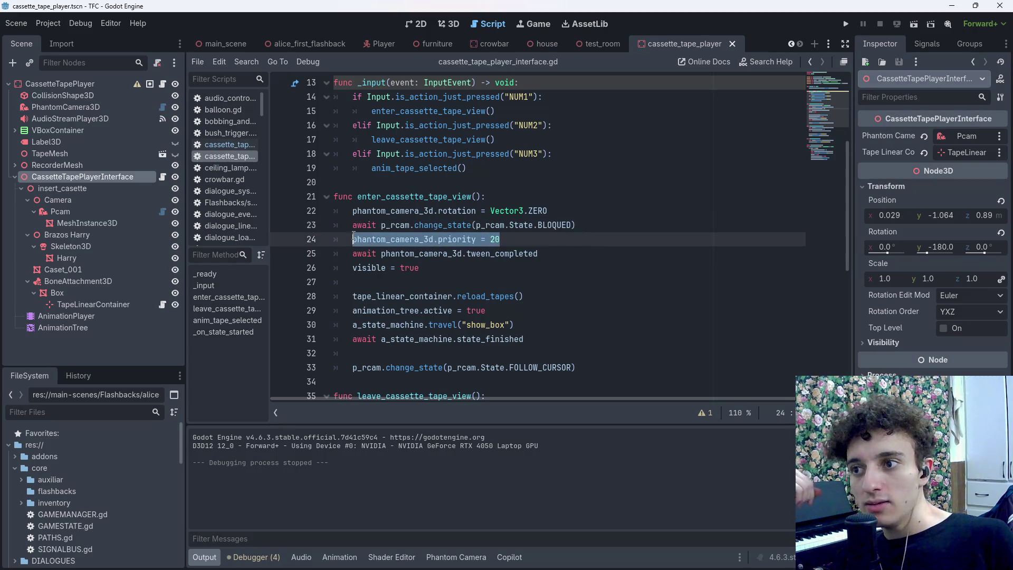
{"action": "left_click", "coordinate": [616, 251]}
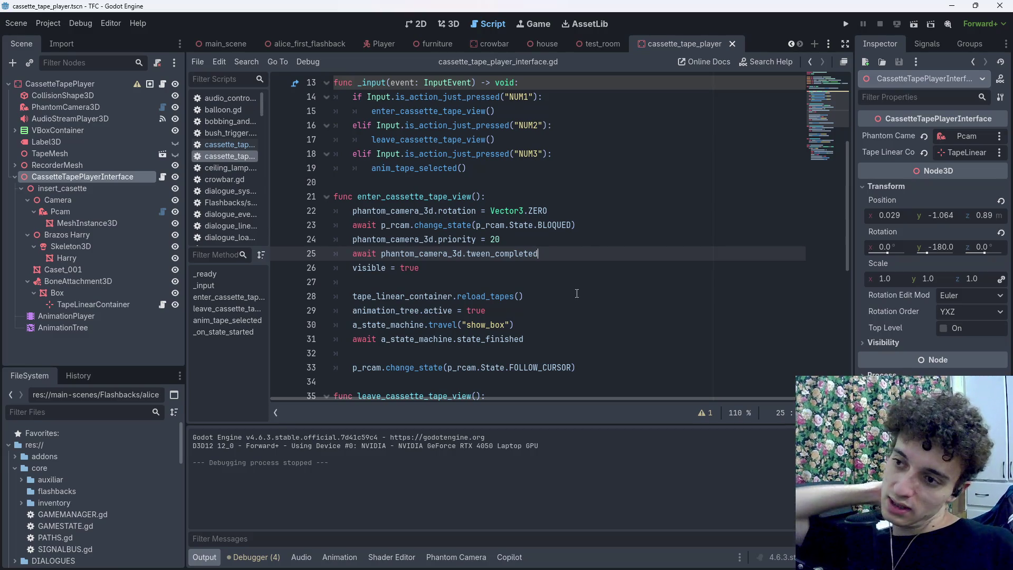
{"action": "left_click", "coordinate": [549, 268]}
{"action": "left_click_drag", "start_coordinate": [538, 254], "coordinate": [347, 254]}
{"action": "left_click", "coordinate": [471, 271]}
{"action": "left_click_drag", "start_coordinate": [529, 328], "coordinate": [353, 325]}
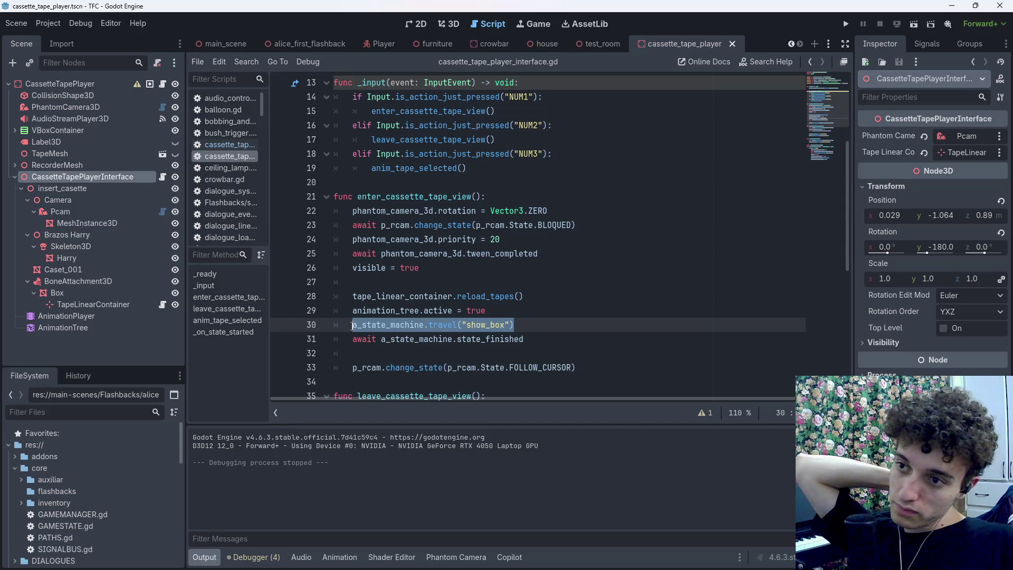
{"action": "left_click", "coordinate": [532, 233]}
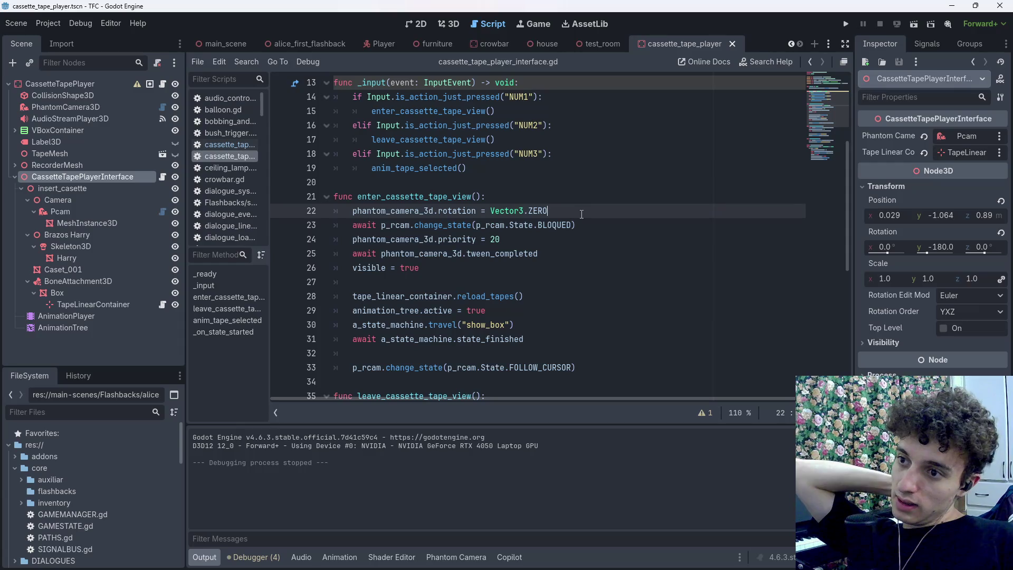
{"action": "left_click", "coordinate": [325, 219]}
{"action": "left_click_drag", "start_coordinate": [325, 219], "coordinate": [283, 218]}
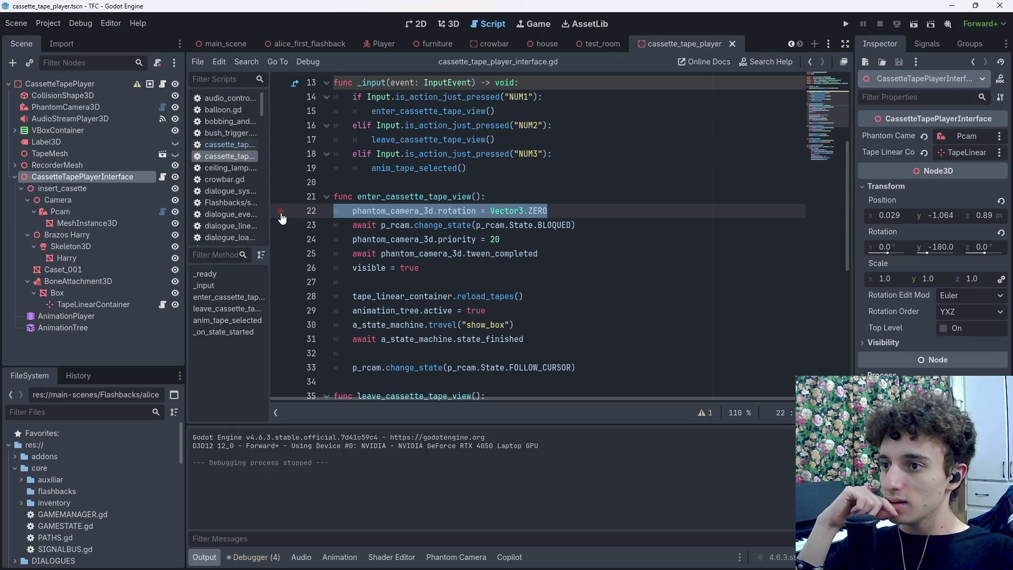
Replace the rotation reset on line 22 with the travel("show_box") call and save
{"action": "key", "text": "BackSpace"}
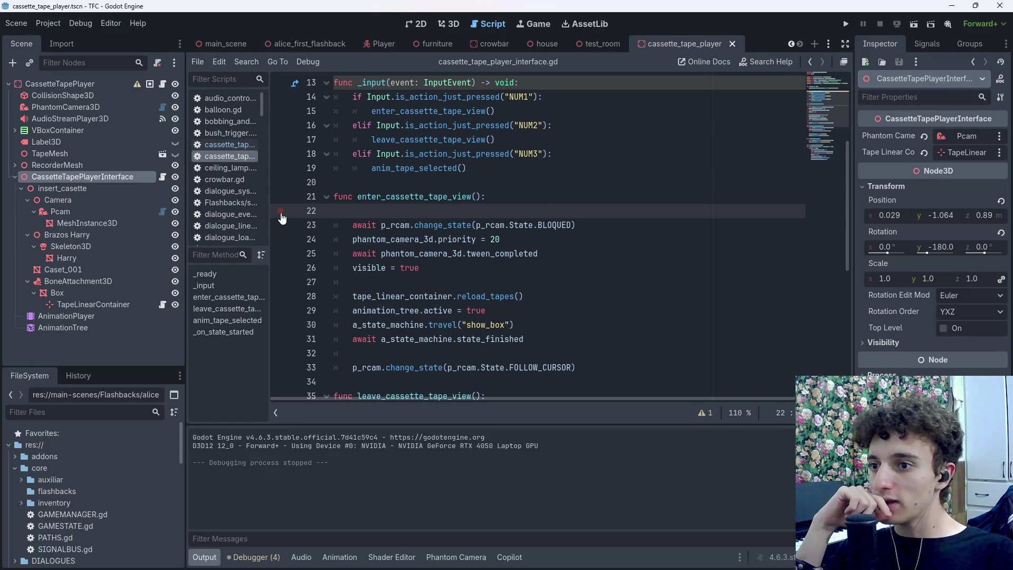
{"action": "key", "text": "Tab"}
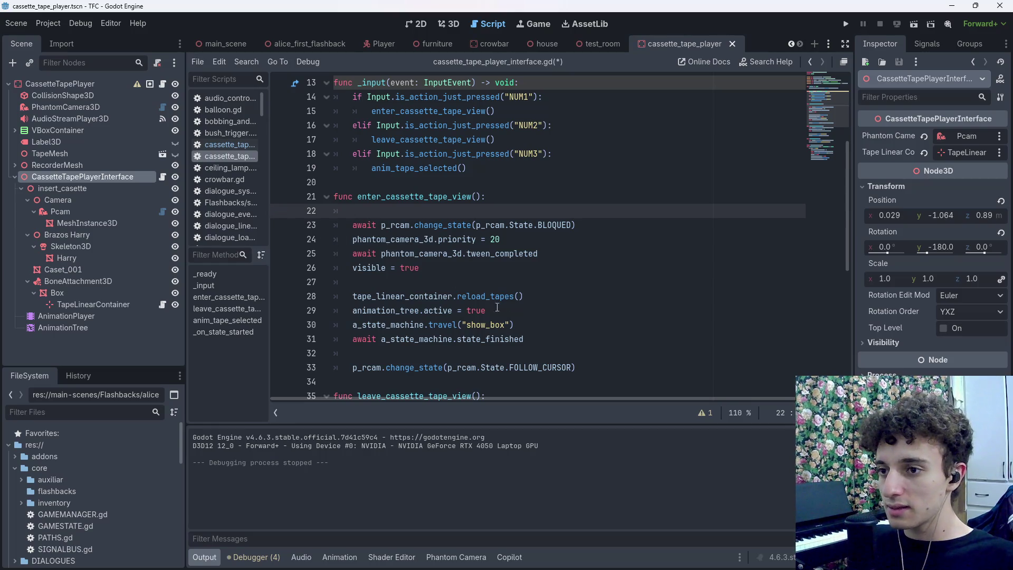
{"action": "left_click", "coordinate": [523, 324]}
{"action": "left_click", "coordinate": [395, 211]}
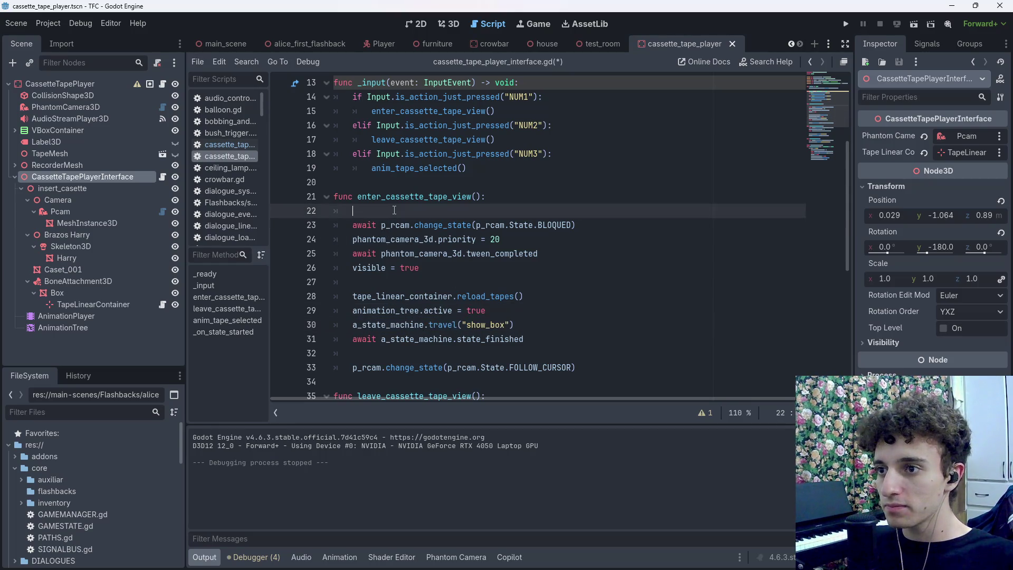
{"action": "left_click_drag", "start_coordinate": [526, 325], "coordinate": [353, 326]}
{"action": "key", "text": "ctrl+x"}
{"action": "key", "text": "Up"}
{"action": "key", "text": "Up"}
{"action": "key", "text": "Up"}
{"action": "key", "text": "ctrl+v"}
{"action": "key", "text": "ctrl+s"}
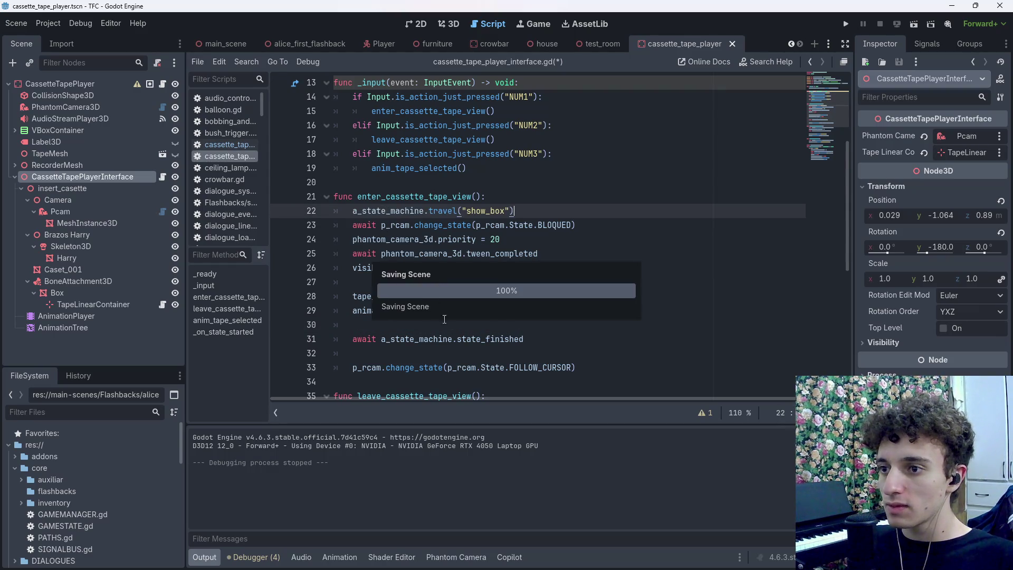
Move the reload_tapes and animation_tree lines directly under the show_box call and save
{"action": "mouse_move", "coordinate": [486, 311]}
{"action": "left_mouse_down"}
{"action": "mouse_move", "coordinate": [385, 311]}
{"action": "mouse_move", "coordinate": [354, 296]}
{"action": "left_mouse_up"}
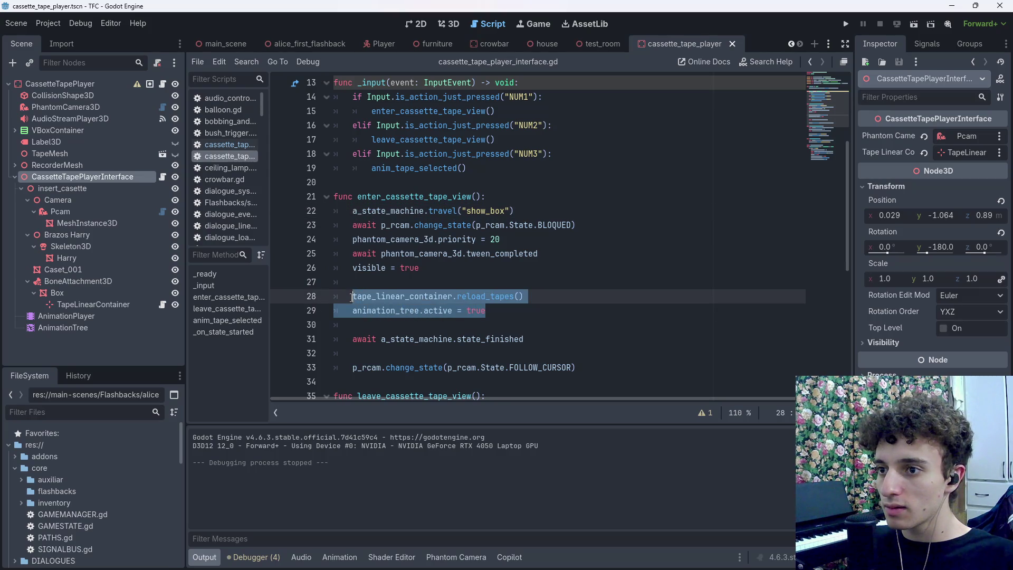
{"action": "key", "text": "ctrl+x"}
{"action": "left_click", "coordinate": [539, 209]}
{"action": "key", "text": "Return"}
{"action": "key", "text": "ctrl+v"}
{"action": "key", "text": "Return"}
{"action": "key", "text": "ctrl+s"}
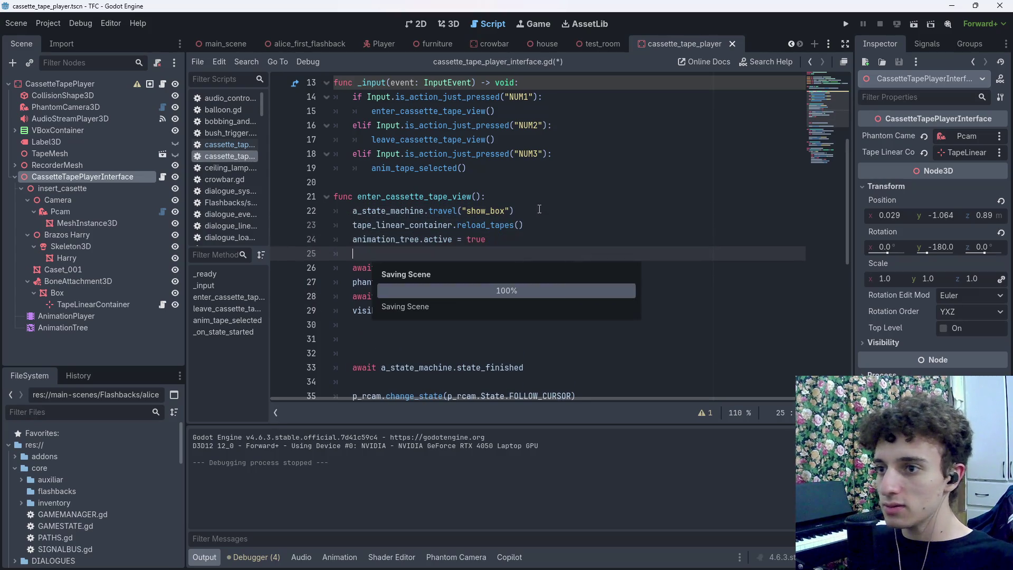
Select the camera state-change on line 26, then return to the 3D scene view
{"action": "key", "text": "Left"}
{"action": "key", "text": "Left"}
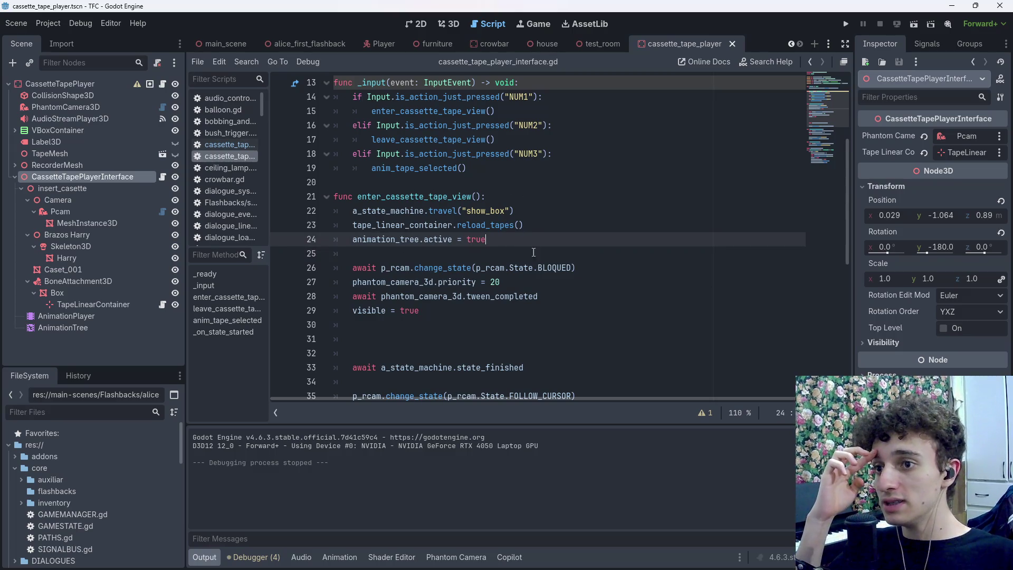
{"action": "triple_click", "coordinate": [370, 268]}
{"action": "left_click", "coordinate": [589, 269]}
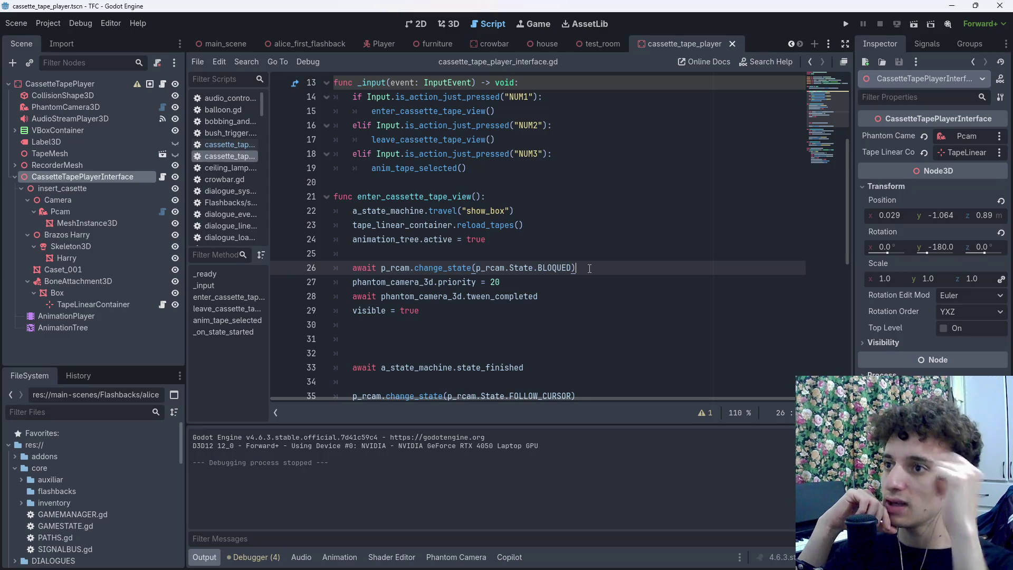
{"action": "left_click", "coordinate": [451, 24]}
Select the Camera's rotation key at time 0 and revert its X rotation to 180°
{"action": "left_click_drag", "start_coordinate": [216, 278], "coordinate": [217, 278]}
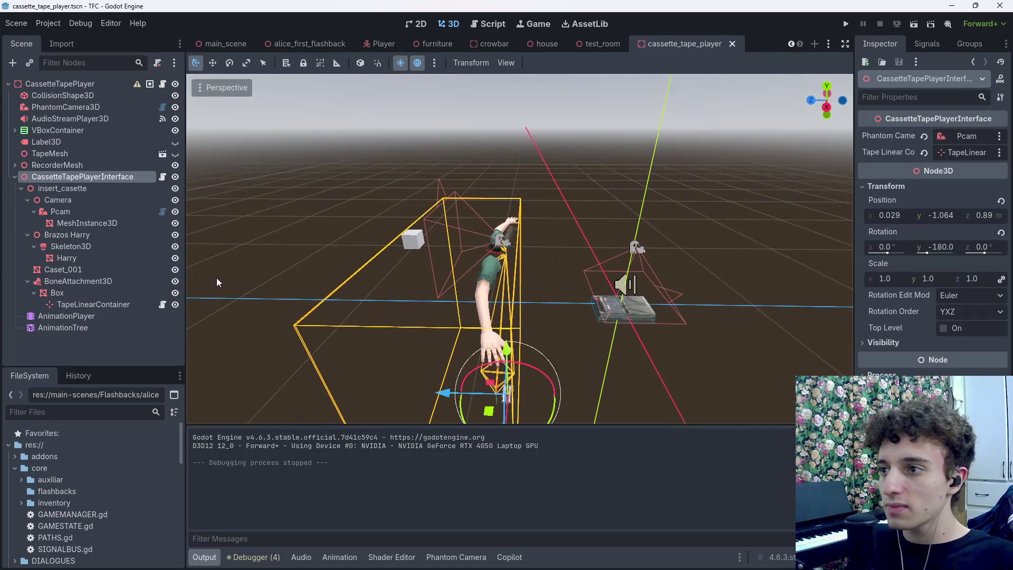
{"action": "left_click", "coordinate": [78, 202]}
{"action": "left_click_drag", "start_coordinate": [287, 254], "coordinate": [429, 294]}
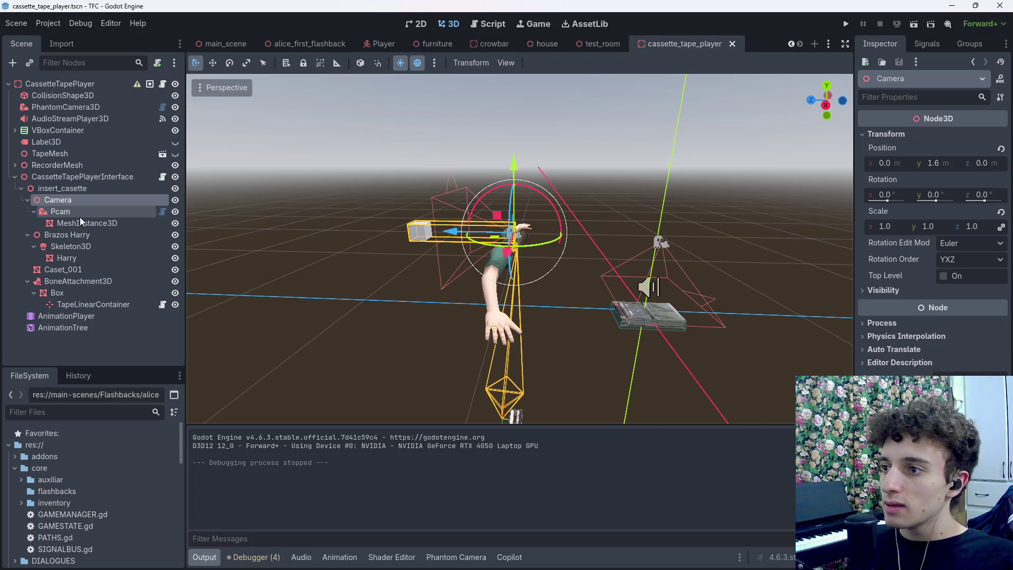
{"action": "left_click", "coordinate": [77, 316]}
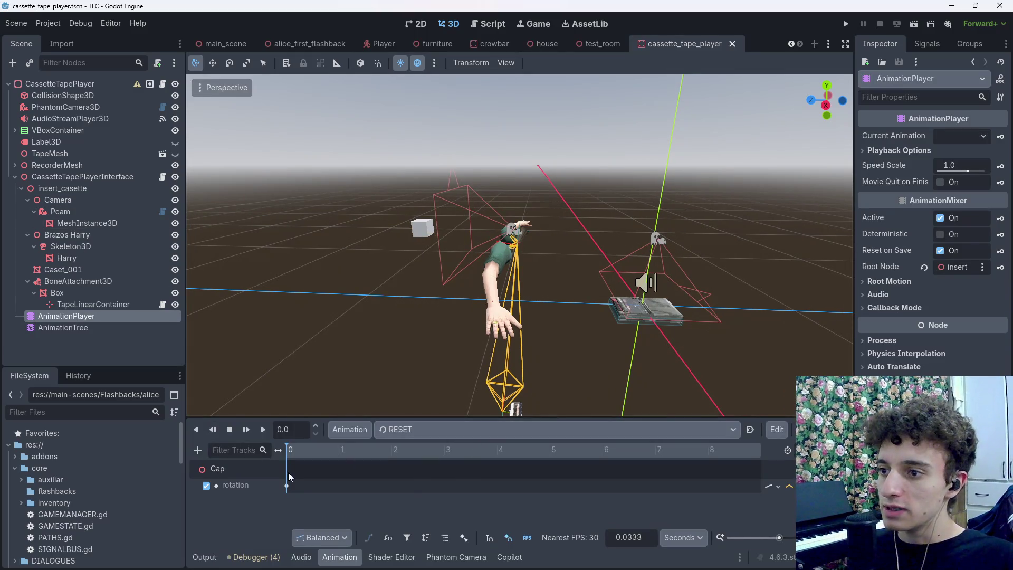
{"action": "left_click", "coordinate": [287, 486]}
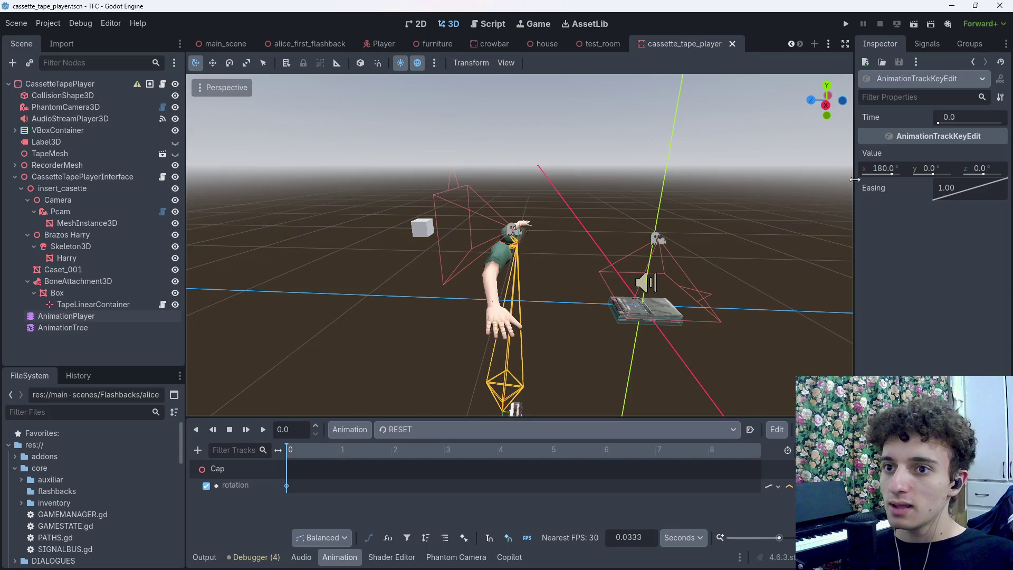
{"action": "mouse_move", "coordinate": [885, 169]}
{"action": "left_mouse_down"}
{"action": "mouse_move", "coordinate": [897, 170]}
{"action": "mouse_move", "coordinate": [828, 169]}
{"action": "left_mouse_up"}
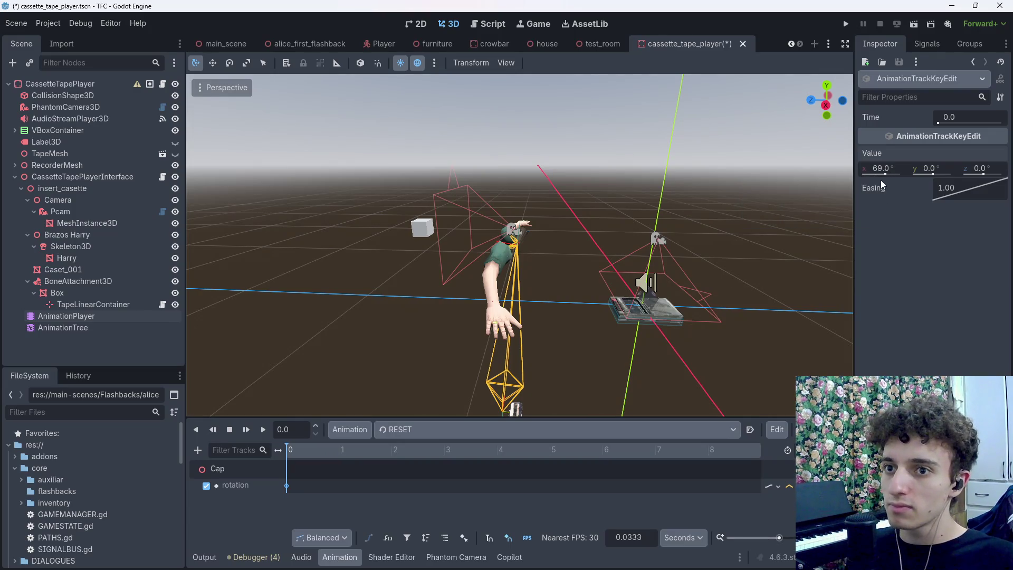
{"action": "key", "text": "ctrl+z"}
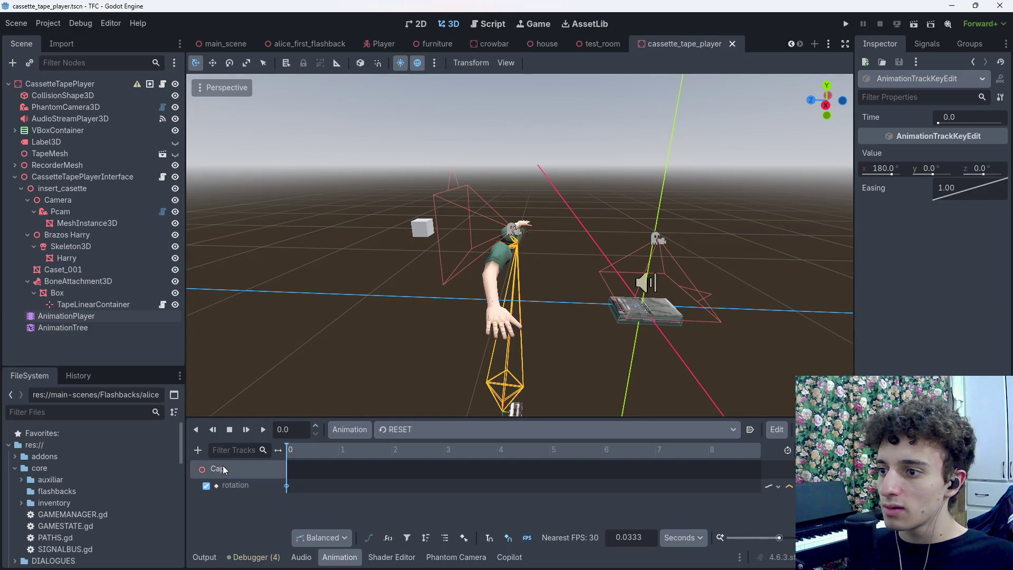
Select Pcam, then Camera, and switch to the insert_cassette animation
{"action": "left_click", "coordinate": [73, 211]}
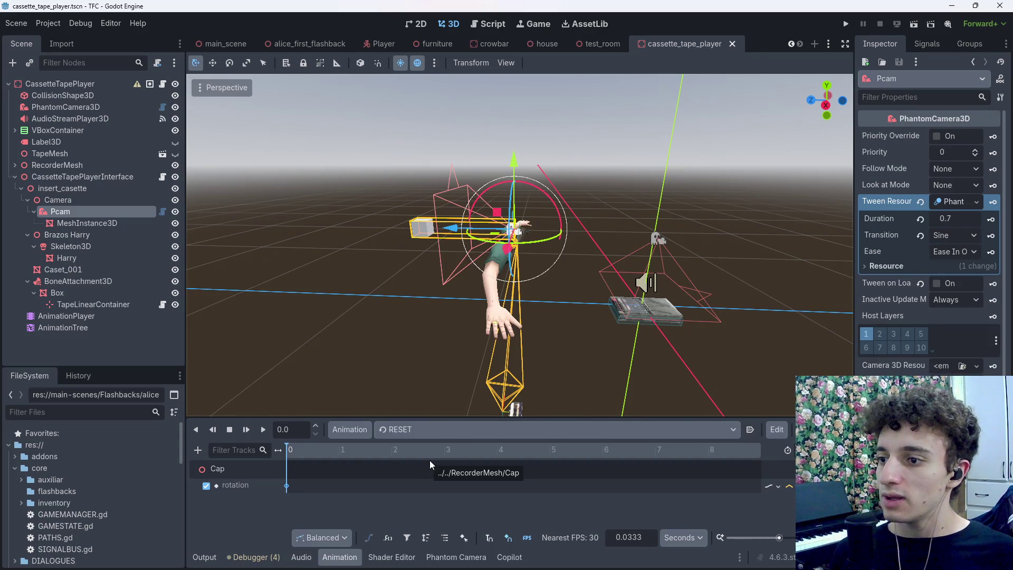
{"action": "left_click", "coordinate": [77, 200]}
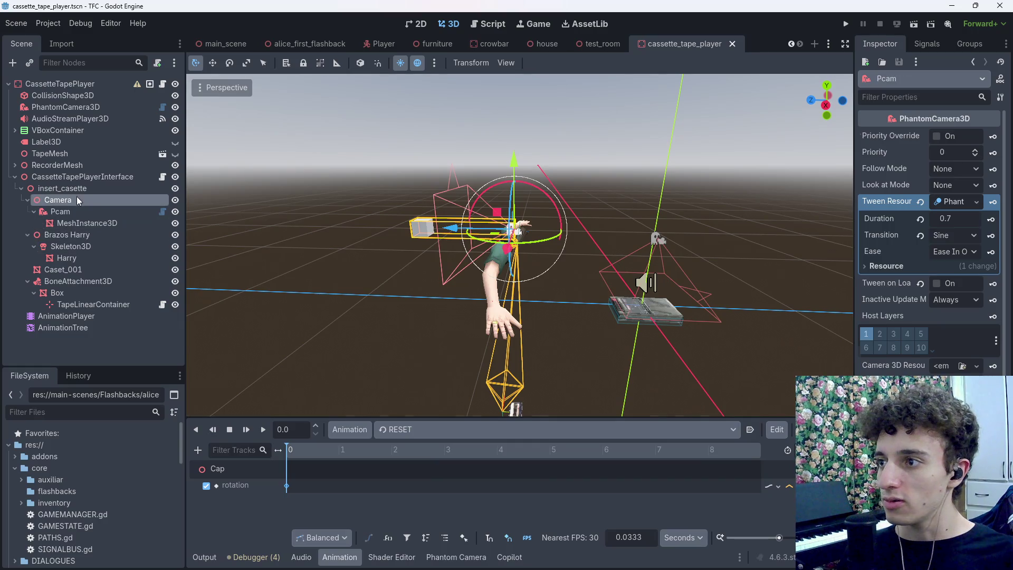
{"action": "left_click", "coordinate": [435, 435]}
{"action": "left_click", "coordinate": [441, 464]}
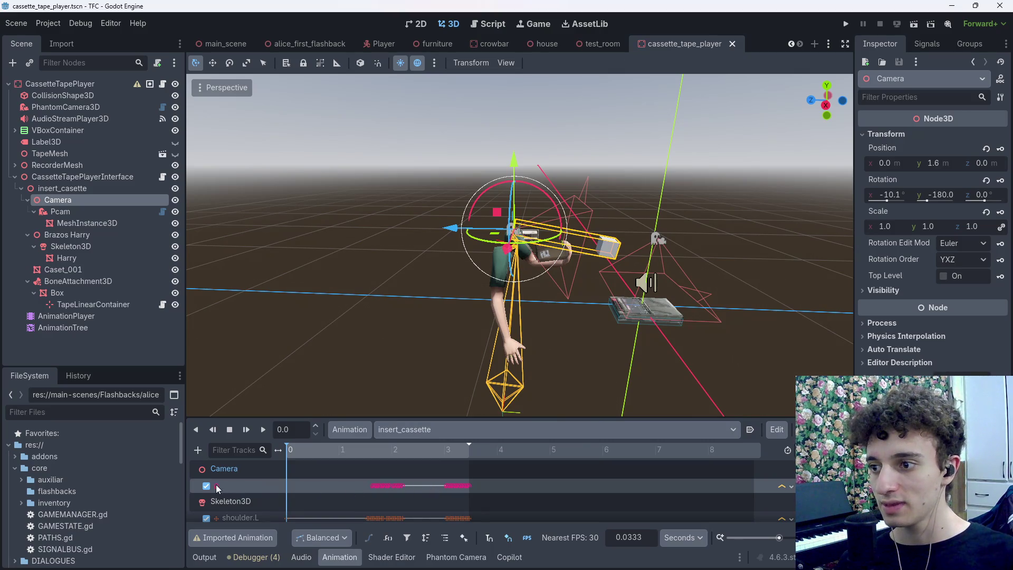
Switch briefly to RESET, return to insert_cassette, and scrub near the animation start
{"action": "left_click", "coordinate": [401, 430]}
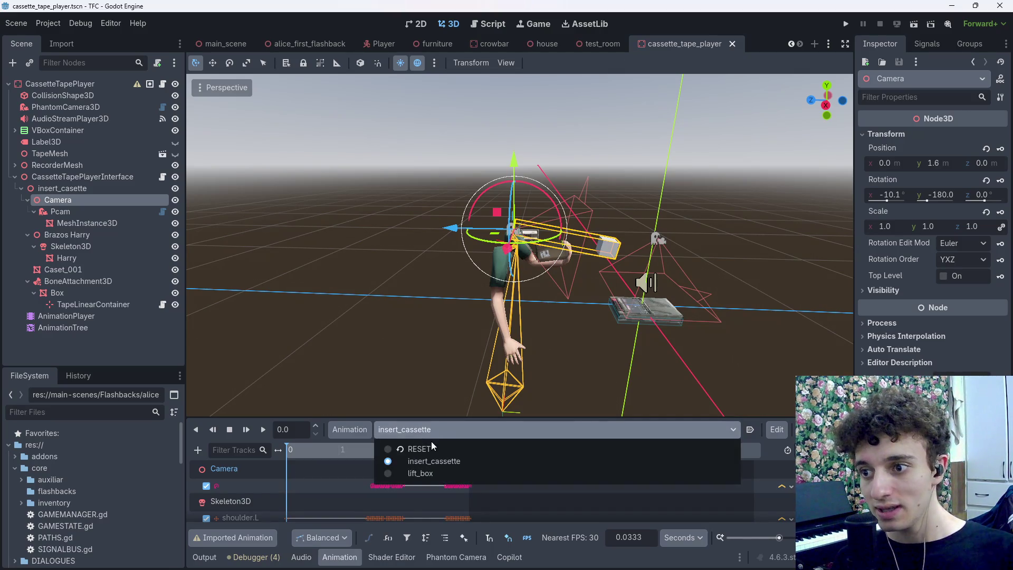
{"action": "left_click", "coordinate": [422, 448]}
{"action": "left_click", "coordinate": [401, 430]}
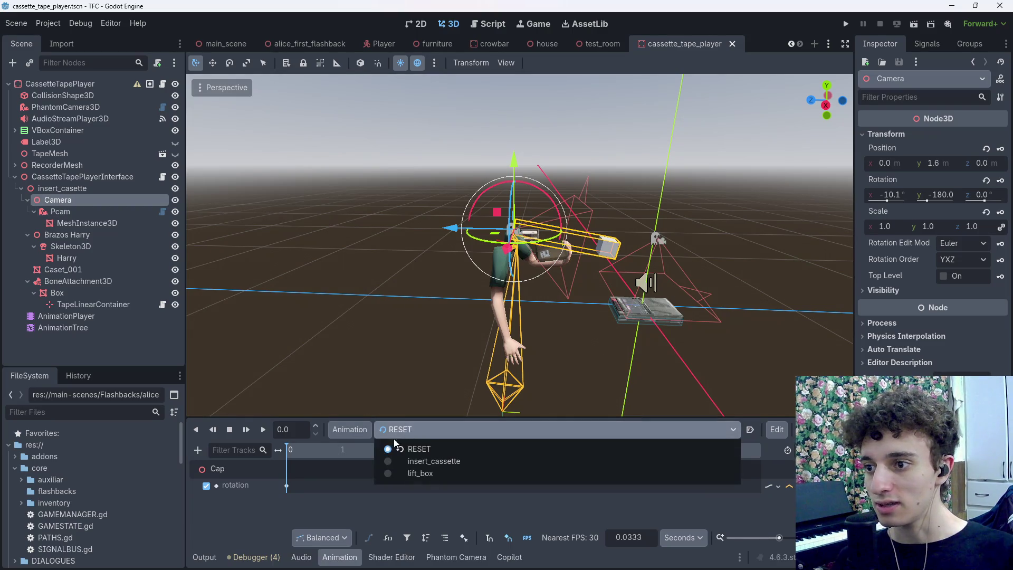
{"action": "left_click", "coordinate": [417, 460]}
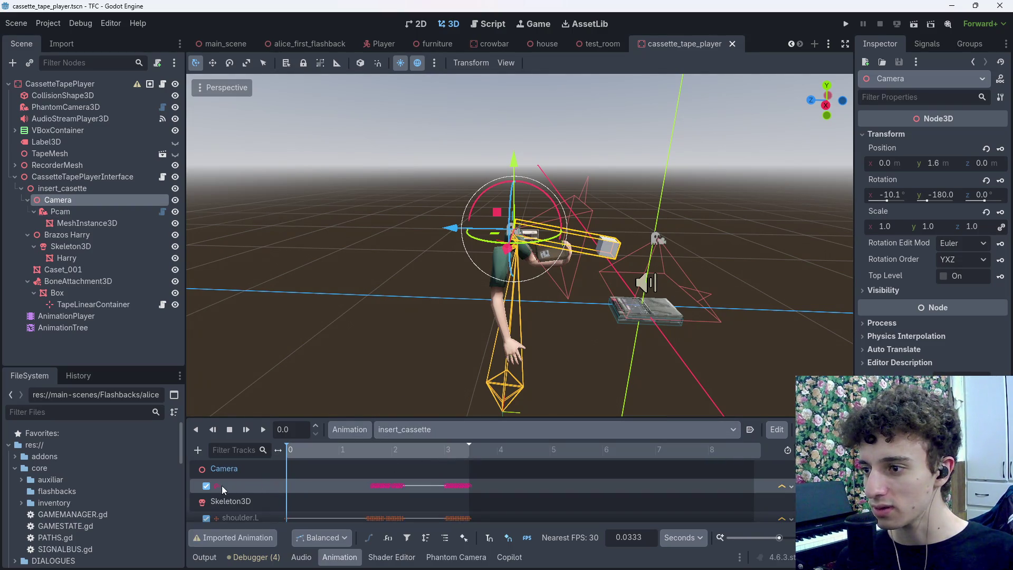
{"action": "left_click_drag", "start_coordinate": [303, 450], "coordinate": [274, 451]}
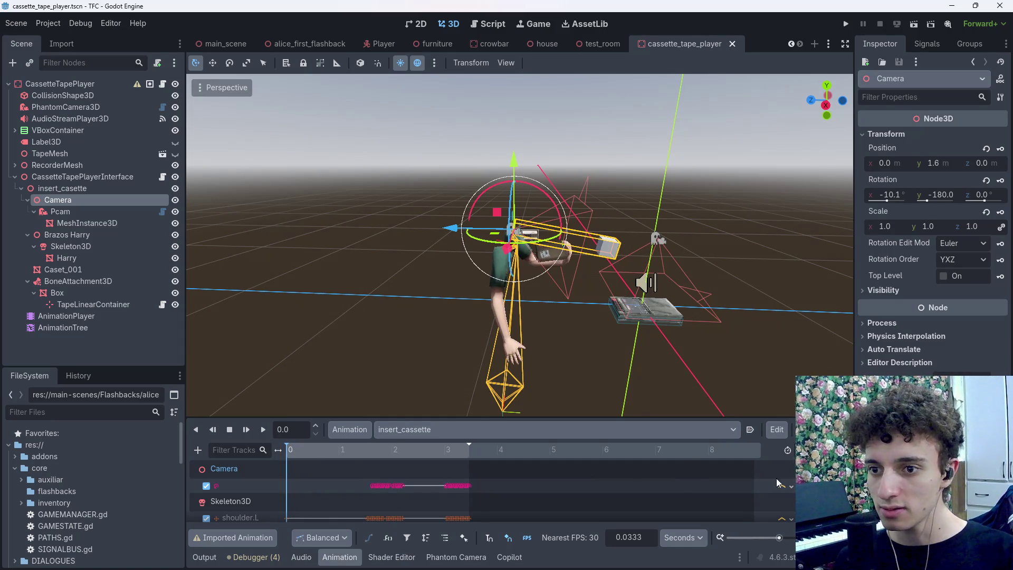
Inspect the Camera track's key options and the animation Edit menu without changing anything
{"action": "right_click", "coordinate": [291, 486]}
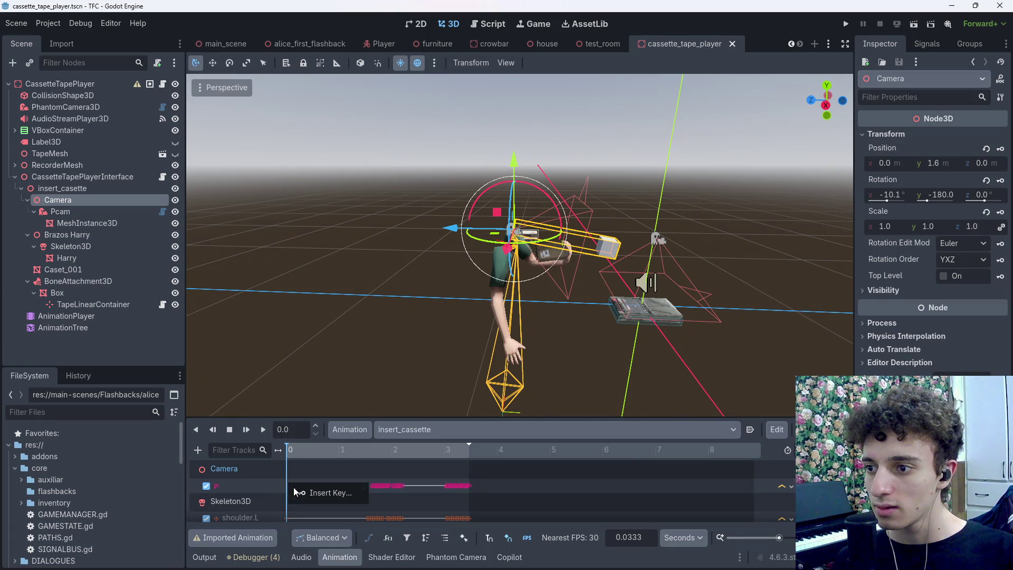
{"action": "left_click", "coordinate": [229, 488]}
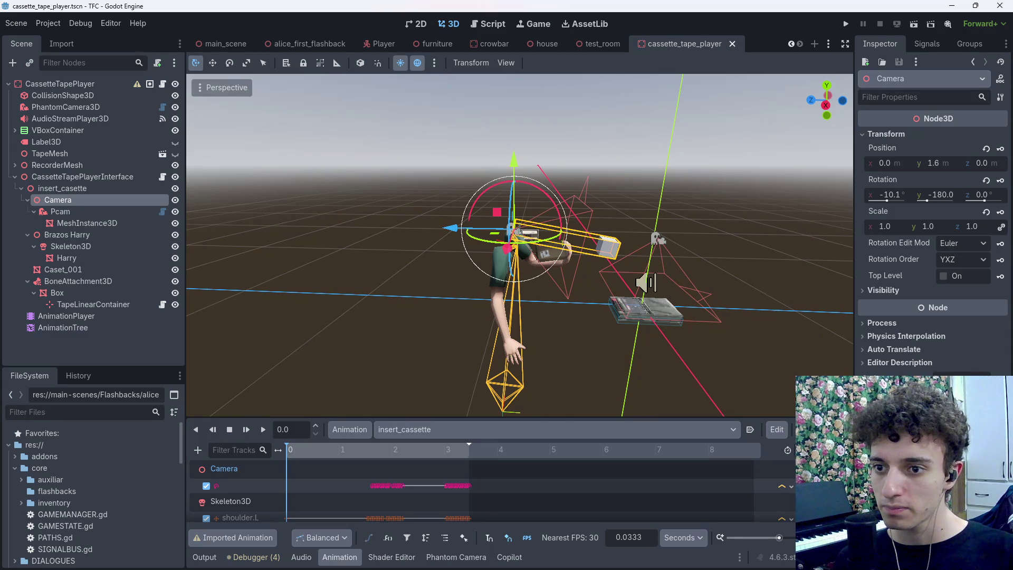
{"action": "left_click", "coordinate": [776, 429]}
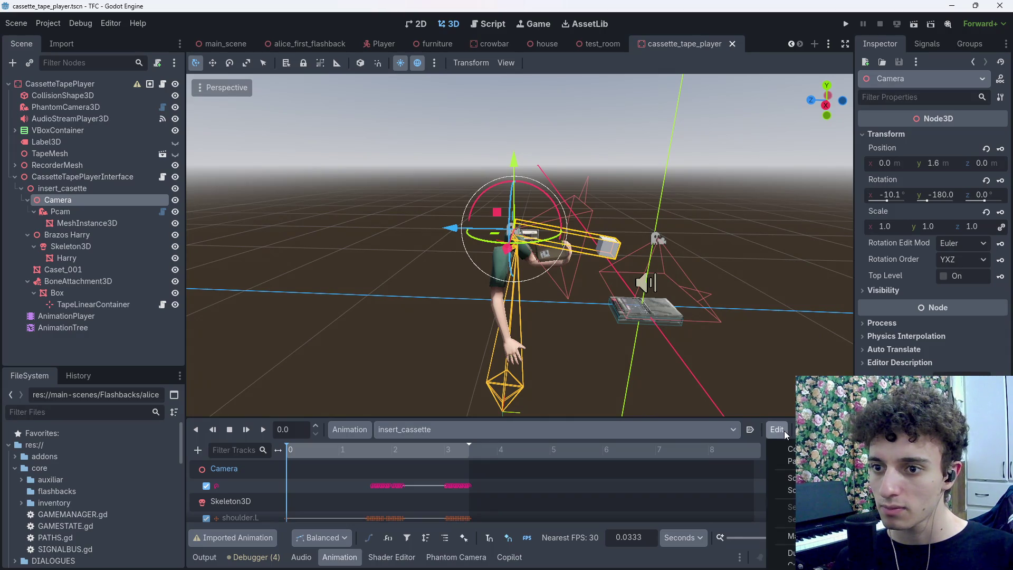
{"action": "scroll", "coordinate": [786, 502], "scroll_direction": "down", "scroll_amount": 5}
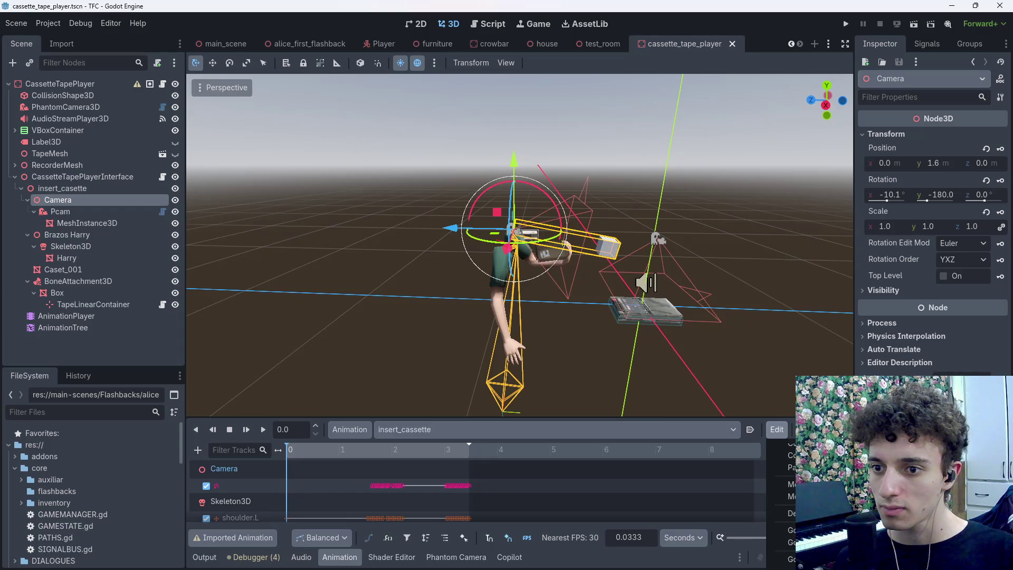
{"action": "scroll", "coordinate": [784, 533], "scroll_direction": "down", "scroll_amount": 1}
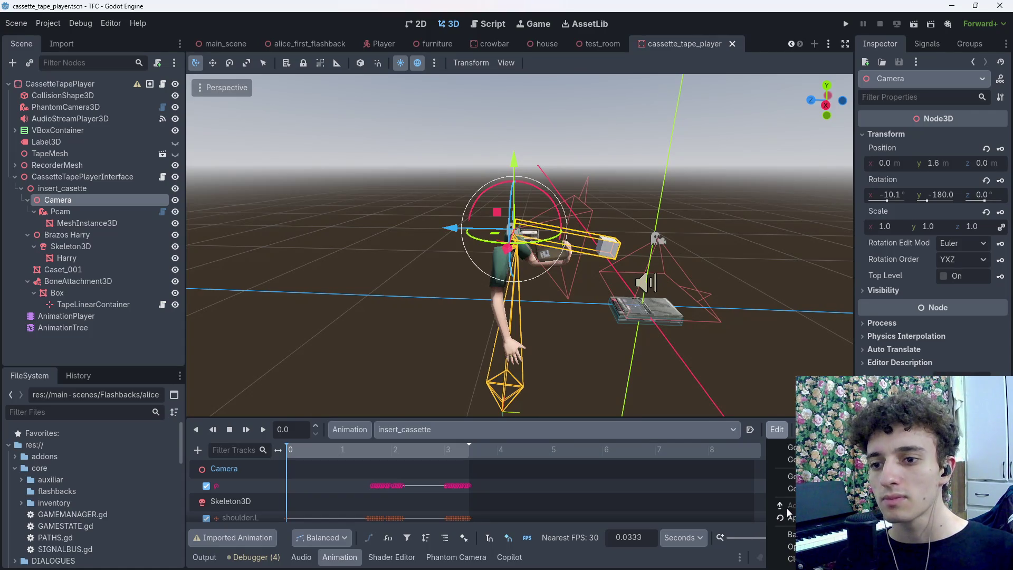
{"action": "left_click", "coordinate": [748, 463]}
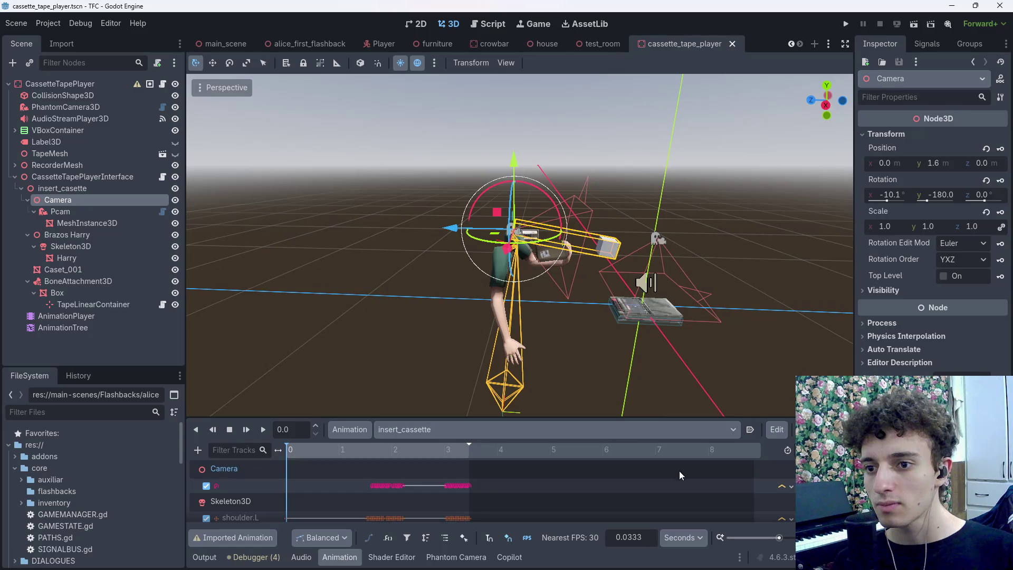
{"action": "left_click", "coordinate": [246, 484]}
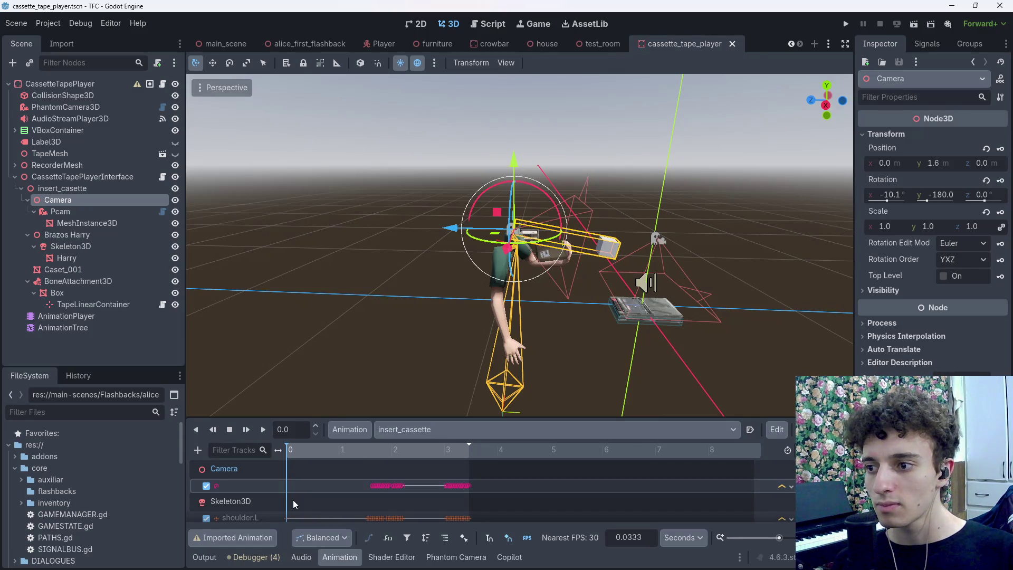
{"action": "left_click", "coordinate": [226, 473]}
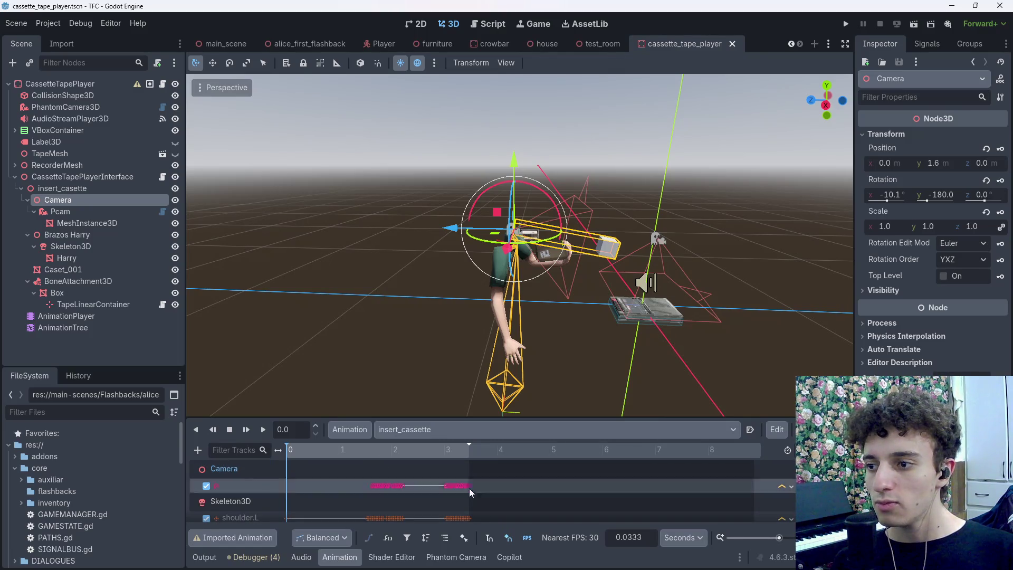
Check the Cap rotation track's node path and select the Cap node
{"action": "left_click", "coordinate": [777, 429]}
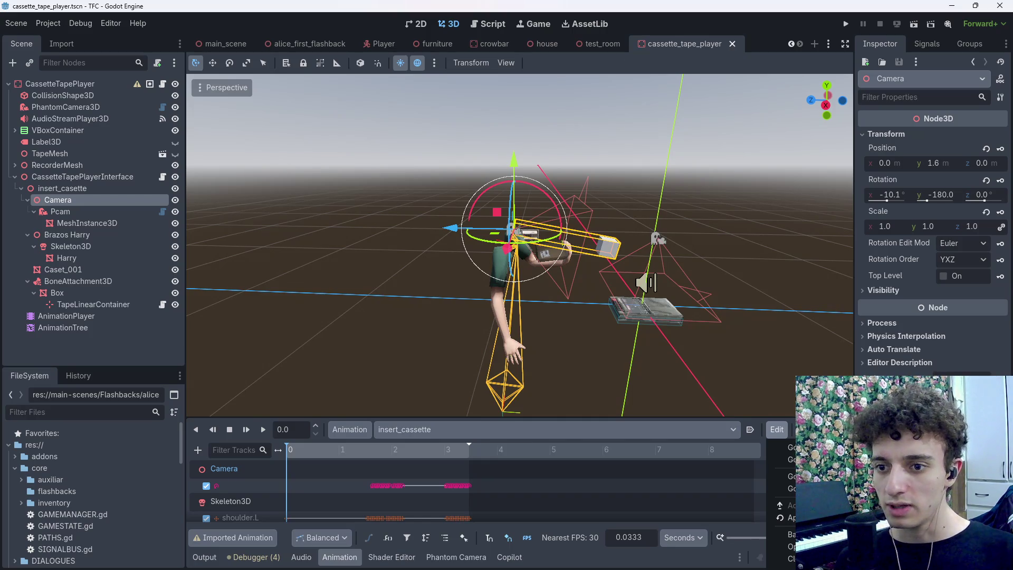
{"action": "scroll", "coordinate": [435, 487], "scroll_direction": "down", "scroll_amount": 10}
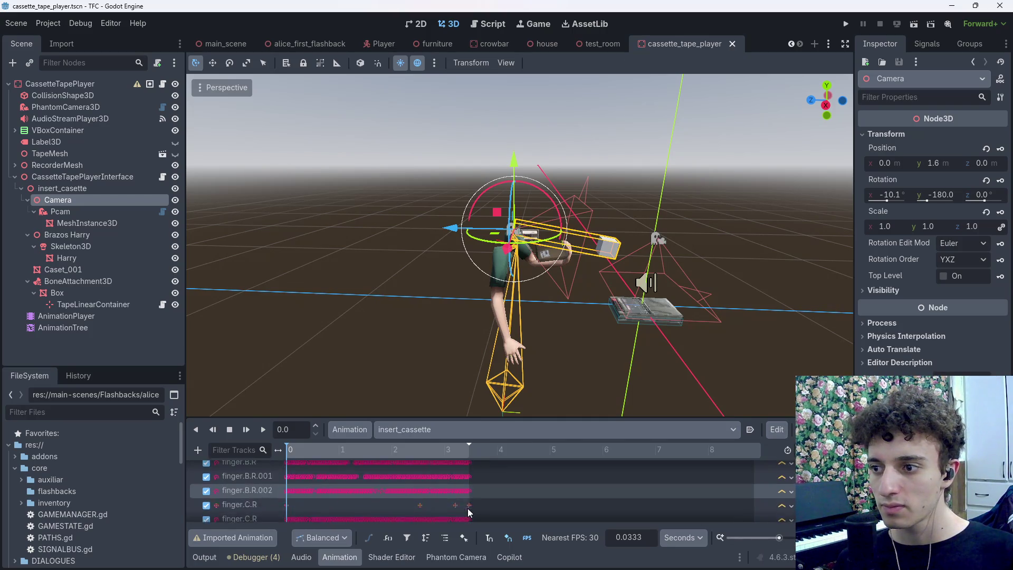
{"action": "scroll", "coordinate": [466, 508], "scroll_direction": "down", "scroll_amount": 5}
{"action": "double_click", "coordinate": [254, 515]}
{"action": "key", "text": "Escape"}
{"action": "left_click", "coordinate": [231, 498]}
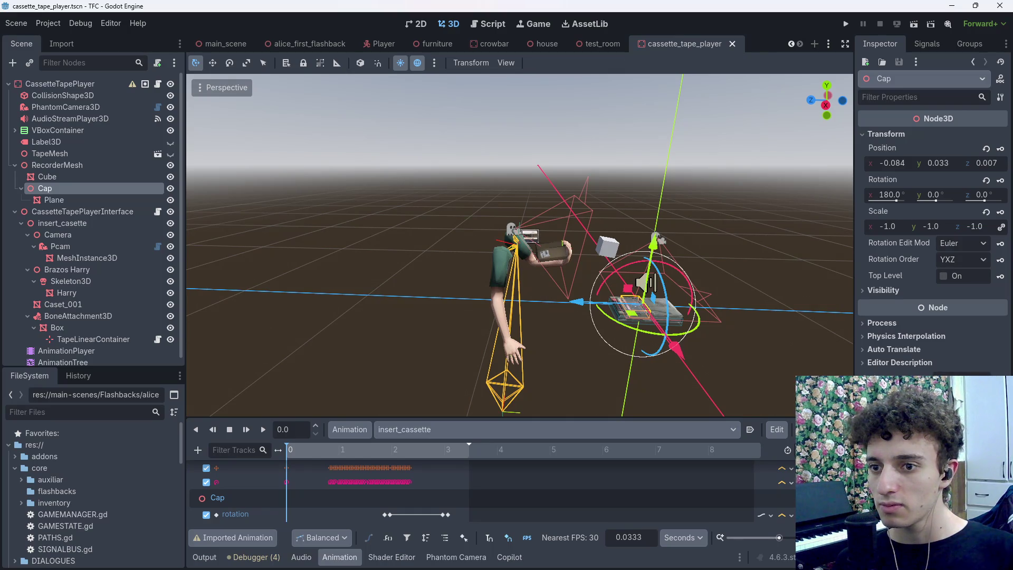
{"action": "left_click", "coordinate": [779, 429]}
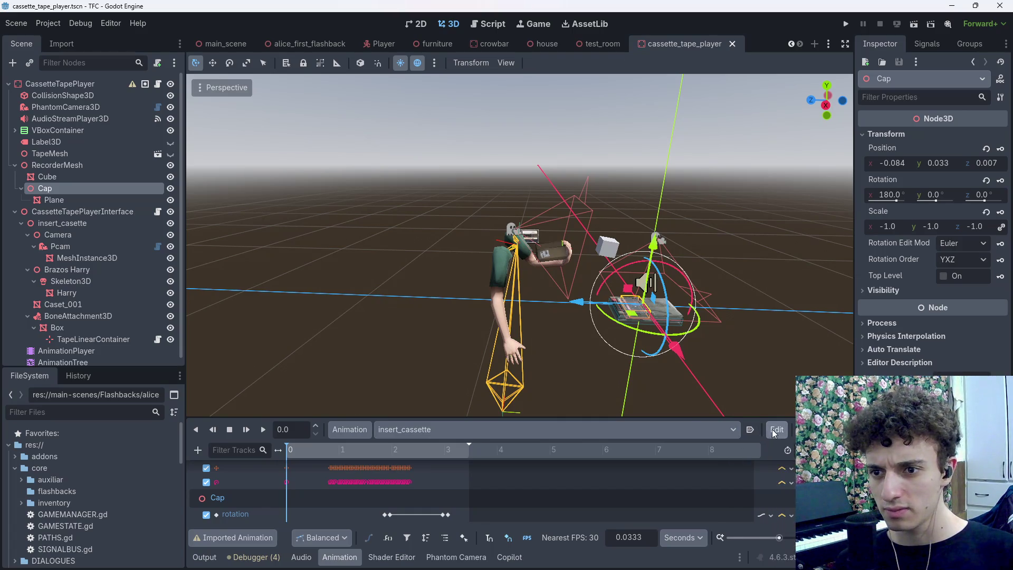
{"action": "left_click", "coordinate": [349, 429]}
Review the animation libraries list, then check the Camera track path around 1.5 s
{"action": "left_click", "coordinate": [375, 466]}
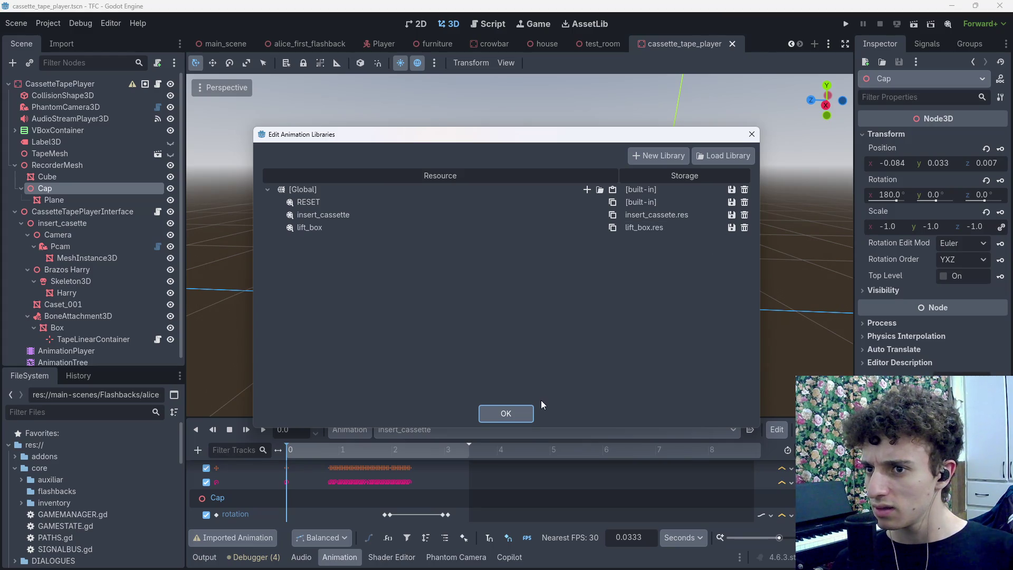
{"action": "left_click", "coordinate": [518, 415]}
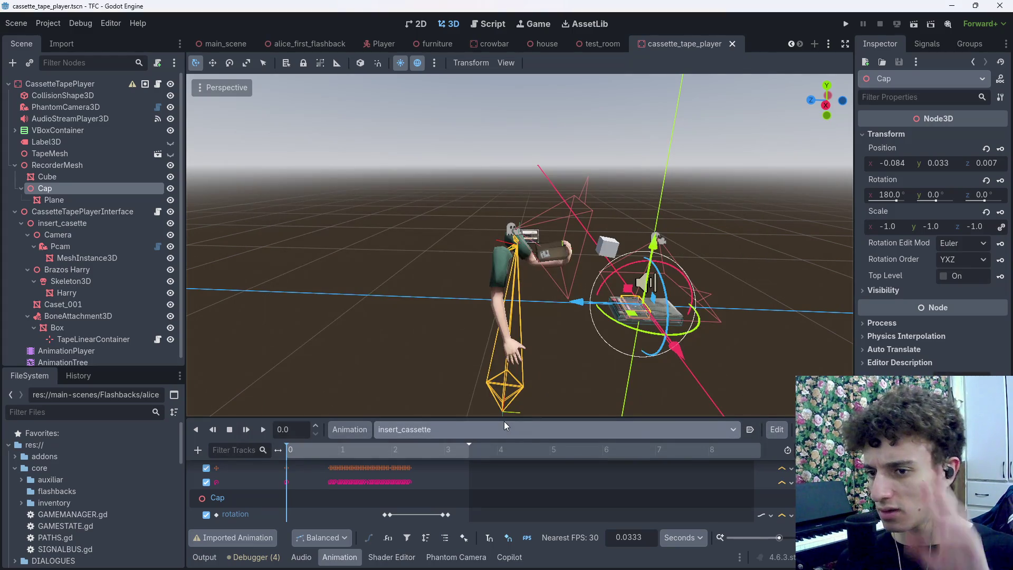
{"action": "scroll", "coordinate": [423, 501], "scroll_direction": "up", "scroll_amount": 5}
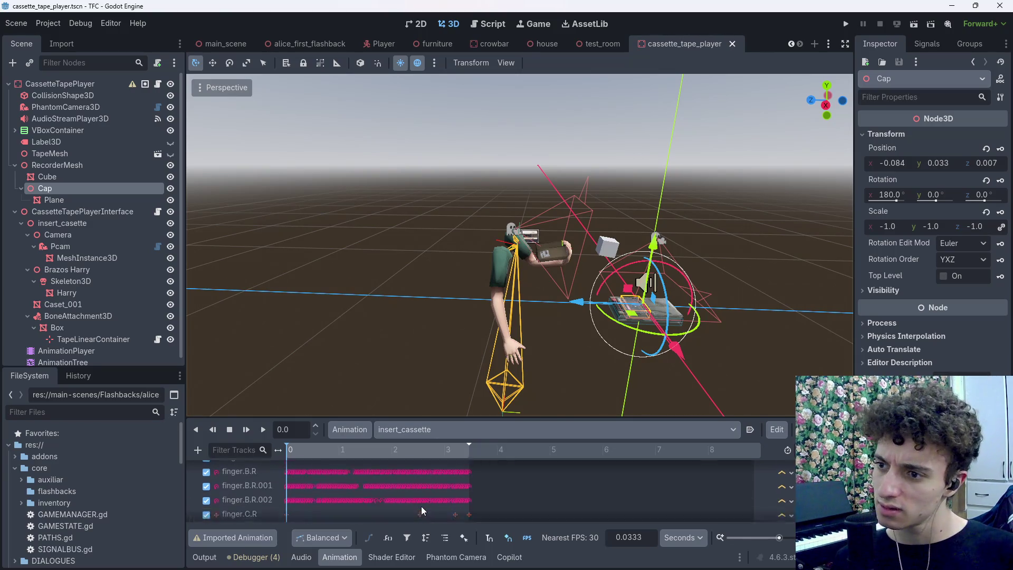
{"action": "scroll", "coordinate": [421, 507], "scroll_direction": "down", "scroll_amount": 5}
{"action": "scroll", "coordinate": [311, 483], "scroll_direction": "up", "scroll_amount": 10}
{"action": "double_click", "coordinate": [221, 484]}
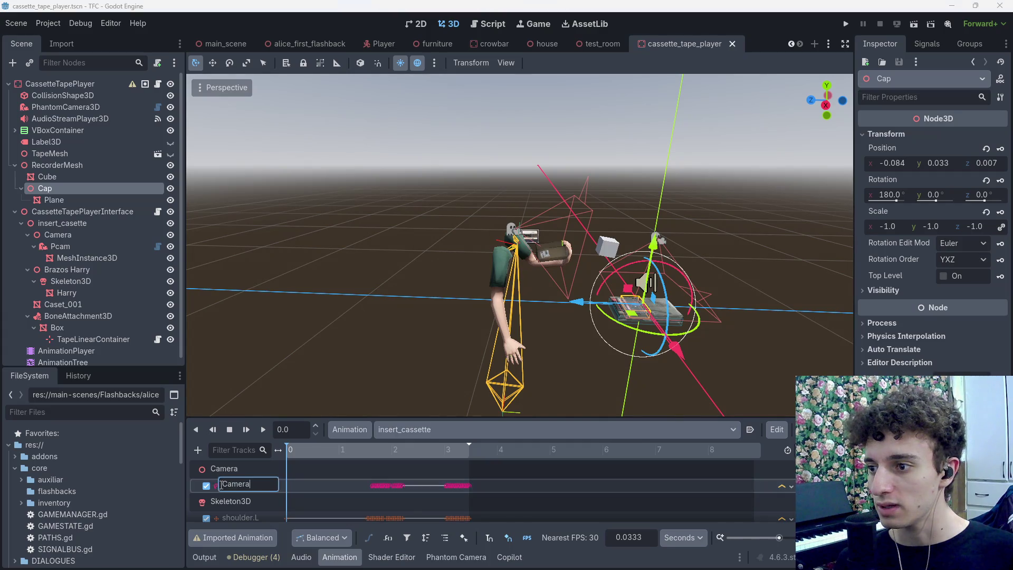
{"action": "mouse_move", "coordinate": [318, 454]}
{"action": "left_mouse_down"}
{"action": "mouse_move", "coordinate": [376, 457]}
{"action": "mouse_move", "coordinate": [354, 458]}
{"action": "left_mouse_up"}
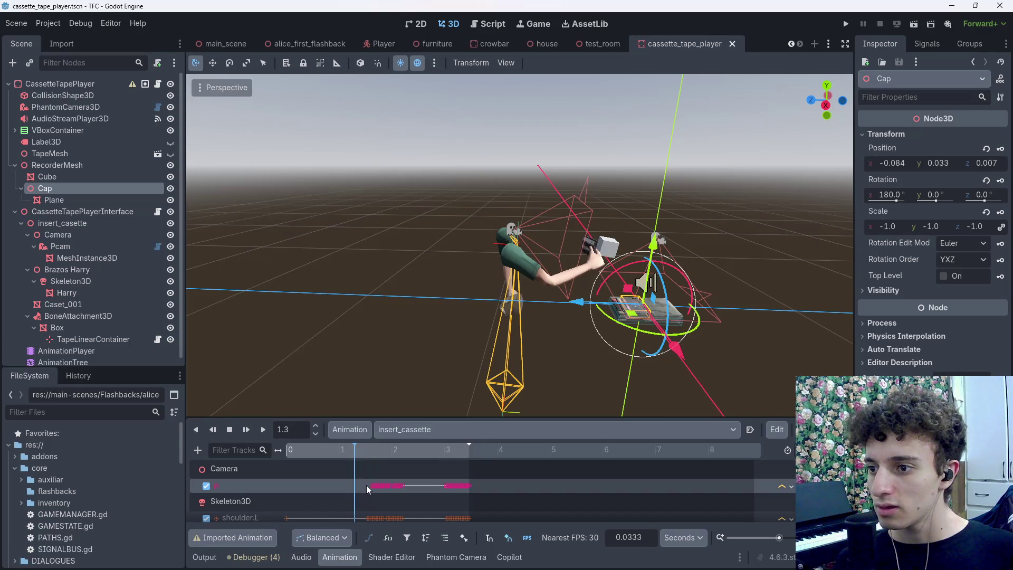
Delete the first Camera keyframe at 1.6333 s, then show RESET at time 0
{"action": "left_click", "coordinate": [371, 486]}
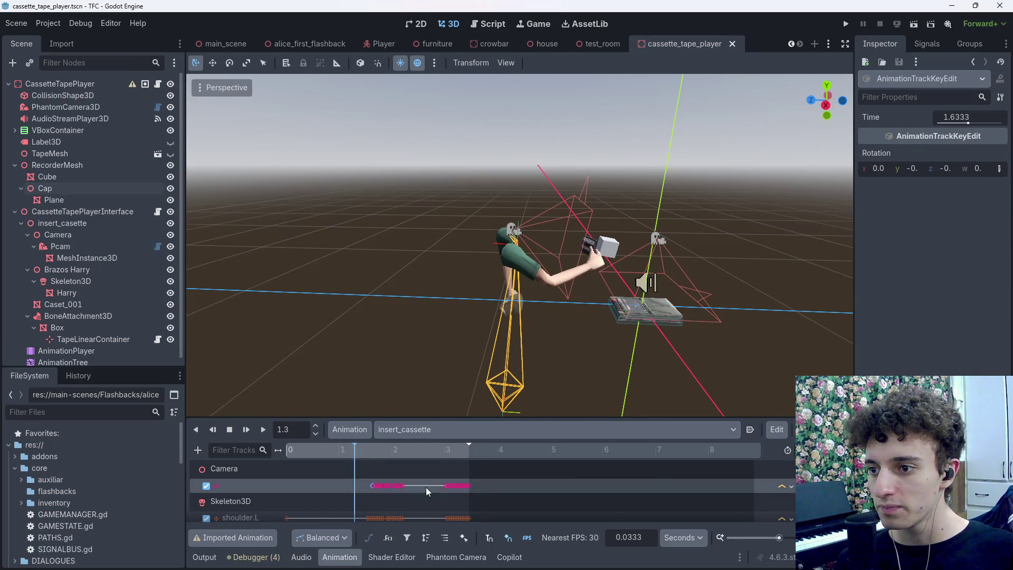
{"action": "key", "text": "Delete"}
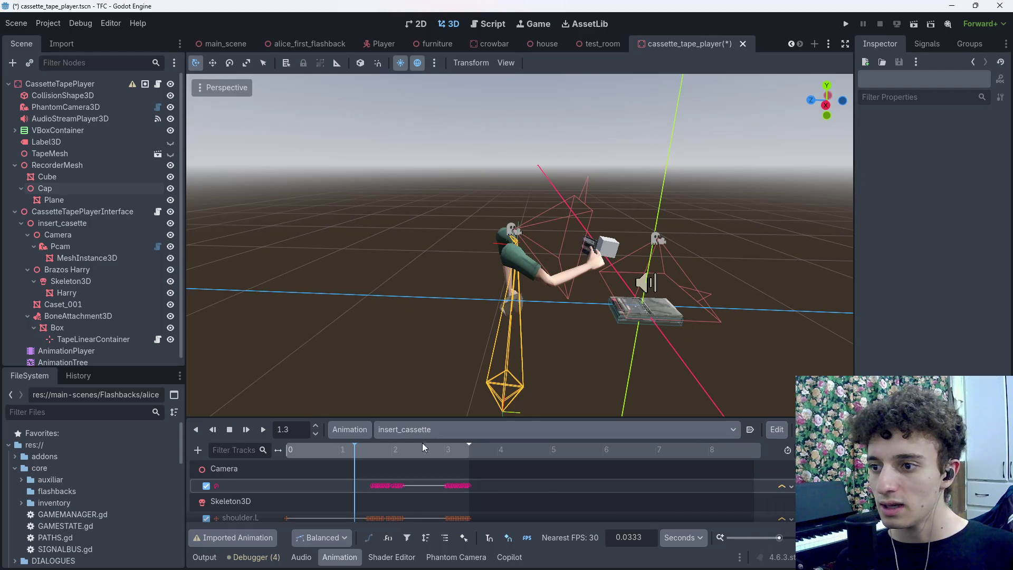
{"action": "left_click", "coordinate": [422, 429]}
{"action": "left_click", "coordinate": [409, 448]}
{"action": "left_click", "coordinate": [282, 457]}
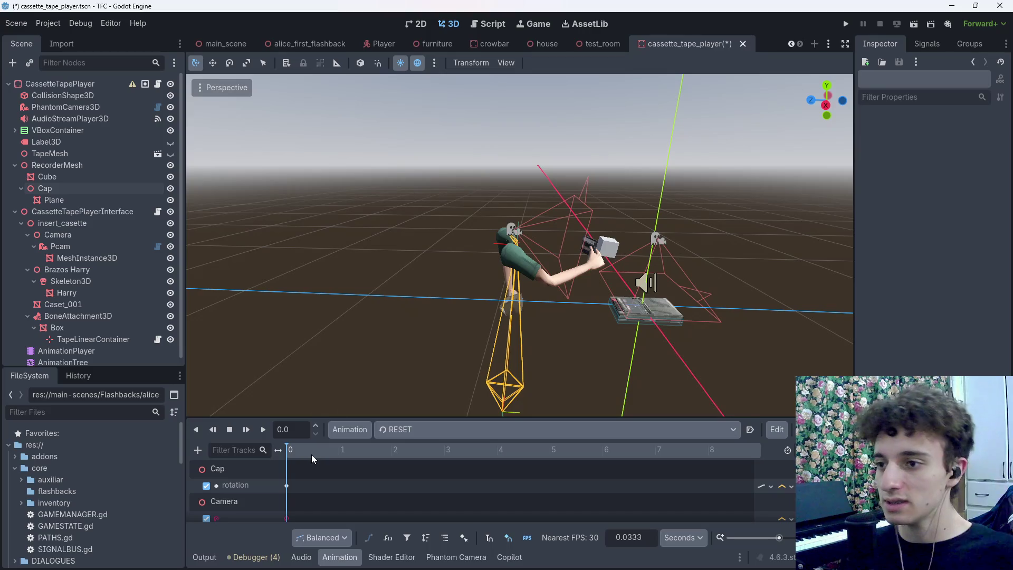
{"action": "left_click", "coordinate": [448, 428]}
Leave the player on the RESET animation and save both the cassette player and test_room scenes
{"action": "left_click", "coordinate": [397, 474]}
{"action": "left_click", "coordinate": [408, 429]}
{"action": "left_click", "coordinate": [414, 460]}
{"action": "left_click", "coordinate": [413, 429]}
{"action": "left_click", "coordinate": [409, 448]}
{"action": "key", "text": "ctrl+s"}
{"action": "left_click", "coordinate": [603, 43]}
{"action": "left_click_drag", "start_coordinate": [562, 230], "coordinate": [561, 230]}
{"action": "key", "text": "ctrl+s"}
Try moving the tape reload and animation tree lines in enter_cassette_tape_view, then undo it
{"action": "left_click", "coordinate": [486, 23]}
{"action": "scroll", "coordinate": [624, 277], "scroll_direction": "up", "scroll_amount": 3}
{"action": "scroll", "coordinate": [623, 277], "scroll_direction": "down", "scroll_amount": 3}
{"action": "key", "text": "Up"}
{"action": "key", "text": "Up"}
{"action": "key", "text": "Up"}
{"action": "key", "text": "shift+Down"}
{"action": "key", "text": "shift+Down"}
{"action": "key", "text": "alt+Down"}
{"action": "key", "text": "alt+Down"}
{"action": "key", "text": "alt+Down"}
{"action": "key", "text": "Up"}
{"action": "key", "text": "Up"}
{"action": "key", "text": "Up"}
{"action": "key", "text": "shift+Home"}
{"action": "key", "text": "BackSpace"}
{"action": "key", "text": "ctrl+z"}
{"action": "key", "text": "ctrl+z"}
Delete and restore the Vector3.ZERO rotation line, keeping the script saved
{"action": "left_click", "coordinate": [607, 277]}
{"action": "key", "text": "ctrl+s"}
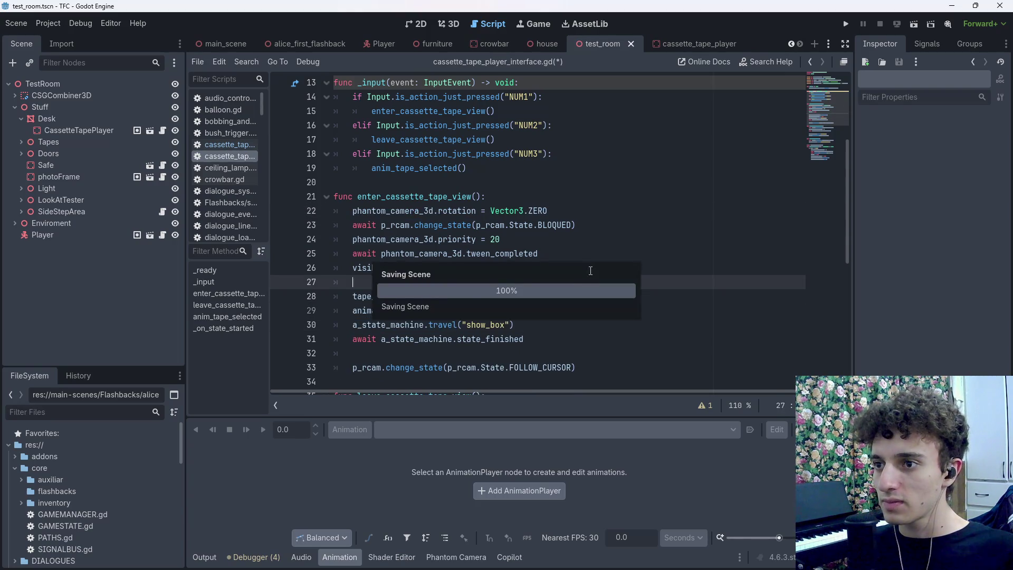
{"action": "left_click_drag", "start_coordinate": [554, 211], "coordinate": [301, 210]}
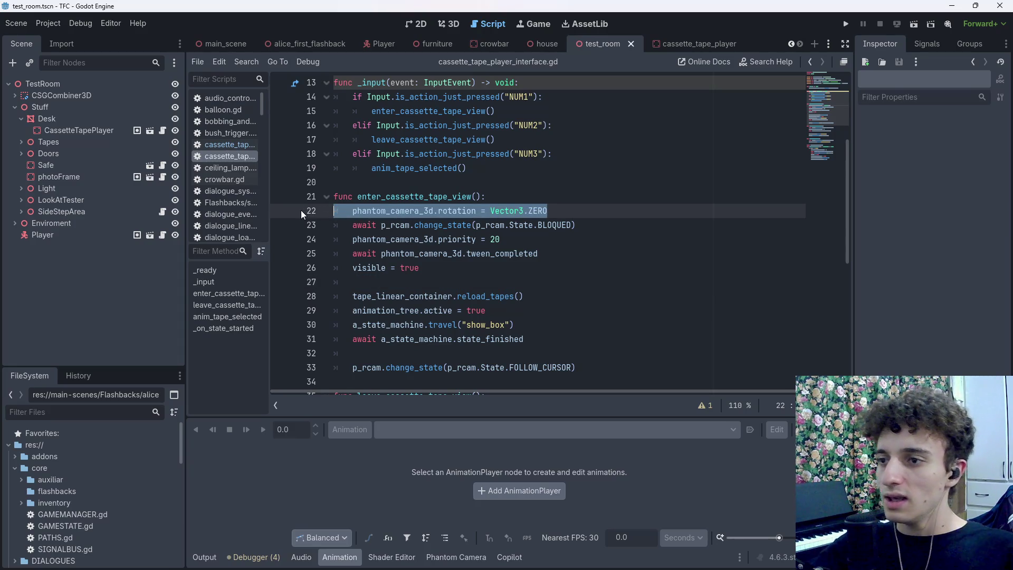
{"action": "key", "text": "BackSpace"}
{"action": "key", "text": "BackSpace"}
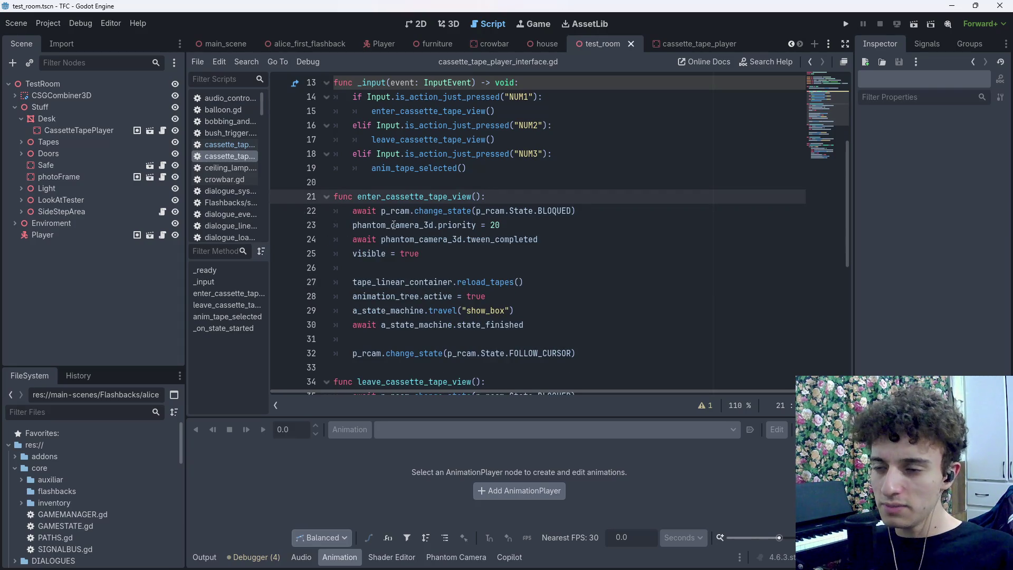
{"action": "key", "text": "ctrl+z"}
{"action": "left_click", "coordinate": [602, 210]}
{"action": "key", "text": "ctrl+s"}
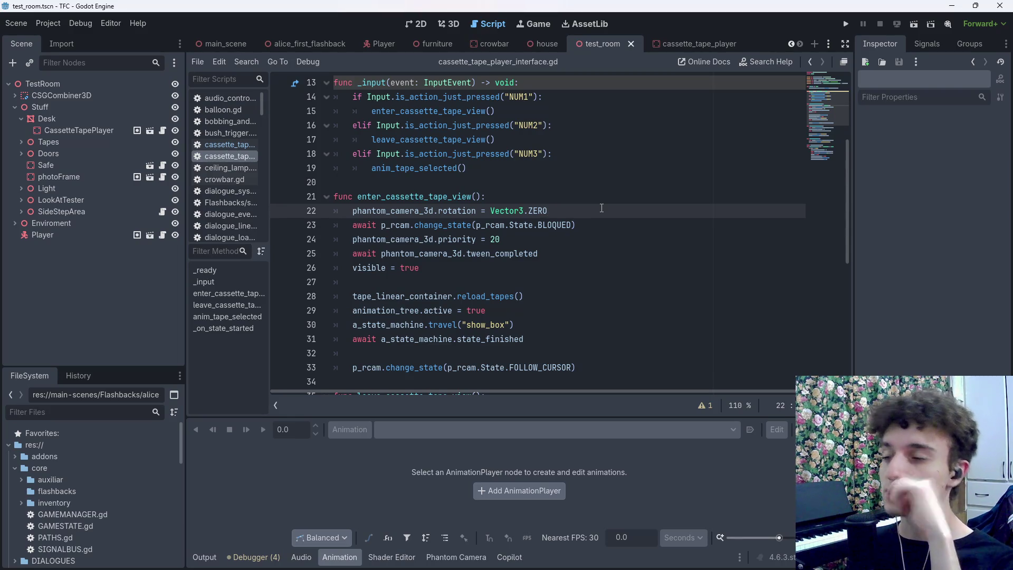
Remove the line 29 'animation_tree.active = true' statement and save the script
{"action": "left_click_drag", "start_coordinate": [352, 210], "coordinate": [468, 211]}
{"action": "left_click", "coordinate": [571, 239]}
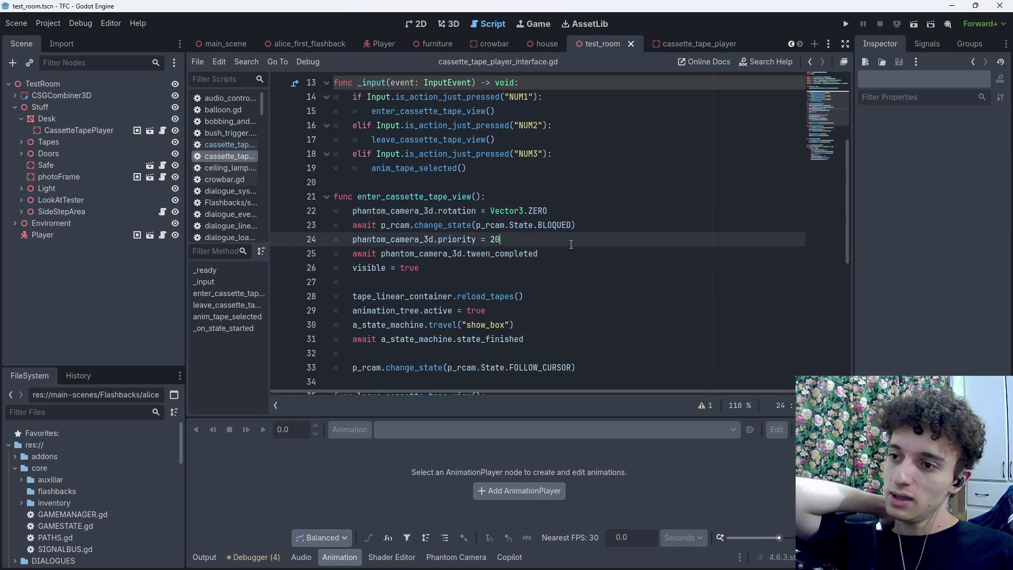
{"action": "left_click", "coordinate": [606, 254]}
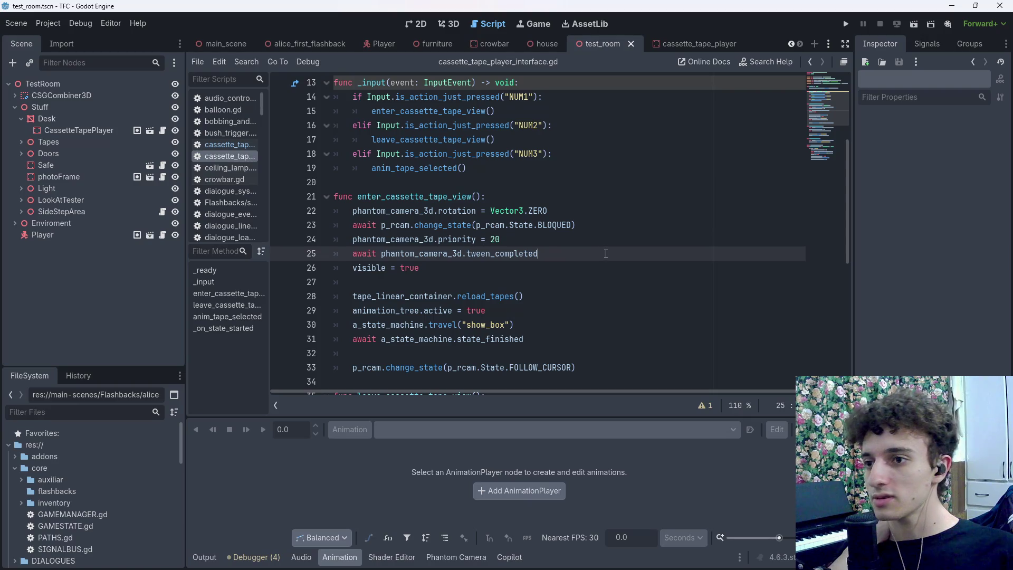
{"action": "left_click", "coordinate": [577, 268]}
{"action": "left_click_drag", "start_coordinate": [561, 296], "coordinate": [337, 296]}
{"action": "left_click_drag", "start_coordinate": [488, 310], "coordinate": [333, 310]}
{"action": "left_click", "coordinate": [547, 310]}
{"action": "left_click_drag", "start_coordinate": [548, 310], "coordinate": [269, 311]}
{"action": "key", "text": "BackSpace"}
{"action": "key", "text": "BackSpace"}
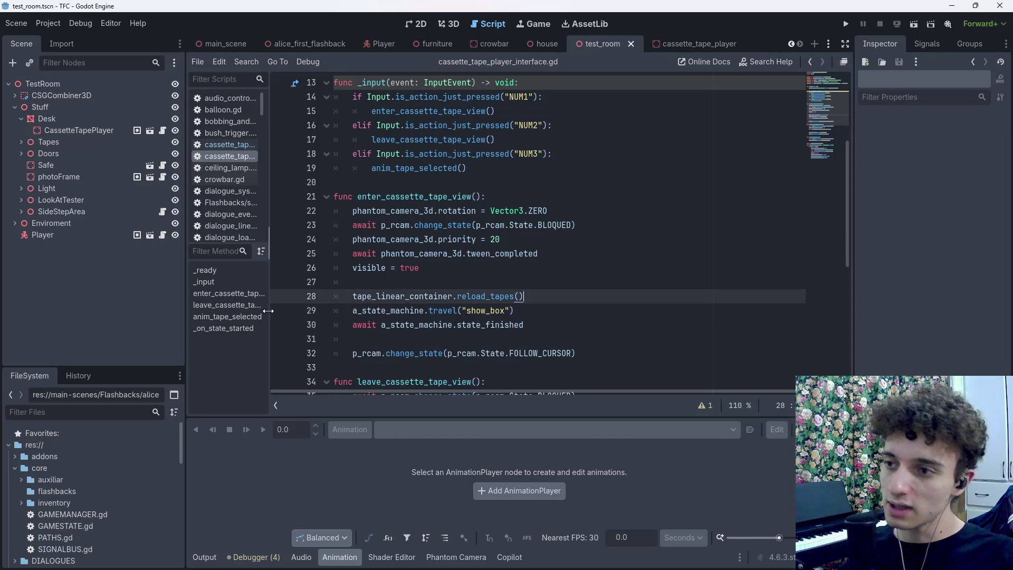
{"action": "triple_click", "coordinate": [539, 310]}
{"action": "left_click", "coordinate": [539, 310]}
{"action": "left_click", "coordinate": [539, 339]}
{"action": "scroll", "coordinate": [712, 237], "scroll_direction": "down", "scroll_amount": 1}
{"action": "key", "text": "ctrl+s"}
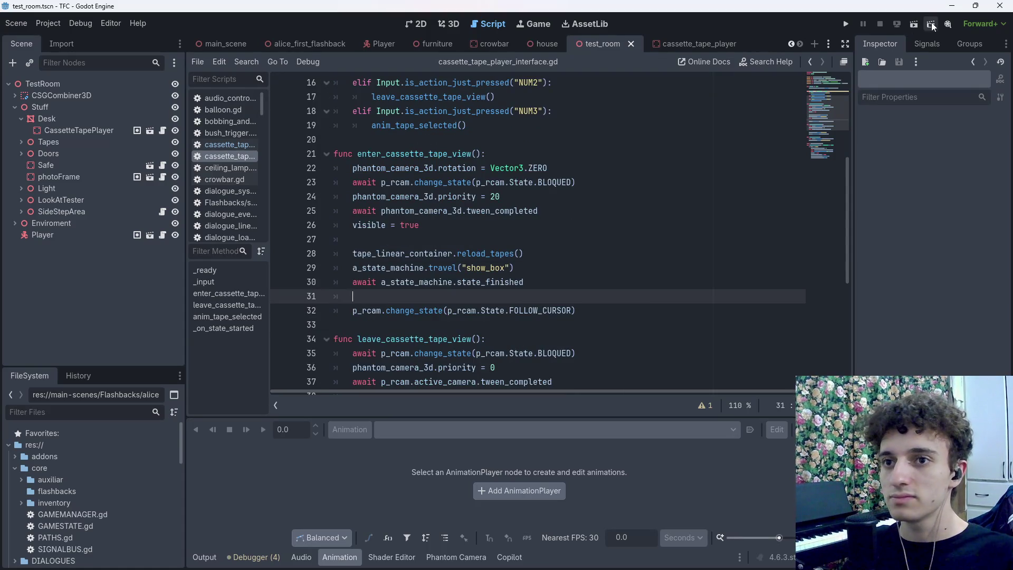
Test-run the project in the TFC (DEBUG) window, close it, and save the script
{"action": "left_click", "coordinate": [916, 24]}
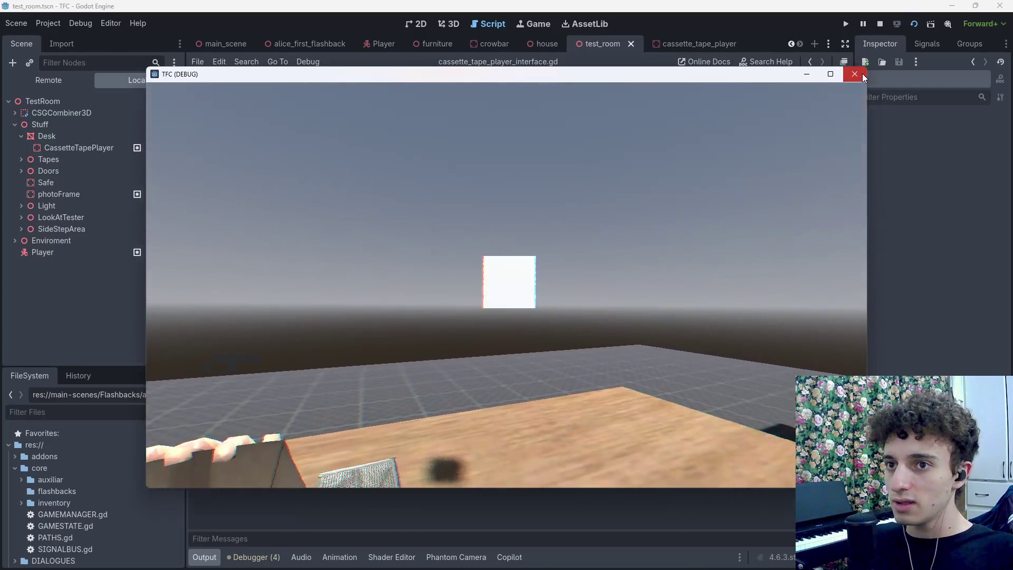
{"action": "left_click", "coordinate": [855, 74]}
{"action": "key", "text": "ctrl+s"}
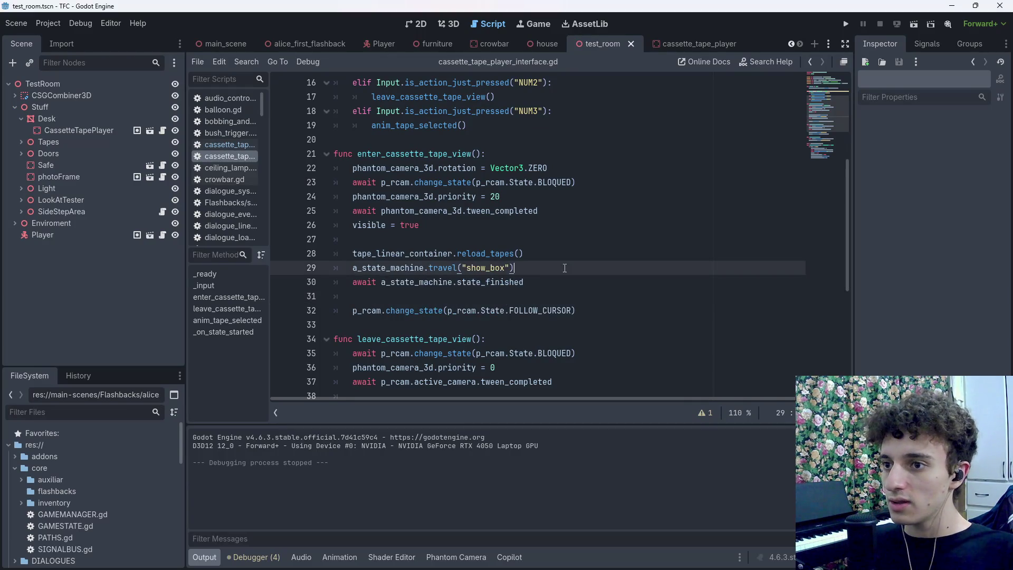
{"action": "left_click", "coordinate": [559, 283]}
Breakpoint the line 32 FOLLOW_CURSOR statement, debug-run the scene, stop, and remove the breakpoint
{"action": "left_click_drag", "start_coordinate": [560, 284], "coordinate": [384, 285]}
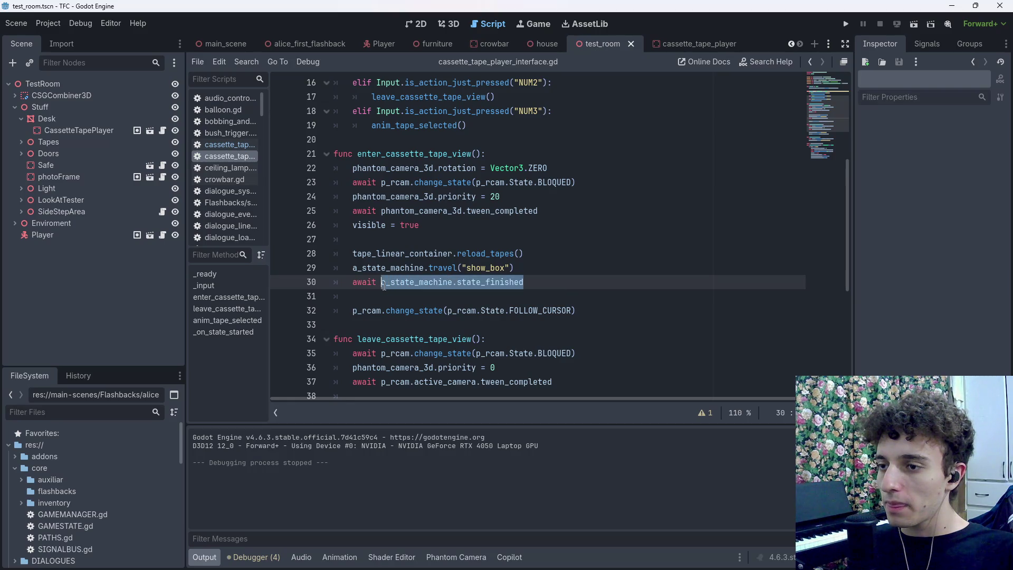
{"action": "left_click", "coordinate": [579, 284]}
{"action": "key", "text": "ctrl+s"}
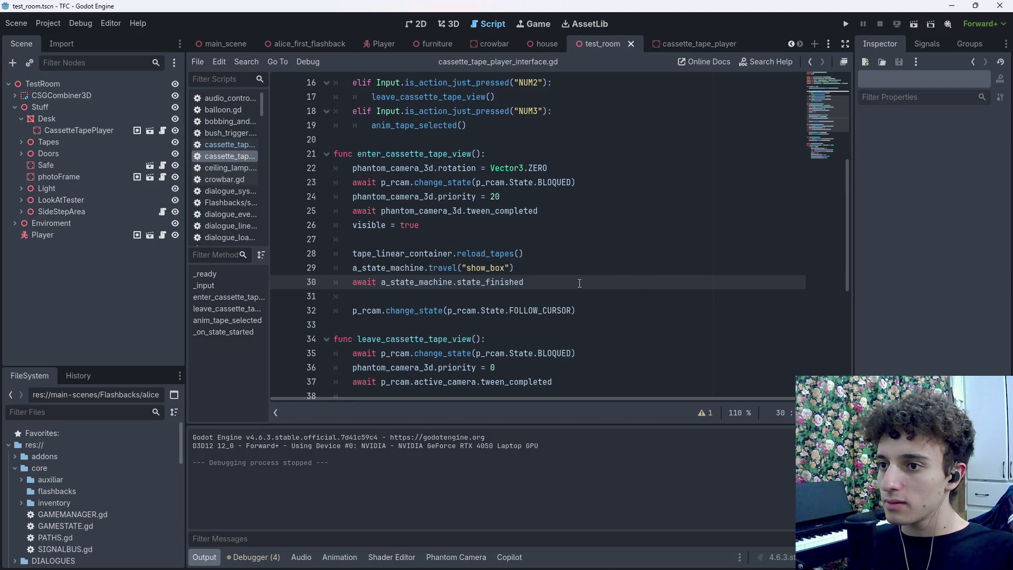
{"action": "left_click", "coordinate": [280, 310]}
{"action": "key", "text": "ctrl+s"}
{"action": "left_click", "coordinate": [917, 23]}
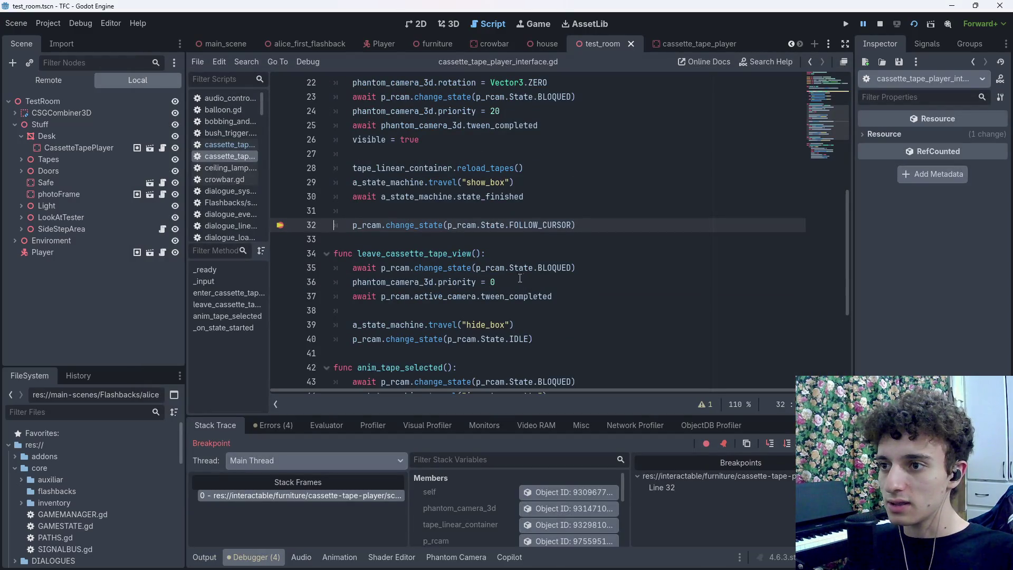
{"action": "left_click", "coordinate": [880, 24]}
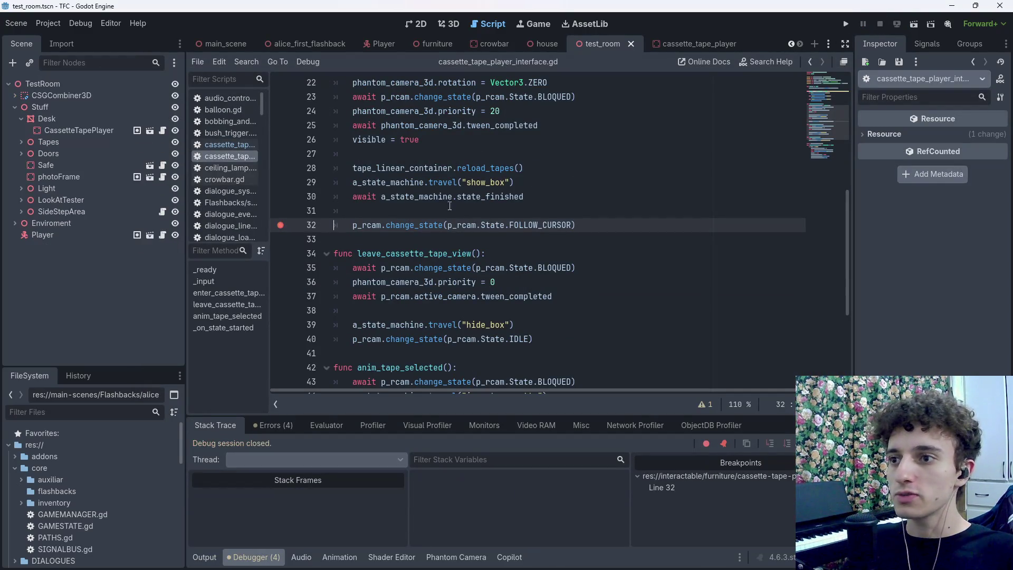
{"action": "left_click", "coordinate": [281, 225]}
{"action": "left_click", "coordinate": [536, 195]}
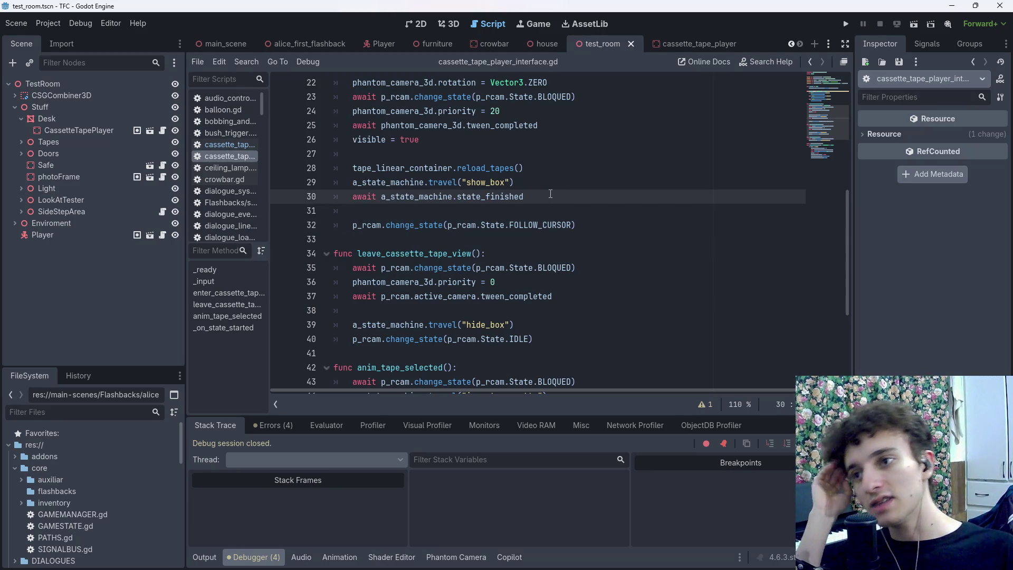
{"action": "scroll", "coordinate": [550, 193], "scroll_direction": "down", "scroll_amount": 5}
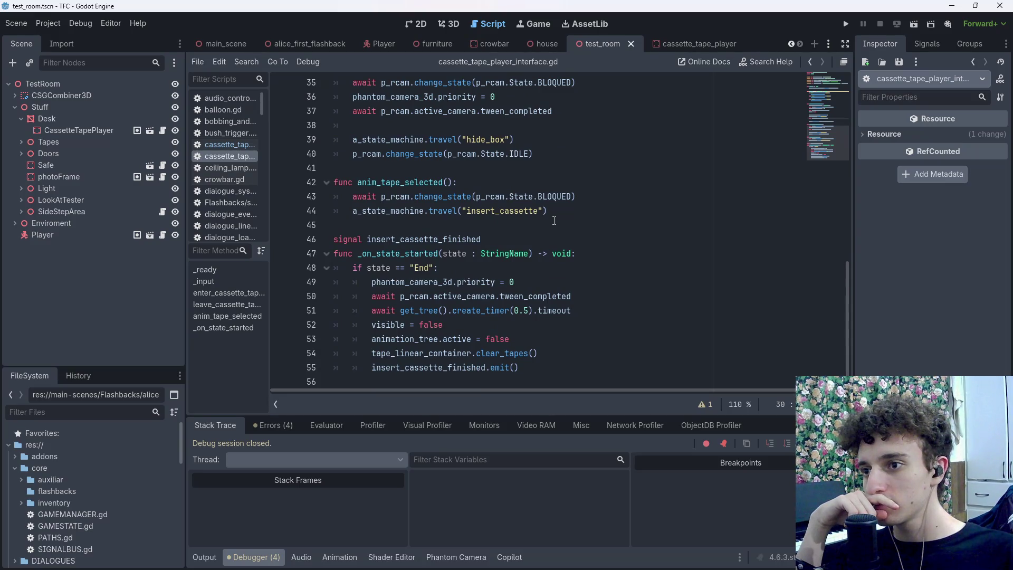
Retype state_finished on line 30 via autocomplete and open its AnimationNodeStateMachinePlayback reference
{"action": "scroll", "coordinate": [552, 233], "scroll_direction": "up", "scroll_amount": 6}
{"action": "scroll", "coordinate": [538, 261], "scroll_direction": "down", "scroll_amount": 6}
{"action": "scroll", "coordinate": [538, 264], "scroll_direction": "up", "scroll_amount": 4}
{"action": "left_click_drag", "start_coordinate": [539, 178], "coordinate": [459, 180]}
{"action": "key", "text": "BackSpace"}
{"action": "type", "text": "state_machine.state"}
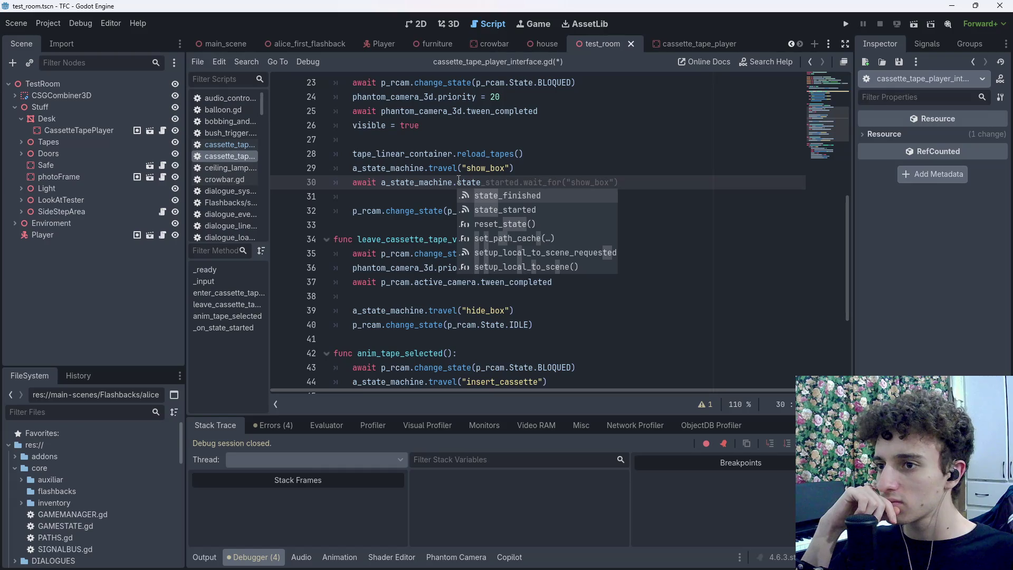
{"action": "left_click", "coordinate": [488, 196]}
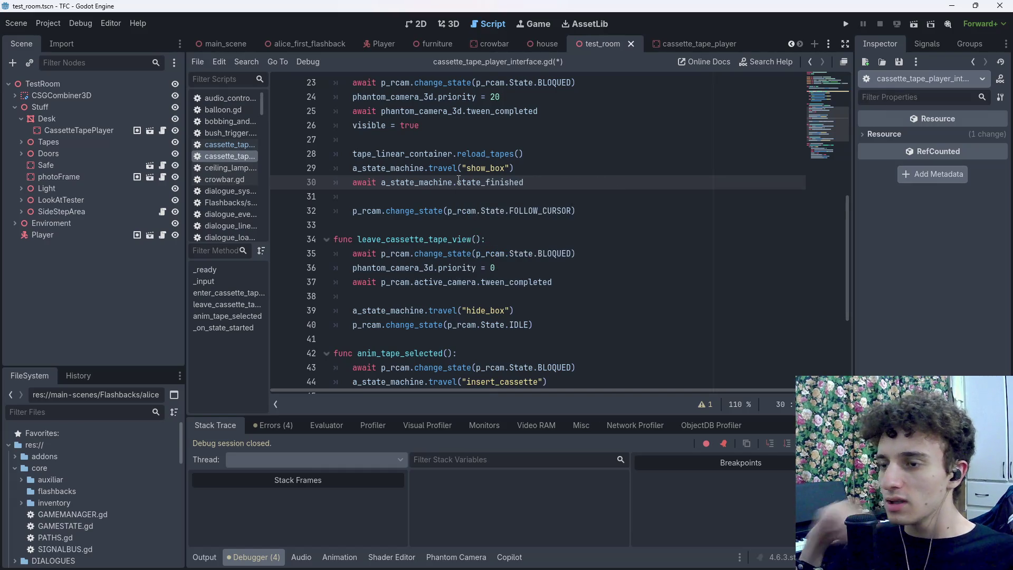
{"action": "left_click", "coordinate": [488, 183], "text": "ctrl"}
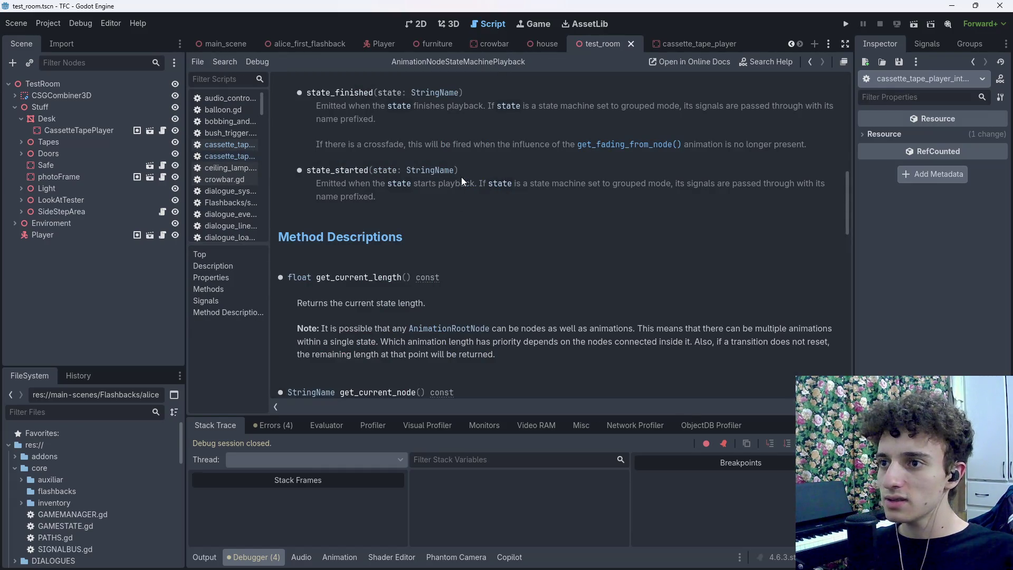
Read the state_finished signal description, then go back to the cassette tape player script
{"action": "left_click_drag", "start_coordinate": [364, 104], "coordinate": [474, 103]}
{"action": "left_click", "coordinate": [473, 103]}
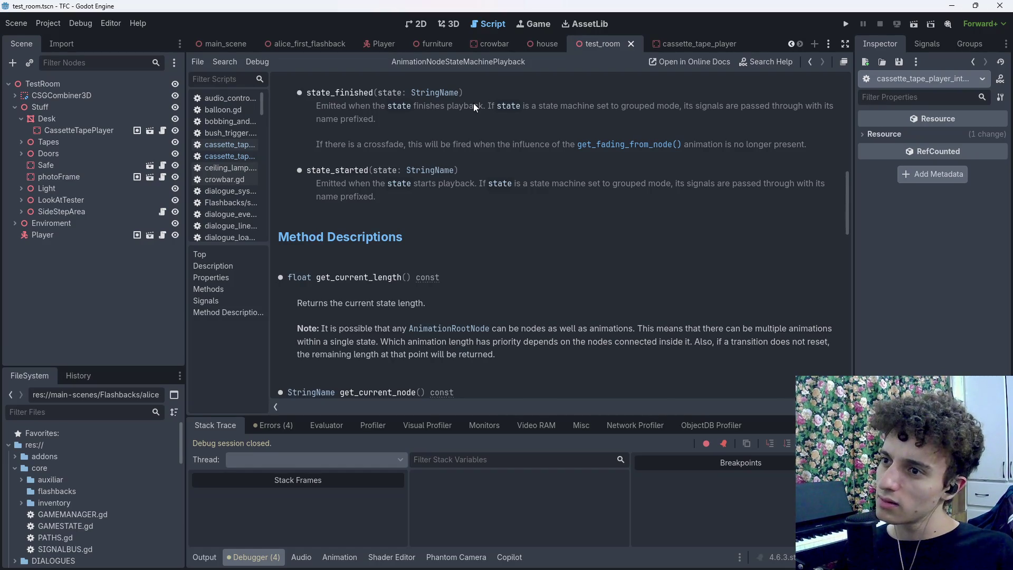
{"action": "left_click", "coordinate": [812, 61]}
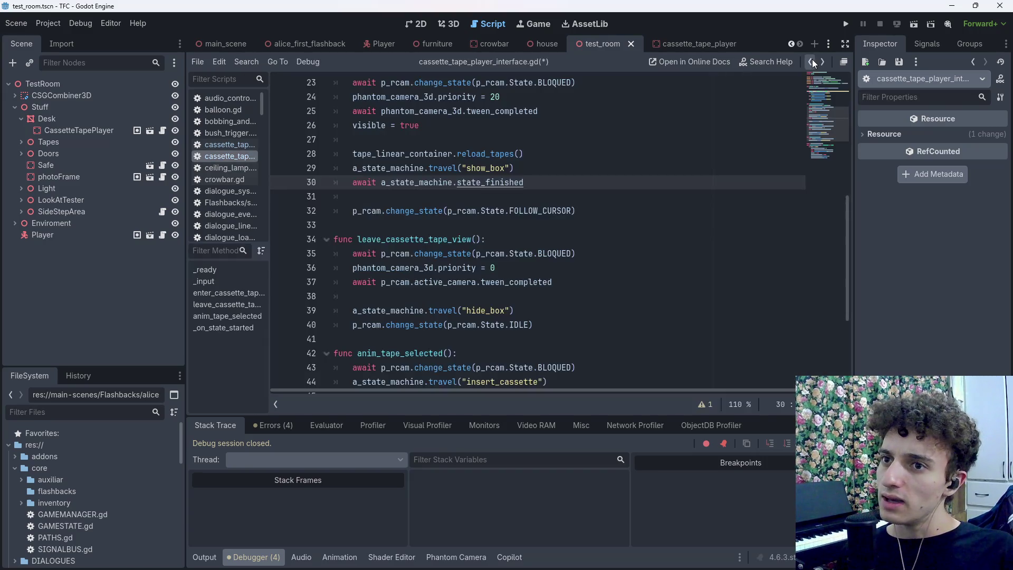
Look up travel() from line 29 in the docs, then return and save the script
{"action": "left_click", "coordinate": [547, 170]}
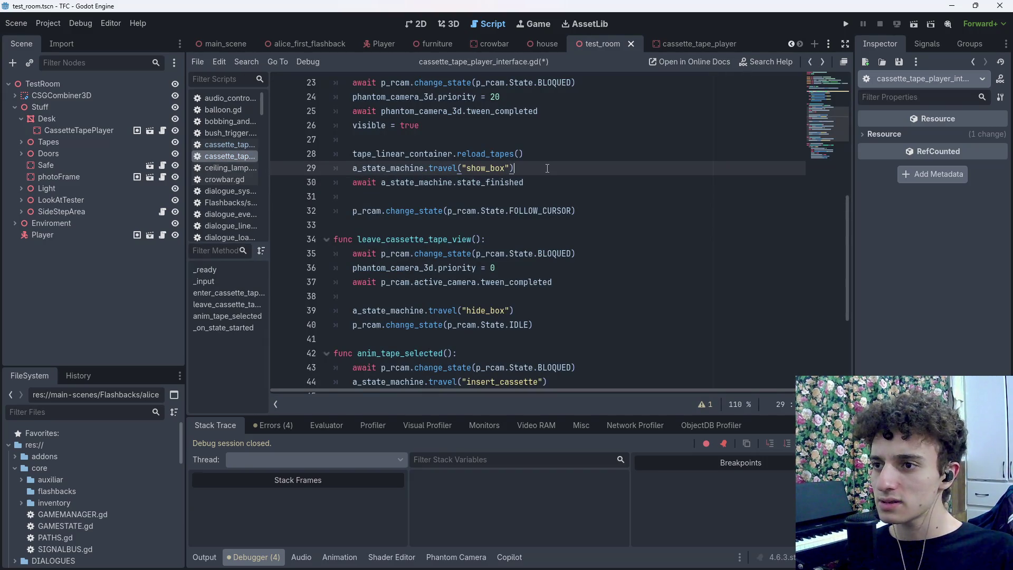
{"action": "left_click", "coordinate": [446, 169], "text": "ctrl"}
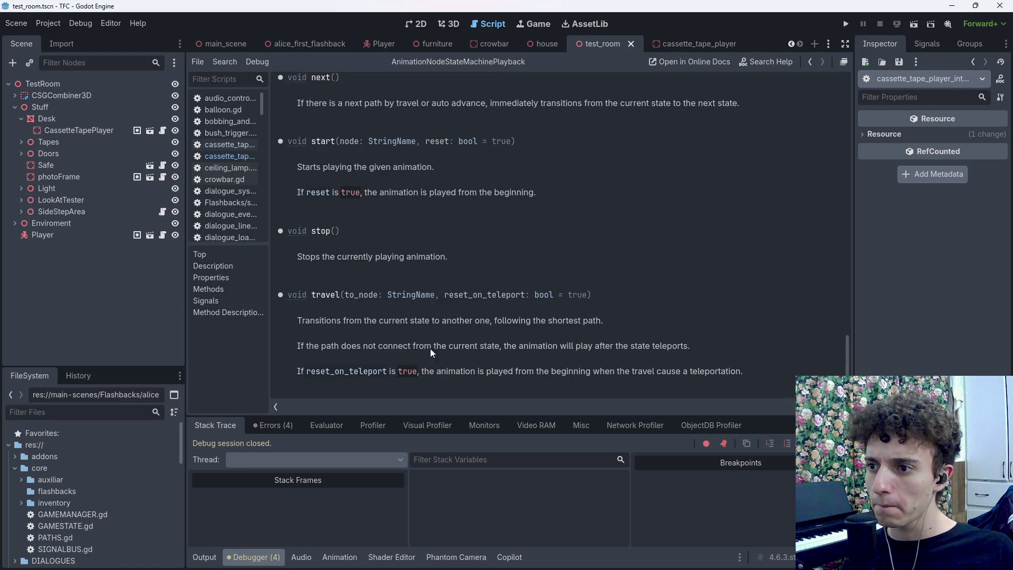
{"action": "left_click", "coordinate": [810, 62]}
{"action": "key", "text": "ctrl+s"}
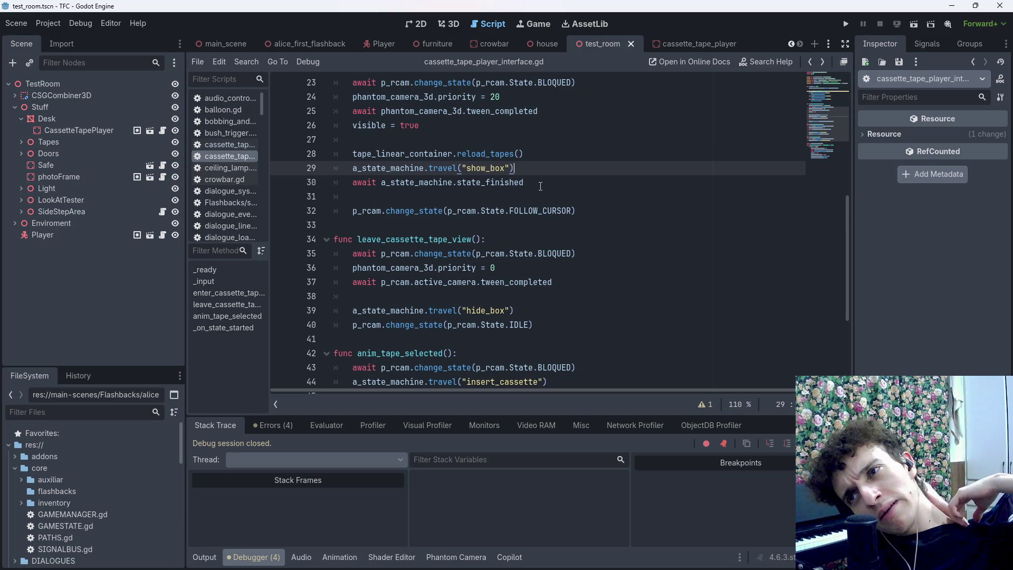
{"action": "left_click_drag", "start_coordinate": [540, 186], "coordinate": [350, 183]}
{"action": "left_click_drag", "start_coordinate": [516, 169], "coordinate": [362, 172]}
{"action": "left_click", "coordinate": [397, 182]}
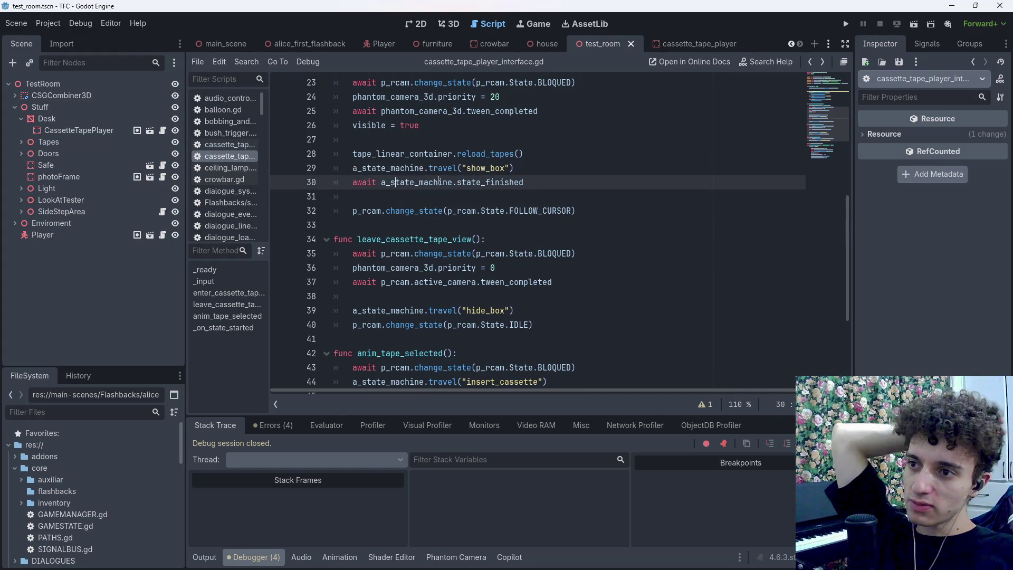
{"action": "left_click_drag", "start_coordinate": [543, 182], "coordinate": [347, 185]}
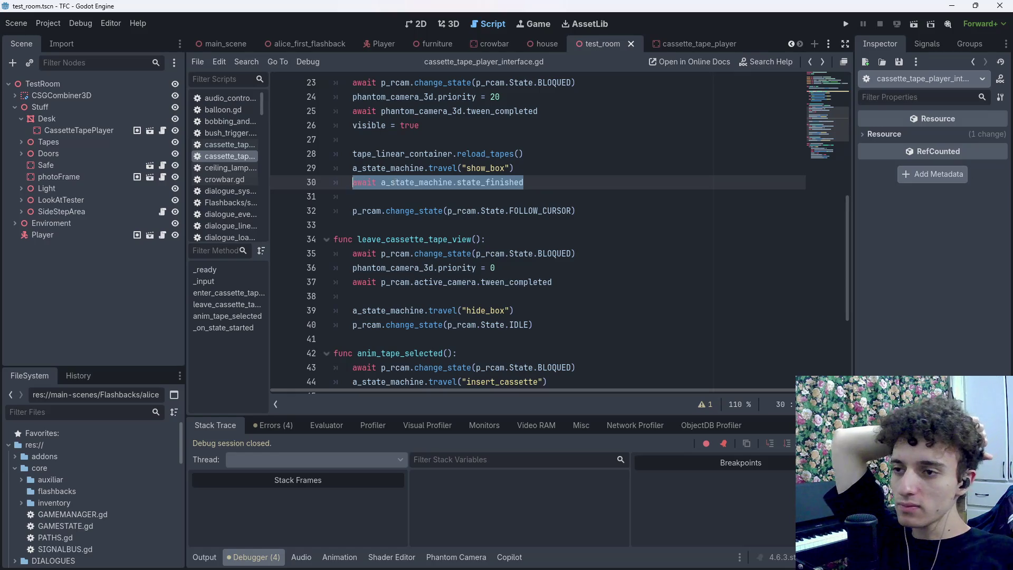
{"action": "left_click", "coordinate": [555, 184]}
{"action": "left_click", "coordinate": [584, 210]}
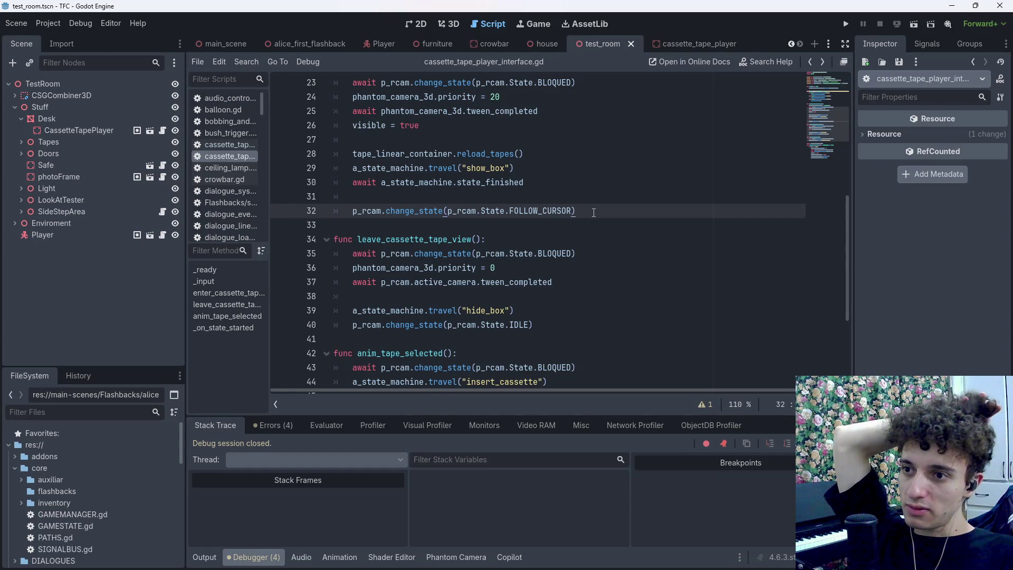
{"action": "scroll", "coordinate": [594, 213], "scroll_direction": "up", "scroll_amount": 1}
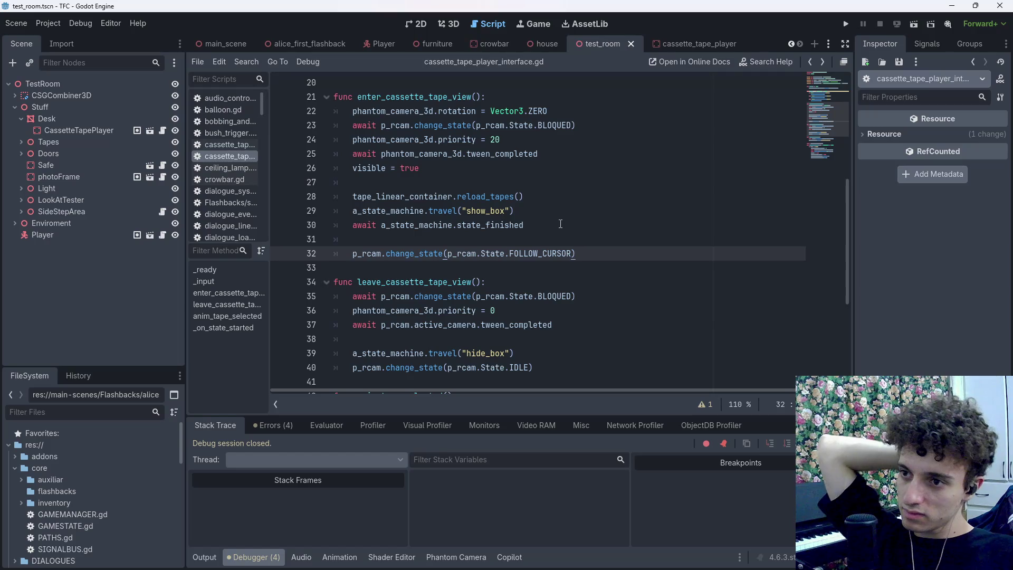
{"action": "left_click", "coordinate": [559, 224]}
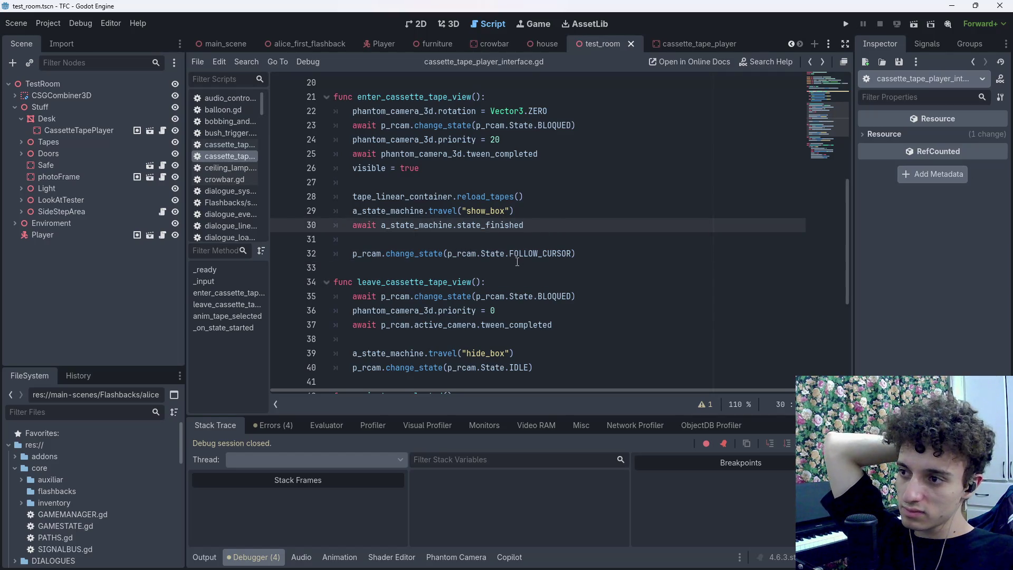
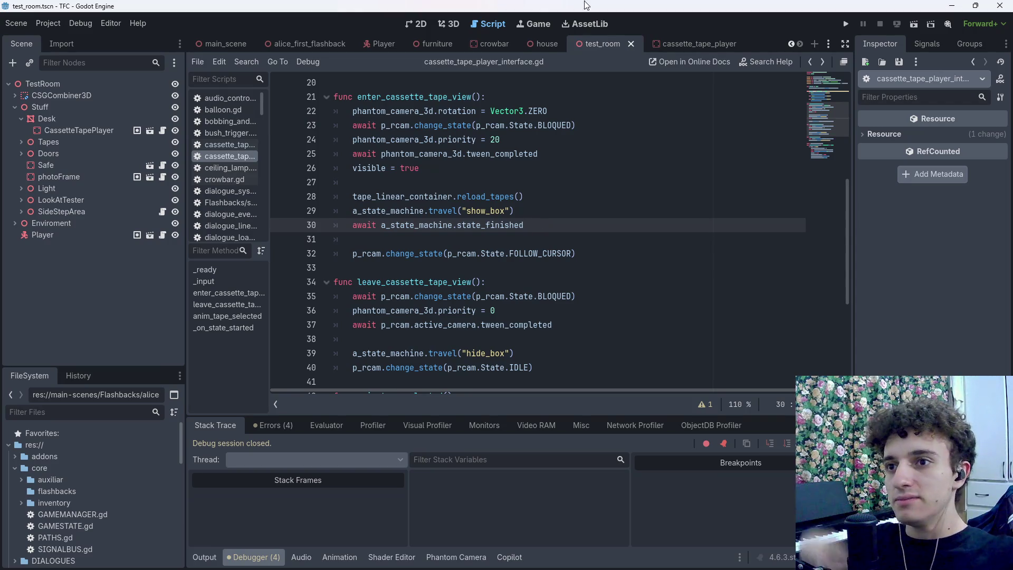
Open the cassette_tape_player scene and inspect the AnimationTree state machine's show_box state
{"action": "left_click", "coordinate": [685, 47]}
{"action": "scroll", "coordinate": [76, 302], "scroll_direction": "down", "scroll_amount": 1}
{"action": "left_click", "coordinate": [79, 357]}
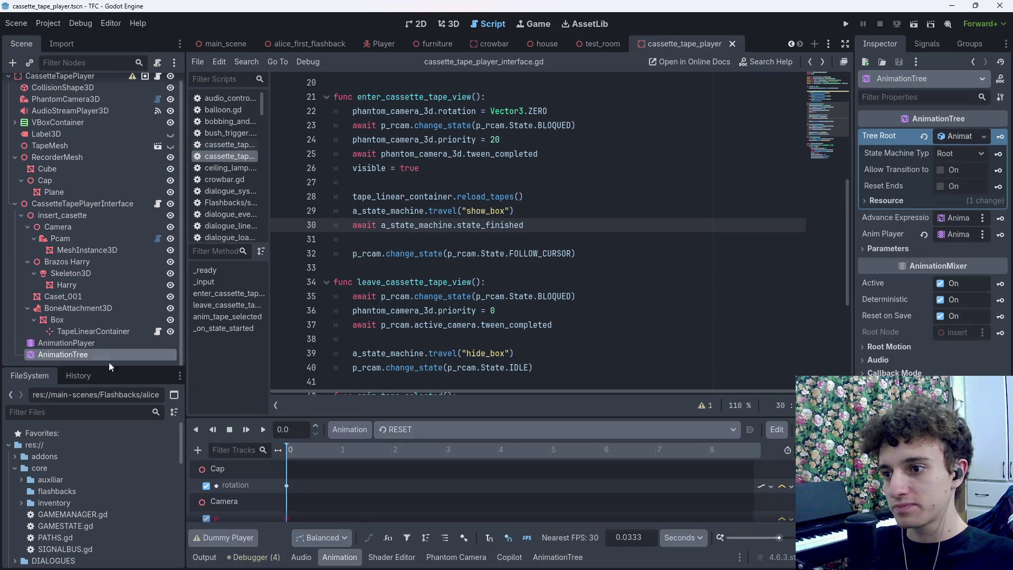
{"action": "left_click", "coordinate": [559, 558]}
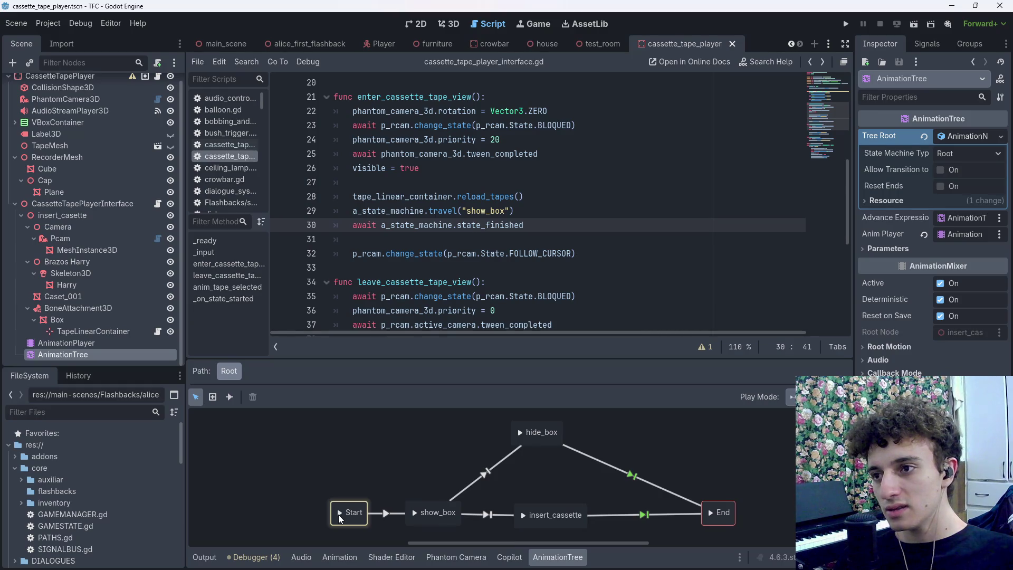
{"action": "left_click", "coordinate": [417, 515]}
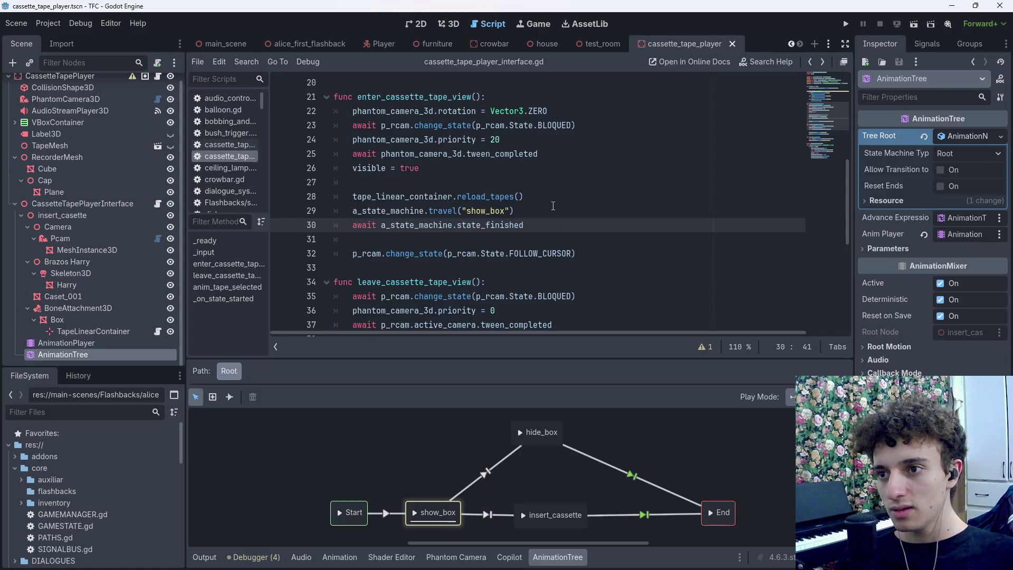
Add 'await get_tree().process_frame' after the show_box travel line and save the script
{"action": "left_click", "coordinate": [553, 208]}
{"action": "key", "text": "Return"}
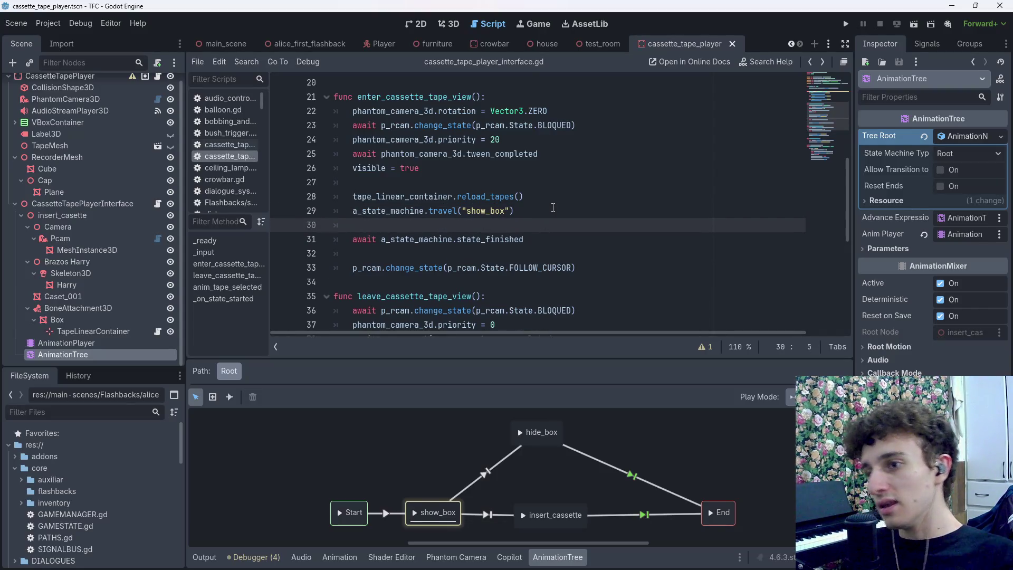
{"action": "type", "text": "await get_tre"}
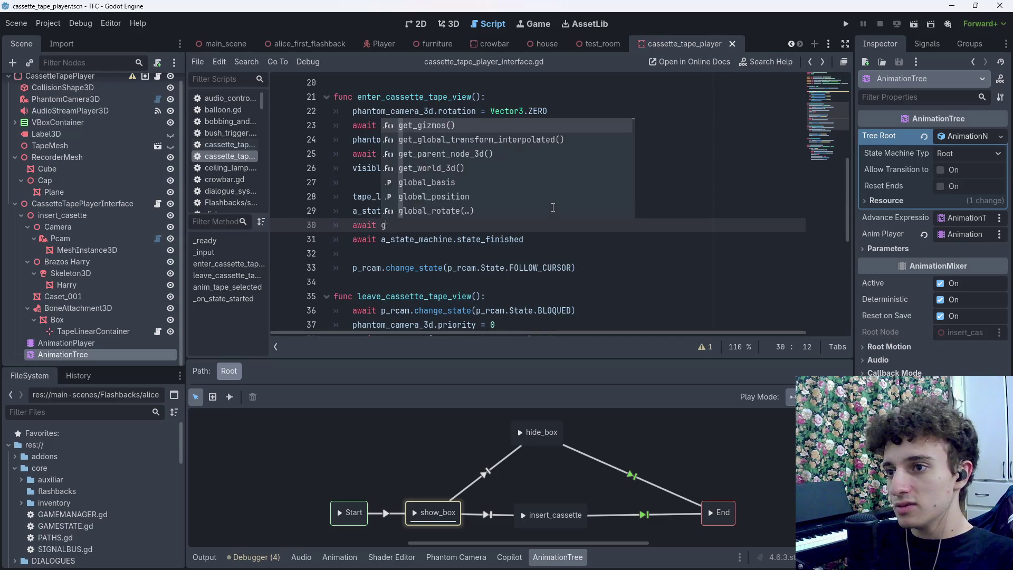
{"action": "key", "text": "Return"}
{"action": "type", "text": "."}
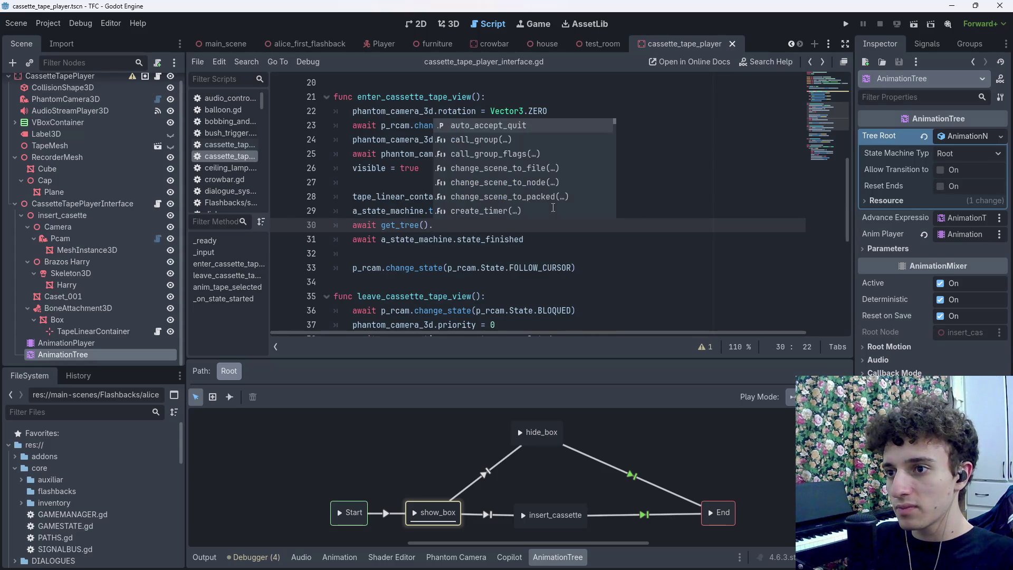
{"action": "type", "text": "proc"}
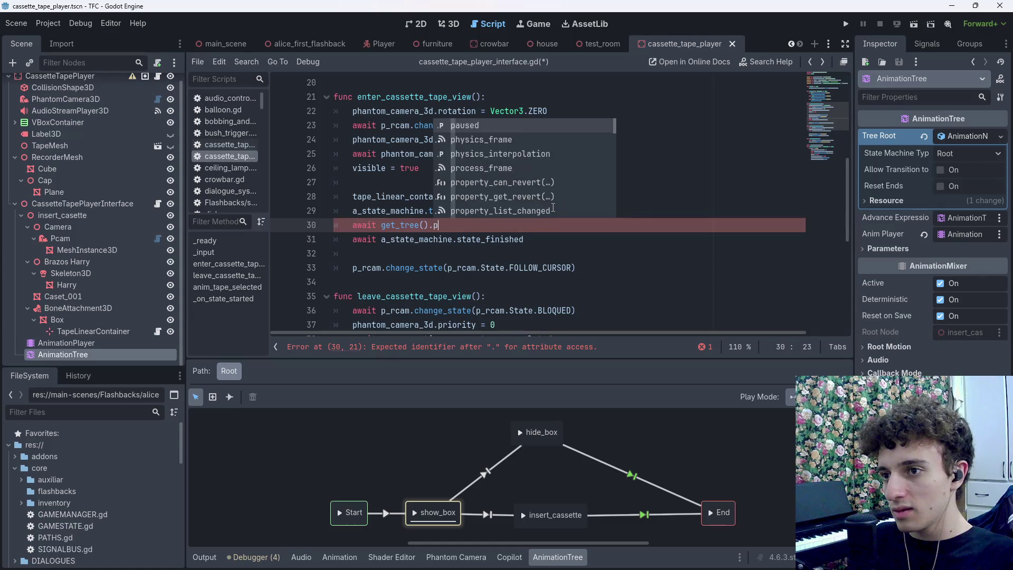
{"action": "key", "text": "Return"}
{"action": "key", "text": "ctrl+s"}
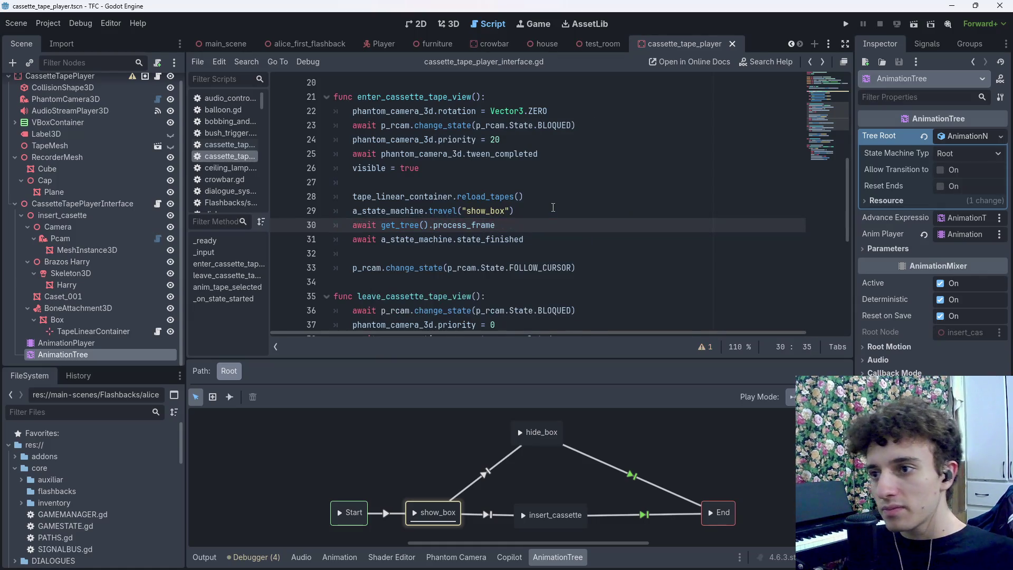
{"action": "left_click", "coordinate": [601, 44]}
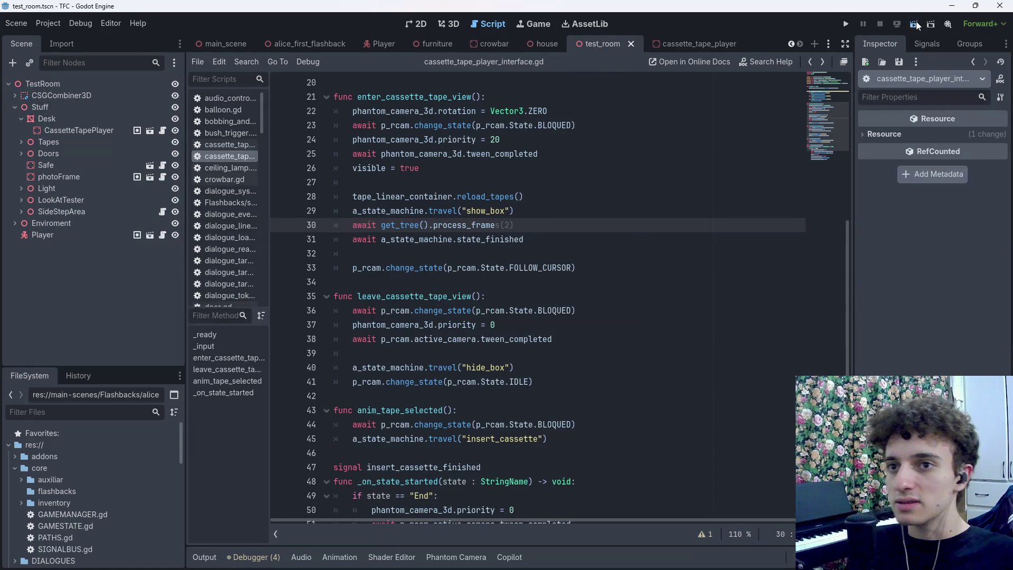
Test-run test_room, then rerun it with a breakpoint on line 33's FOLLOW_CURSOR call
{"action": "key", "text": "F6"}
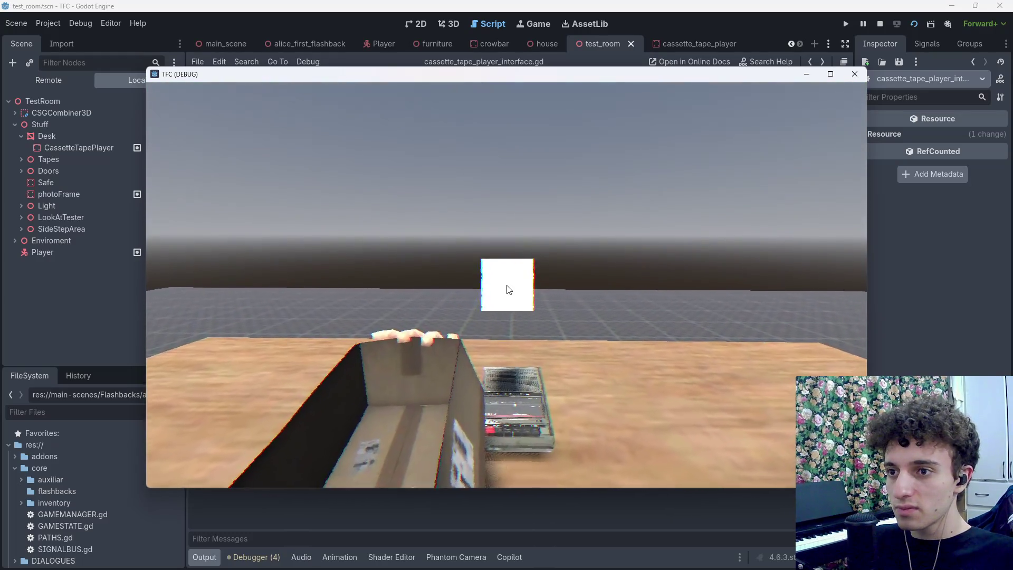
{"action": "key", "text": "F8"}
{"action": "key", "text": "ctrl+s"}
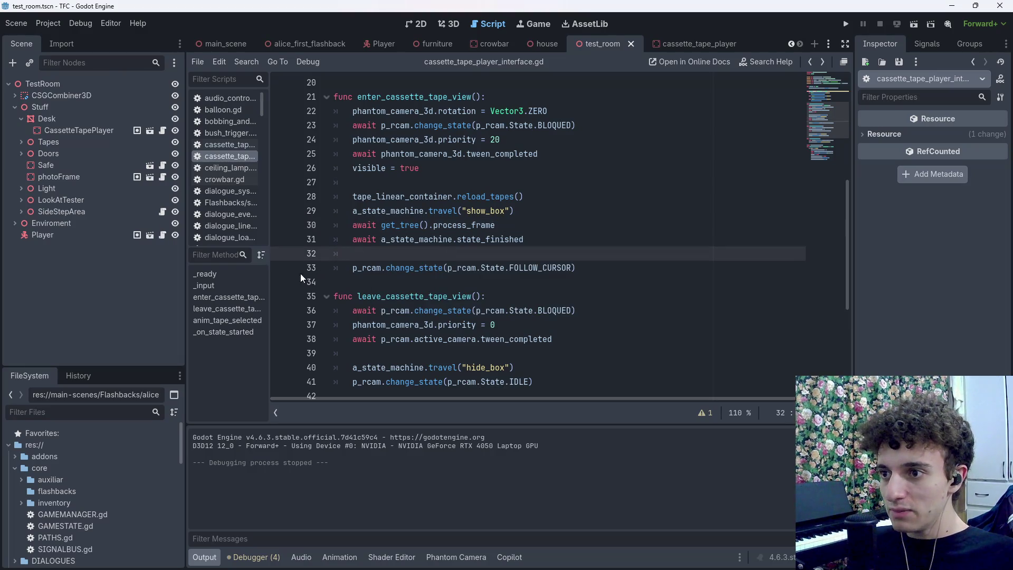
{"action": "left_click", "coordinate": [280, 268]}
{"action": "left_click", "coordinate": [914, 23]}
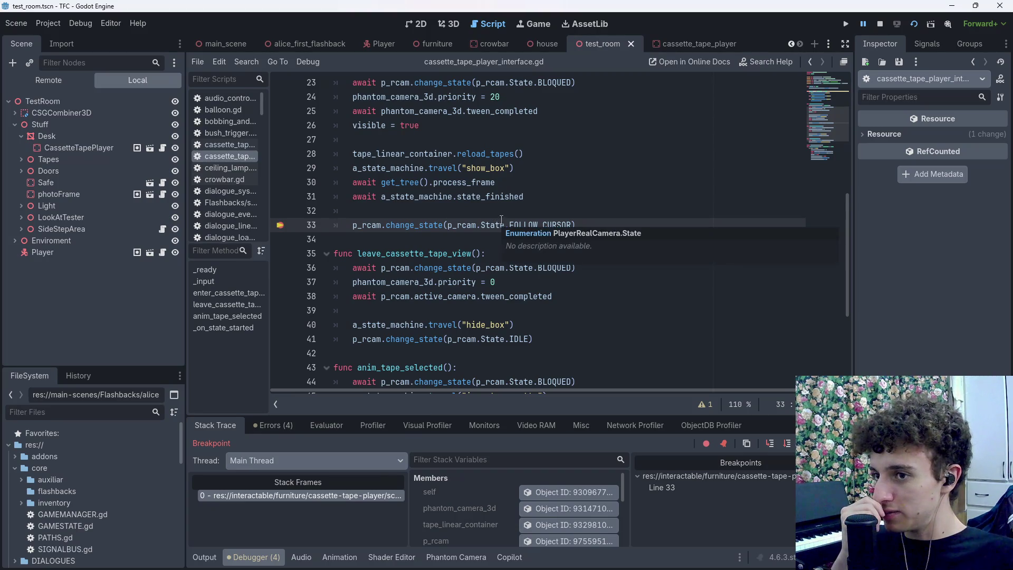
Stop debugging and delete the process_frame await line
{"action": "left_click", "coordinate": [878, 25]}
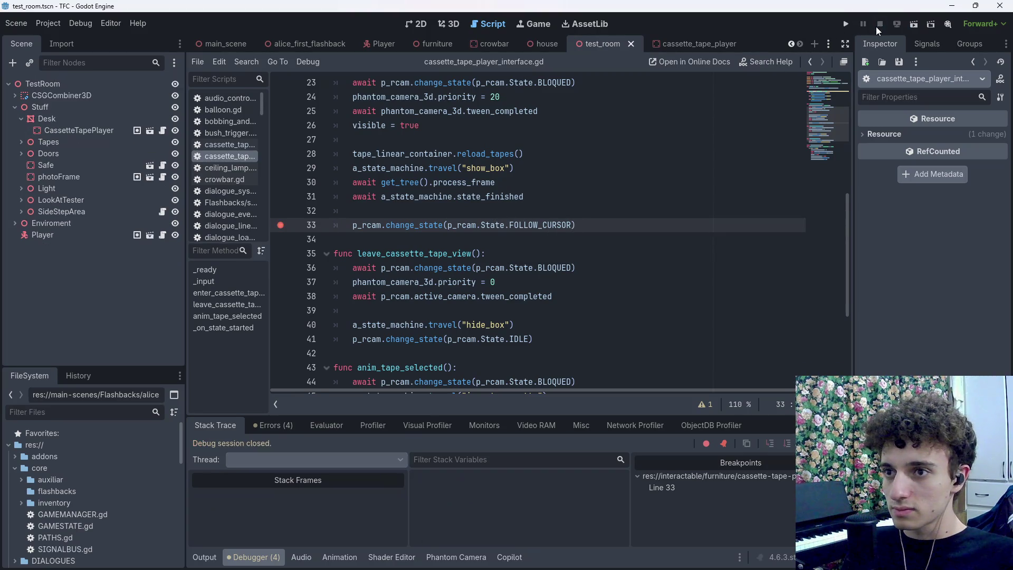
{"action": "left_click_drag", "start_coordinate": [532, 179], "coordinate": [238, 180]}
{"action": "key", "text": "BackSpace"}
{"action": "key", "text": "BackSpace"}
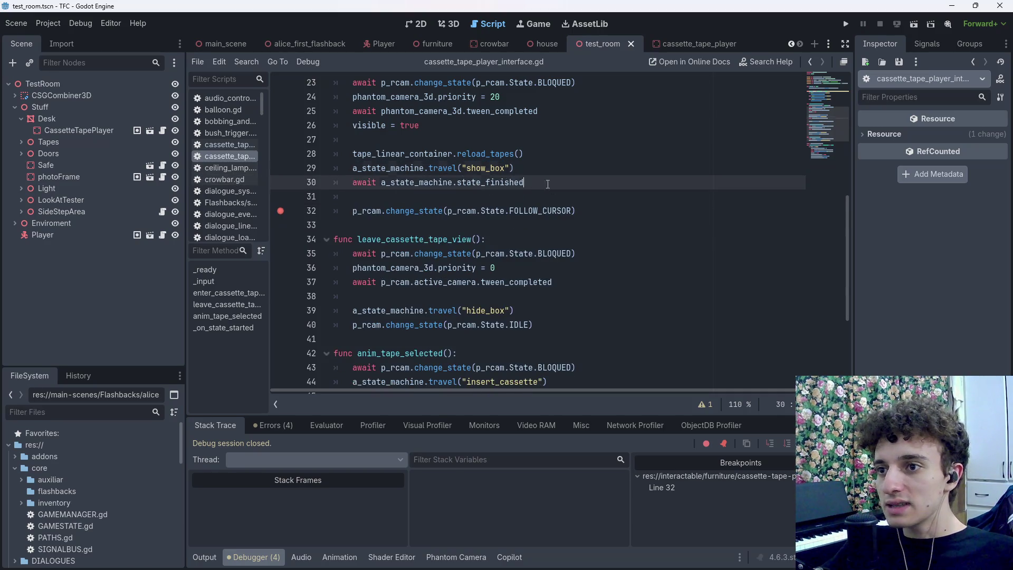
Break on the state_finished await, inspect the a_state_machine playback object, then stop the game
{"action": "left_click_drag", "start_coordinate": [525, 182], "coordinate": [344, 183]}
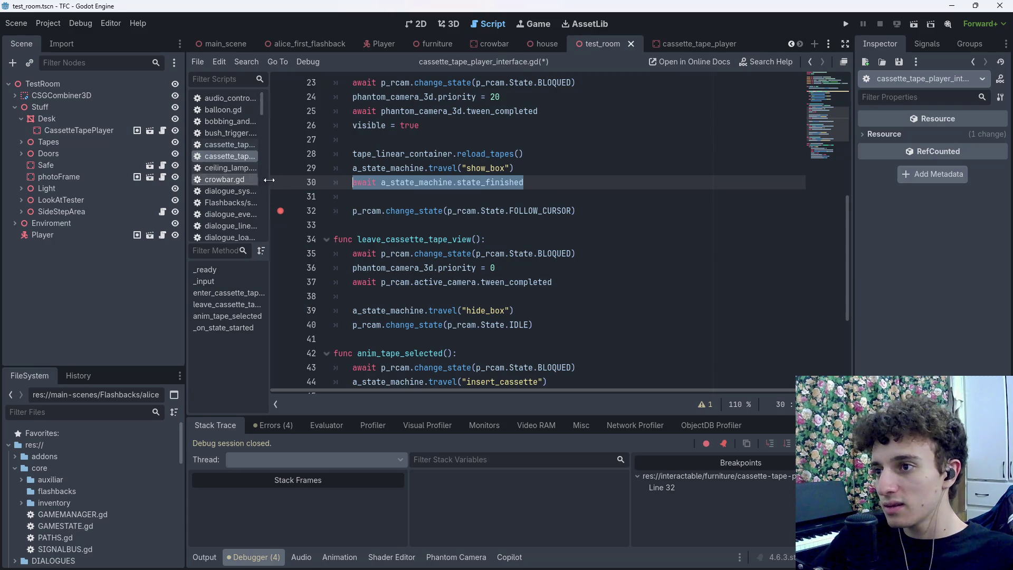
{"action": "left_click", "coordinate": [534, 180]}
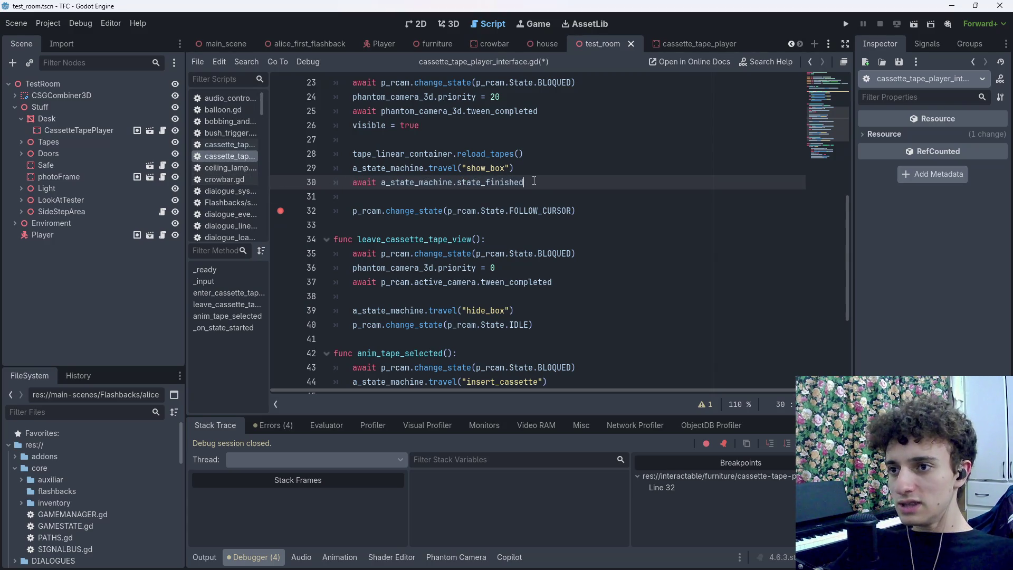
{"action": "left_click", "coordinate": [275, 184]}
{"action": "key", "text": "F6"}
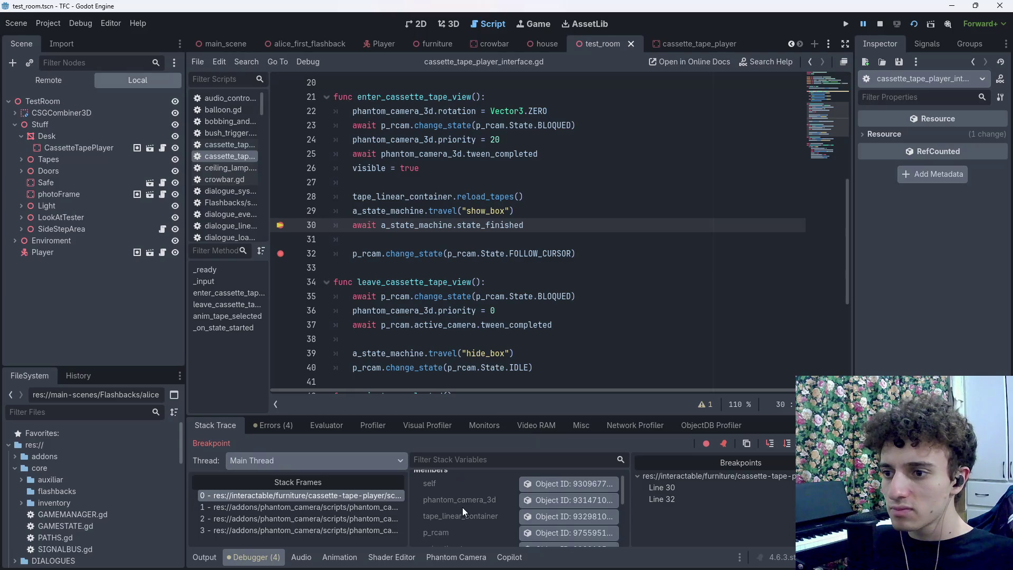
{"action": "scroll", "coordinate": [465, 518], "scroll_direction": "down", "scroll_amount": 2}
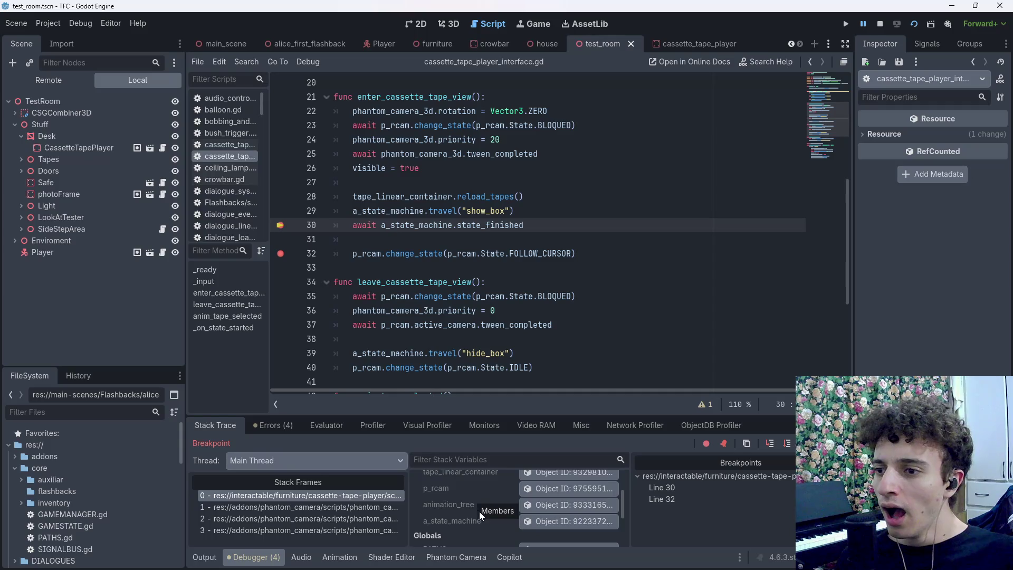
{"action": "scroll", "coordinate": [479, 512], "scroll_direction": "down", "scroll_amount": 1}
{"action": "left_click", "coordinate": [549, 505]}
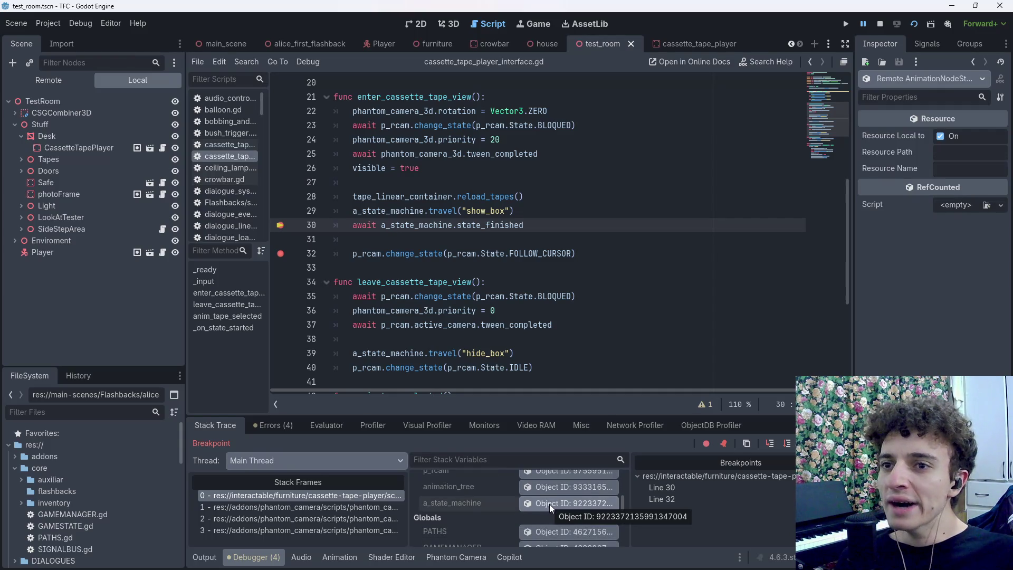
{"action": "scroll", "coordinate": [550, 504], "scroll_direction": "up", "scroll_amount": 1}
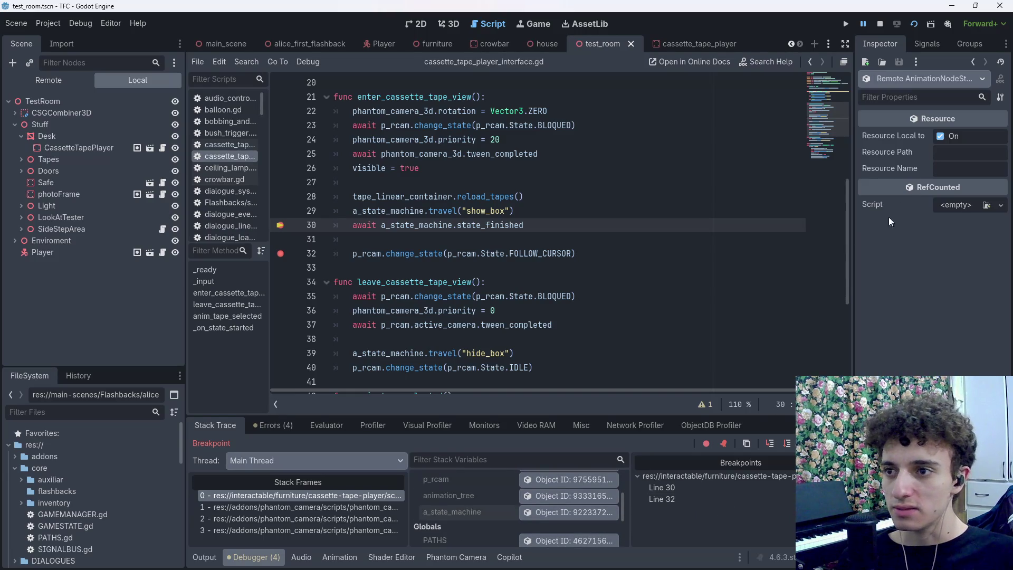
{"action": "left_click", "coordinate": [881, 24]}
{"action": "left_click", "coordinate": [577, 211]}
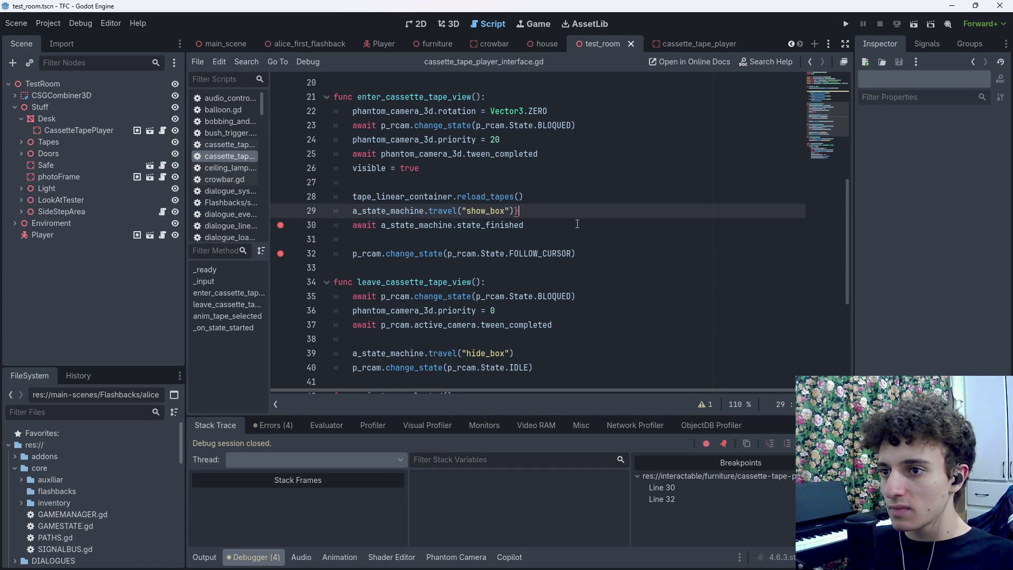
Add a print(a_state_machine) line after the show_box travel, copying the variable name
{"action": "key", "text": "Return"}
{"action": "type", "text": "print(\""}
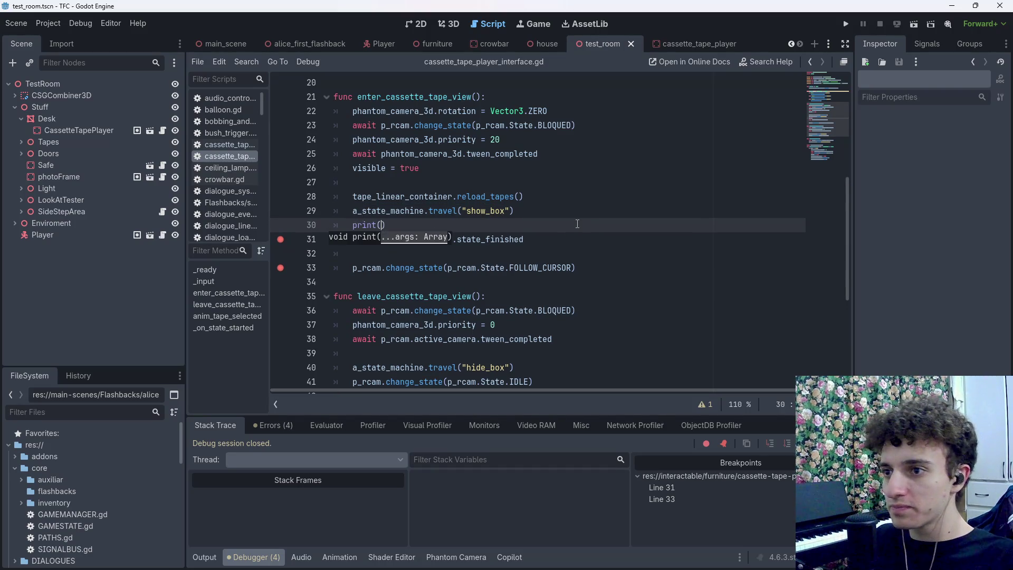
{"action": "key", "text": "BackSpace"}
{"action": "left_click_drag", "start_coordinate": [353, 211], "coordinate": [425, 211]}
{"action": "key", "text": "ctrl+c"}
{"action": "left_click", "coordinate": [377, 225]}
{"action": "key", "text": "ctrl+v"}
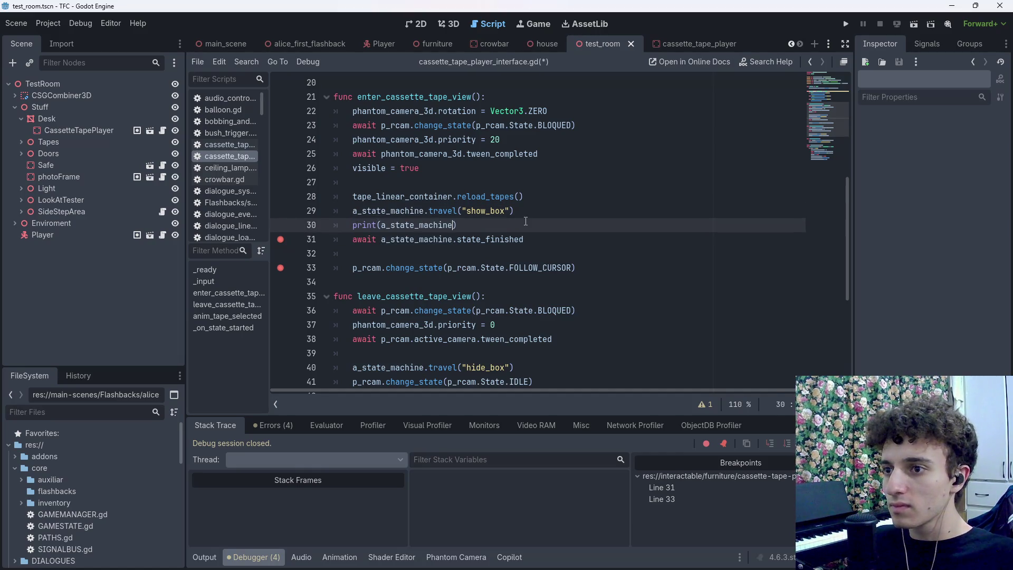
Extend it to a_state_machine.get_current_ and jump to a_state_machine's declaration
{"action": "type", "text": ".s"}
{"action": "key", "text": "BackSpace"}
{"action": "type", "text": "get_c"}
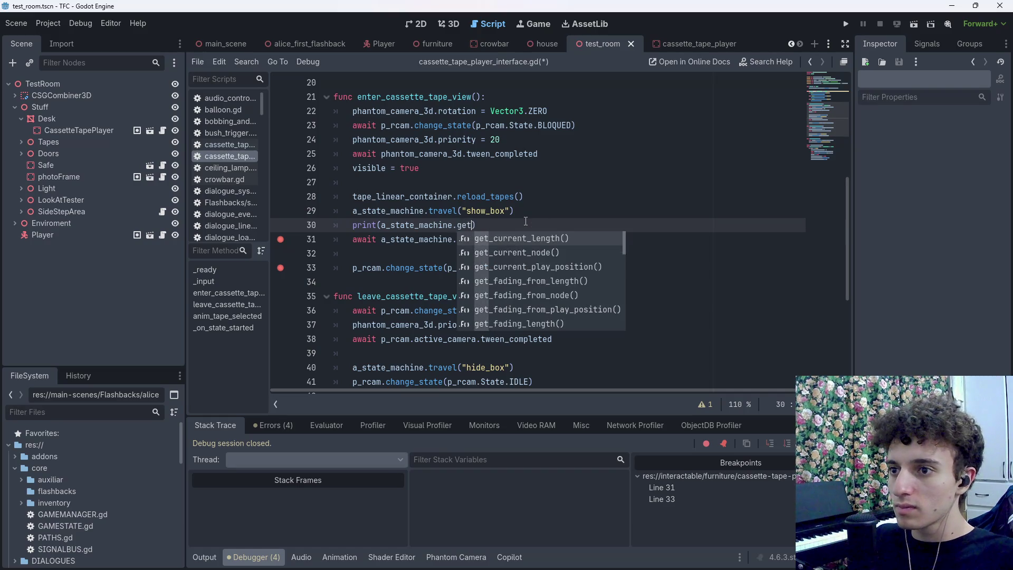
{"action": "type", "text": "urrent_s"}
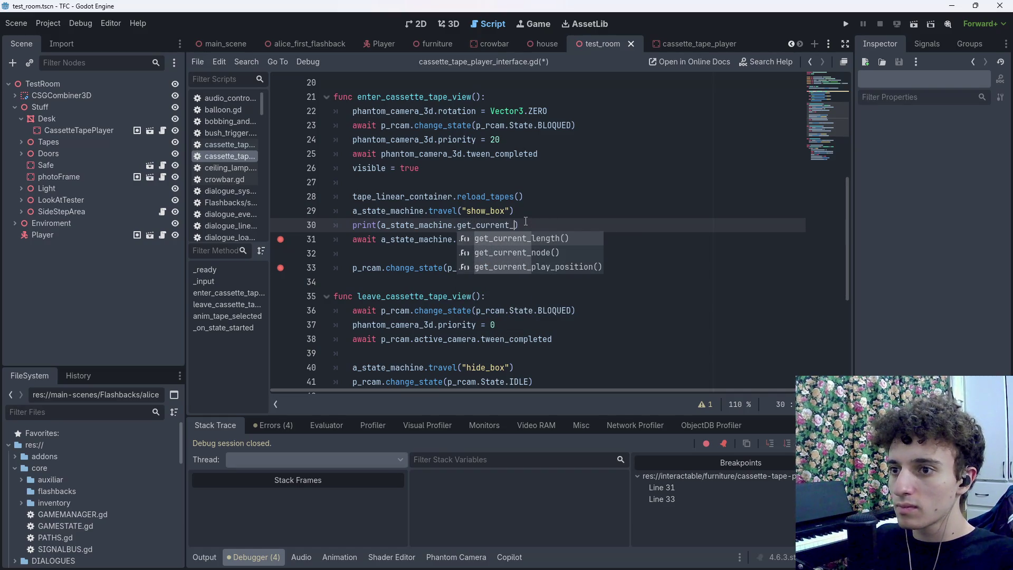
{"action": "key", "text": "BackSpace"}
{"action": "key", "text": "BackSpace"}
{"action": "key", "text": "BackSpace"}
{"action": "key", "text": "BackSpace"}
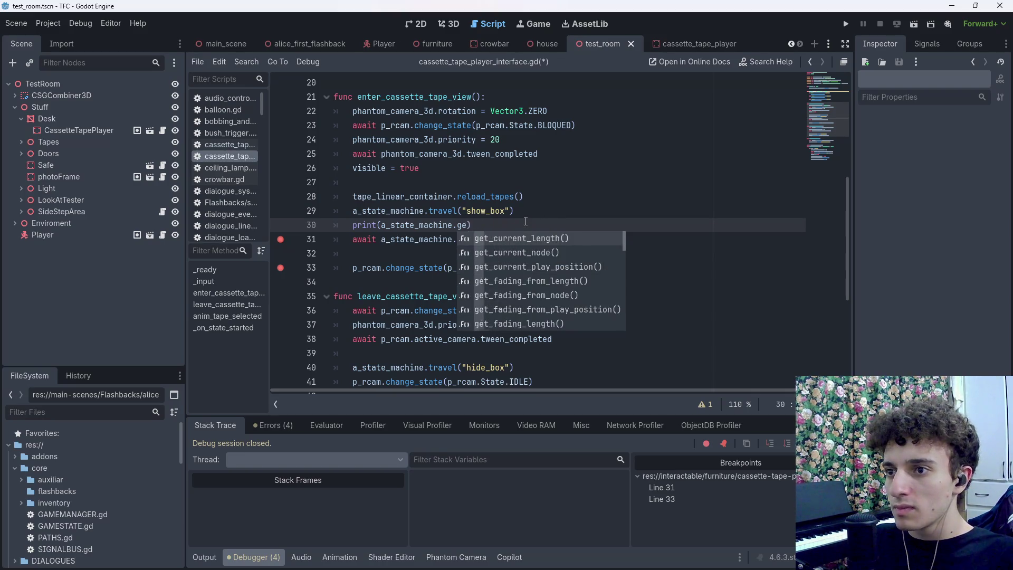
{"action": "key", "text": "Escape"}
{"action": "left_click", "coordinate": [417, 225], "text": "ctrl"}
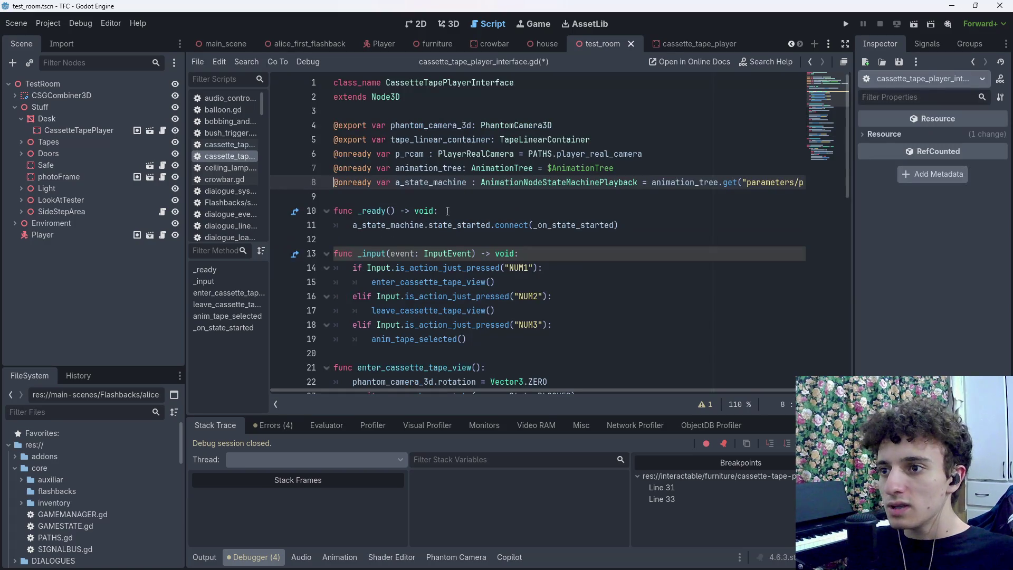
Read the AnimationNodeStateMachinePlayback reference for get_current_node(), then return to the script
{"action": "left_click", "coordinate": [534, 184], "text": "ctrl"}
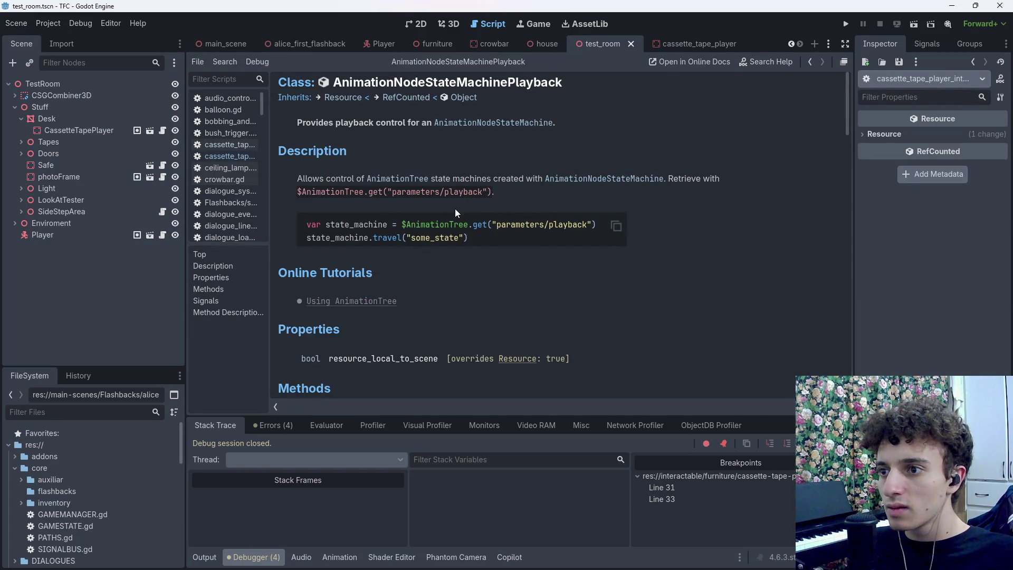
{"action": "scroll", "coordinate": [457, 212], "scroll_direction": "down", "scroll_amount": 6}
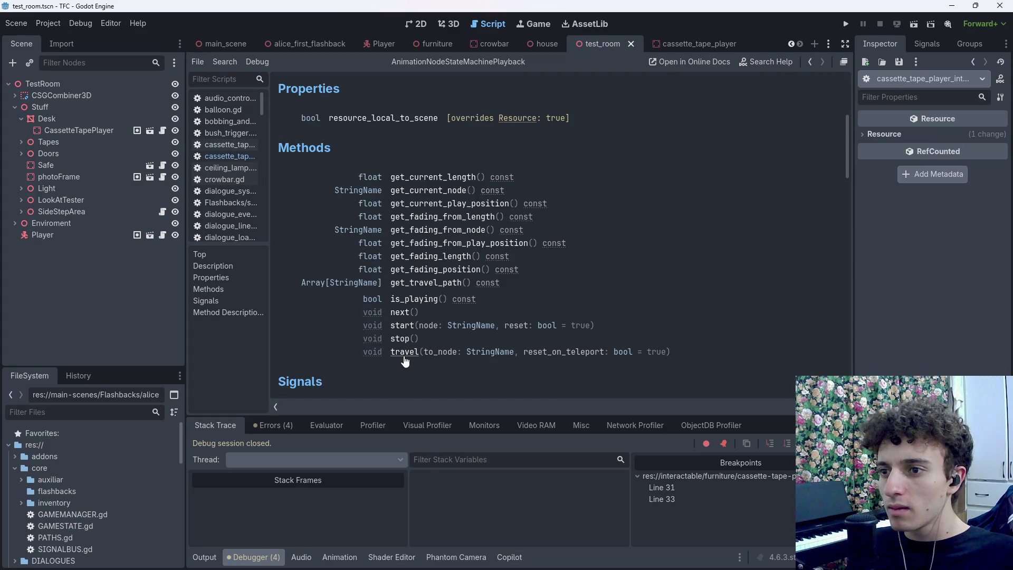
{"action": "scroll", "coordinate": [409, 354], "scroll_direction": "down", "scroll_amount": 3}
{"action": "scroll", "coordinate": [407, 350], "scroll_direction": "down", "scroll_amount": 2}
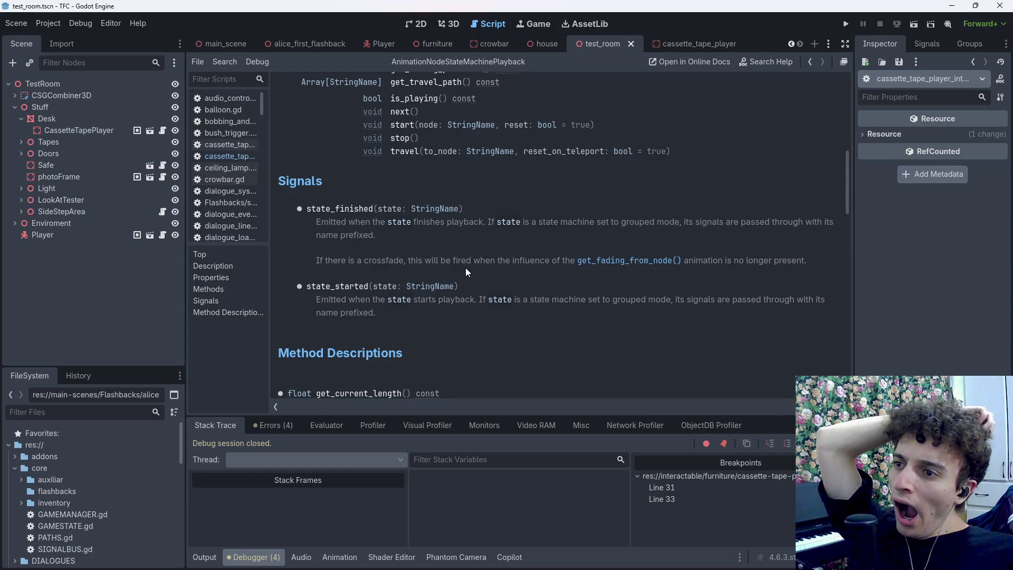
{"action": "scroll", "coordinate": [465, 271], "scroll_direction": "down", "scroll_amount": 2}
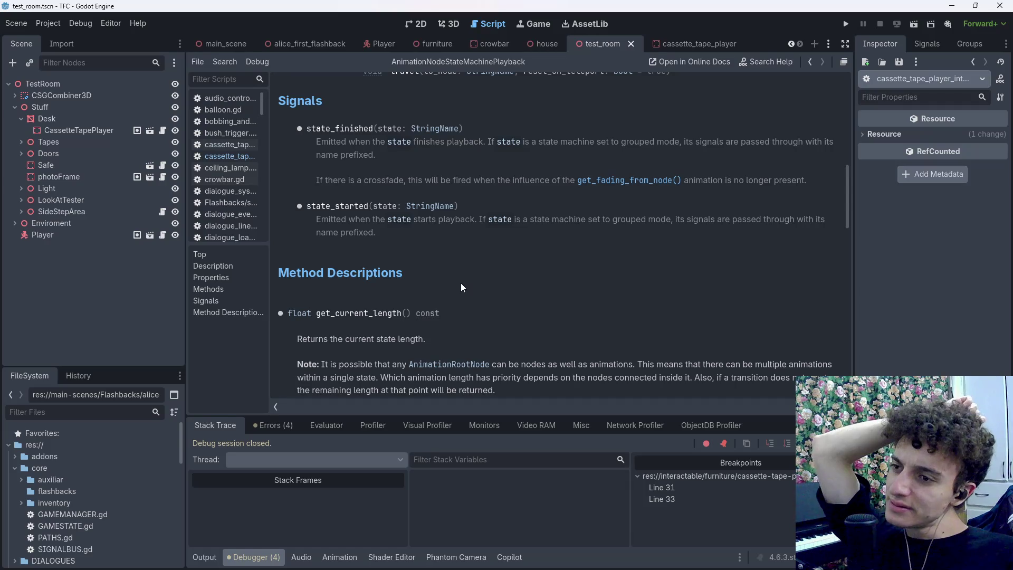
{"action": "scroll", "coordinate": [462, 311], "scroll_direction": "down", "scroll_amount": 3}
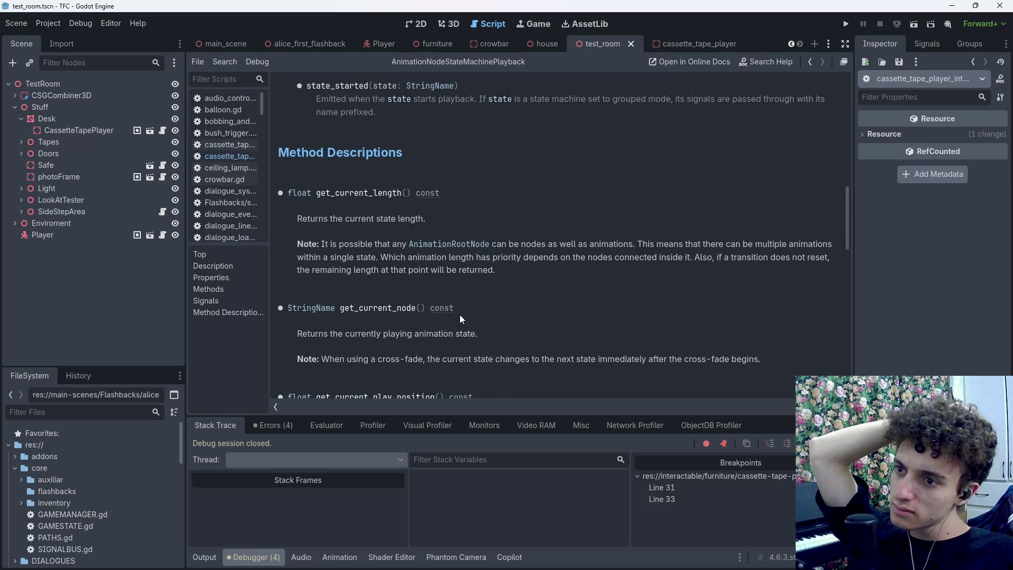
{"action": "left_click", "coordinate": [808, 66]}
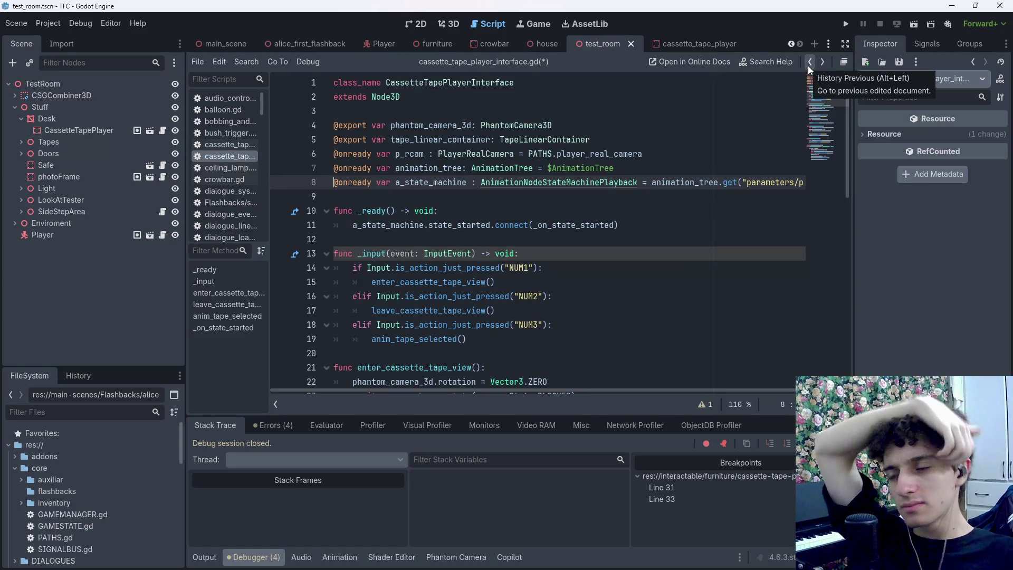
Clear the line 31 breakpoint, delete the print(a_state_machine) line, and save
{"action": "left_click", "coordinate": [808, 65]}
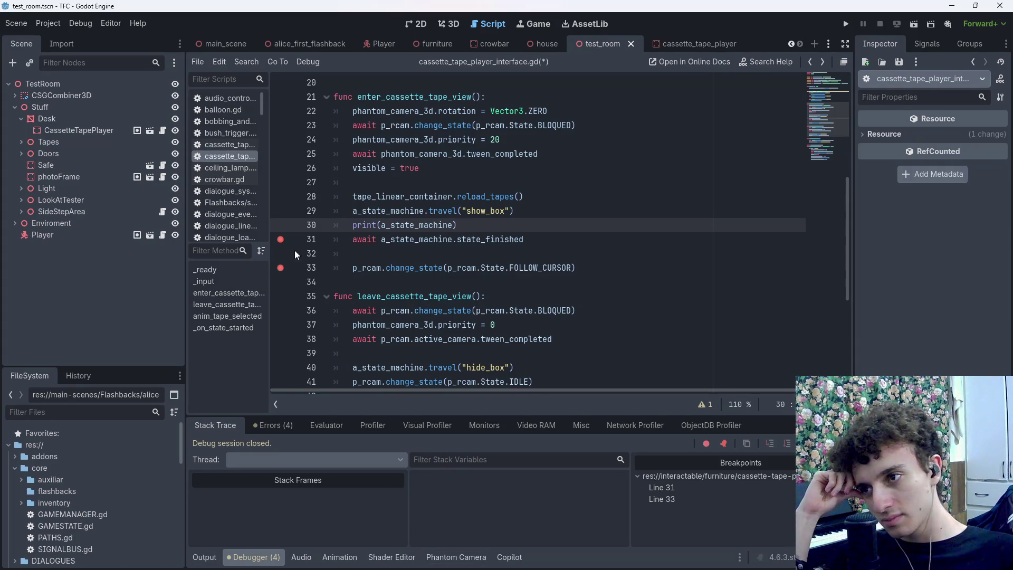
{"action": "left_click", "coordinate": [281, 242]}
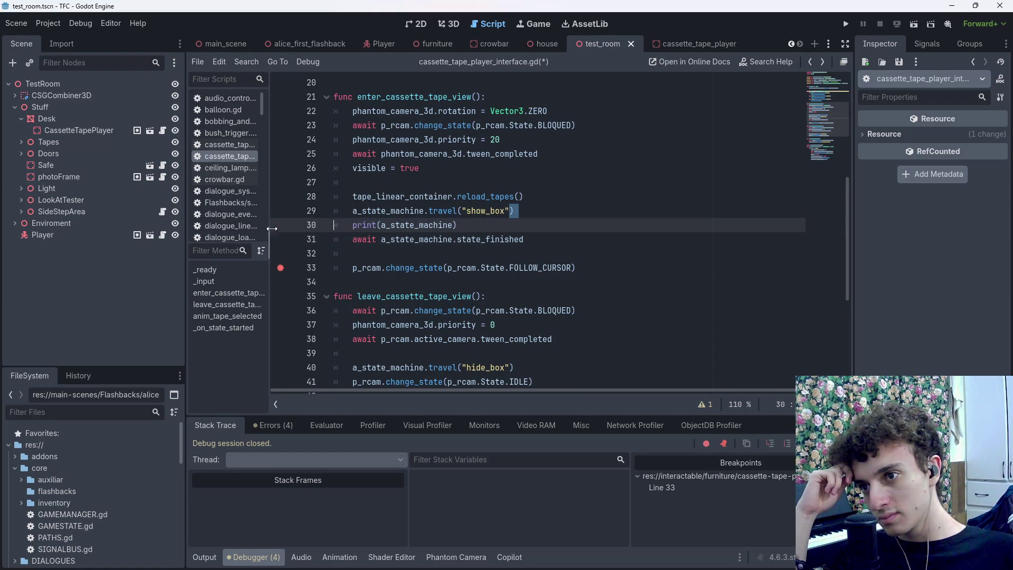
{"action": "triple_click", "coordinate": [489, 228]}
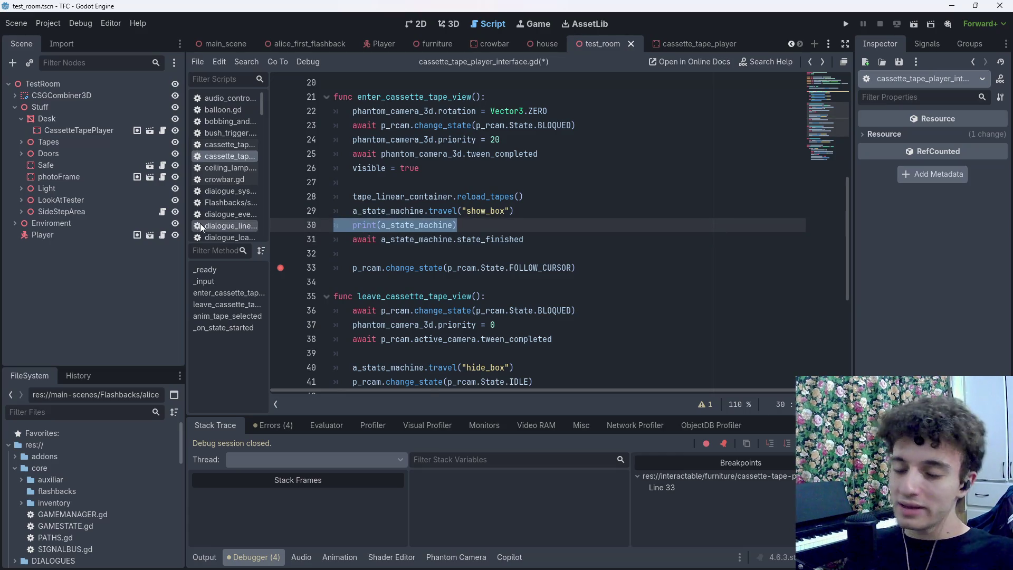
{"action": "key", "text": "BackSpace"}
{"action": "key", "text": "BackSpace"}
{"action": "key", "text": "ctrl+s"}
Clear the remaining line 32 breakpoint and save the script
{"action": "left_click", "coordinate": [574, 227]}
{"action": "key", "text": "ctrl+s"}
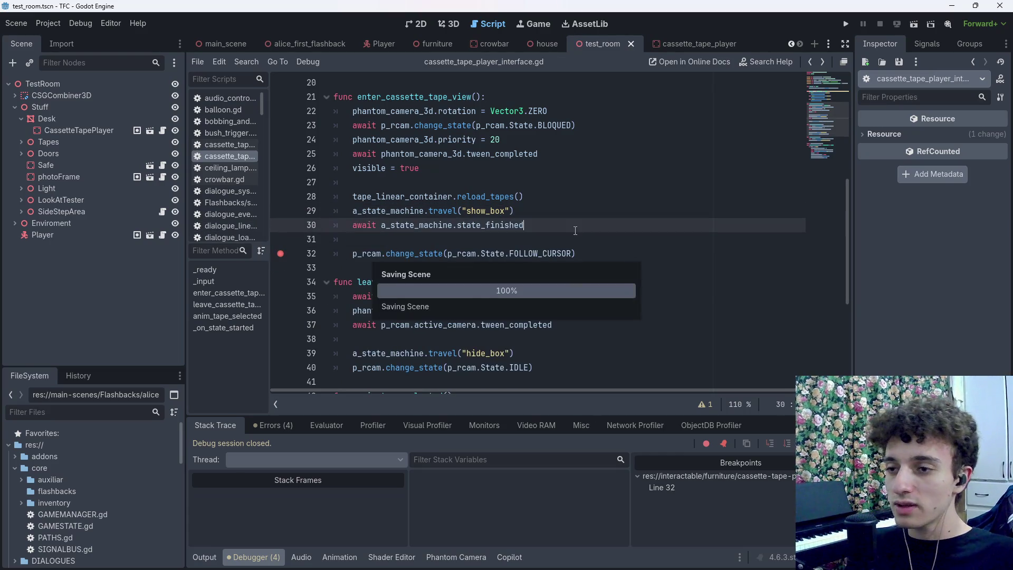
{"action": "key", "text": "ctrl+s"}
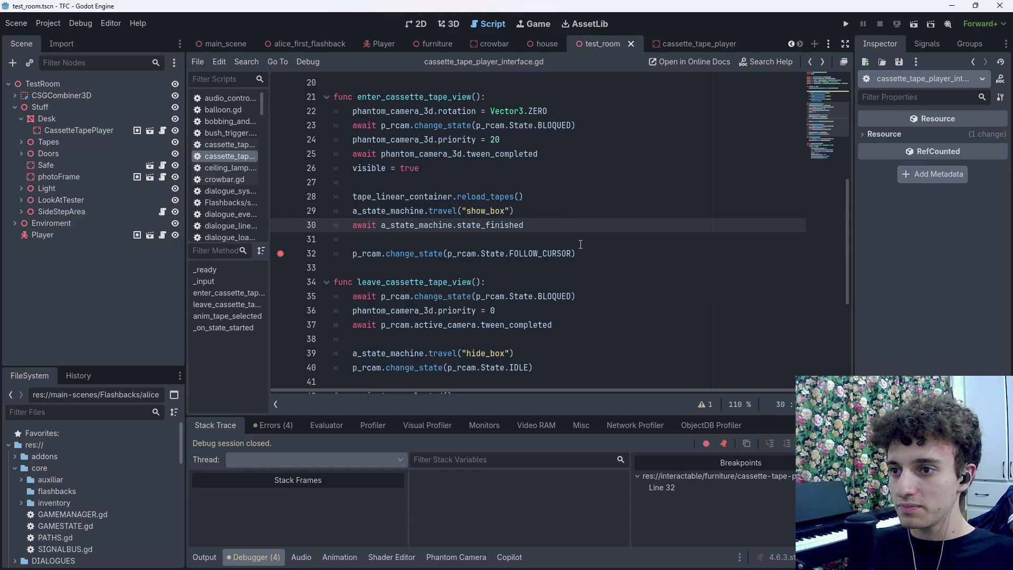
{"action": "left_click", "coordinate": [293, 252]}
{"action": "key", "text": "ctrl+s"}
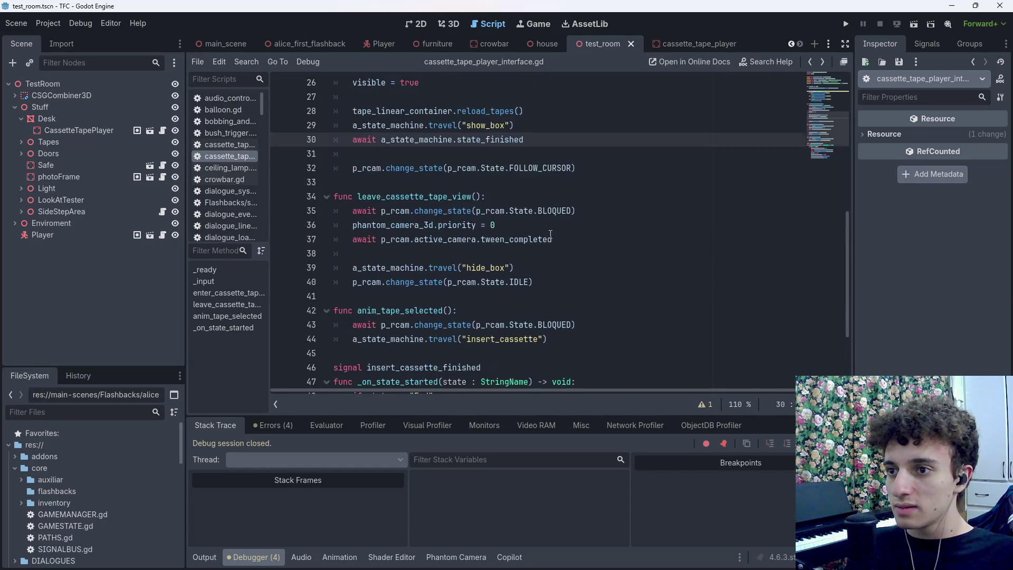
{"action": "mouse_move", "coordinate": [526, 226]}
{"action": "left_mouse_down"}
{"action": "mouse_move", "coordinate": [334, 226]}
{"action": "mouse_move", "coordinate": [526, 226]}
{"action": "left_mouse_up"}
Run test_room to watch the cassette box animation, then stop the game
{"action": "left_click", "coordinate": [914, 25]}
{"action": "key", "text": "F6"}
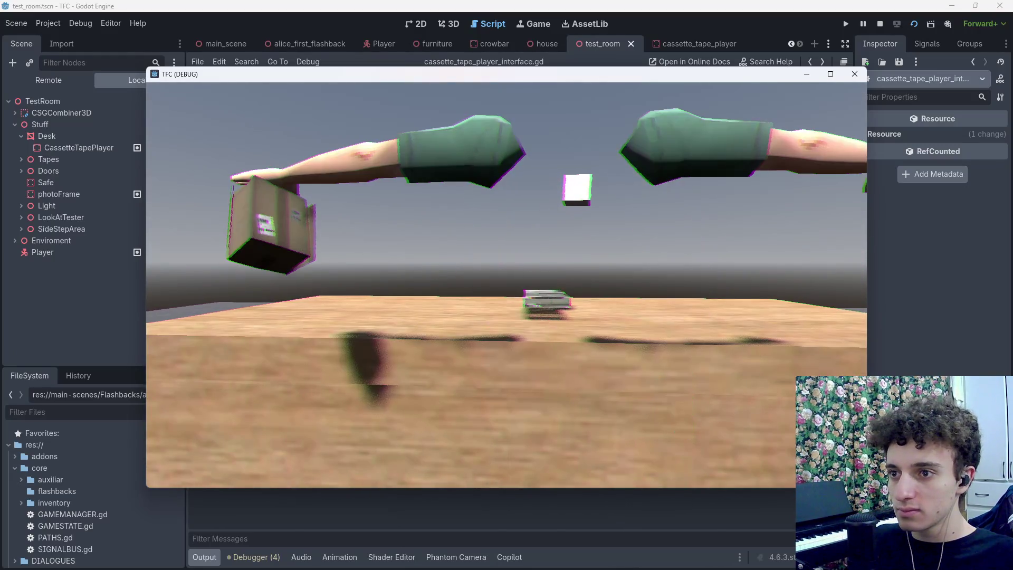
{"action": "key", "text": "F8"}
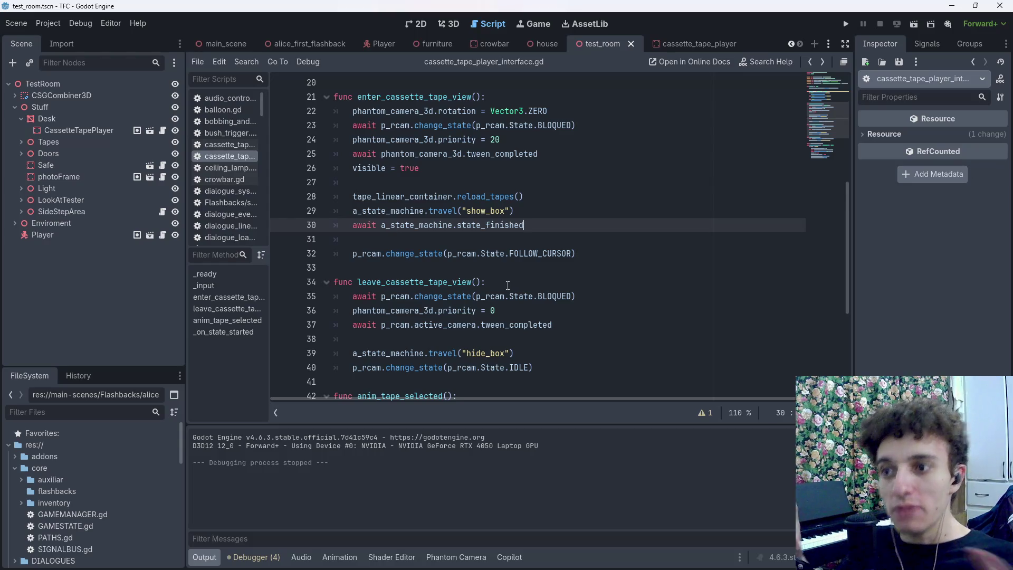
{"action": "scroll", "coordinate": [507, 286], "scroll_direction": "down", "scroll_amount": 3}
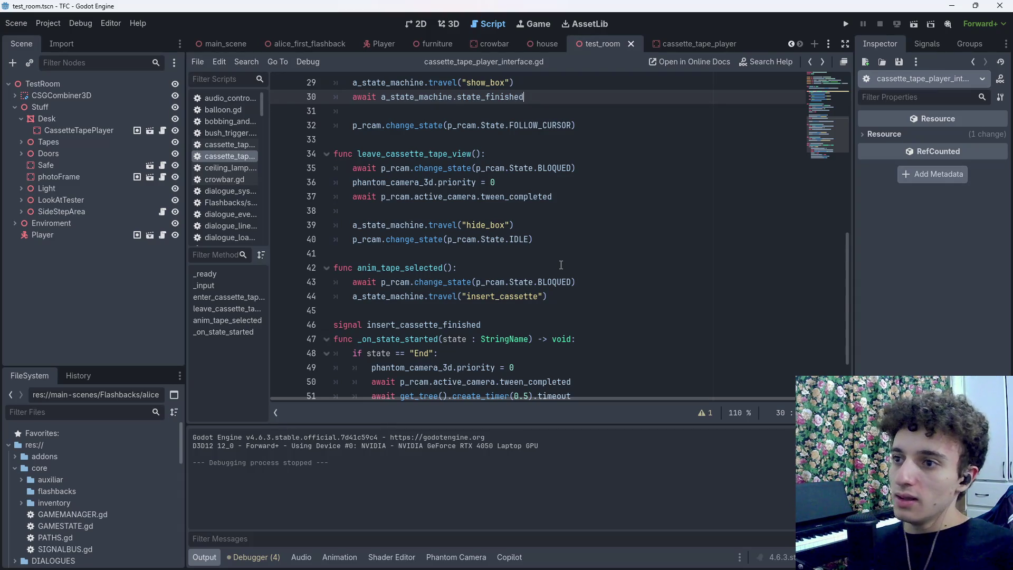
Move the three camera-blocking, priority and tween-wait lines below the hide_box travel and save
{"action": "left_click", "coordinate": [578, 195]}
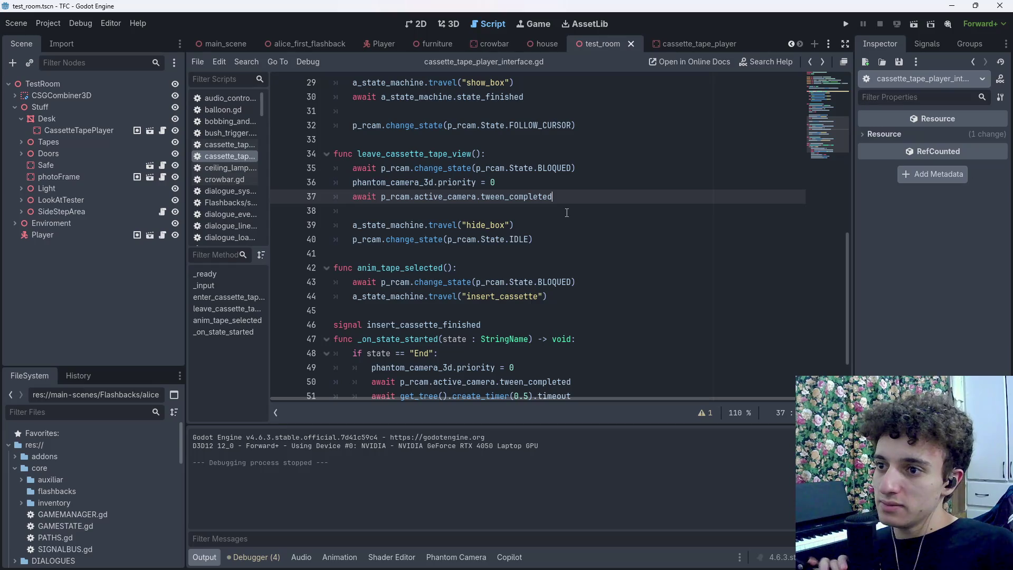
{"action": "left_click", "coordinate": [557, 229]}
{"action": "left_click", "coordinate": [576, 203]}
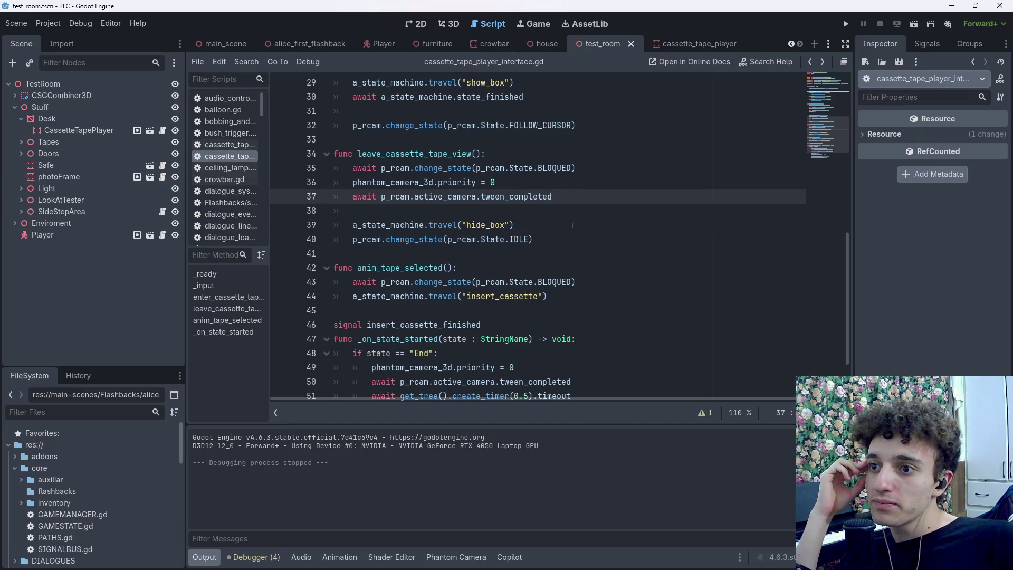
{"action": "mouse_move", "coordinate": [557, 197]}
{"action": "left_mouse_down"}
{"action": "mouse_move", "coordinate": [337, 197]}
{"action": "mouse_move", "coordinate": [347, 171]}
{"action": "left_mouse_up"}
{"action": "key", "text": "ctrl+c"}
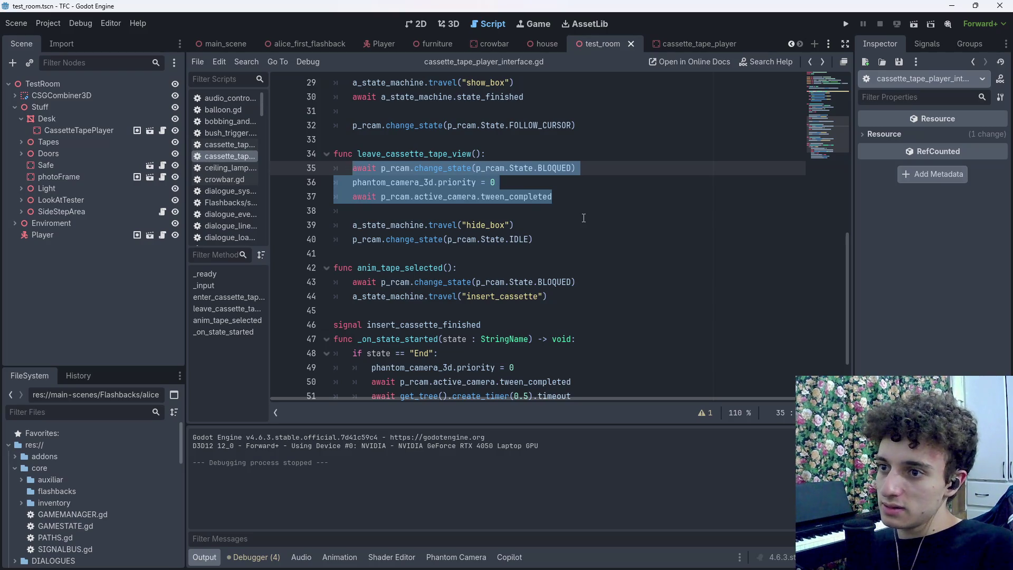
{"action": "key", "text": "BackSpace"}
{"action": "key", "text": "BackSpace"}
{"action": "key", "text": "BackSpace"}
{"action": "key", "text": "Down"}
{"action": "key", "text": "BackSpace"}
{"action": "key", "text": "BackSpace"}
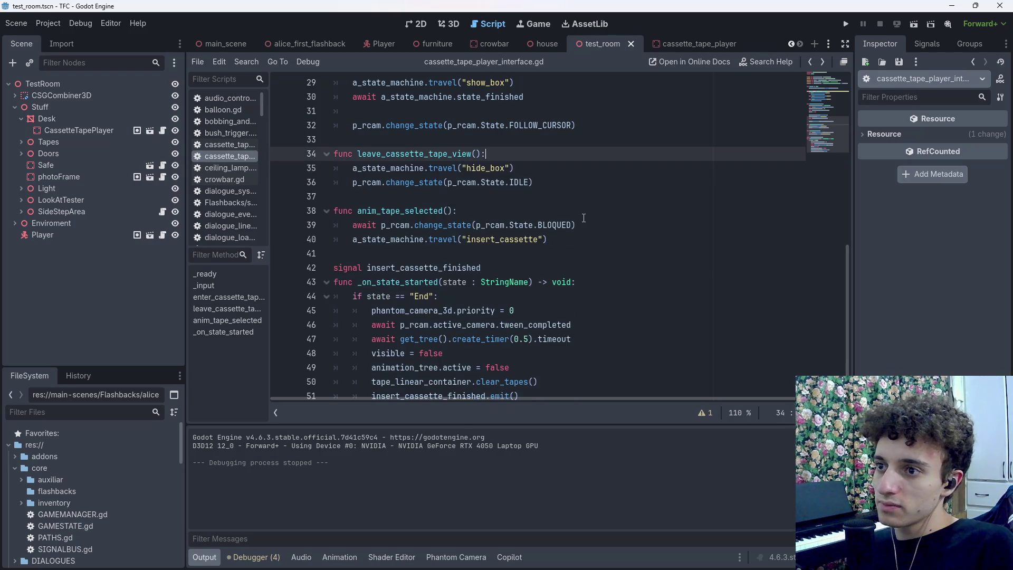
{"action": "left_click", "coordinate": [563, 182]}
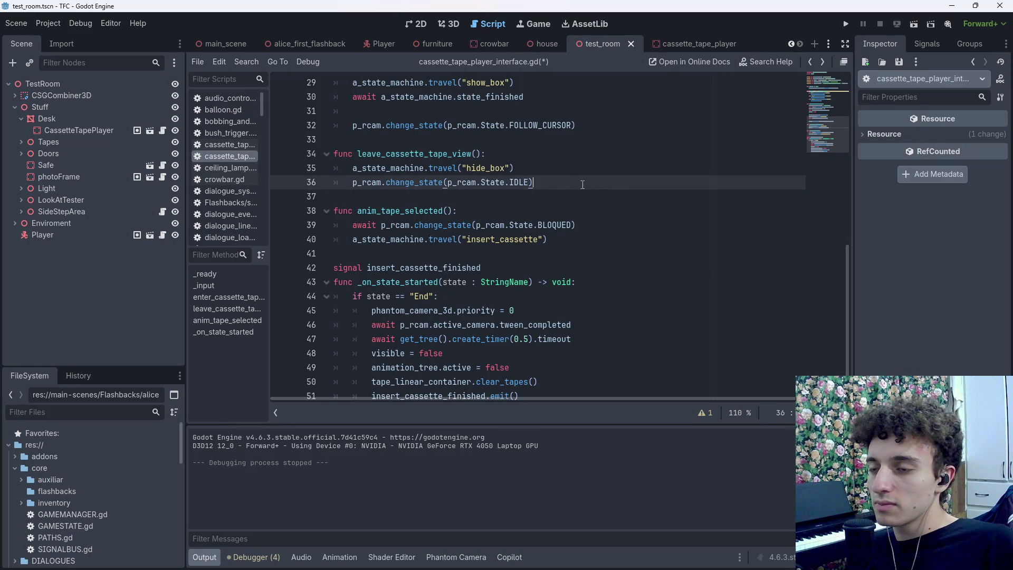
{"action": "key", "text": "Home"}
{"action": "key", "text": "Return"}
{"action": "key", "text": "Return"}
{"action": "key", "text": "Up"}
{"action": "key", "text": "Up"}
{"action": "key", "text": "ctrl+v"}
{"action": "key", "text": "ctrl+s"}
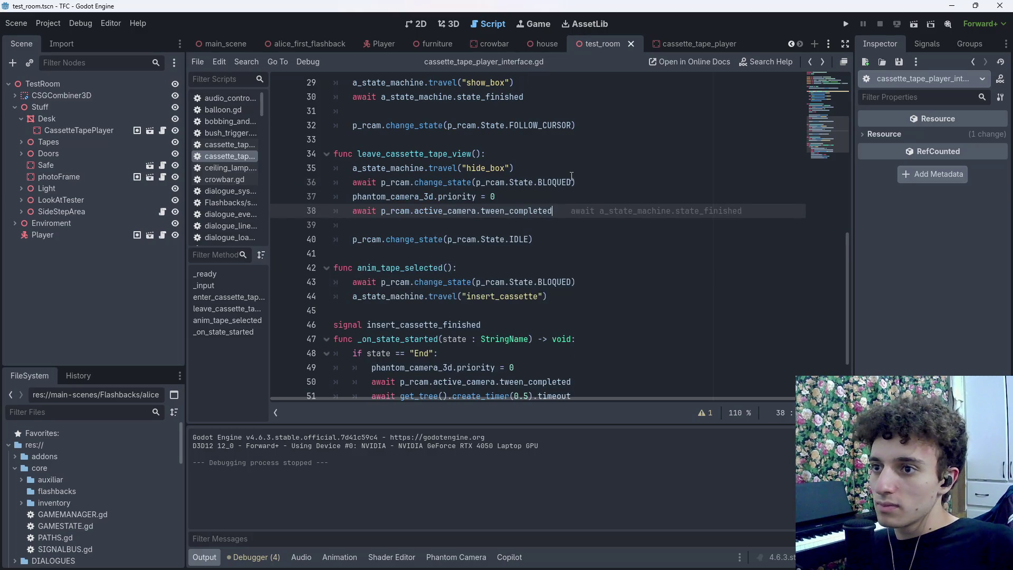
Add a blank line after the hide_box travel, save, then test-run and stop the scene
{"action": "left_click", "coordinate": [571, 172]}
{"action": "key", "text": "Return"}
{"action": "key", "text": "ctrl+s"}
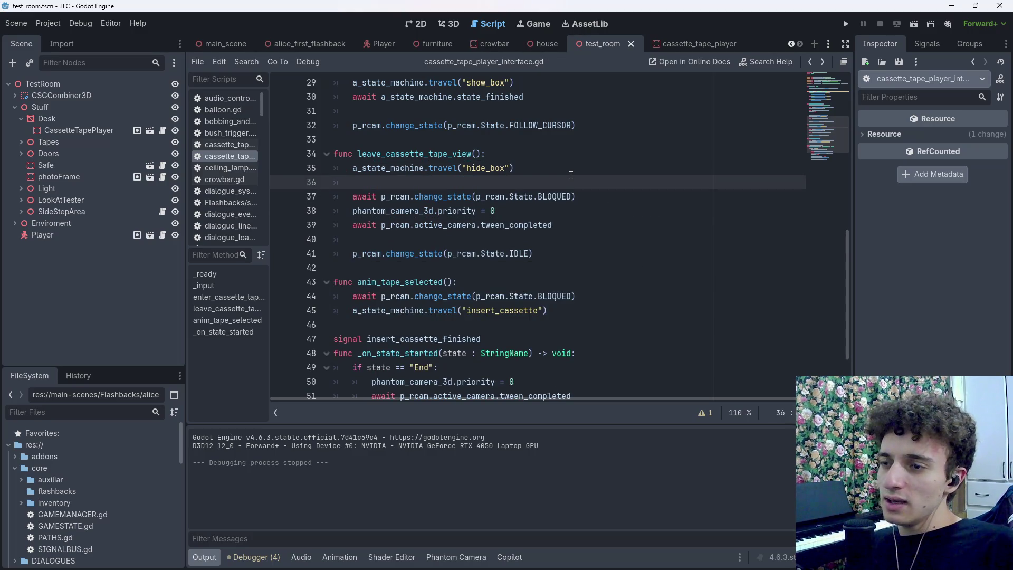
{"action": "key", "text": "ctrl+s"}
{"action": "left_click", "coordinate": [914, 24]}
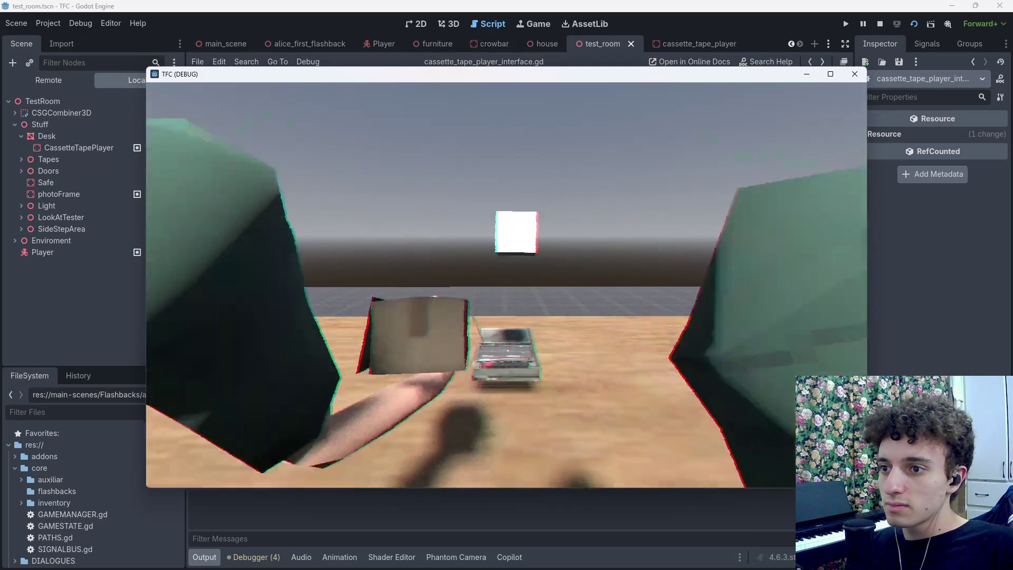
{"action": "key", "text": "F8"}
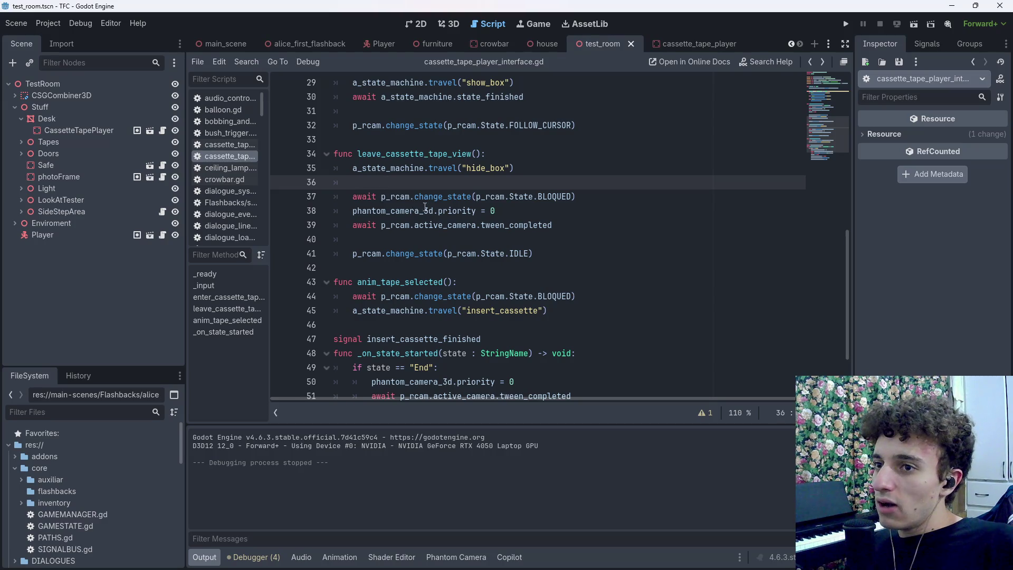
{"action": "scroll", "coordinate": [690, 212], "scroll_direction": "up", "scroll_amount": 10}
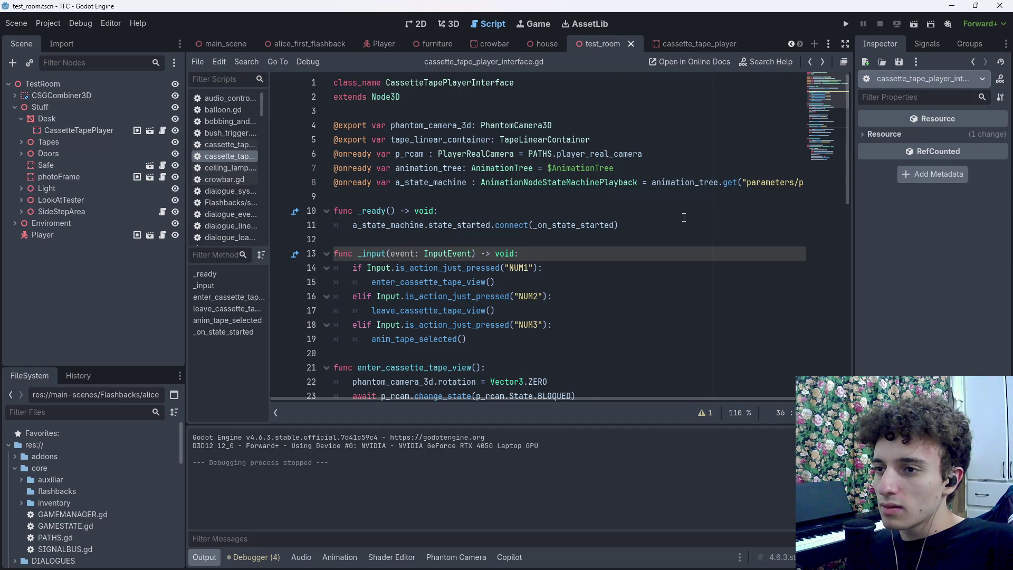
Add 'await a_state_machine.state_finished' on line 36 after hide_box and save
{"action": "scroll", "coordinate": [684, 217], "scroll_direction": "down", "scroll_amount": 8}
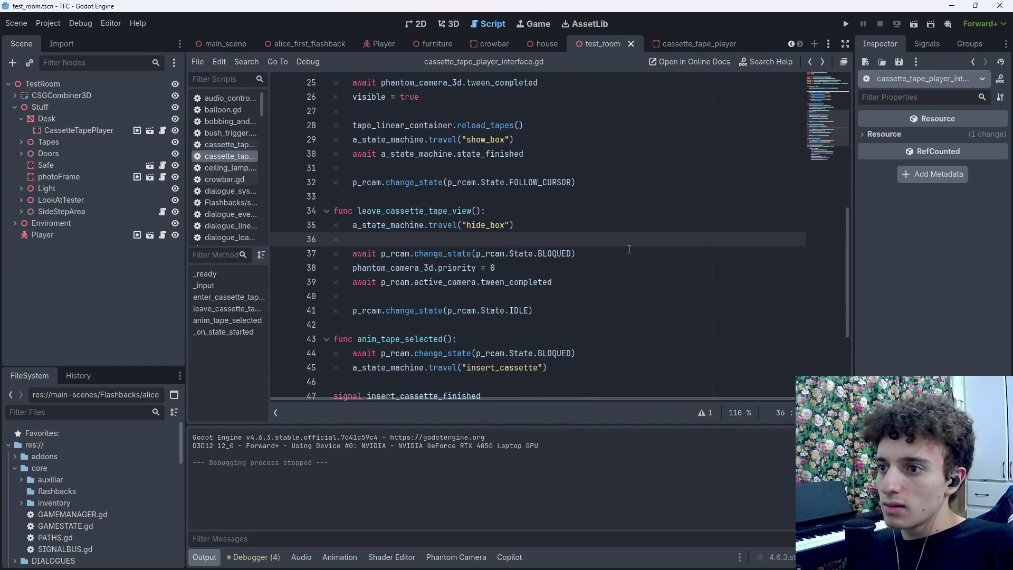
{"action": "type", "text": "a_s"}
{"action": "key", "text": "Return"}
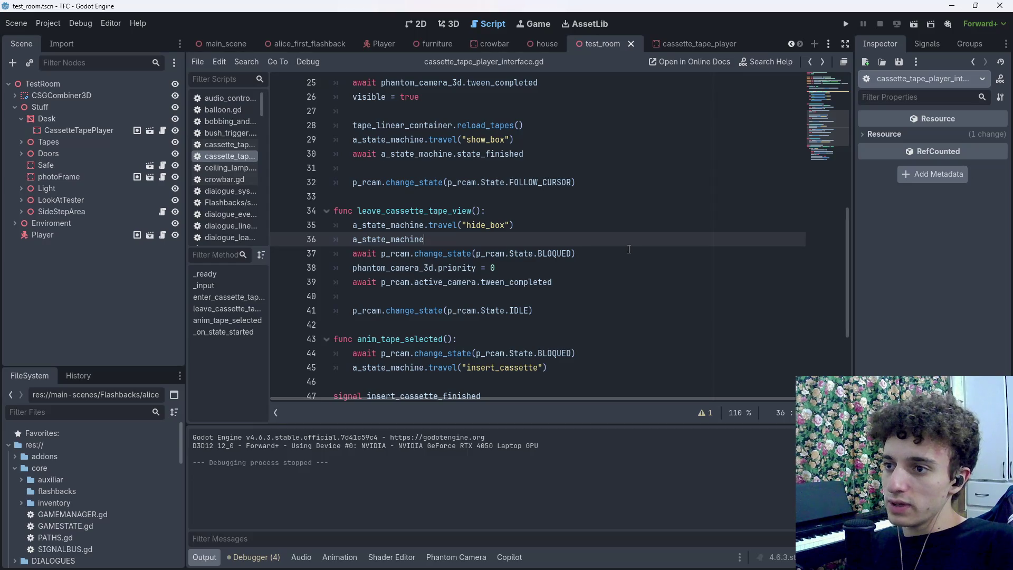
{"action": "type", "text": "await "}
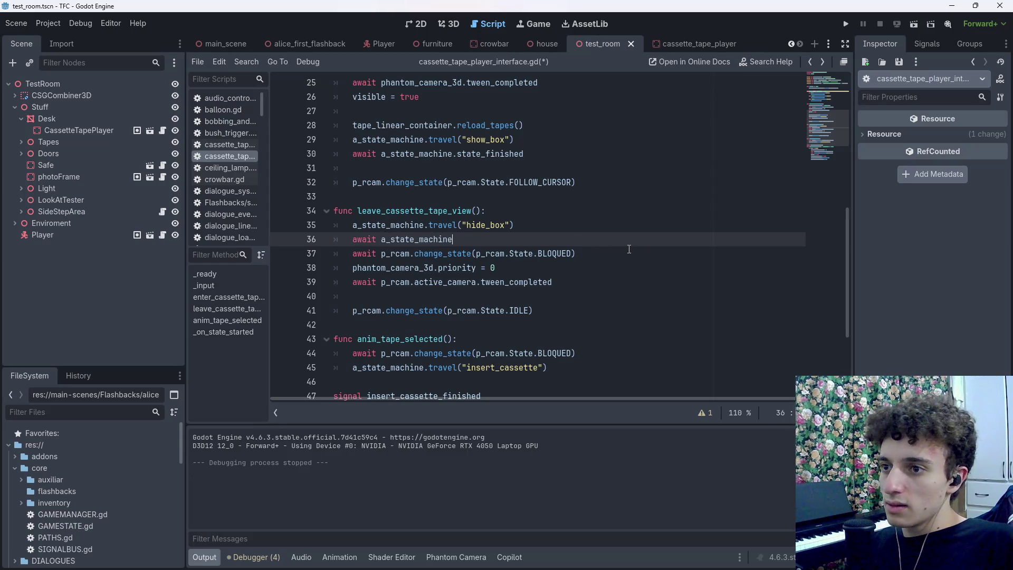
{"action": "type", "text": ".sta"}
{"action": "key", "text": "Return"}
{"action": "key", "text": "ctrl+s"}
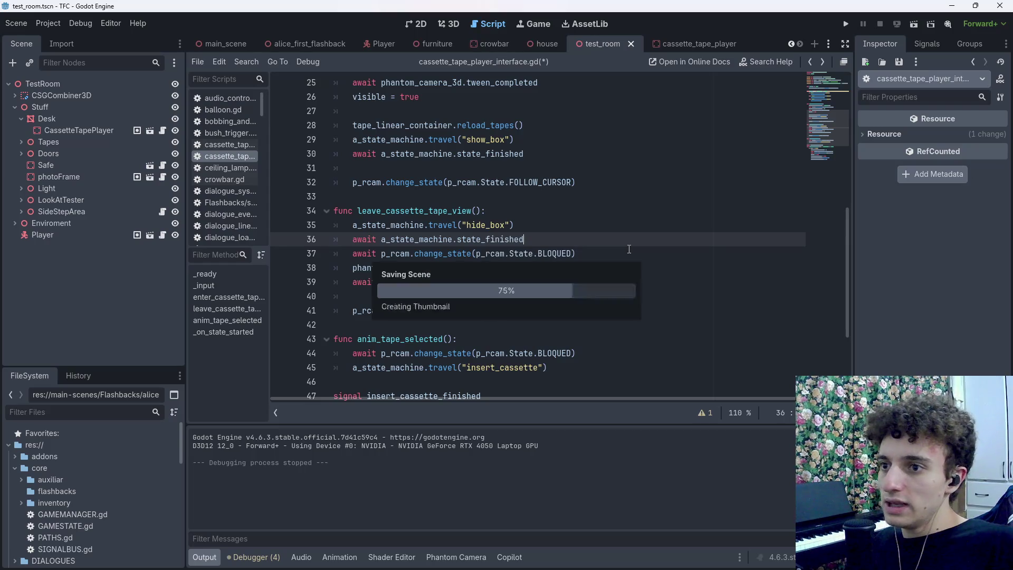
{"action": "key", "text": "ctrl+s"}
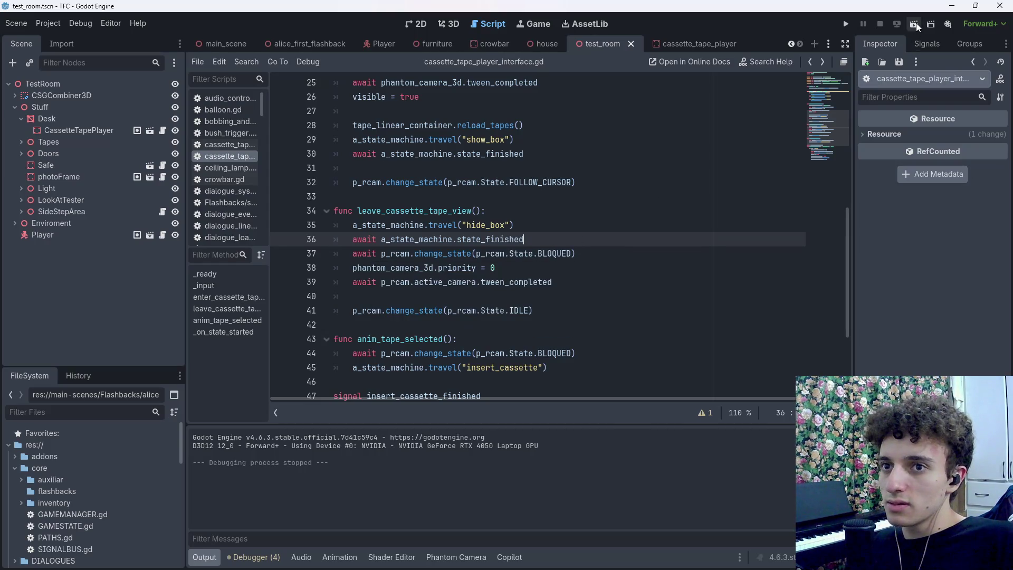
Test-run the new wait, stop it, retype state_finished and save the script
{"action": "left_click", "coordinate": [916, 25]}
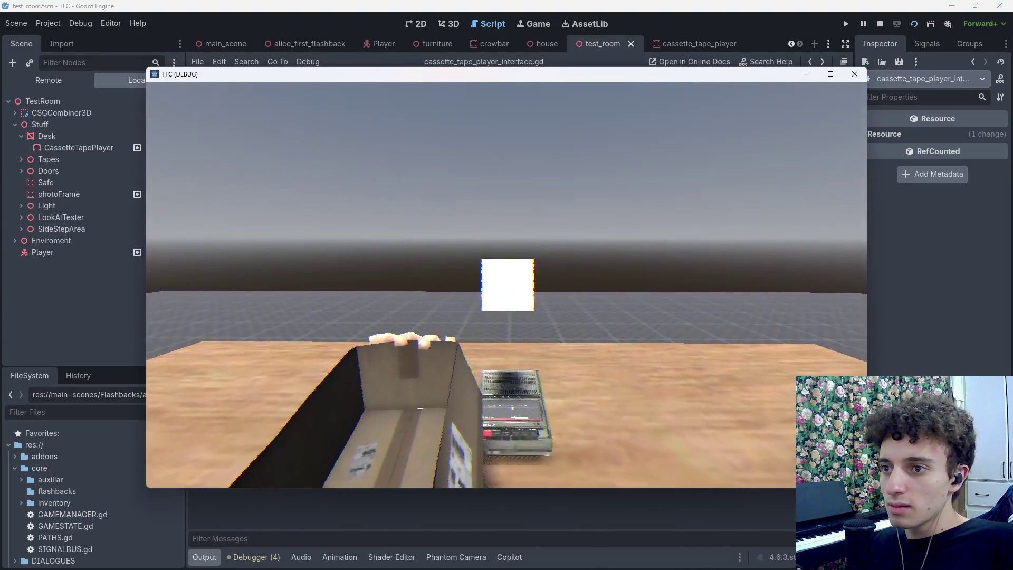
{"action": "key", "text": "F8"}
{"action": "key", "text": "BackSpace"}
{"action": "key", "text": "BackSpace"}
{"action": "key", "text": "BackSpace"}
{"action": "type", "text": "state_finished"}
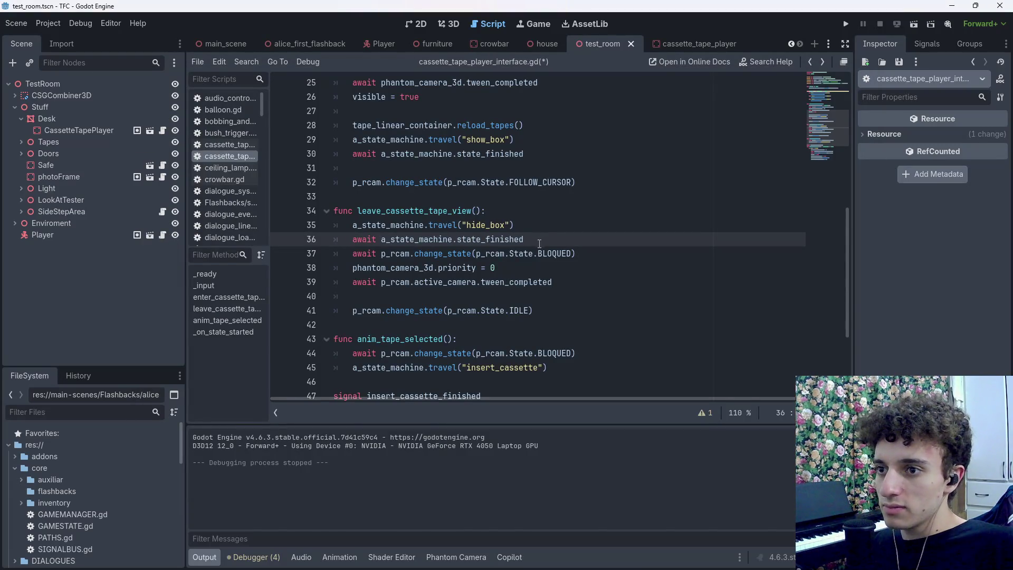
{"action": "key", "text": "shift+Home"}
{"action": "key", "text": "ctrl+s"}
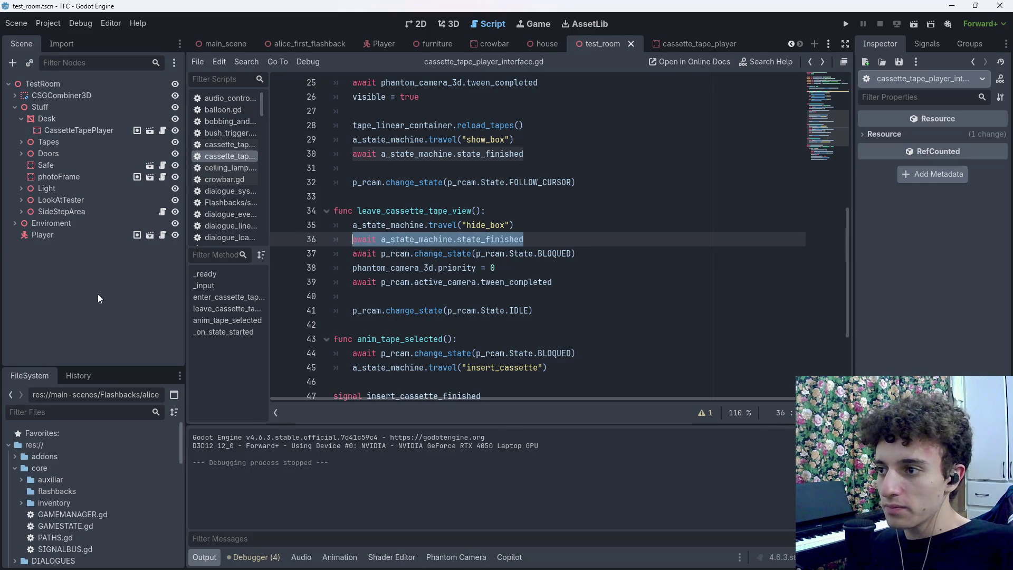
{"action": "left_click", "coordinate": [691, 44]}
Inspect the hide_box state and the show_box-to-hide_box transition's advance settings
{"action": "left_click", "coordinate": [66, 355]}
{"action": "scroll", "coordinate": [531, 476], "scroll_direction": "down", "scroll_amount": 1}
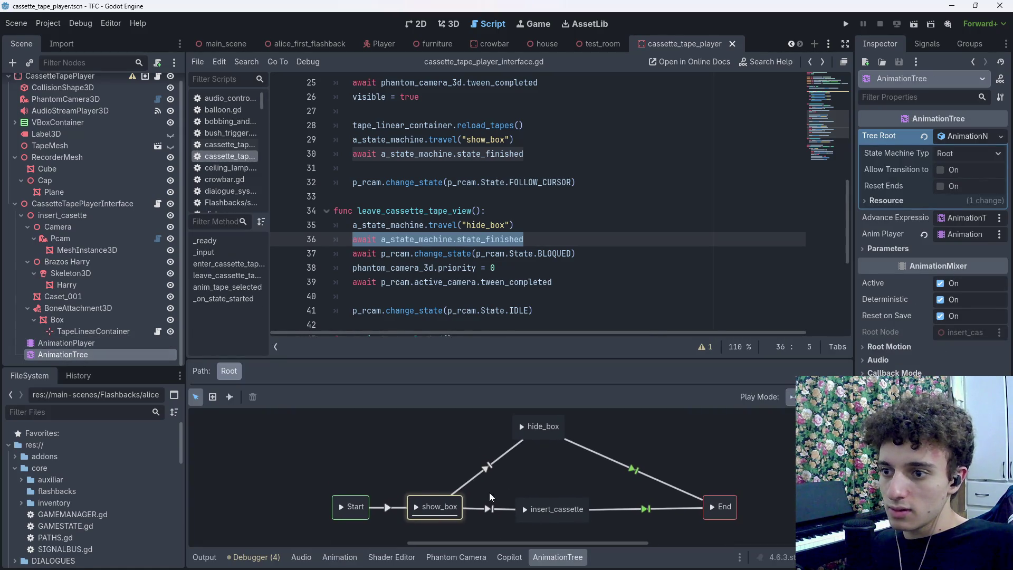
{"action": "left_click", "coordinate": [534, 438]}
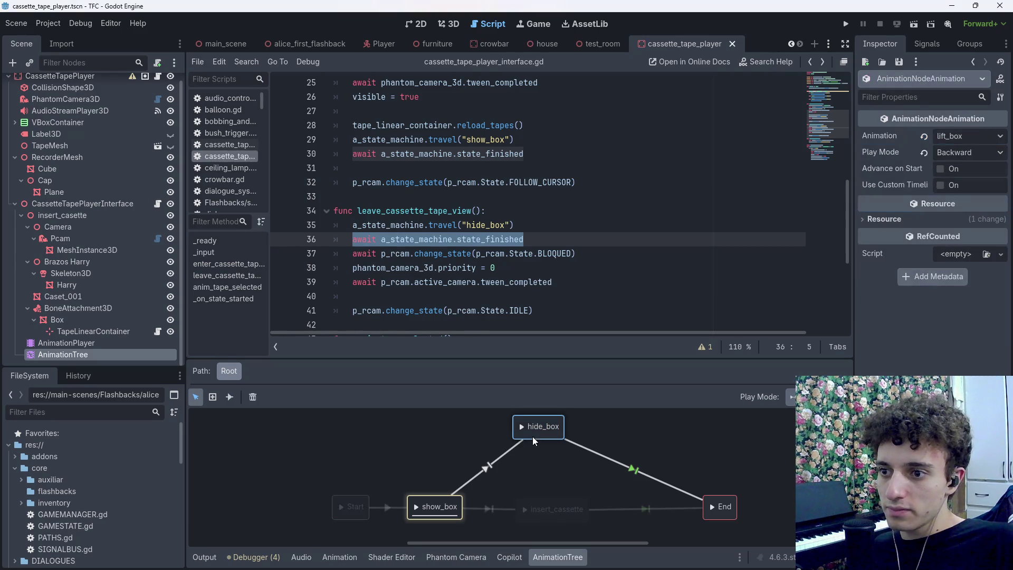
{"action": "left_click", "coordinate": [483, 482]}
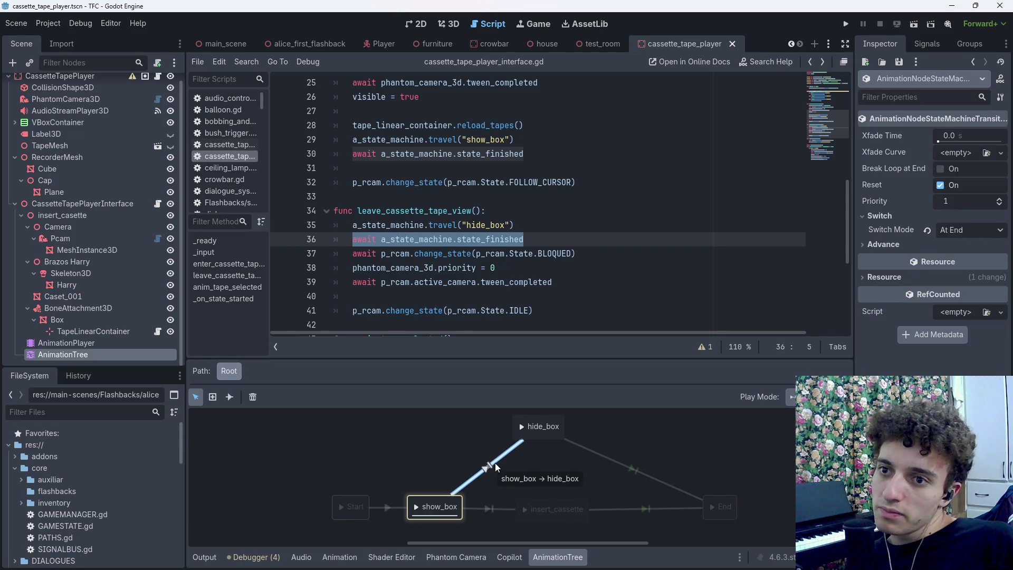
{"action": "left_click", "coordinate": [896, 242]}
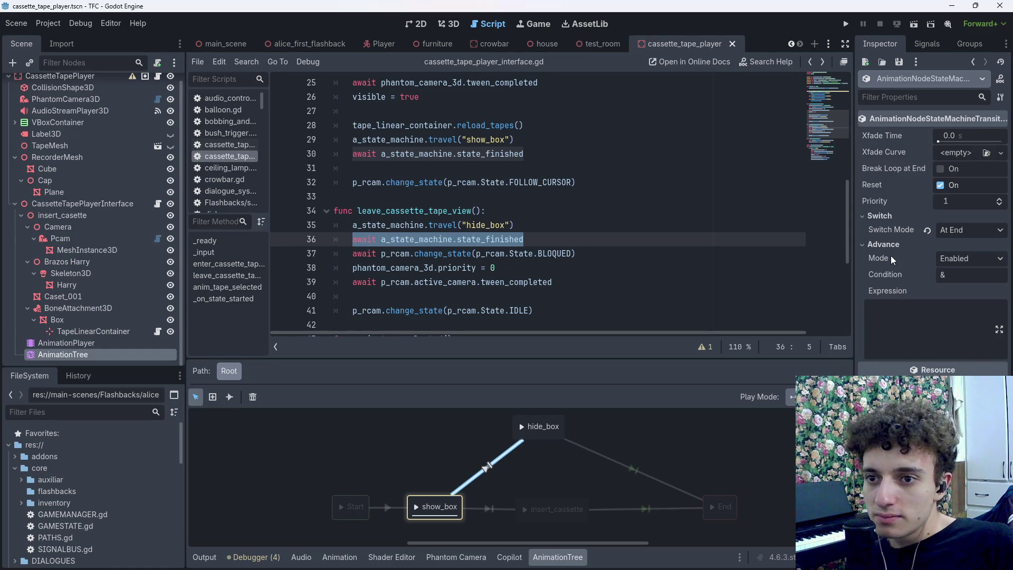
Inspect insert_cassette and the show_box-to-insert_cassette transition's switch and advance modes, leaving them unchanged
{"action": "left_click", "coordinate": [558, 504]}
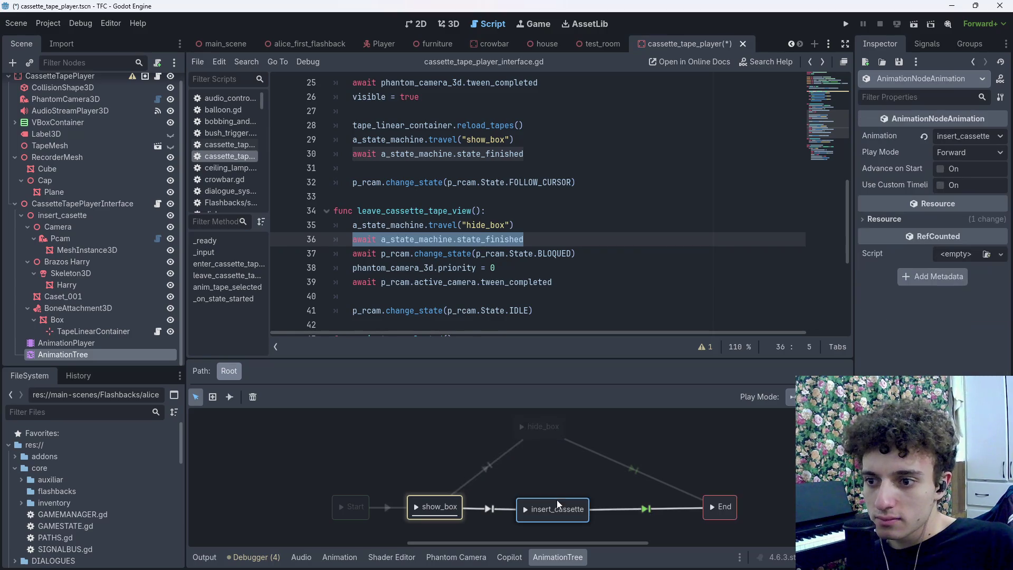
{"action": "left_click", "coordinate": [897, 218]}
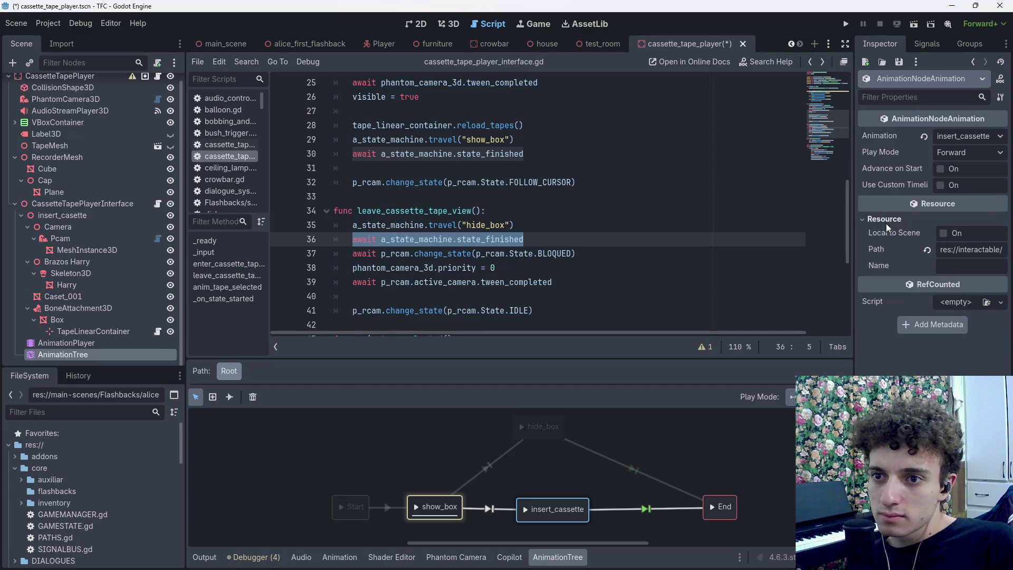
{"action": "left_click", "coordinate": [886, 221]}
{"action": "left_click", "coordinate": [502, 509]}
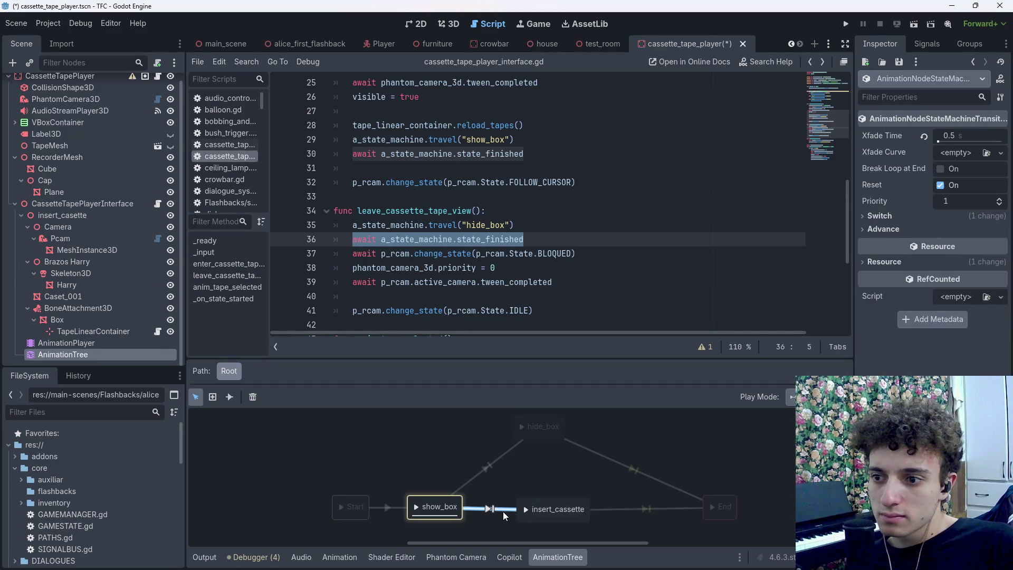
{"action": "left_click", "coordinate": [880, 216]}
{"action": "left_click", "coordinate": [879, 216]}
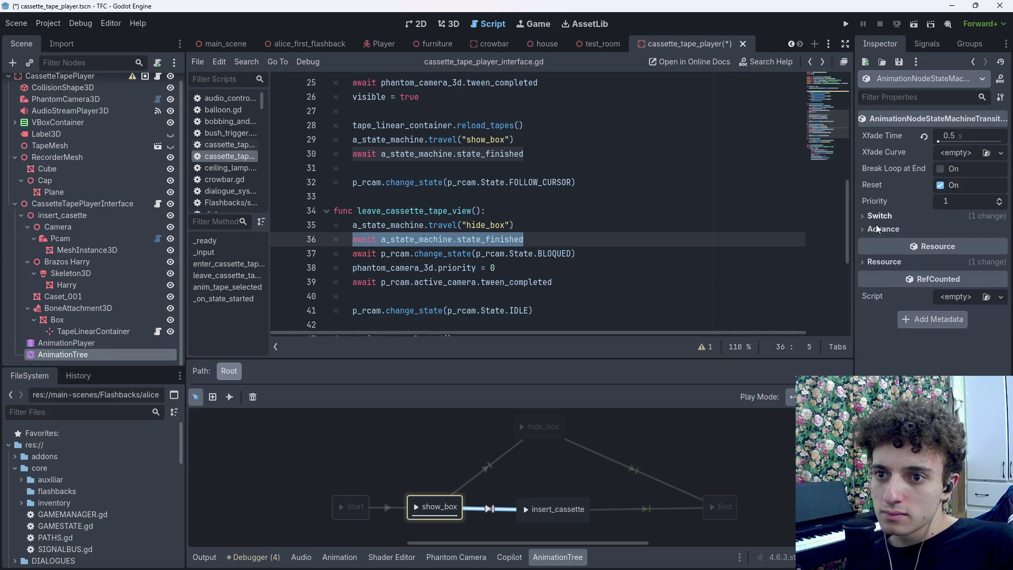
{"action": "left_click", "coordinate": [875, 230]}
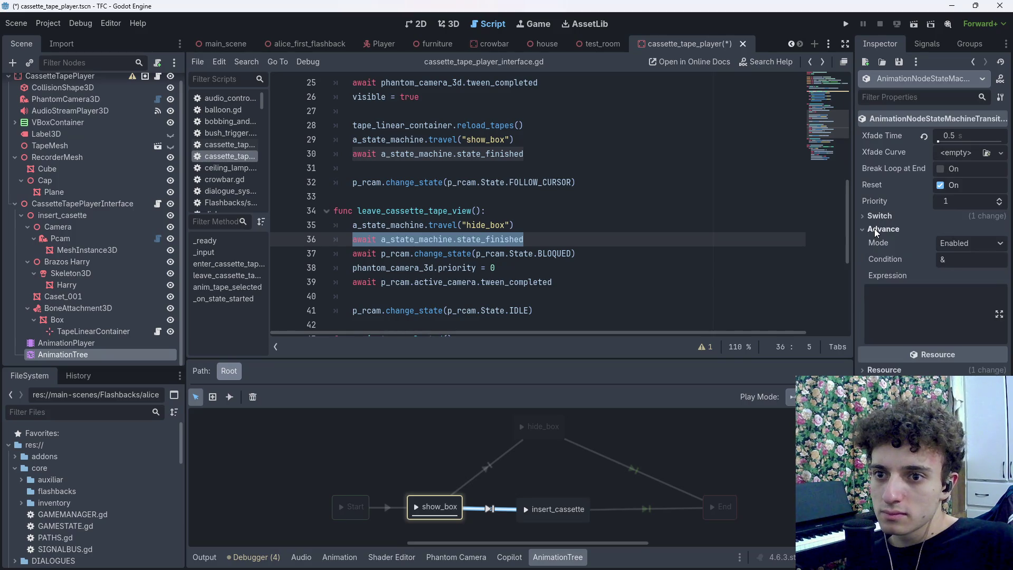
{"action": "left_click", "coordinate": [967, 246]}
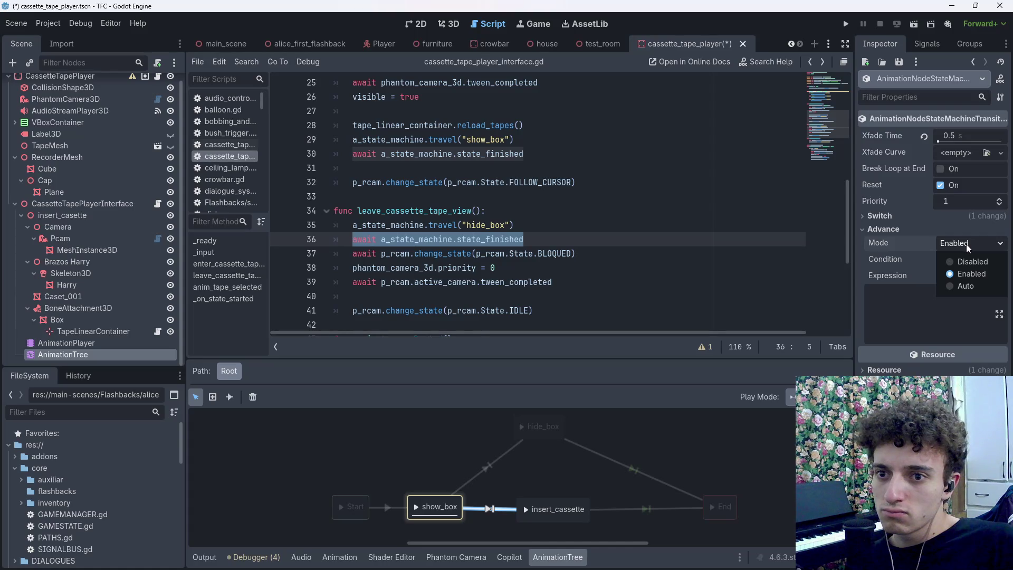
{"action": "left_click", "coordinate": [967, 244]}
{"action": "left_click", "coordinate": [885, 229]}
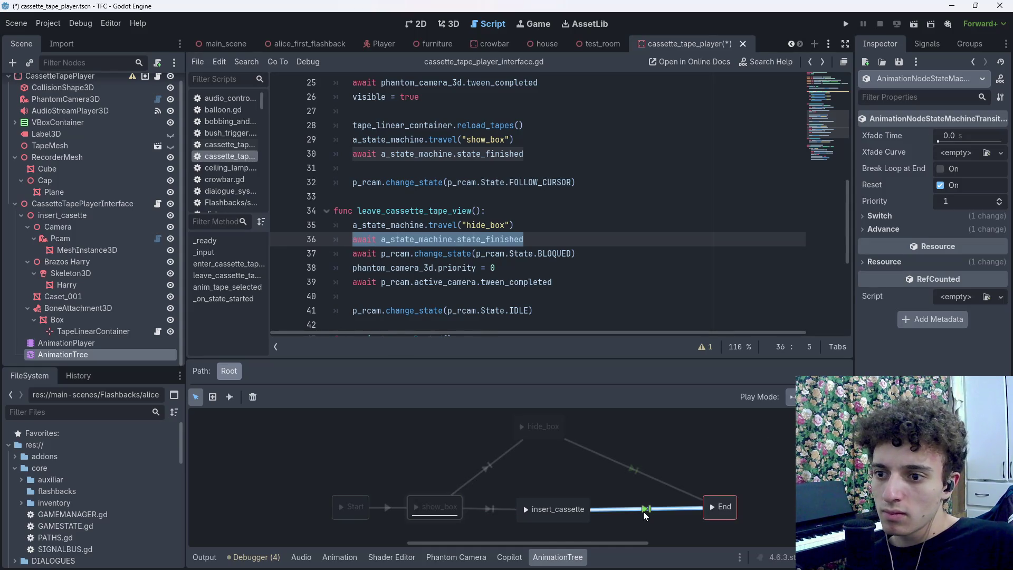
Check the hide_box-to-End transition, close the graph, and switch to the browser
{"action": "left_click", "coordinate": [635, 471]}
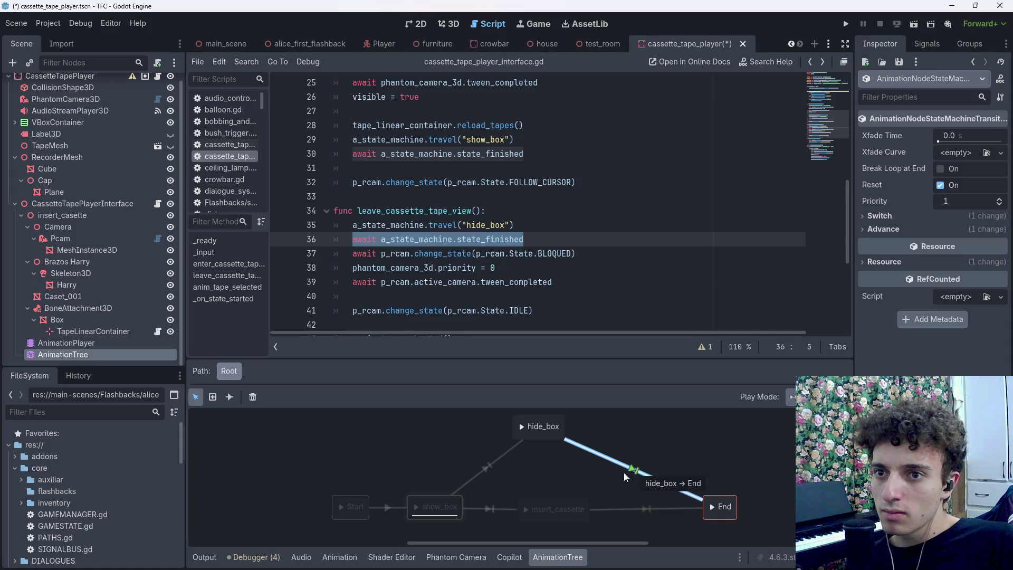
{"action": "left_click", "coordinate": [492, 468]}
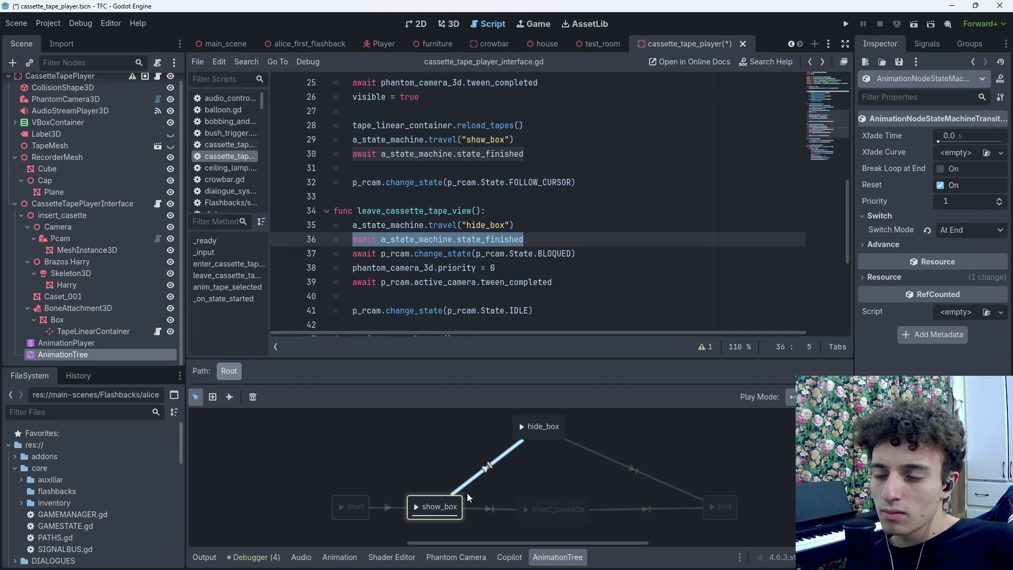
{"action": "left_click", "coordinate": [470, 436]}
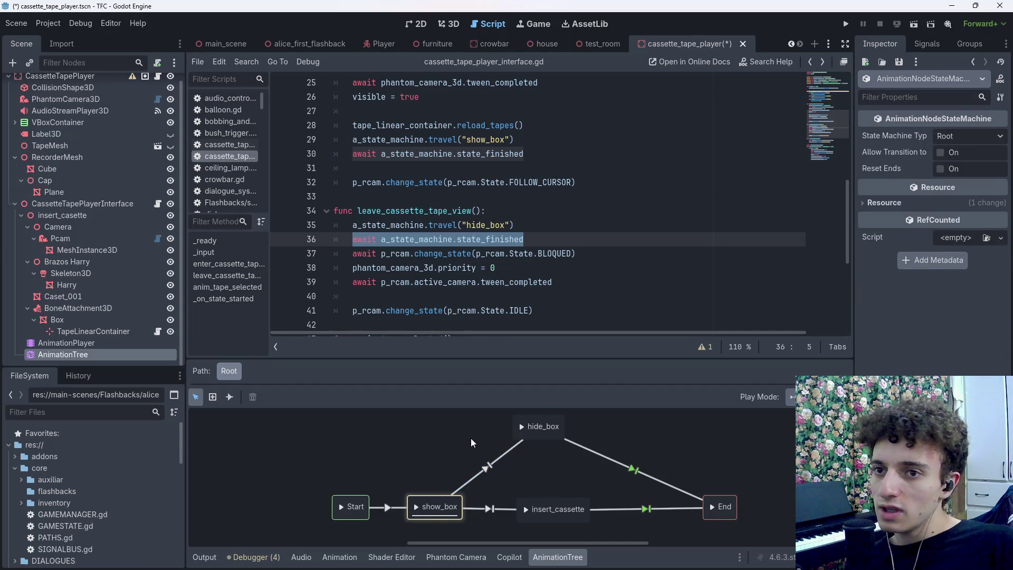
{"action": "left_click", "coordinate": [567, 558]}
{"action": "left_click_drag", "start_coordinate": [524, 239], "coordinate": [353, 239]}
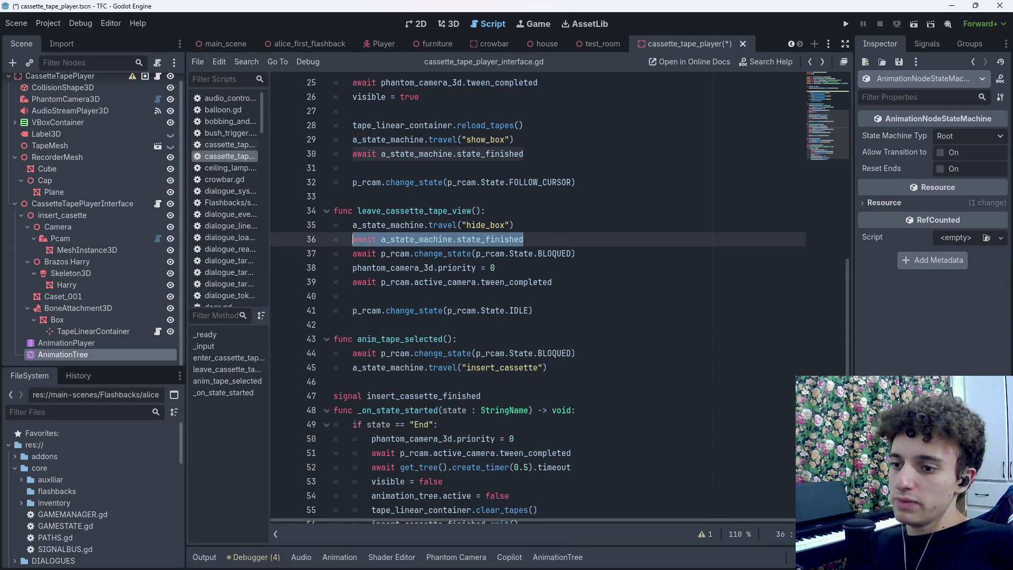
{"action": "key", "text": "super"}
{"action": "left_click", "coordinate": [483, 559]}
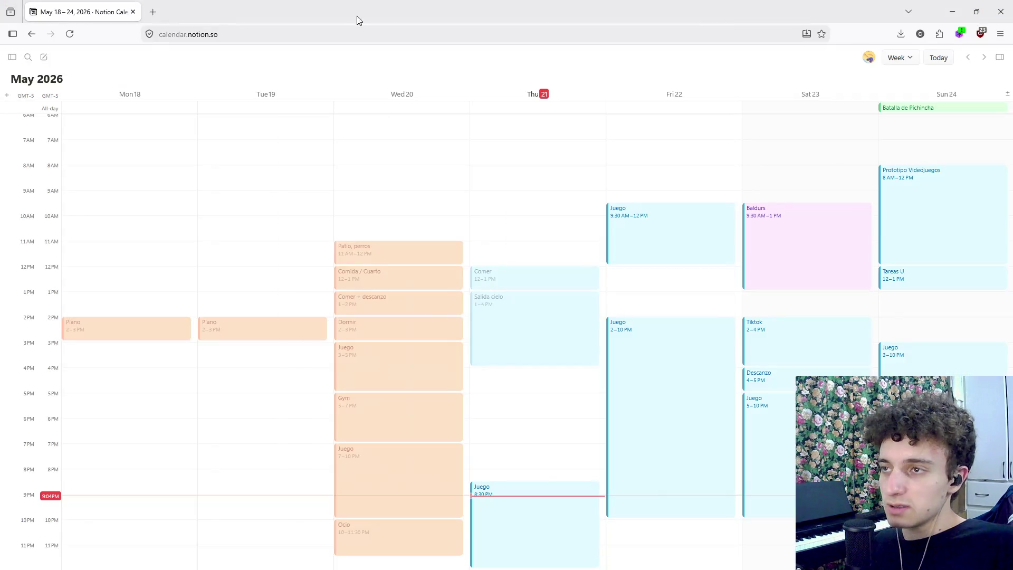
On claude.ai, paste the await state_finished line and ask 'esta esperando a que temrine mi estado en godot'
{"action": "left_click", "coordinate": [152, 11]}
{"action": "type", "text": "claude.ai/"}
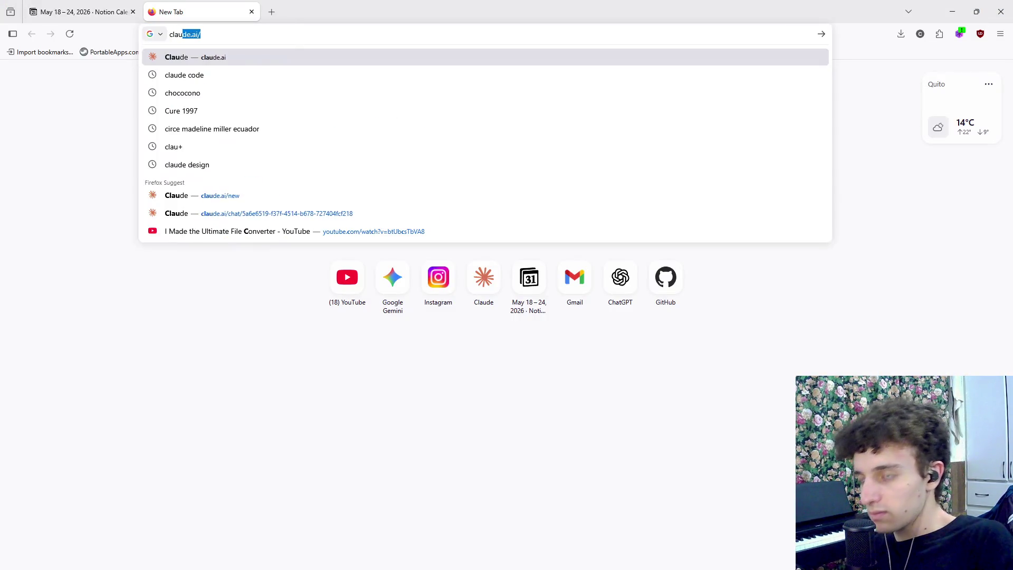
{"action": "key", "text": "Return"}
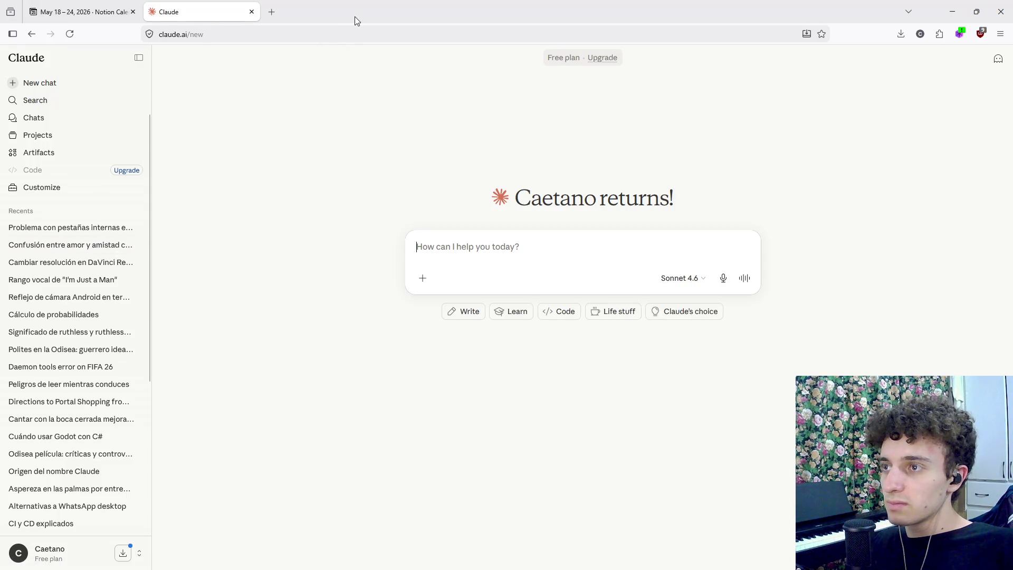
{"action": "left_click", "coordinate": [138, 57]}
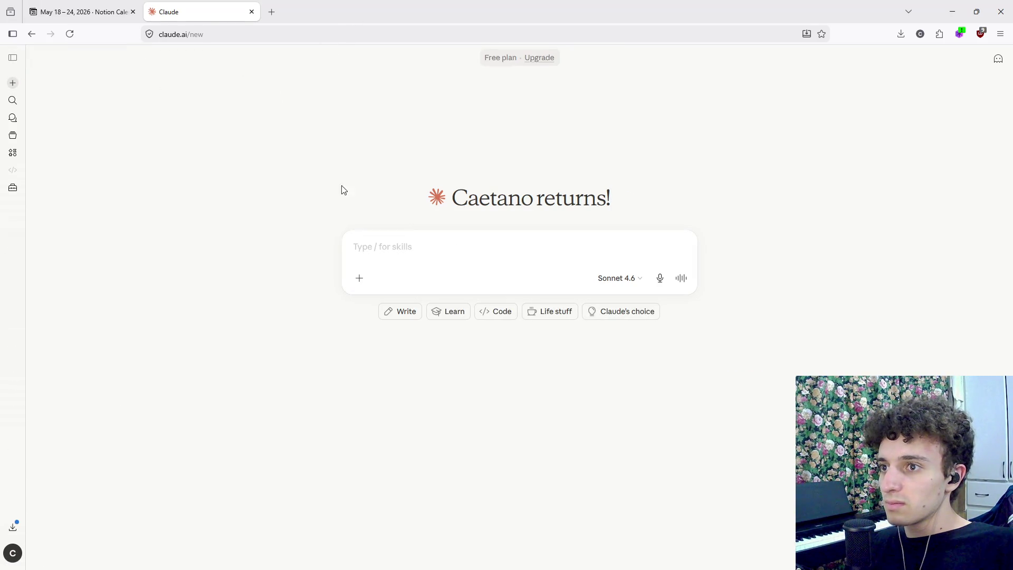
{"action": "left_click", "coordinate": [418, 242]}
{"action": "type", "text": "await a_state_machine.state_finished"}
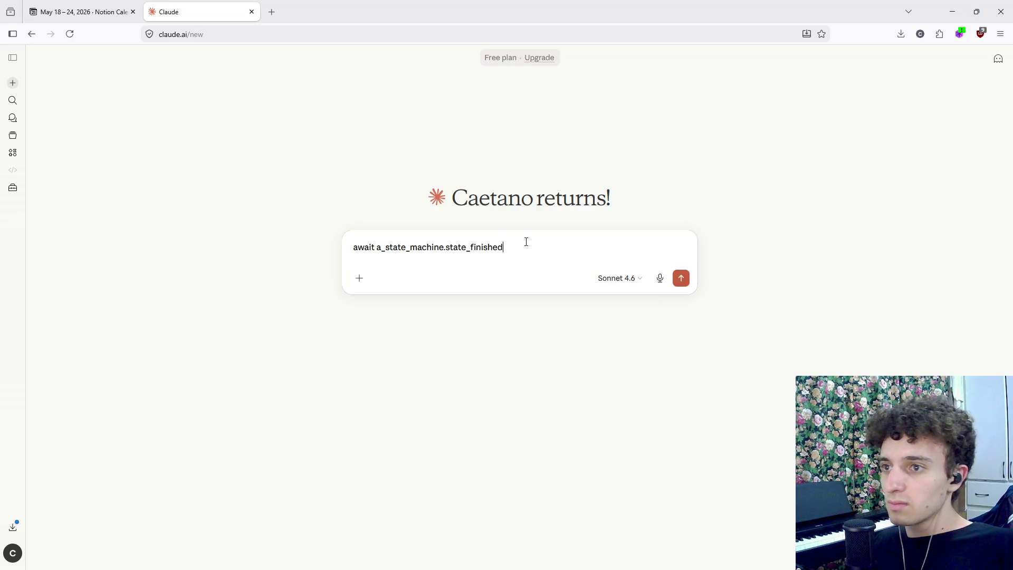
{"action": "key", "text": "shift+Return"}
{"action": "type", "text": "esta e"}
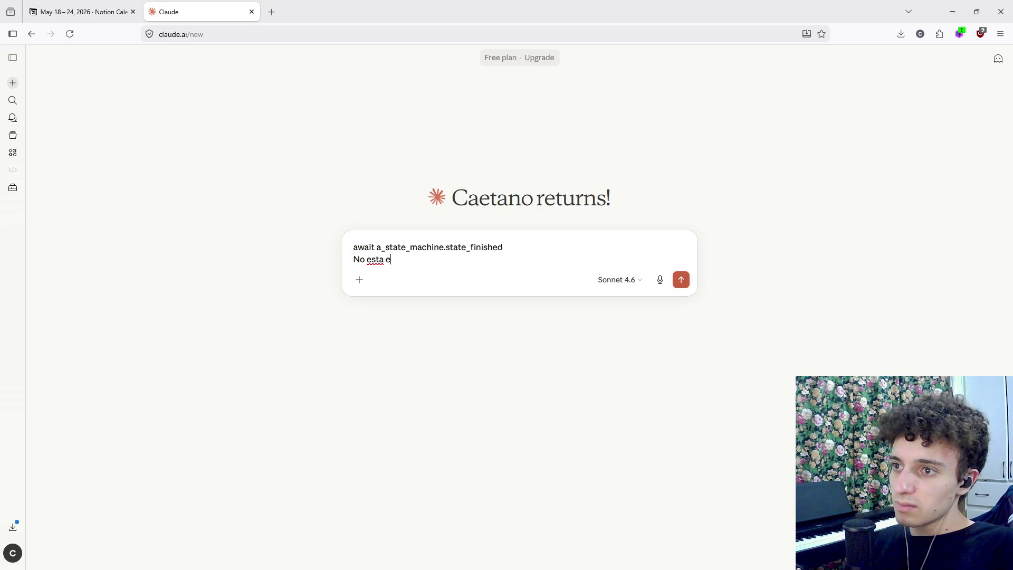
{"action": "type", "text": "sperando a que temrin"}
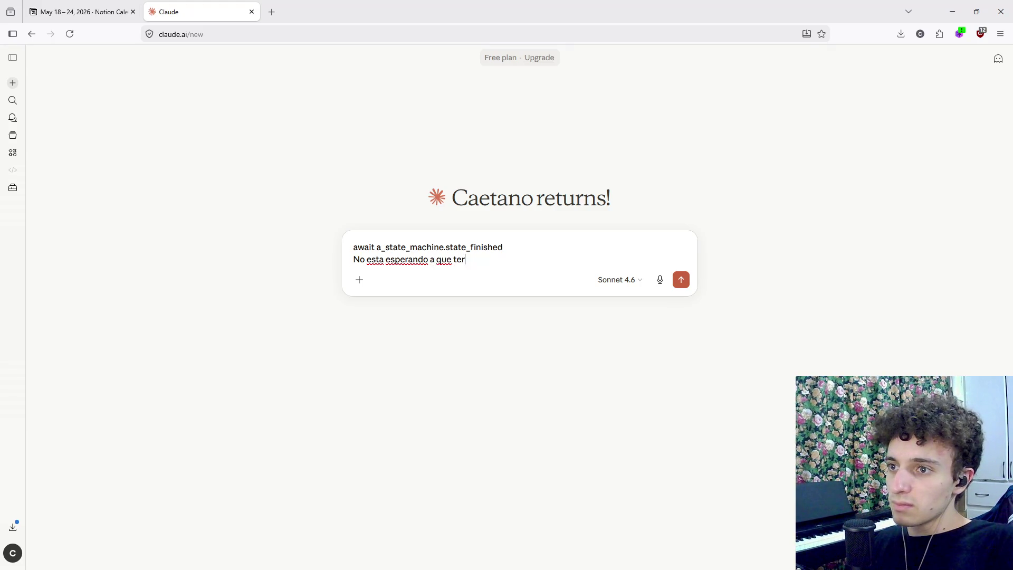
{"action": "type", "text": "e mi estado en godot"}
{"action": "key", "text": "Return"}
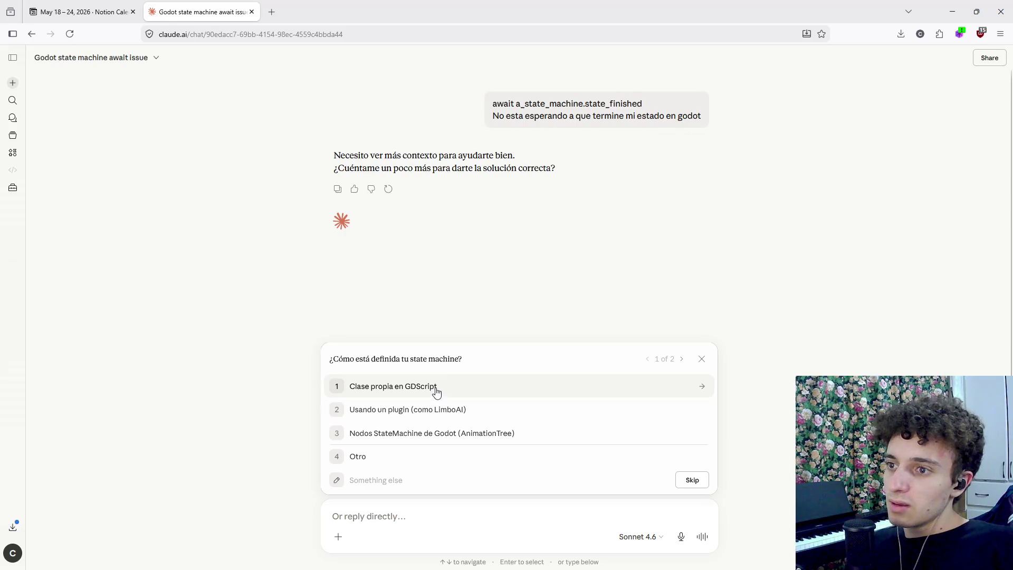
Answer Claude's follow-ups with the line-8 a_state_machine declaration and Godot version 4.x
{"action": "key", "text": "alt+Tab"}
{"action": "scroll", "coordinate": [498, 307], "scroll_direction": "up", "scroll_amount": 8}
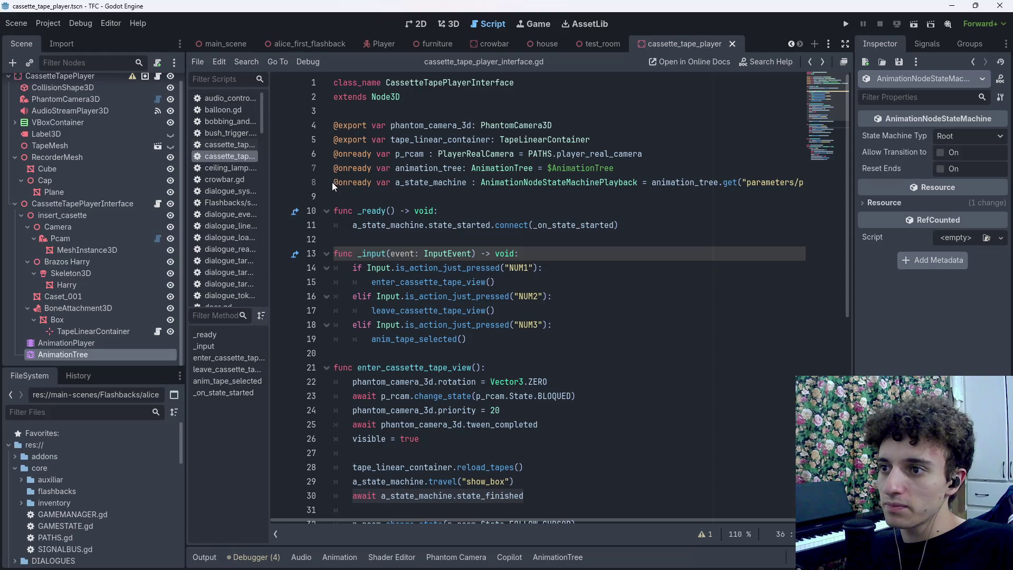
{"action": "left_click_drag", "start_coordinate": [334, 182], "coordinate": [811, 187]}
{"action": "key", "text": "ctrl+c"}
{"action": "key", "text": "alt+Tab"}
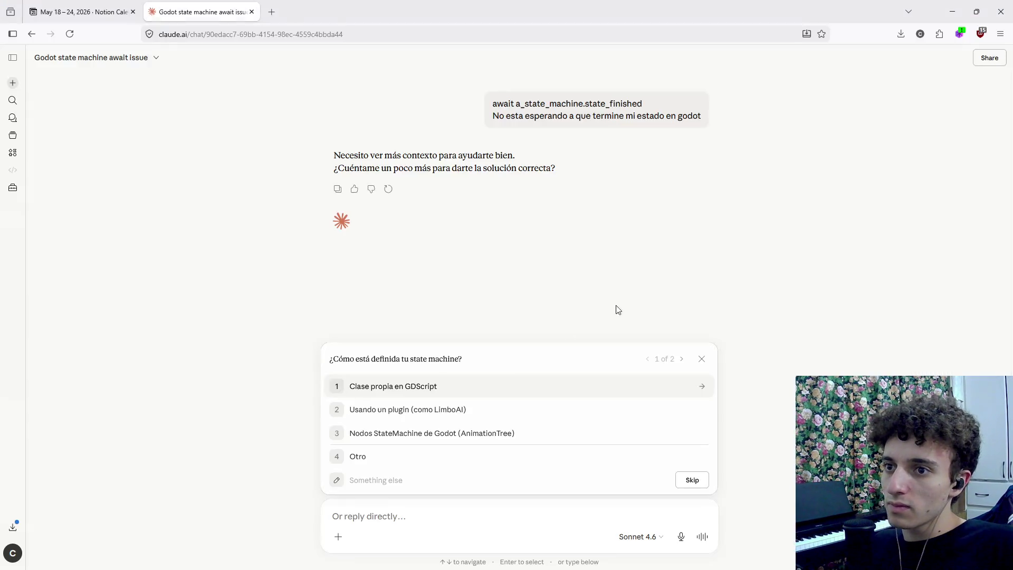
{"action": "key", "text": "ctrl+v"}
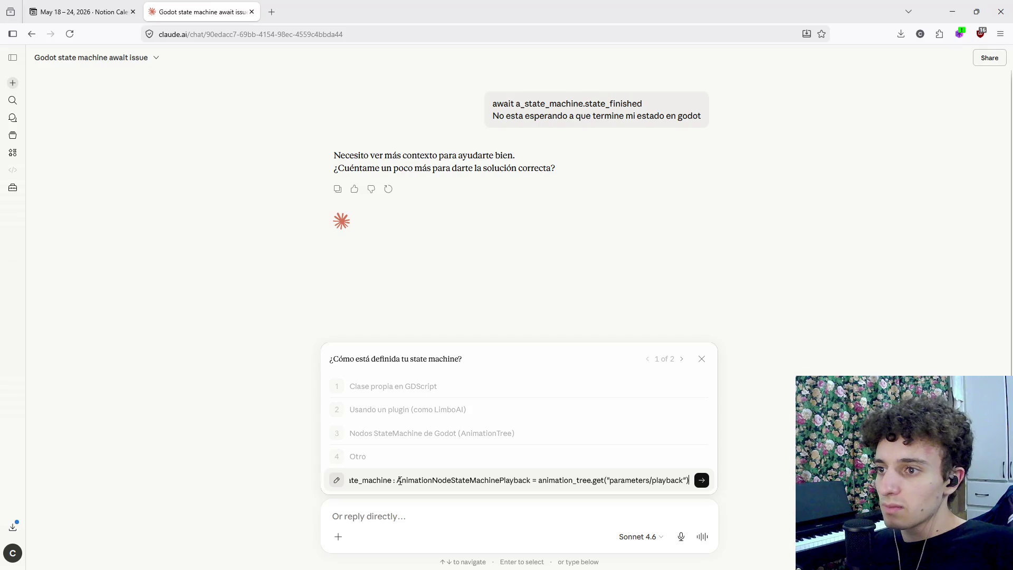
{"action": "key", "text": "Return"}
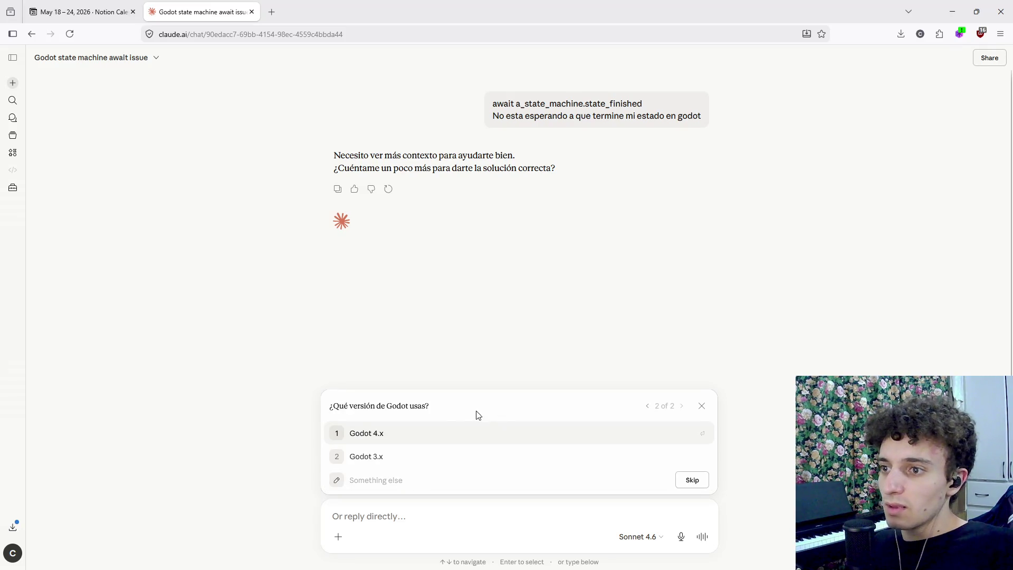
{"action": "left_click", "coordinate": [436, 429]}
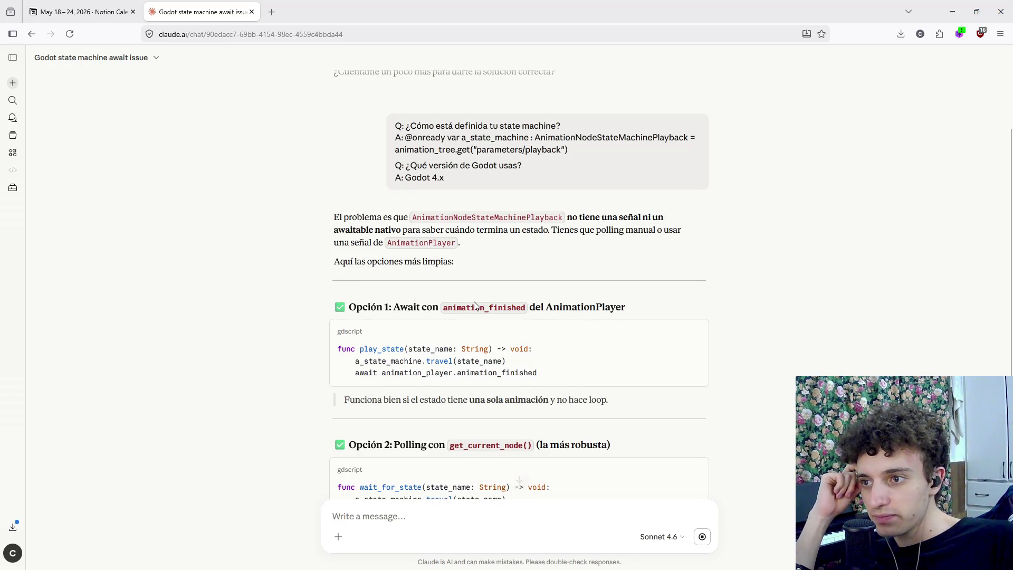
{"action": "left_click_drag", "start_coordinate": [472, 373], "coordinate": [338, 373]}
{"action": "left_click", "coordinate": [554, 370]}
{"action": "key", "text": "alt+Tab"}
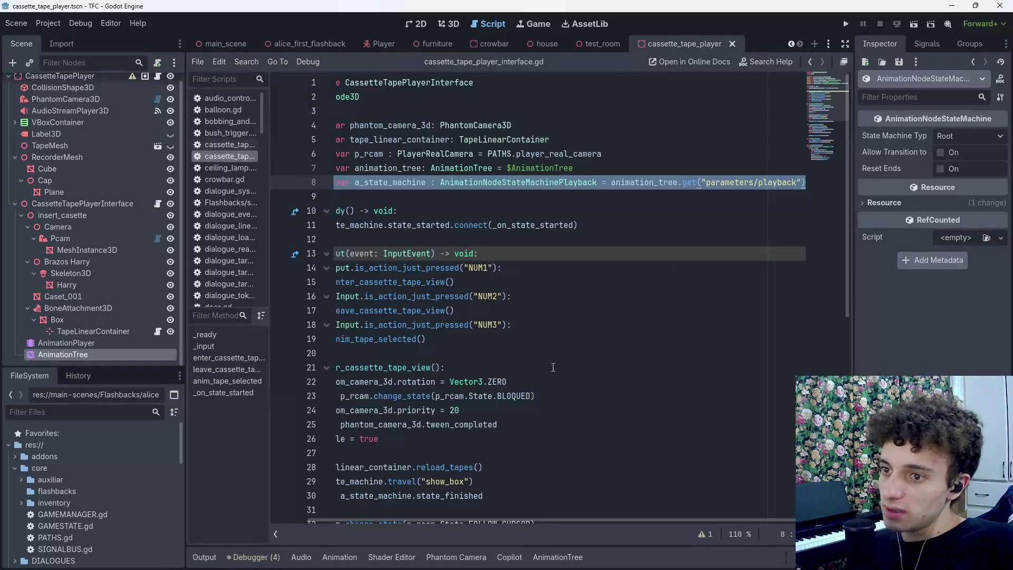
Return to the Claude chat to read Option 2's get_current_node() polling wait_for_state function
{"action": "key", "text": "alt+Tab"}
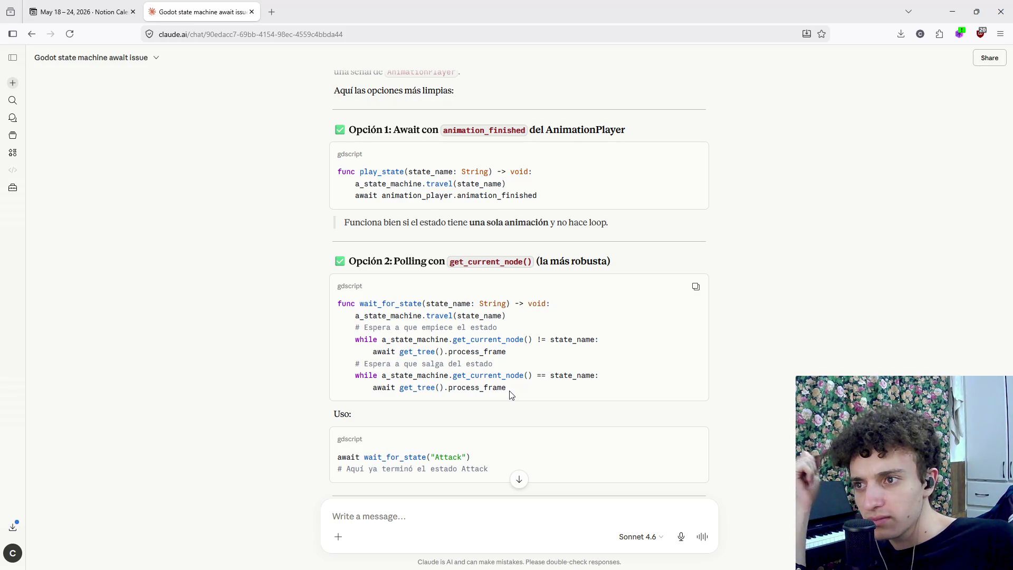
Study the a_state_machine.travel(state_name) and while-loop lines in Claude's polling code
{"action": "left_click_drag", "start_coordinate": [417, 316], "coordinate": [538, 320]}
{"action": "left_click", "coordinate": [539, 320]}
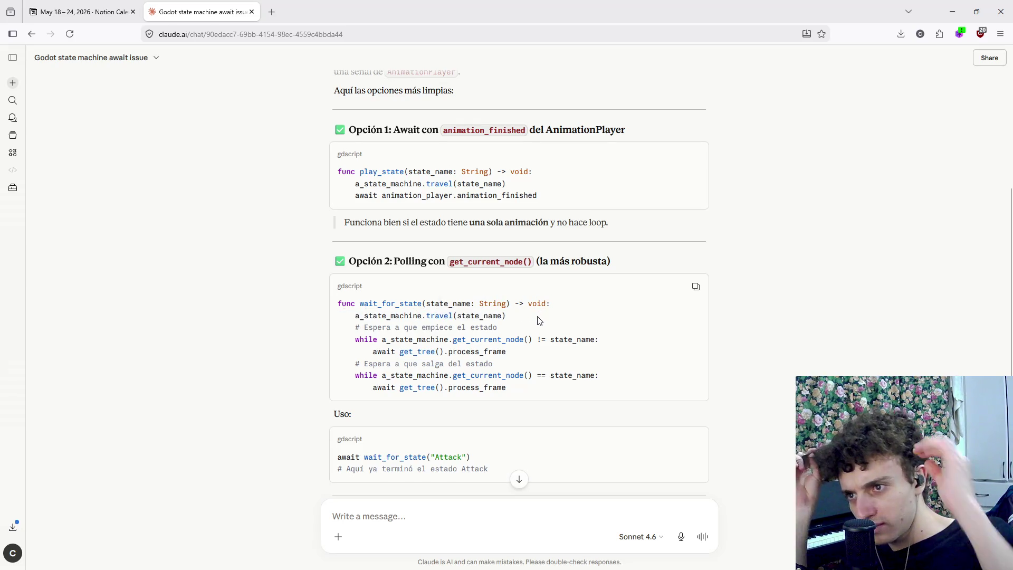
{"action": "mouse_move", "coordinate": [507, 315]}
{"action": "left_mouse_down"}
{"action": "mouse_move", "coordinate": [440, 328]}
{"action": "mouse_move", "coordinate": [354, 317]}
{"action": "mouse_move", "coordinate": [602, 343]}
{"action": "mouse_move", "coordinate": [588, 359]}
{"action": "left_mouse_up"}
{"action": "left_click", "coordinate": [354, 326]}
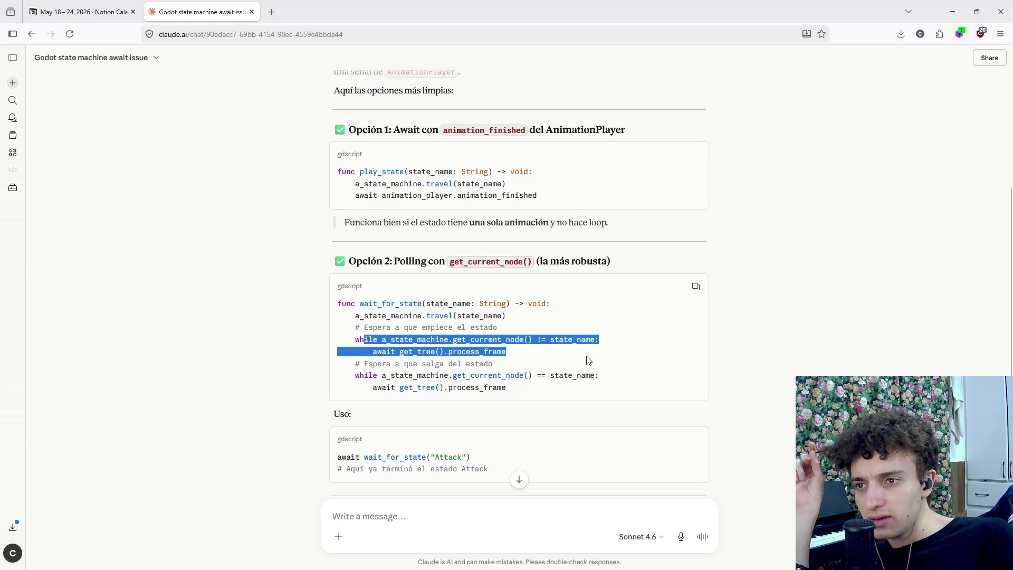
{"action": "left_click", "coordinate": [589, 360]}
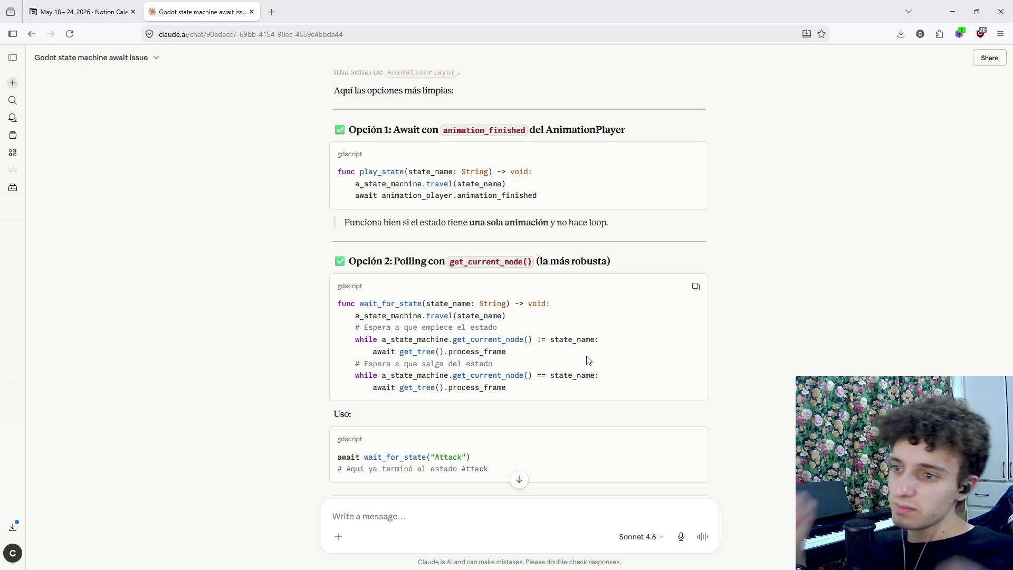
Return to the cassette_tape_player_interface.gd script in Godot
{"action": "key", "text": "alt+Tab"}
{"action": "left_click", "coordinate": [514, 401]}
{"action": "scroll", "coordinate": [514, 401], "scroll_direction": "down", "scroll_amount": 3}
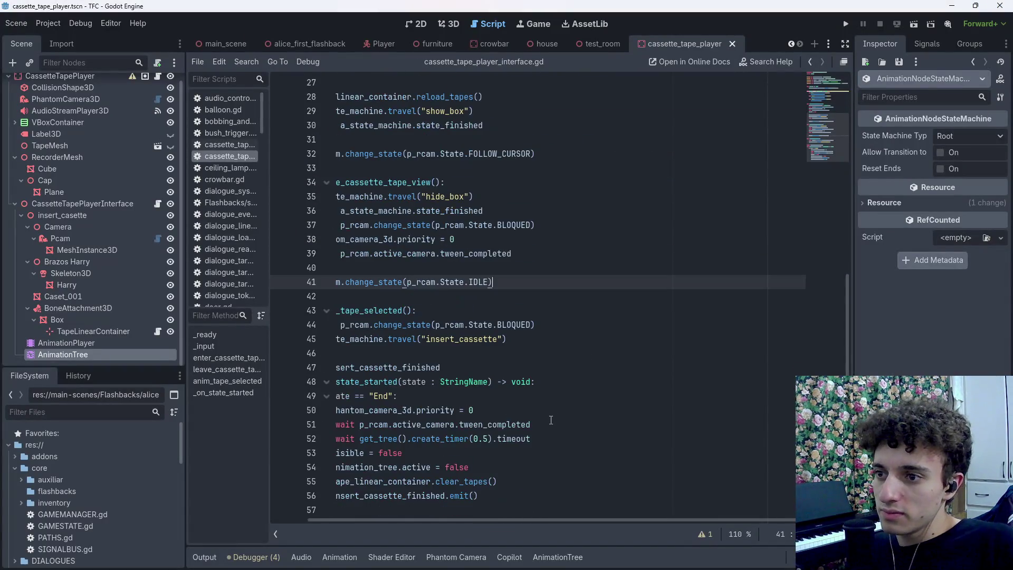
Save the script and set a breakpoint on the End-state check at line 49
{"action": "scroll", "coordinate": [515, 393], "scroll_direction": "left", "scroll_amount": 3}
{"action": "left_click", "coordinate": [516, 388]}
{"action": "left_click", "coordinate": [517, 396]}
{"action": "key", "text": "ctrl+s"}
{"action": "left_click", "coordinate": [280, 396]}
{"action": "scroll", "coordinate": [543, 357], "scroll_direction": "up", "scroll_amount": 2}
{"action": "scroll", "coordinate": [543, 357], "scroll_direction": "up", "scroll_amount": 8}
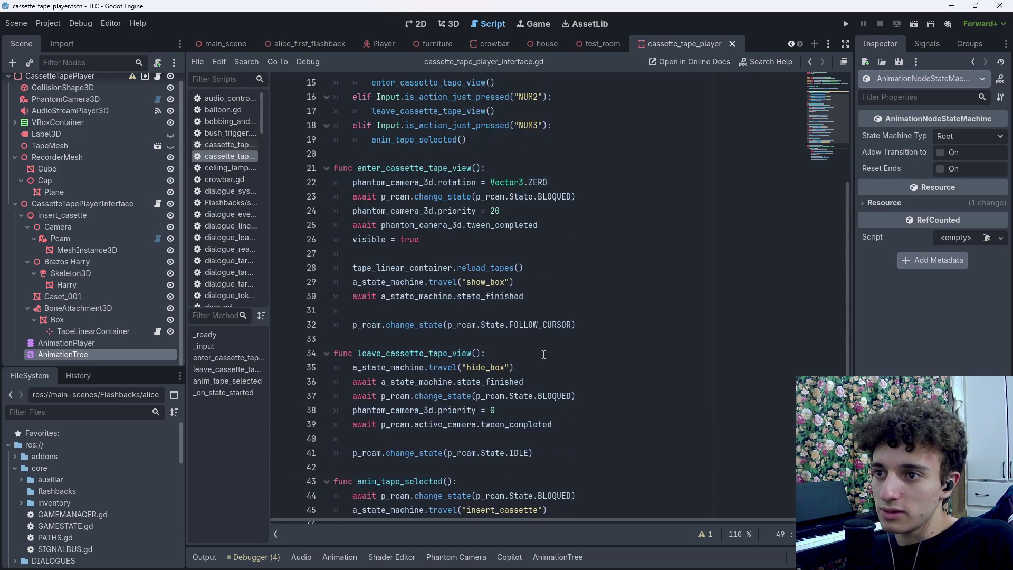
Debug-run the test_room scene to the breakpoint, showing state show_box, then remove it and stop
{"action": "left_click", "coordinate": [847, 25]}
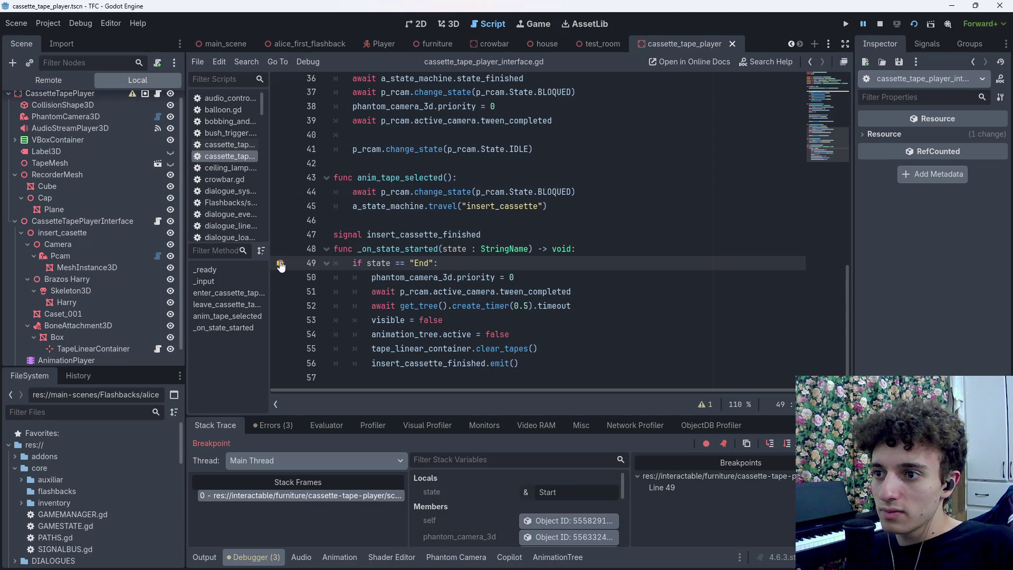
{"action": "key", "text": "F12"}
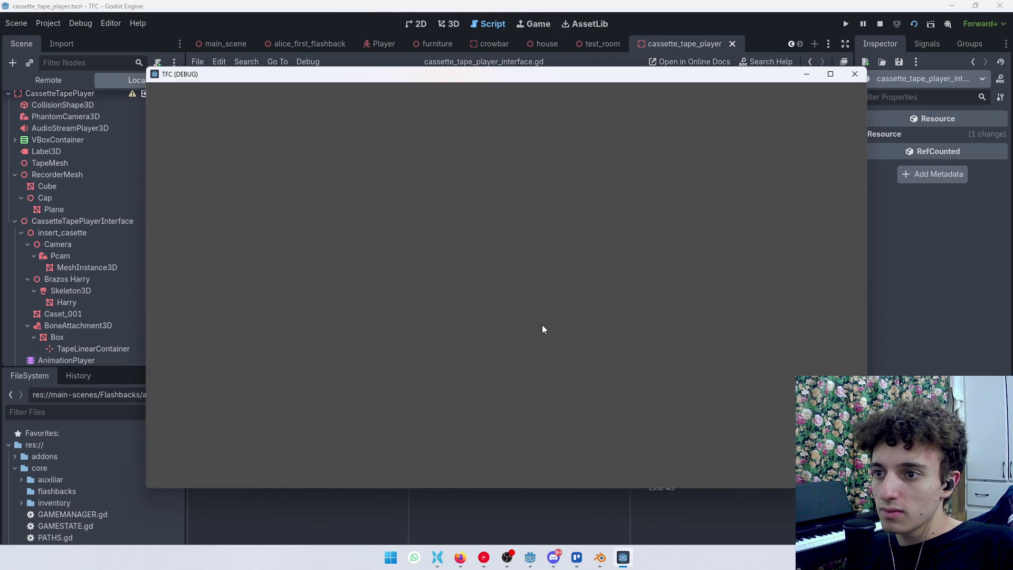
{"action": "left_click", "coordinate": [855, 72]}
{"action": "left_click", "coordinate": [601, 45]}
{"action": "key", "text": "F6"}
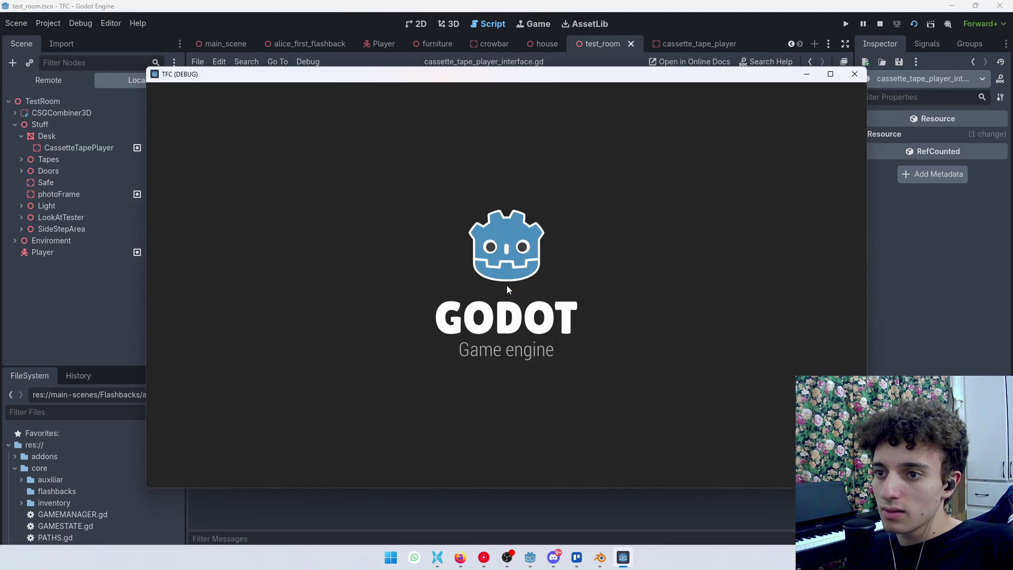
{"action": "key", "text": "F12"}
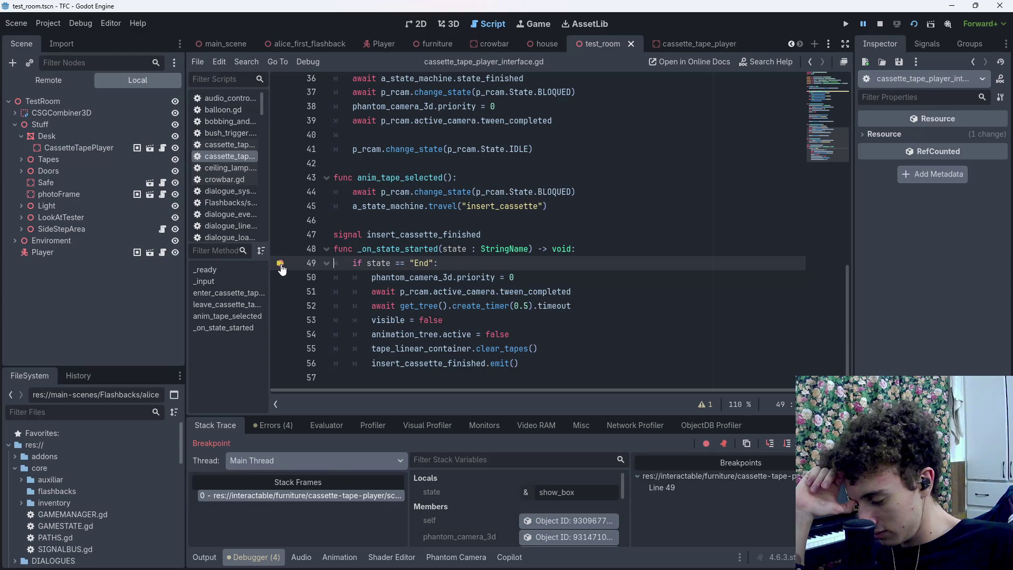
{"action": "left_click", "coordinate": [280, 264]}
{"action": "key", "text": "F8"}
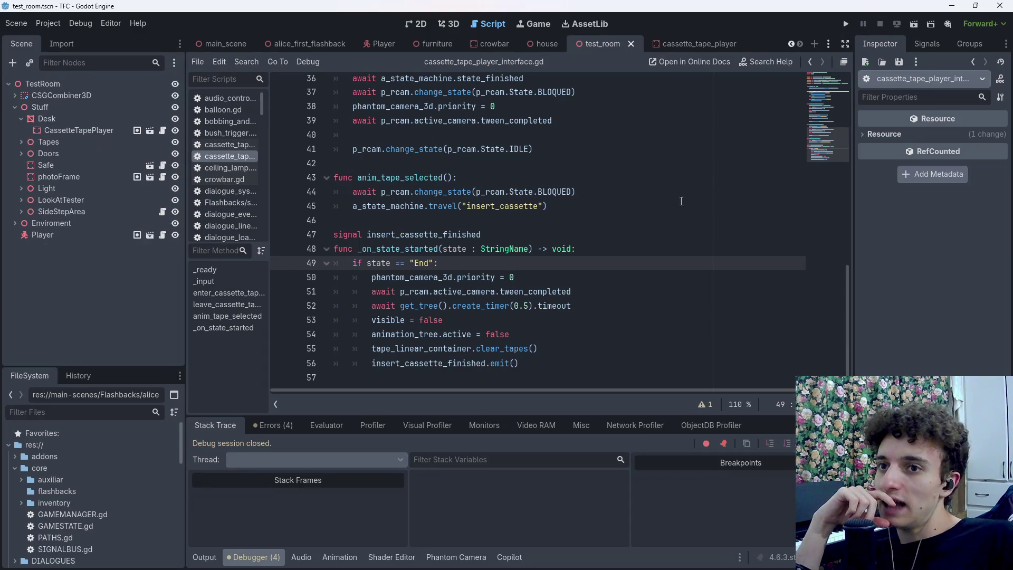
Add a new function _on_state_finished(state: StringName) -> void: below the signal
{"action": "key", "text": "ctrl+s"}
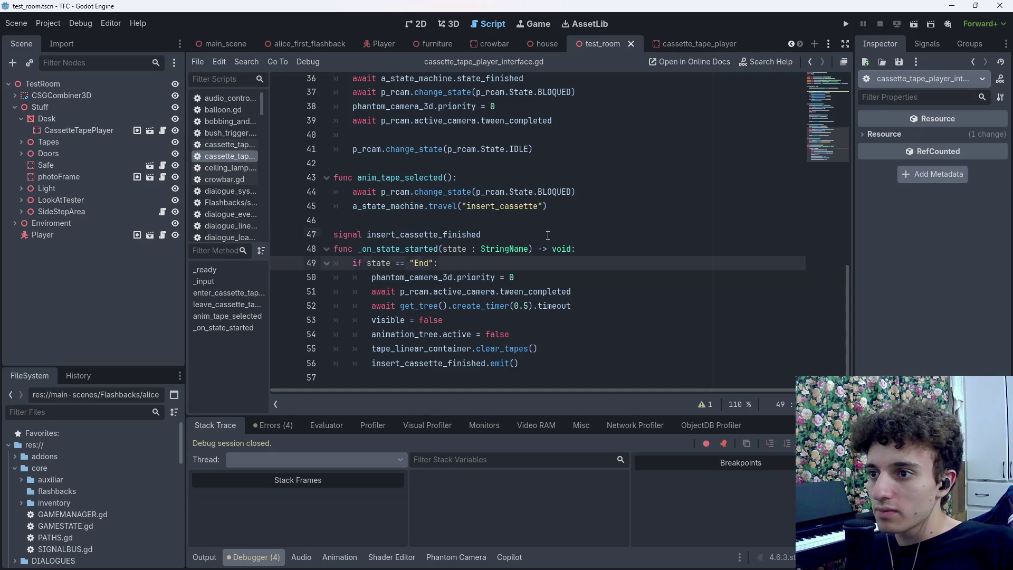
{"action": "left_click", "coordinate": [547, 235]}
{"action": "left_click", "coordinate": [415, 223]}
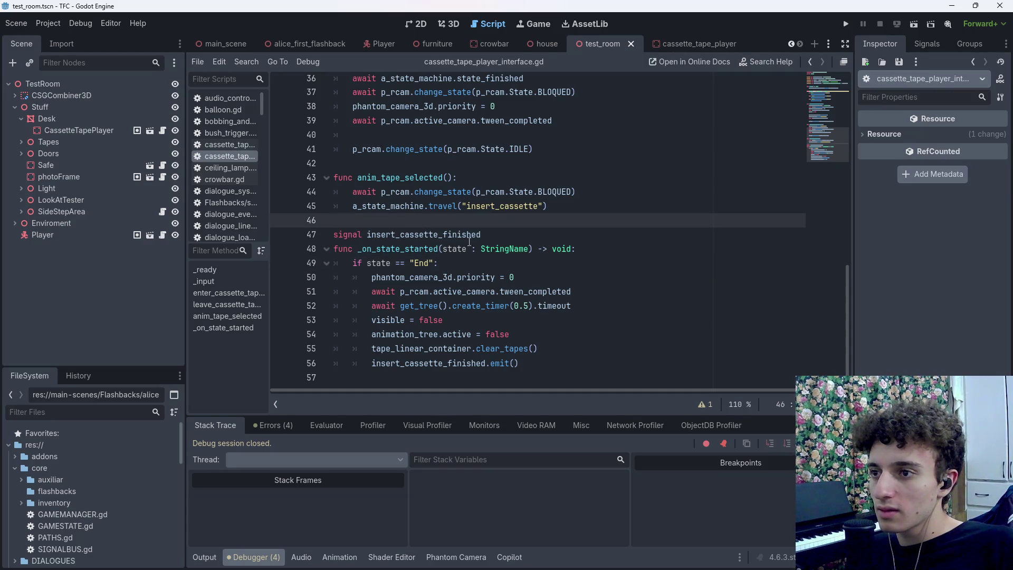
{"action": "key", "text": "Down"}
{"action": "key", "text": "Down"}
{"action": "key", "text": "Down"}
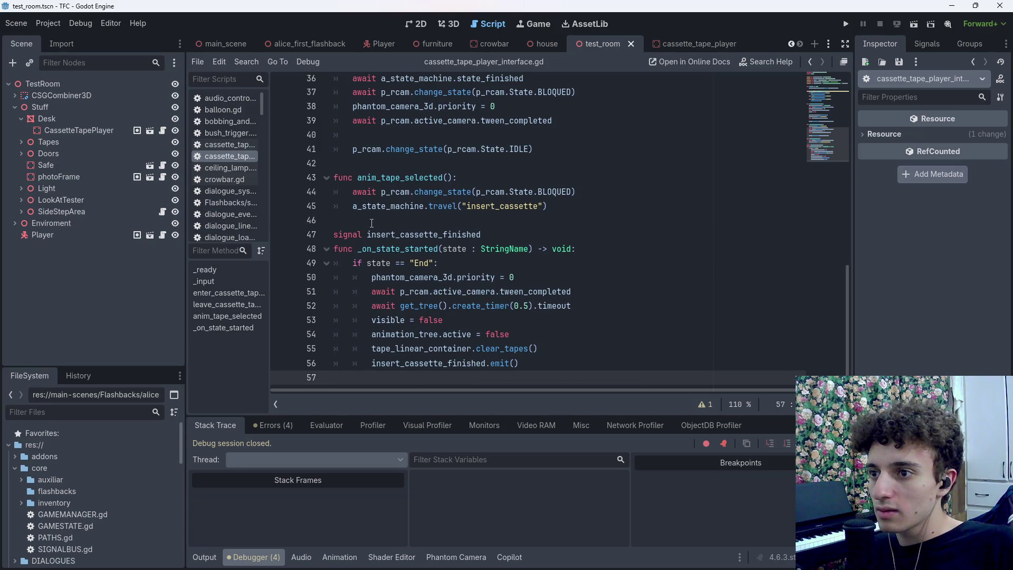
{"action": "left_click", "coordinate": [372, 223]}
{"action": "key", "text": "Down"}
{"action": "key", "text": "Down"}
{"action": "key", "text": "Down"}
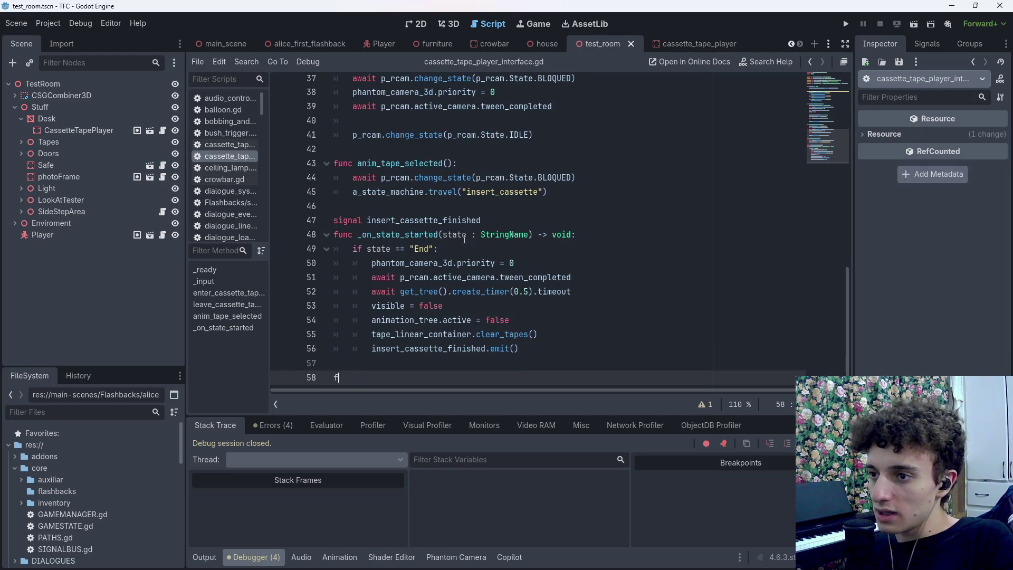
{"action": "type", "text": "unc _on_state_finished(state: String"}
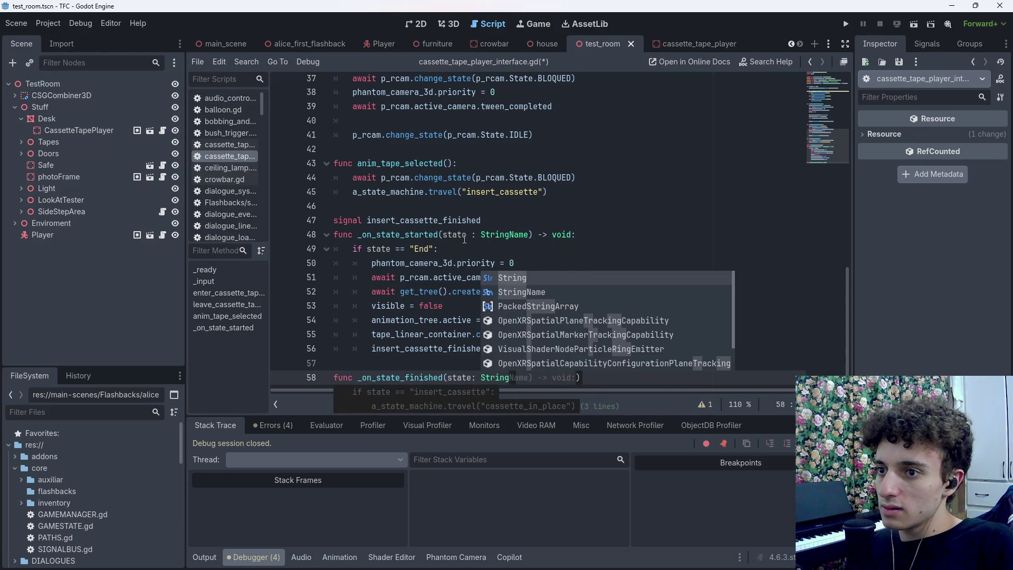
{"action": "key", "text": "Down"}
{"action": "key", "text": "Return"}
{"action": "type", "text": ") "}
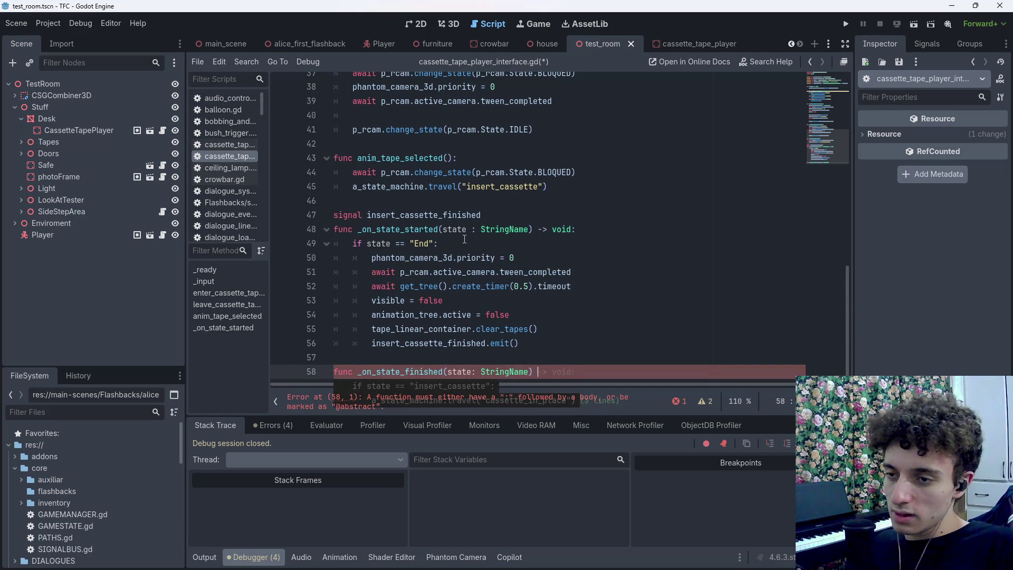
{"action": "type", "text": "-> void:"}
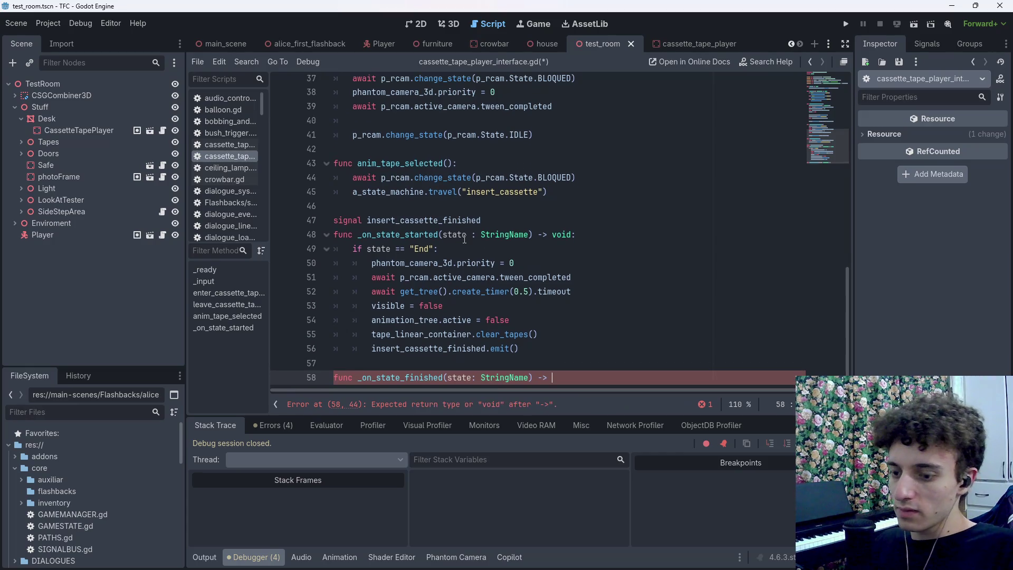
{"action": "key", "text": "Return"}
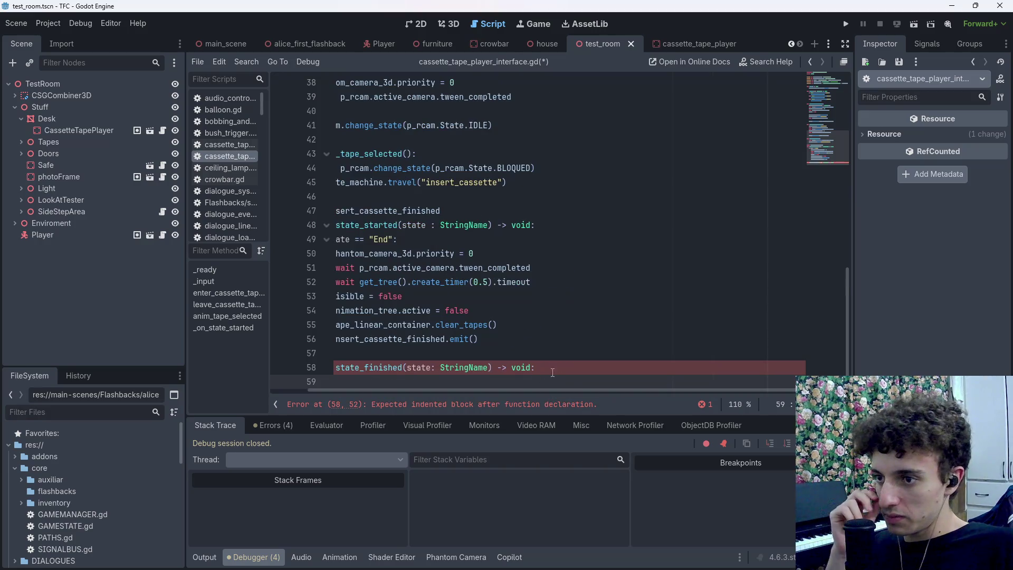
Move the End-state block from the old handler into the new function and save
{"action": "left_click_drag", "start_coordinate": [397, 390], "coordinate": [434, 391]}
{"action": "left_click", "coordinate": [440, 380]}
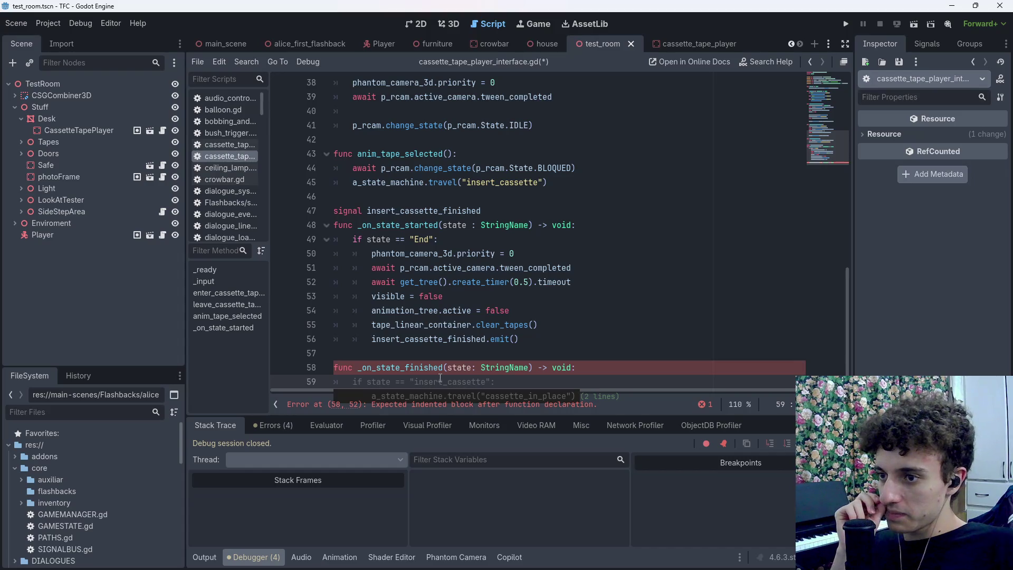
{"action": "mouse_move", "coordinate": [527, 340]}
{"action": "left_mouse_down"}
{"action": "mouse_move", "coordinate": [370, 282]}
{"action": "mouse_move", "coordinate": [353, 239]}
{"action": "left_mouse_up"}
{"action": "key", "text": "ctrl+c"}
{"action": "key", "text": "BackSpace"}
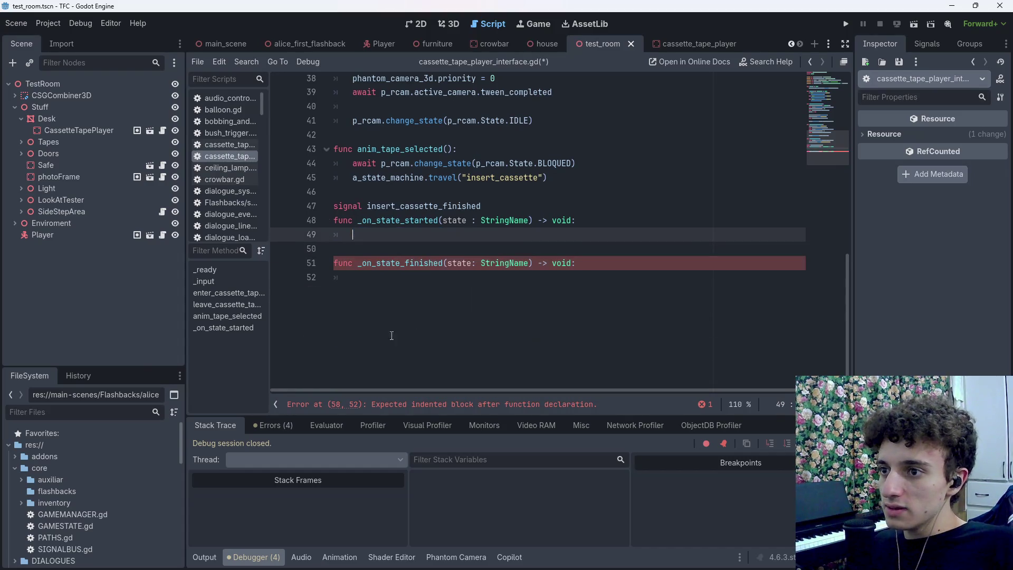
{"action": "left_click", "coordinate": [392, 278]}
{"action": "key", "text": "ctrl+v"}
{"action": "key", "text": "ctrl+s"}
Rename the new function to _on_state_started, delete the empty old copy, and save
{"action": "left_click", "coordinate": [398, 236]}
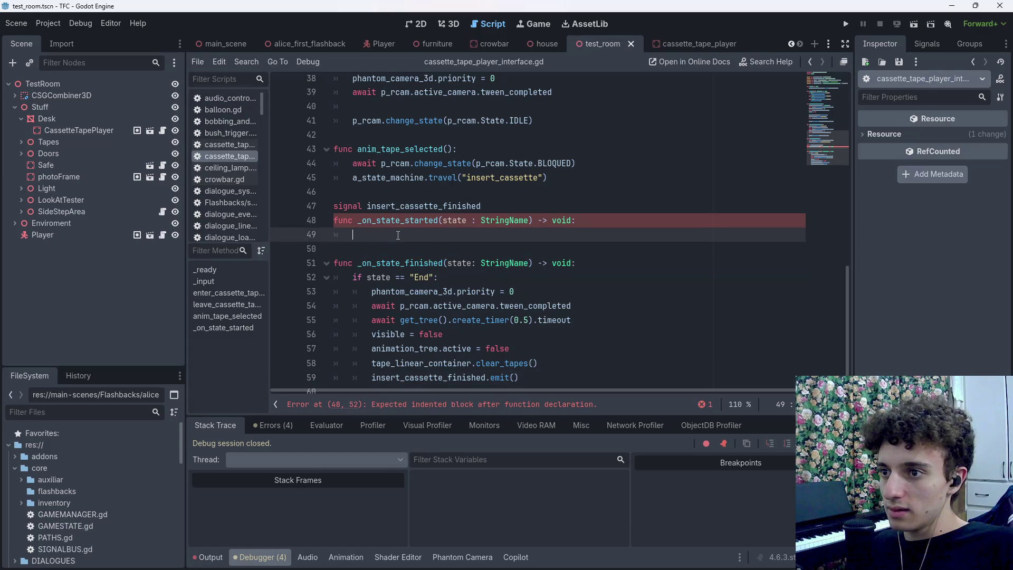
{"action": "scroll", "coordinate": [448, 251], "scroll_direction": "down", "scroll_amount": 1}
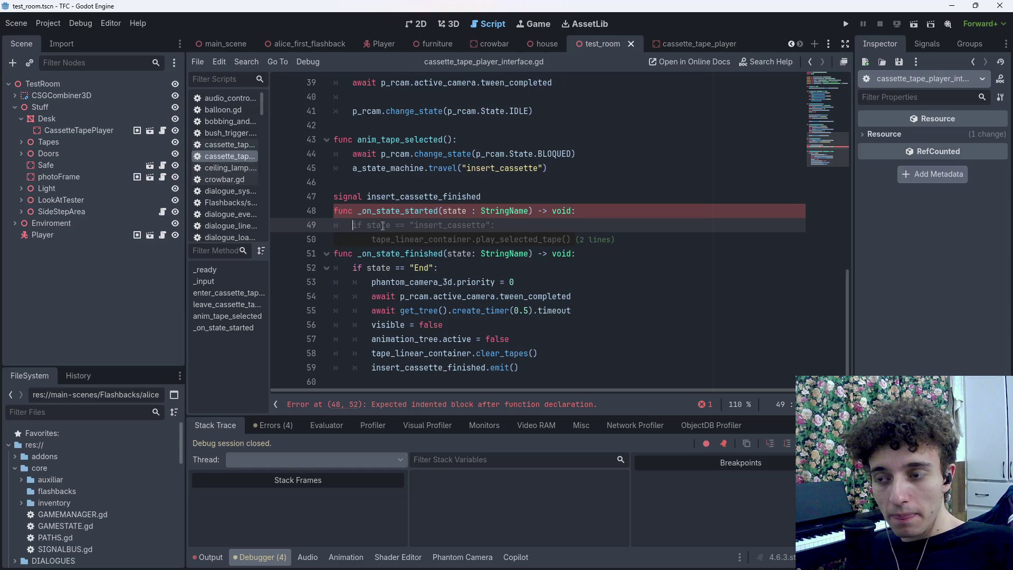
{"action": "left_click_drag", "start_coordinate": [382, 226], "coordinate": [311, 213]}
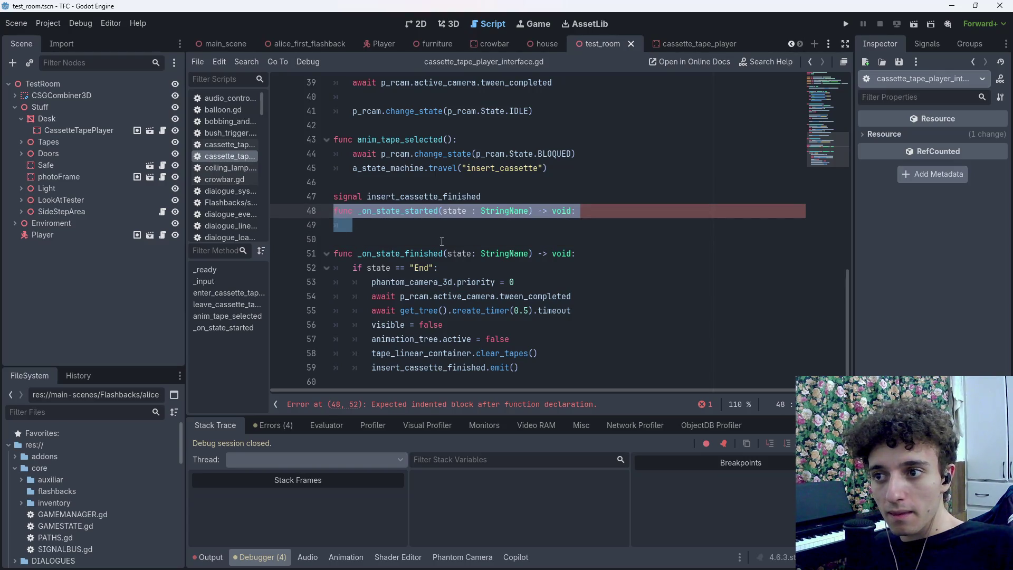
{"action": "double_click", "coordinate": [426, 253]}
{"action": "type", "text": "started"}
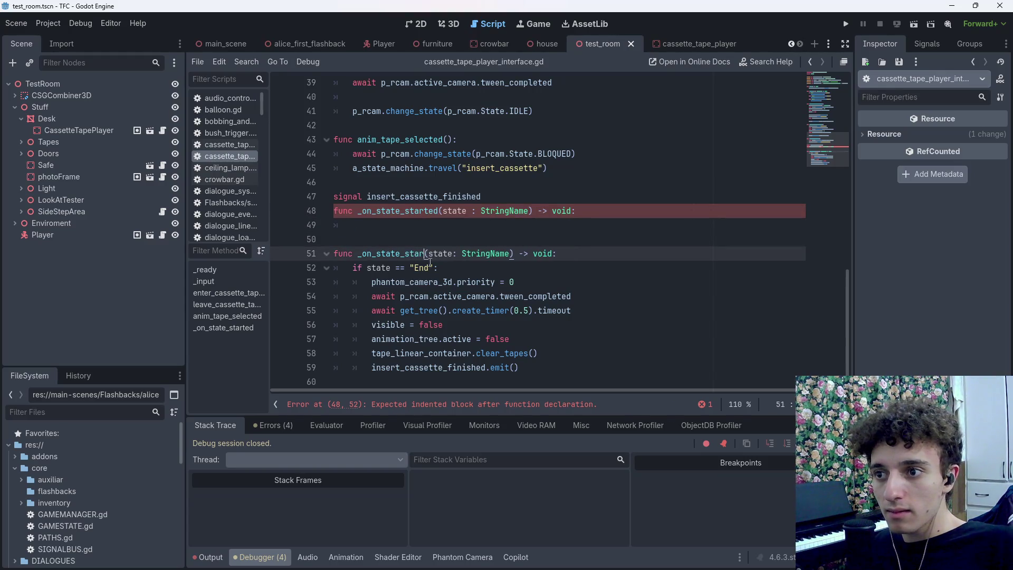
{"action": "left_click_drag", "start_coordinate": [369, 226], "coordinate": [320, 219]}
{"action": "key", "text": "BackSpace"}
{"action": "key", "text": "BackSpace"}
{"action": "key", "text": "ctrl+s"}
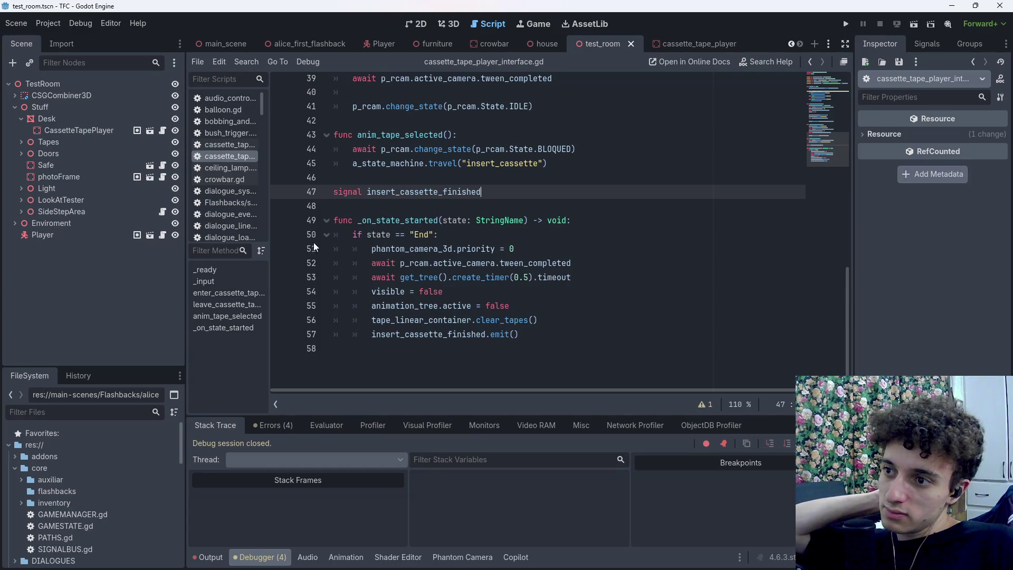
Debug-run the scene with a breakpoint on the line-50 End-state check, then remove it and stop
{"action": "left_click", "coordinate": [280, 234]}
{"action": "key", "text": "F6"}
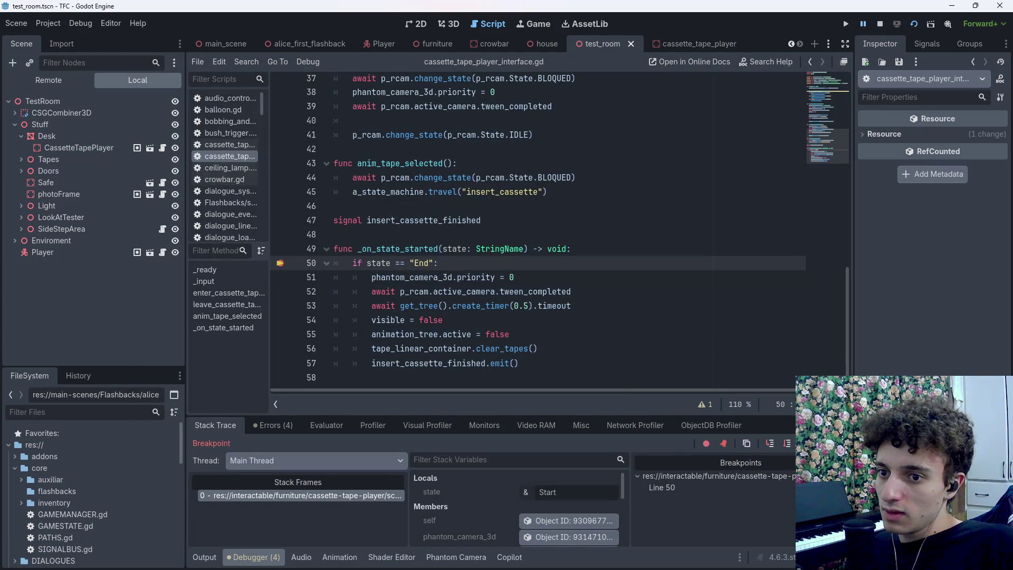
{"action": "key", "text": "F12"}
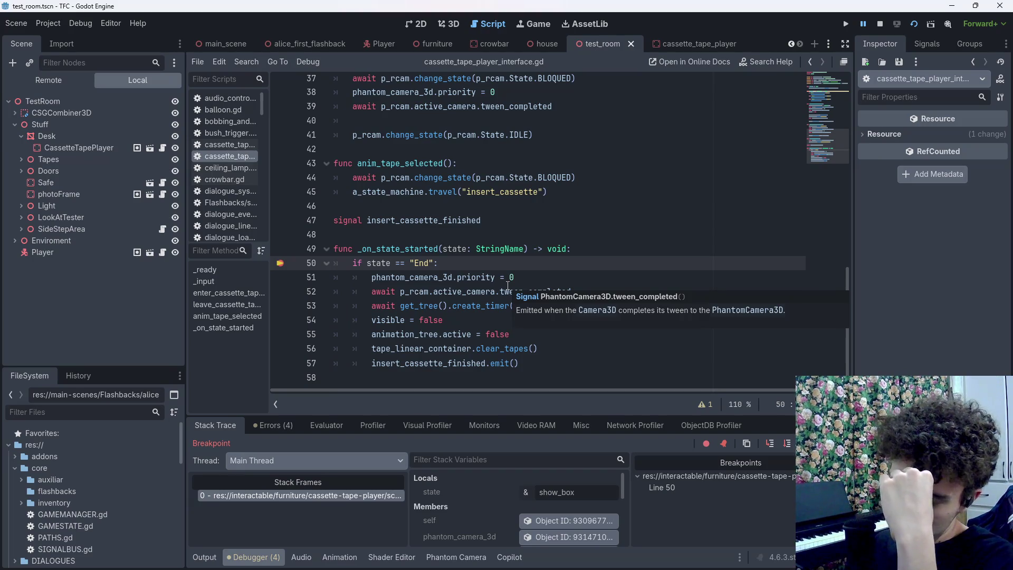
{"action": "key", "text": "F9"}
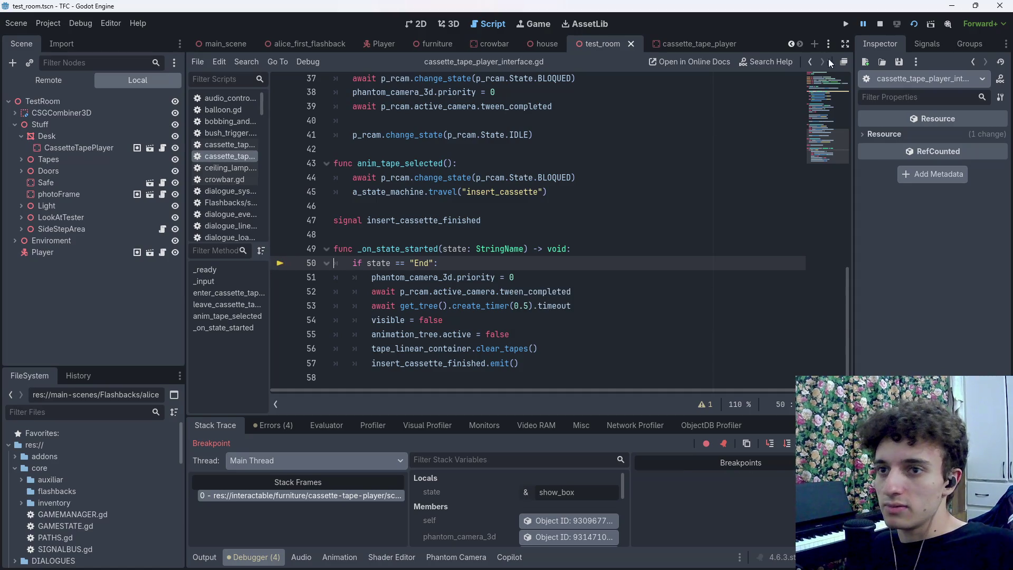
{"action": "left_click", "coordinate": [879, 23]}
Change line 11 to connect to a_state_machine.state_finished, save, and run the scene
{"action": "scroll", "coordinate": [598, 257], "scroll_direction": "up", "scroll_amount": 2}
{"action": "scroll", "coordinate": [598, 258], "scroll_direction": "up", "scroll_amount": 10}
{"action": "left_click", "coordinate": [596, 256]}
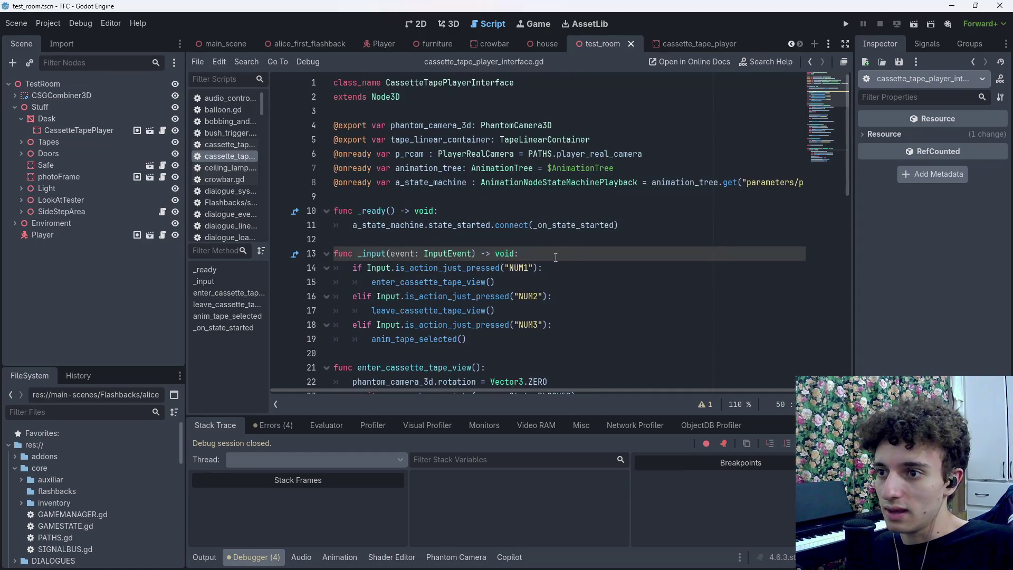
{"action": "left_click", "coordinate": [605, 224]}
{"action": "mouse_move", "coordinate": [491, 225]}
{"action": "left_mouse_down"}
{"action": "mouse_move", "coordinate": [436, 226]}
{"action": "mouse_move", "coordinate": [460, 227]}
{"action": "left_mouse_up"}
{"action": "key", "text": "BackSpace"}
{"action": "key", "text": "BackSpace"}
{"action": "type", "text": "fini"}
{"action": "key", "text": "Return"}
{"action": "key", "text": "ctrl+s"}
{"action": "key", "text": "F6"}
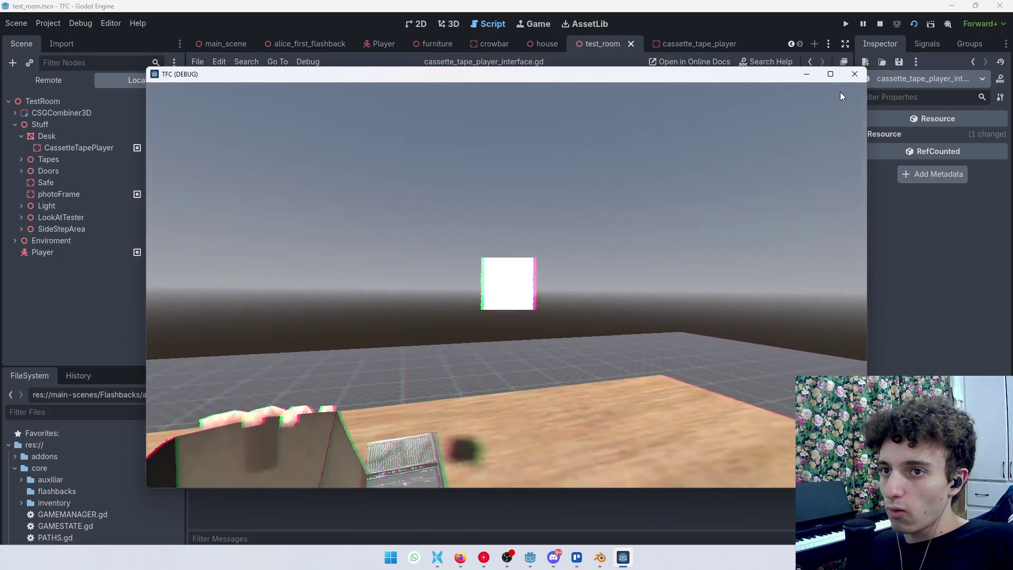
Stop the game, set a breakpoint on the line-50 End-state check, and rerun the scene
{"action": "left_click", "coordinate": [855, 74]}
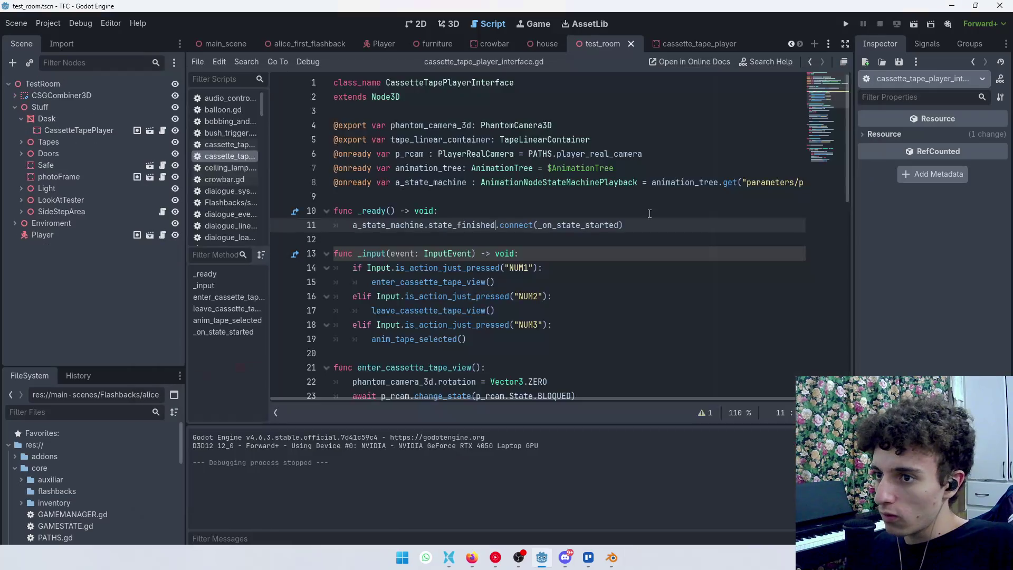
{"action": "scroll", "coordinate": [280, 273], "scroll_direction": "down", "scroll_amount": 10}
{"action": "left_click", "coordinate": [281, 272]}
{"action": "key", "text": "F6"}
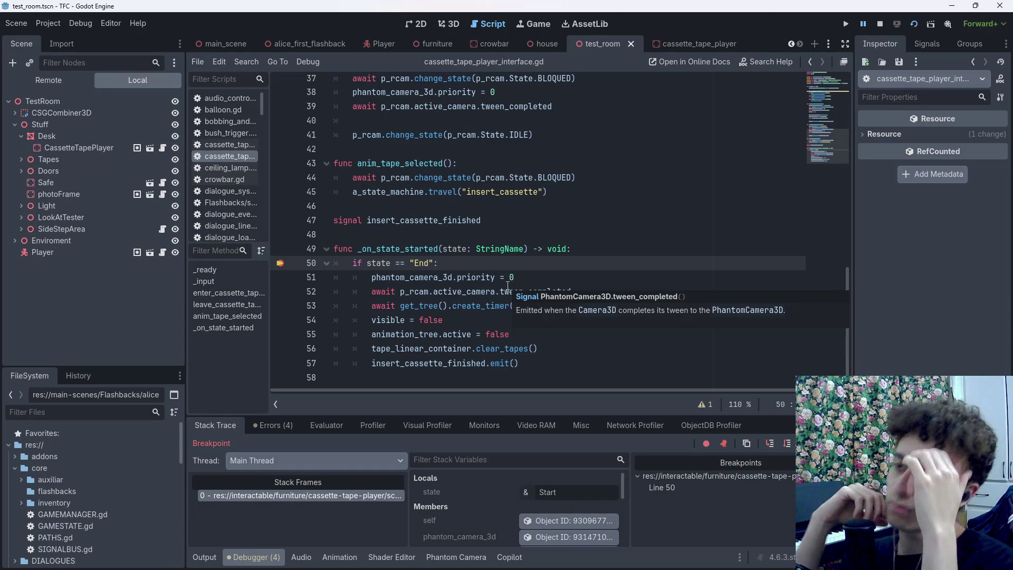
Check the paused state value (Start), stop the session, and clear the line-50 breakpoint
{"action": "scroll", "coordinate": [510, 285], "scroll_direction": "up", "scroll_amount": 12}
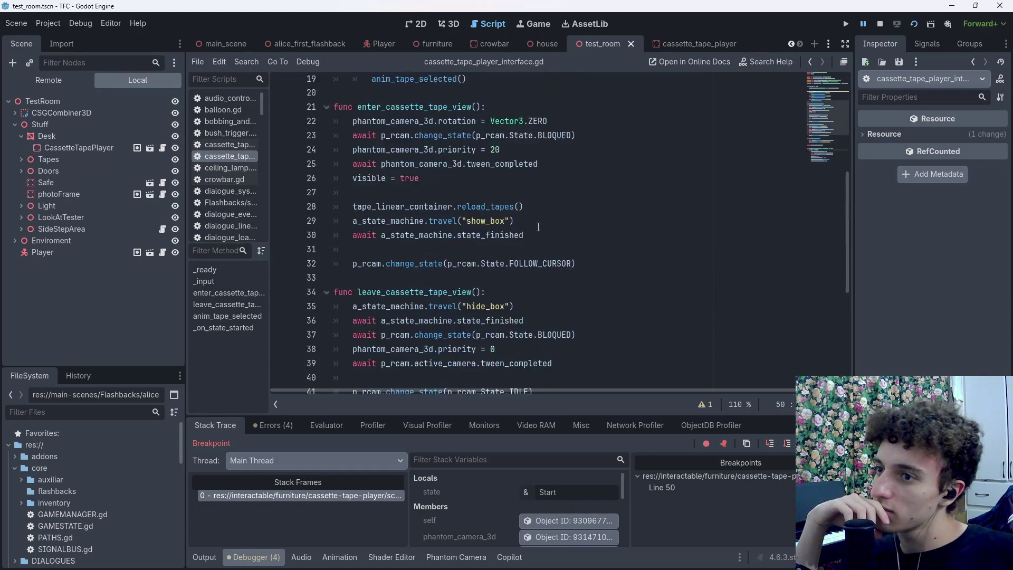
{"action": "mouse_move", "coordinate": [530, 228]}
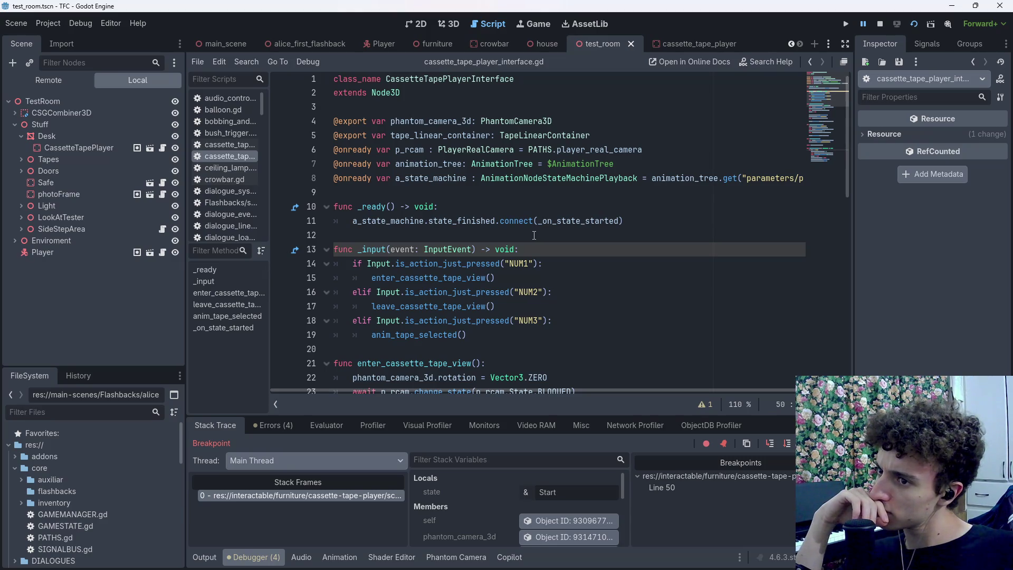
{"action": "key", "text": "F8"}
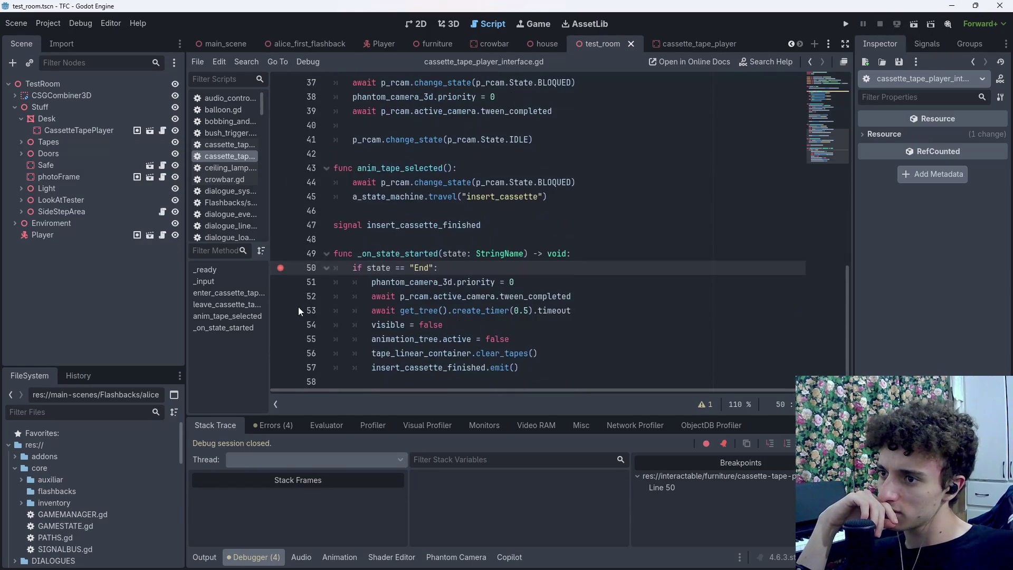
{"action": "left_click", "coordinate": [280, 268]}
{"action": "scroll", "coordinate": [548, 305], "scroll_direction": "up", "scroll_amount": 6}
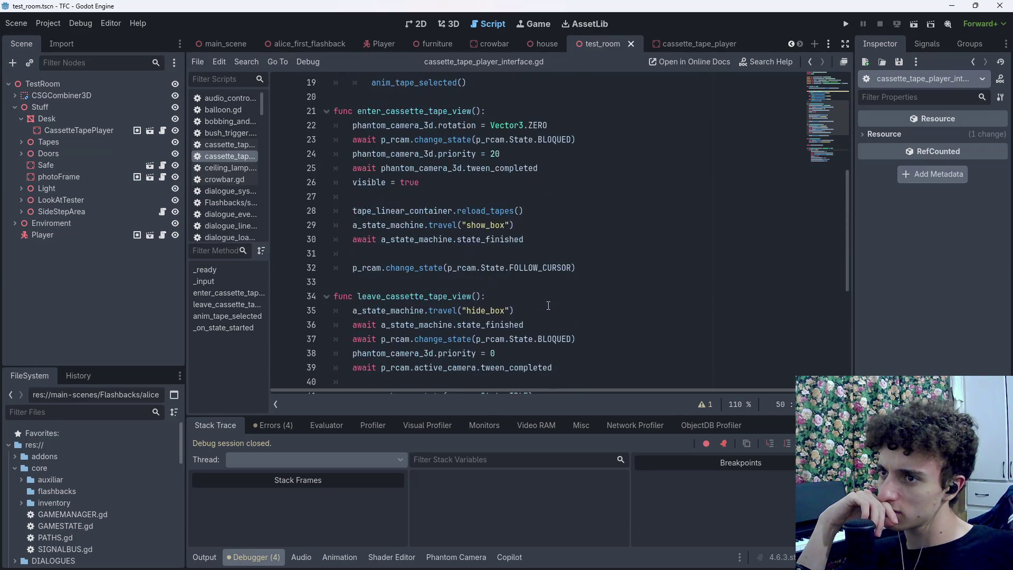
{"action": "scroll", "coordinate": [549, 305], "scroll_direction": "up", "scroll_amount": 4}
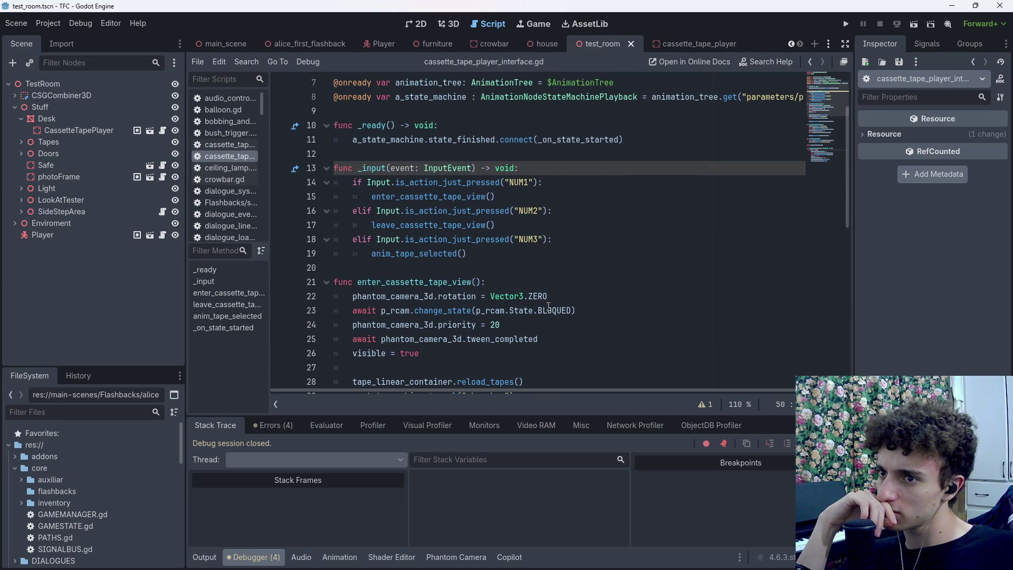
{"action": "scroll", "coordinate": [549, 306], "scroll_direction": "down", "scroll_amount": 10}
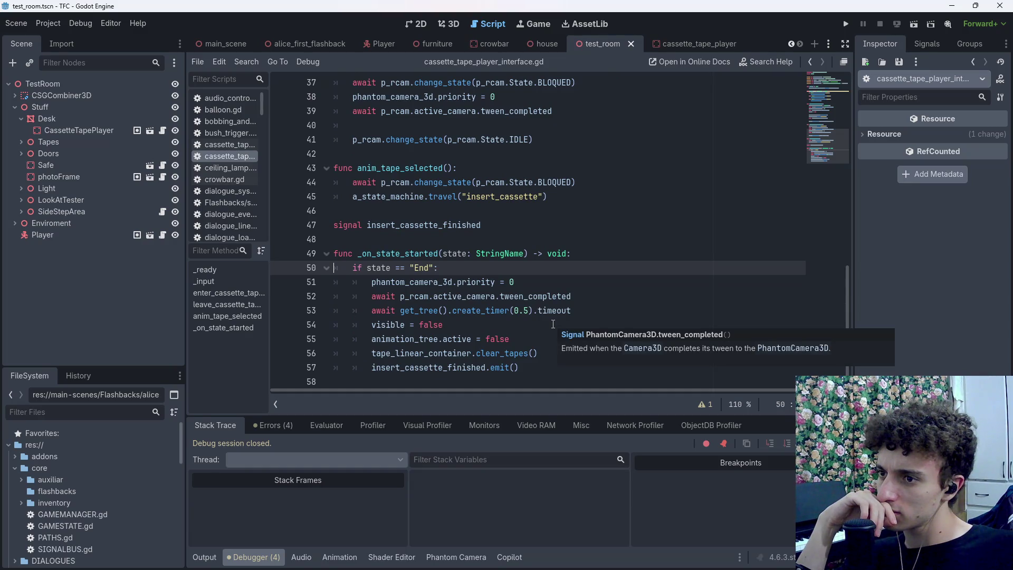
{"action": "scroll", "coordinate": [549, 320], "scroll_direction": "up", "scroll_amount": 11}
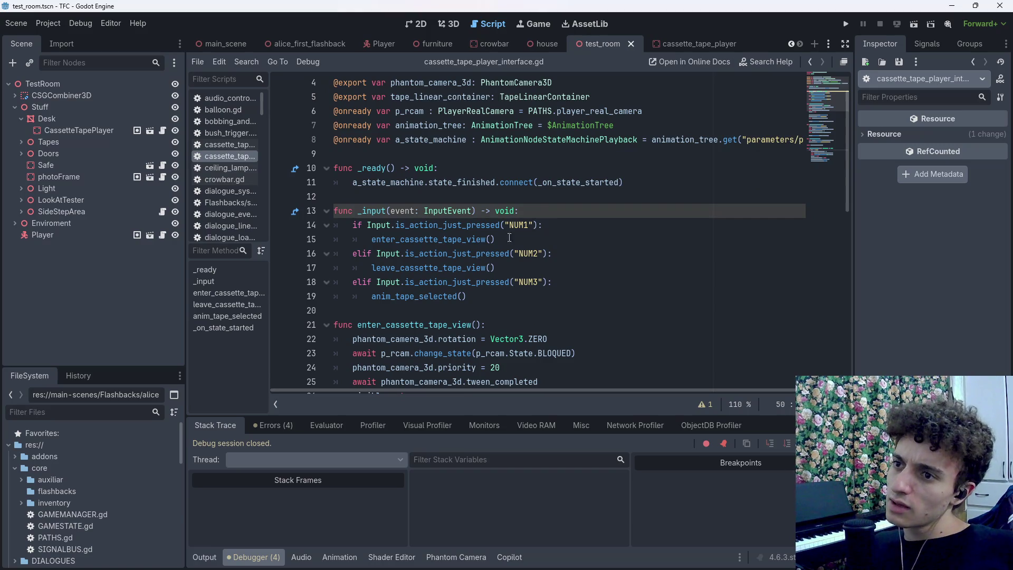
{"action": "left_click_drag", "start_coordinate": [496, 183], "coordinate": [452, 182]}
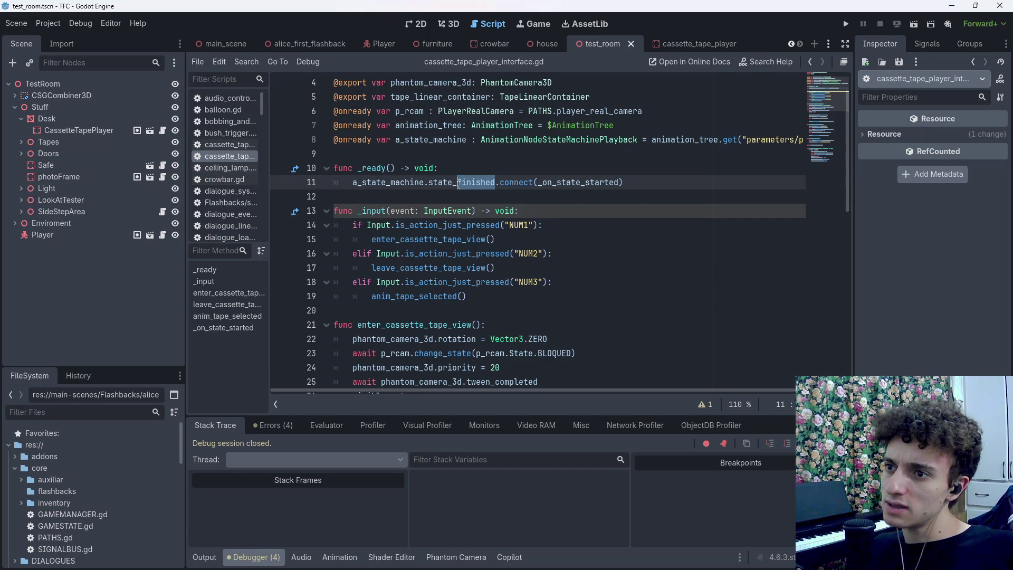
{"action": "left_click", "coordinate": [523, 182]}
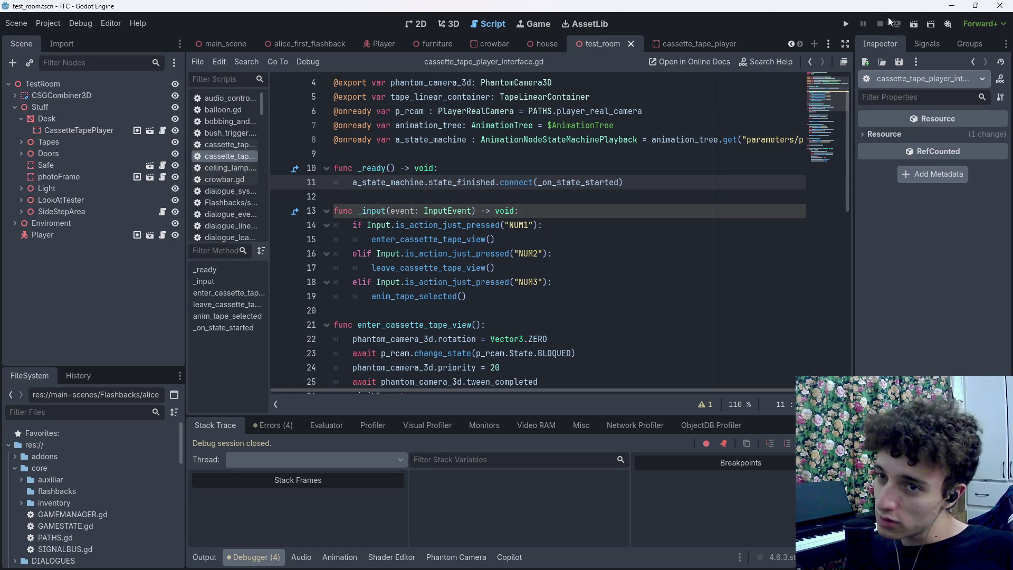
{"action": "scroll", "coordinate": [510, 273], "scroll_direction": "down", "scroll_amount": 10}
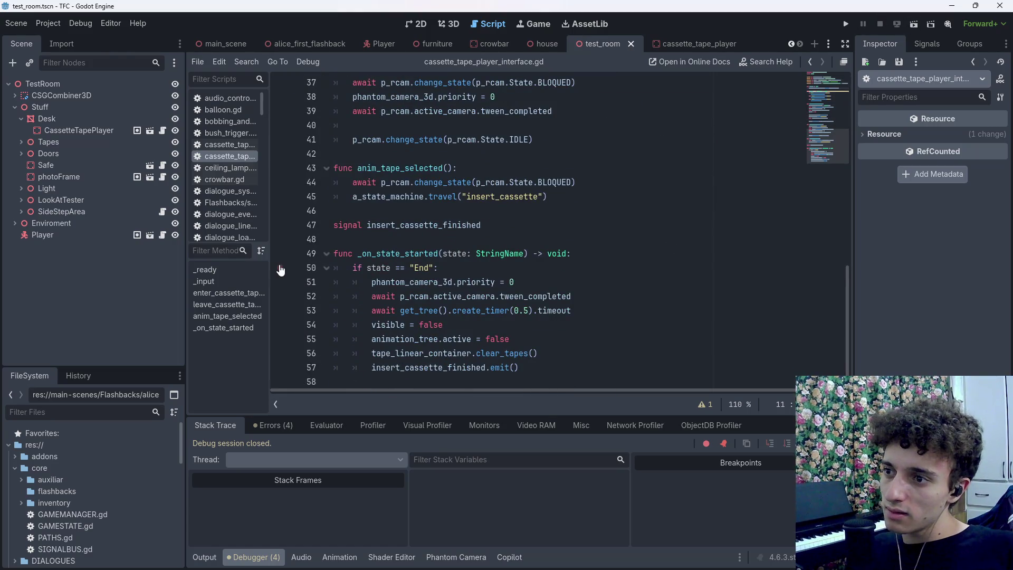
Re-add the line-50 breakpoint and run the scene twice, seeing state Start arrive, then stop
{"action": "left_click", "coordinate": [280, 270]}
{"action": "key", "text": "F6"}
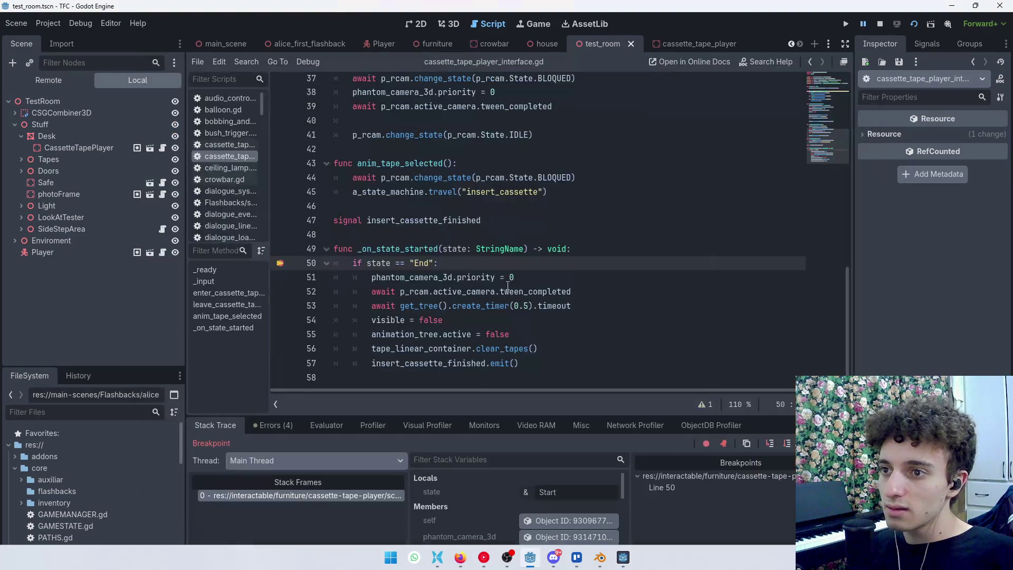
{"action": "left_click", "coordinate": [879, 23]}
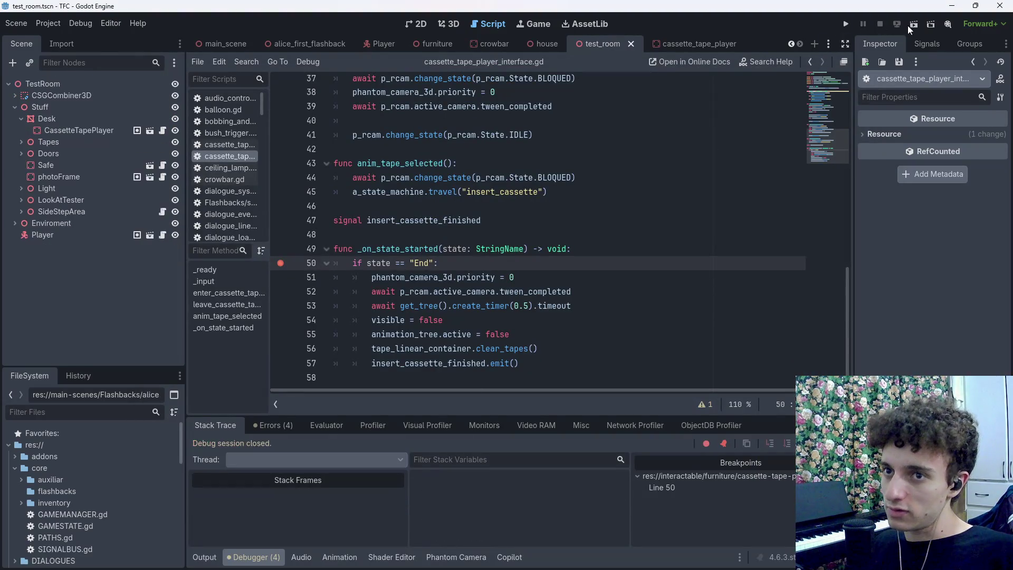
{"action": "left_click", "coordinate": [910, 25]}
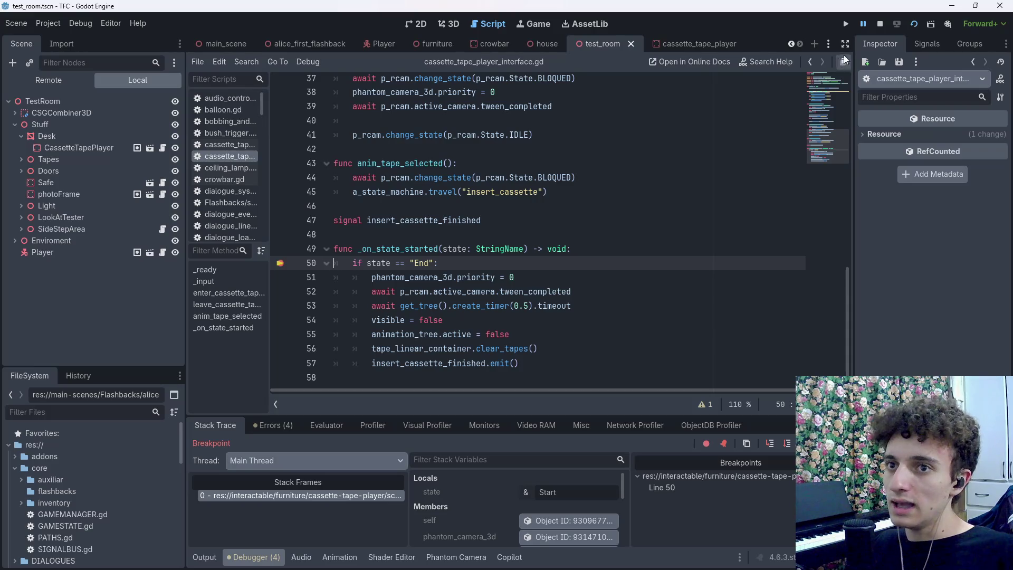
{"action": "left_click", "coordinate": [885, 23]}
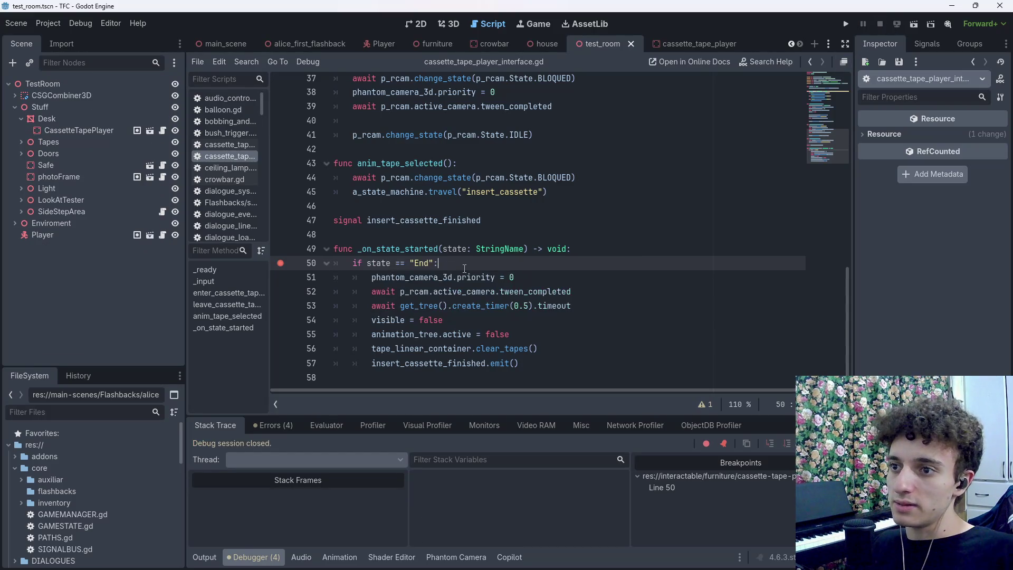
{"action": "left_click_drag", "start_coordinate": [441, 248], "coordinate": [410, 251]}
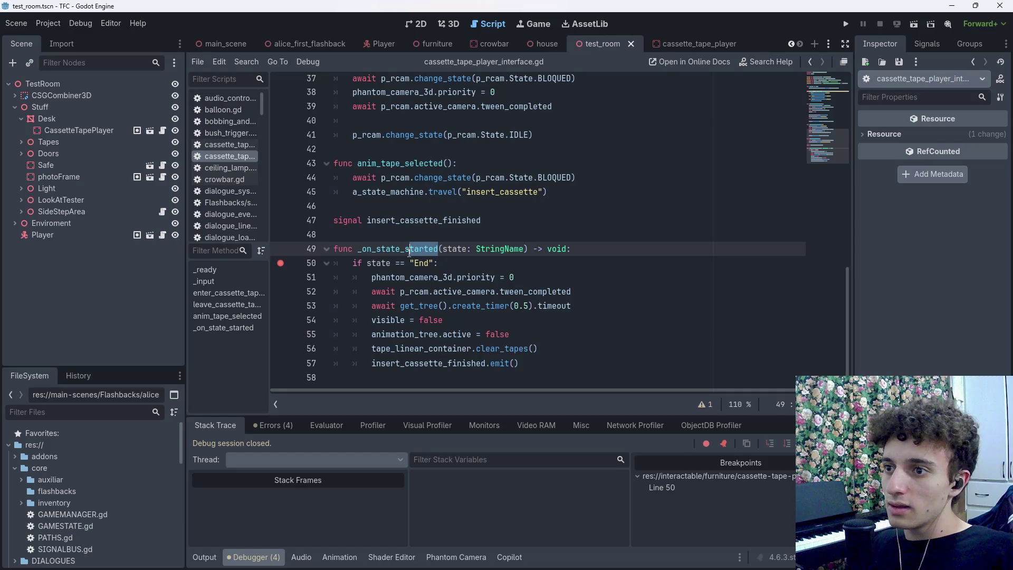
Change line 30's await from state_finished to state_started and save
{"action": "left_click", "coordinate": [450, 264]}
{"action": "scroll", "coordinate": [466, 290], "scroll_direction": "up", "scroll_amount": 8}
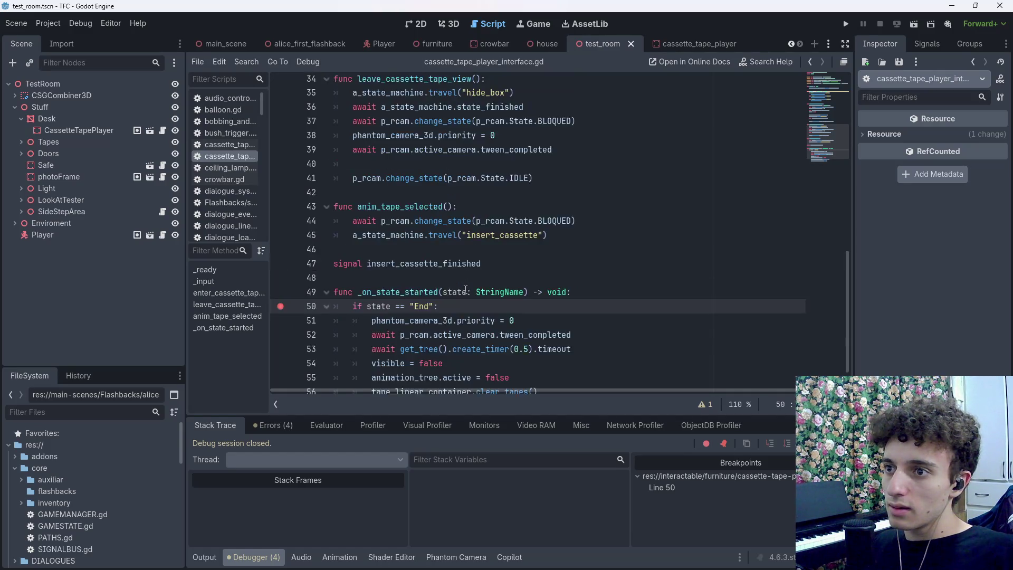
{"action": "scroll", "coordinate": [470, 294], "scroll_direction": "up", "scroll_amount": 3}
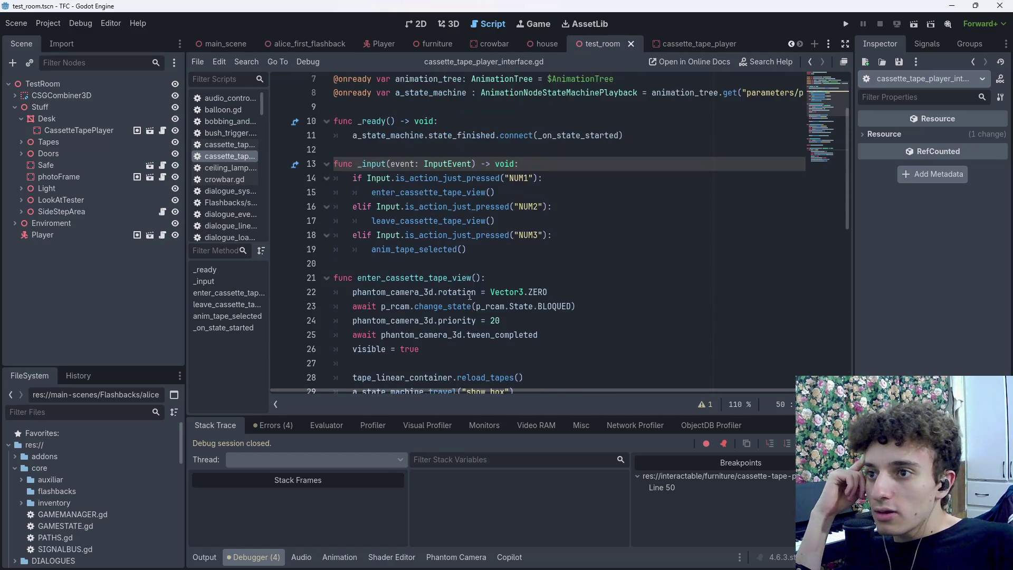
{"action": "scroll", "coordinate": [560, 234], "scroll_direction": "down", "scroll_amount": 4}
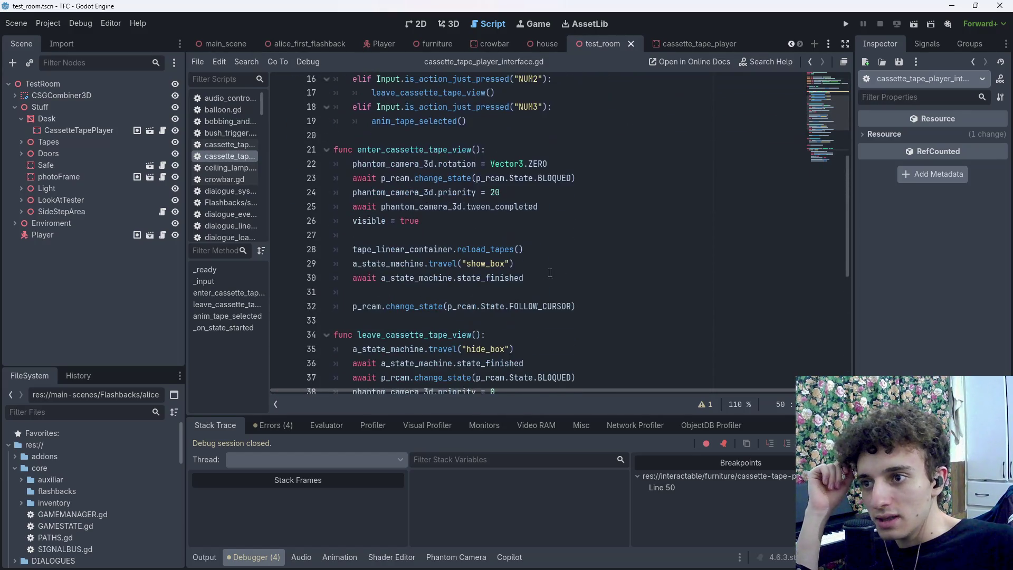
{"action": "left_click_drag", "start_coordinate": [546, 273], "coordinate": [485, 277]}
{"action": "type", "text": "s"}
{"action": "key", "text": "Return"}
{"action": "key", "text": "ctrl+s"}
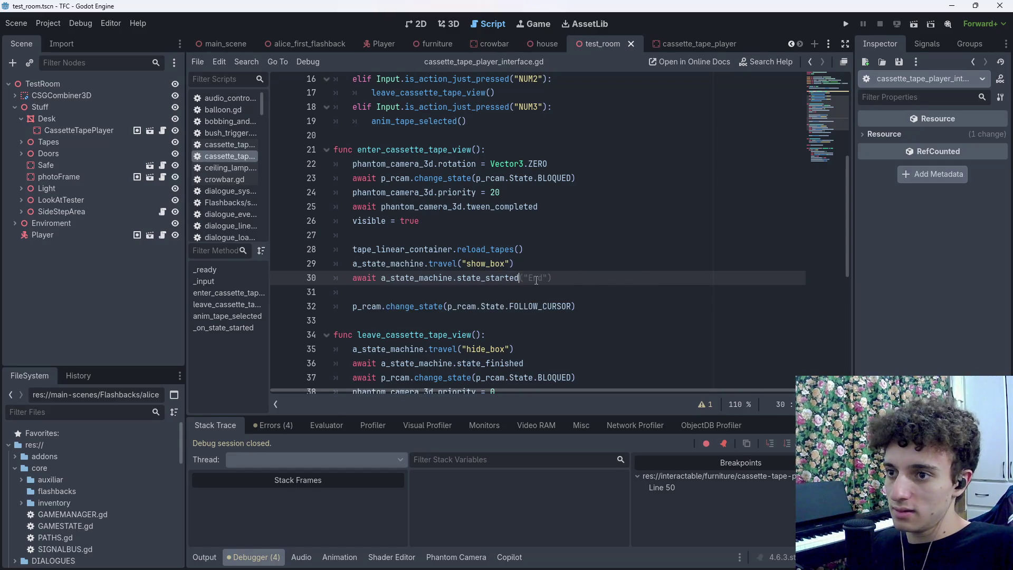
{"action": "key", "text": "Escape"}
{"action": "key", "text": "ctrl+s"}
Copy the state_started await onto line 36 in leave_cassette_tape_view, save, and run the scene
{"action": "left_click", "coordinate": [384, 288], "text": "shift"}
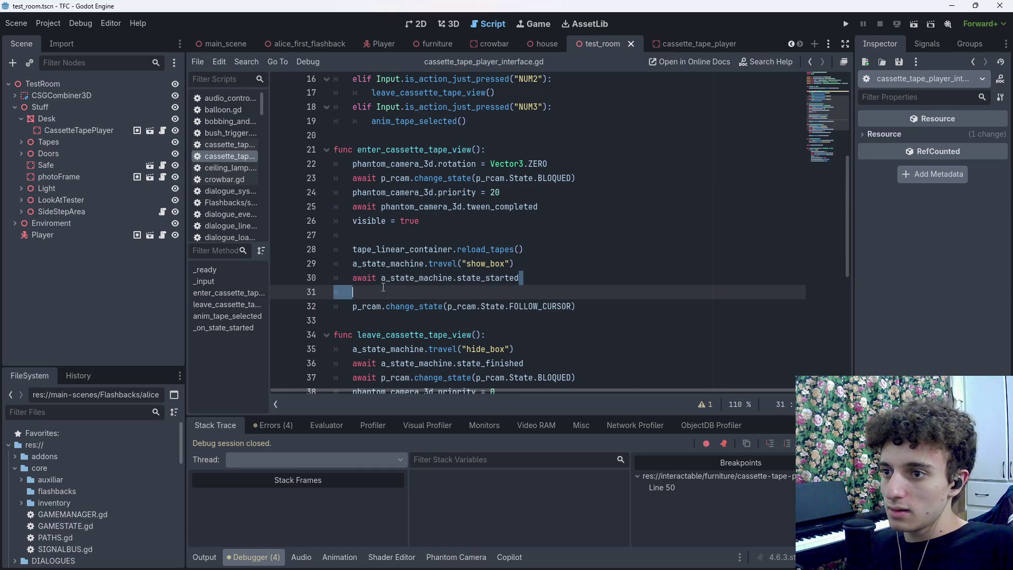
{"action": "left_click_drag", "start_coordinate": [384, 288], "coordinate": [349, 281]}
{"action": "scroll", "coordinate": [415, 305], "scroll_direction": "down", "scroll_amount": 2}
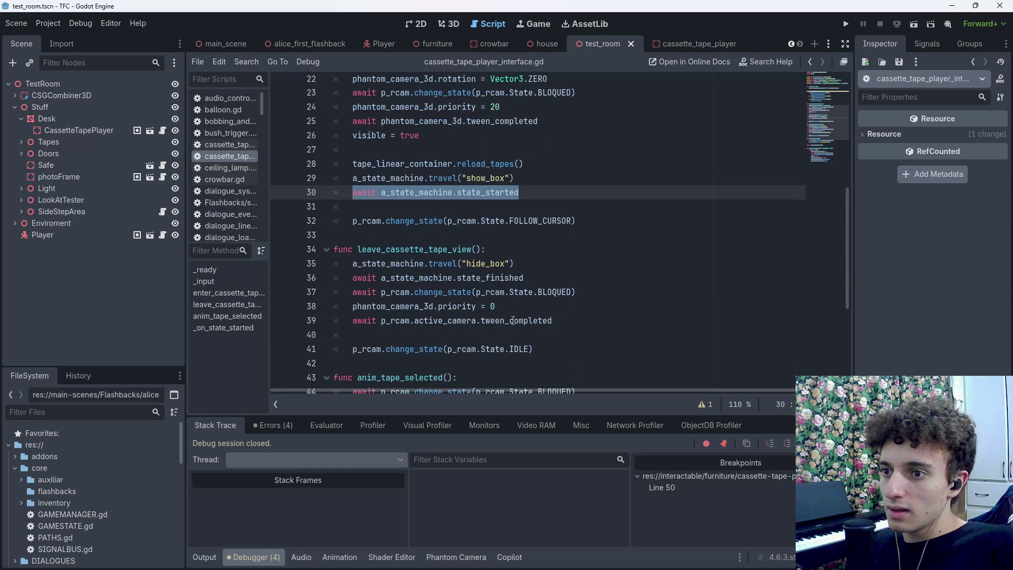
{"action": "key", "text": "ctrl+c"}
{"action": "left_click", "coordinate": [536, 277]}
{"action": "key", "text": "shift+Home"}
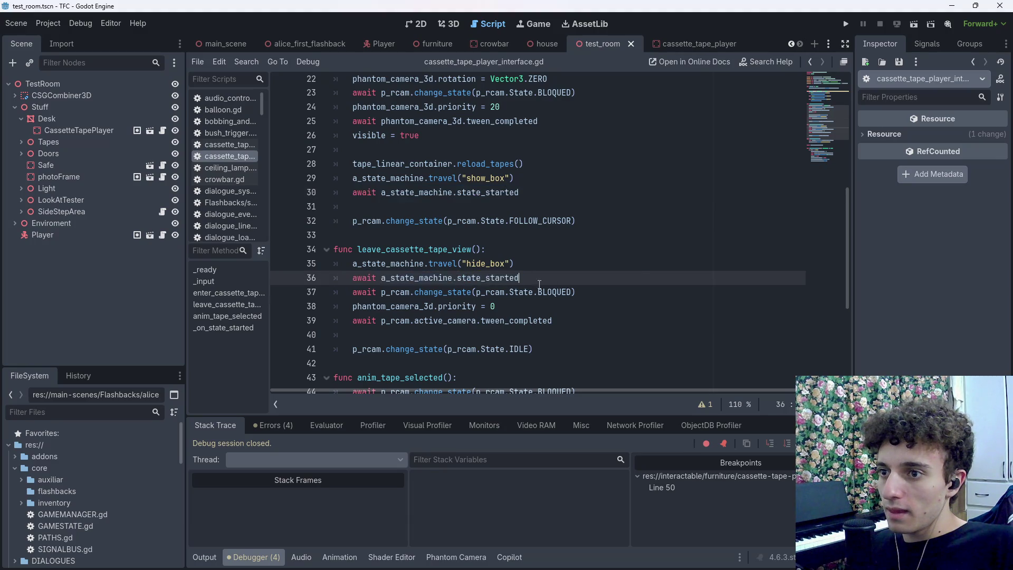
{"action": "key", "text": "ctrl+v"}
{"action": "key", "text": "ctrl+s"}
{"action": "key", "text": "F6"}
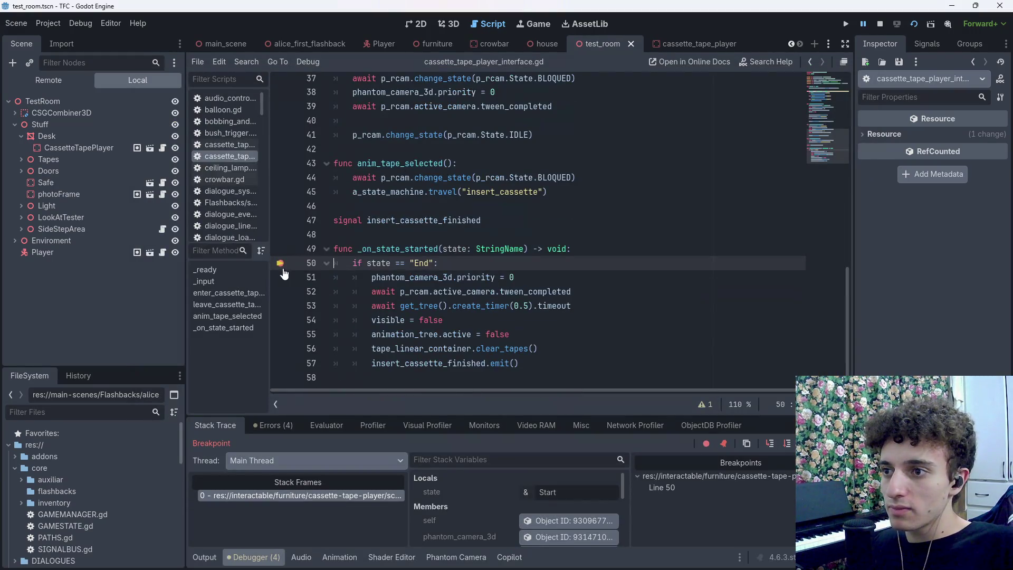
Clear the line-50 breakpoint, resume into the cassette view, close the game, and save
{"action": "left_click", "coordinate": [283, 265]}
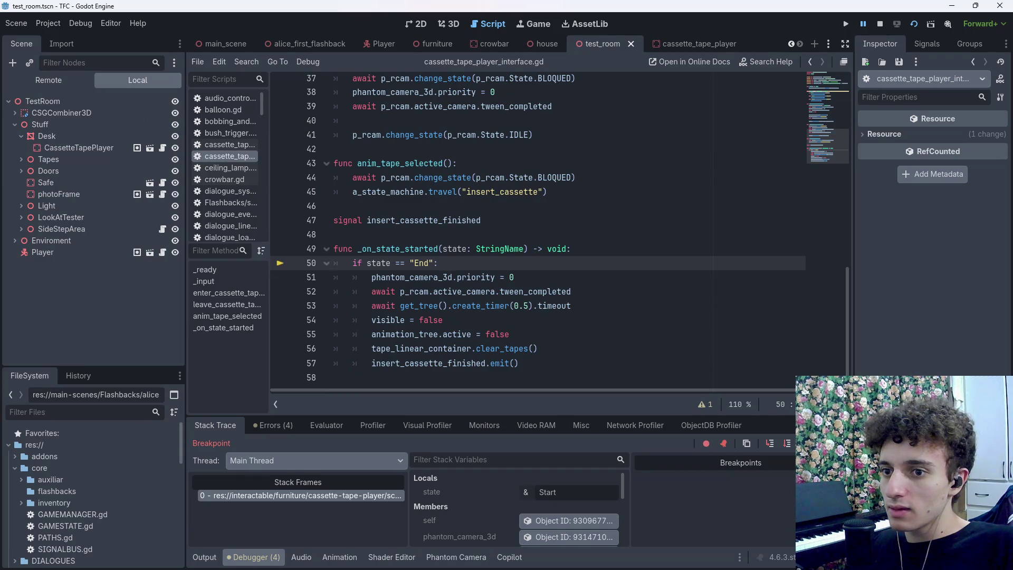
{"action": "key", "text": "F12"}
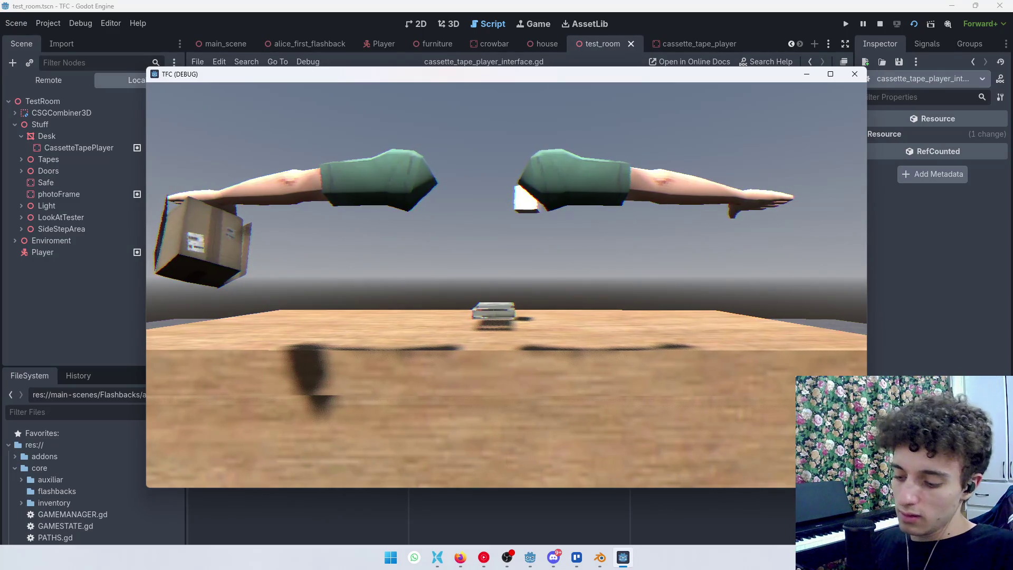
{"action": "key", "text": "F8"}
{"action": "key", "text": "ctrl+s"}
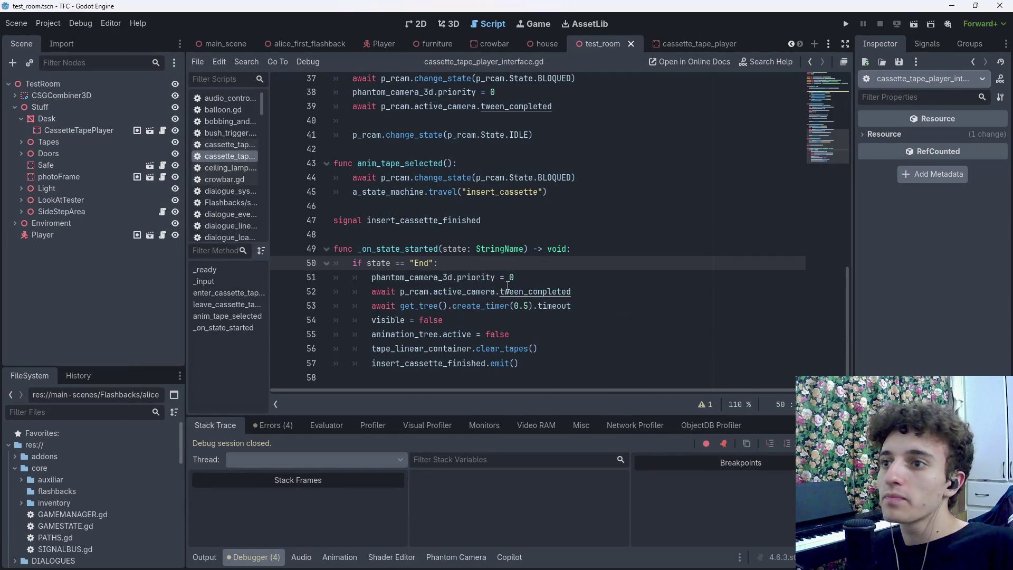
{"action": "scroll", "coordinate": [508, 280], "scroll_direction": "up", "scroll_amount": 3}
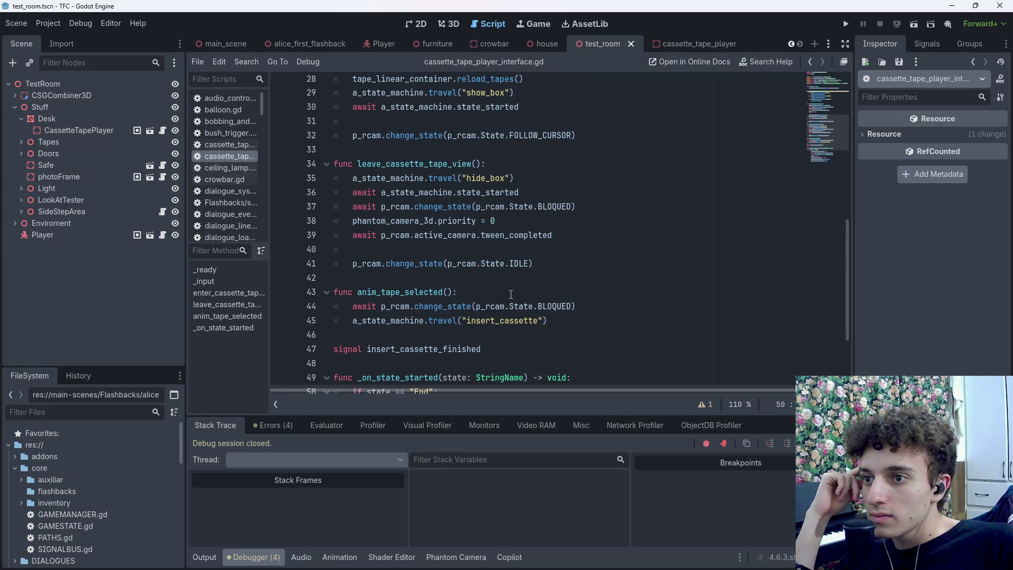
{"action": "scroll", "coordinate": [520, 258], "scroll_direction": "up", "scroll_amount": 1}
{"action": "left_click_drag", "start_coordinate": [535, 234], "coordinate": [457, 234]}
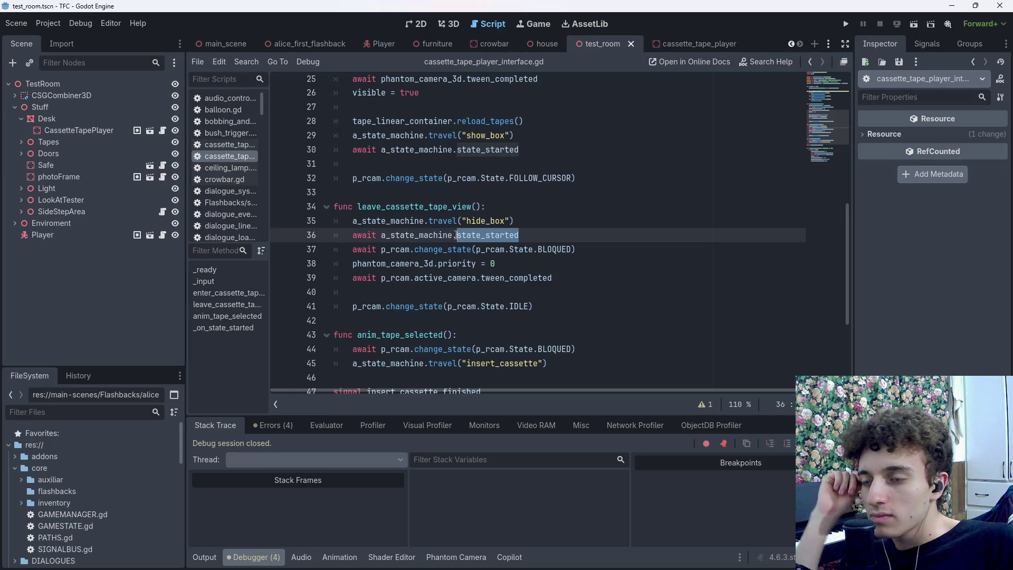
{"action": "left_click", "coordinate": [542, 234]}
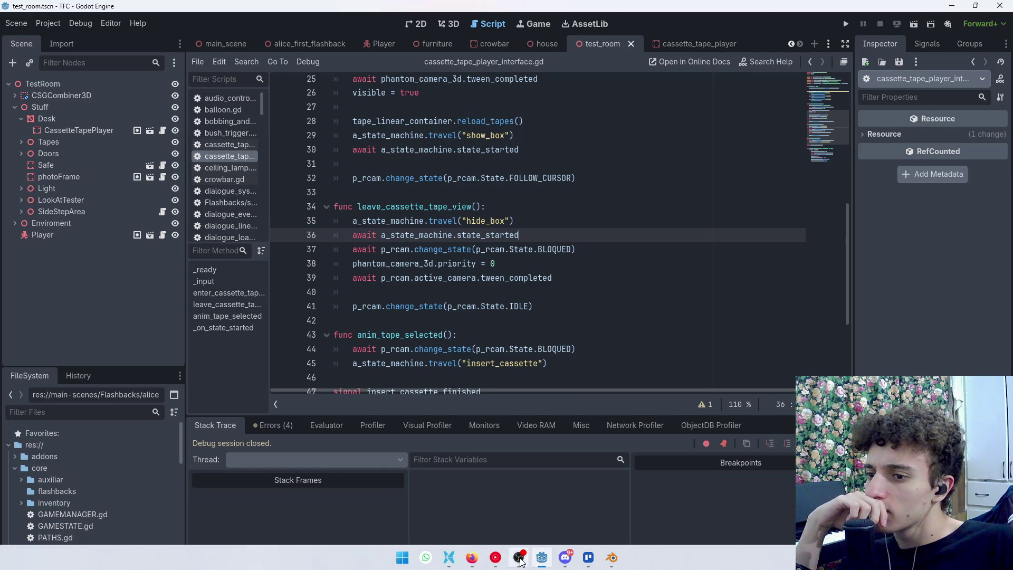
Save the OBS stream title 'Desarrollando un juego retro de terror sobre la guerra' and return to Godot
{"action": "left_click", "coordinate": [520, 559]}
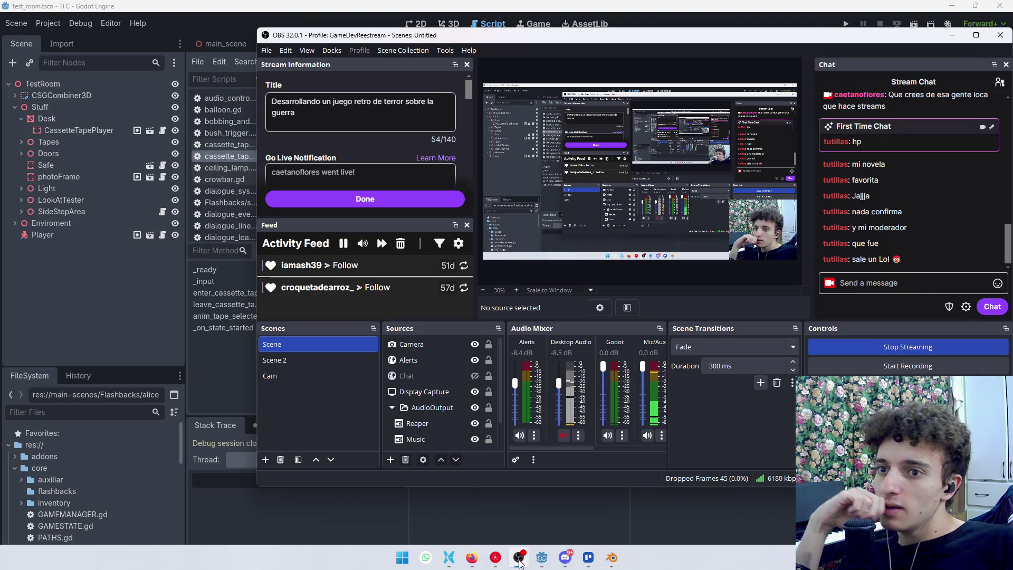
{"action": "mouse_move", "coordinate": [854, 257]}
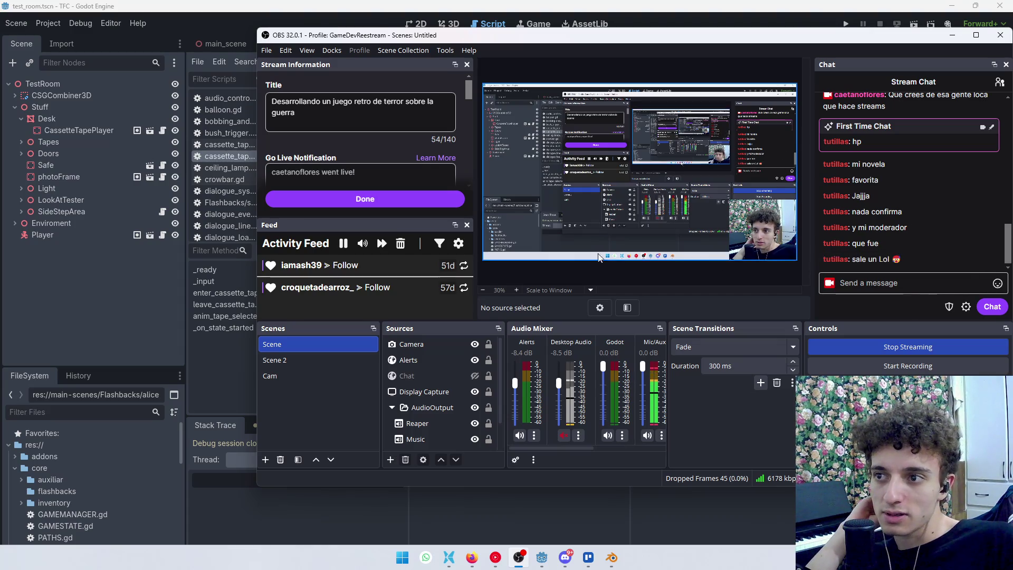
{"action": "left_click", "coordinate": [428, 199]}
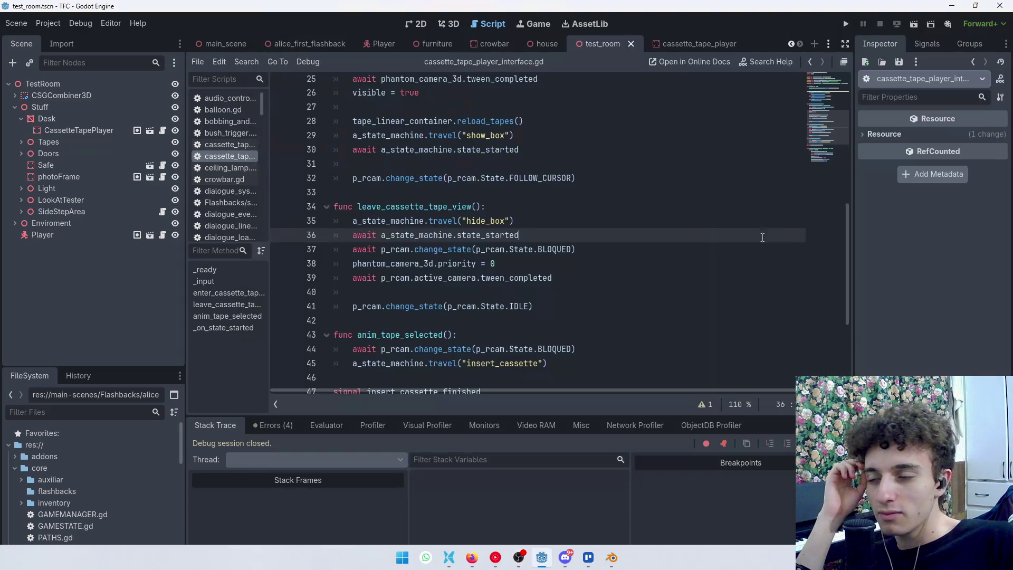
{"action": "left_click", "coordinate": [542, 558]}
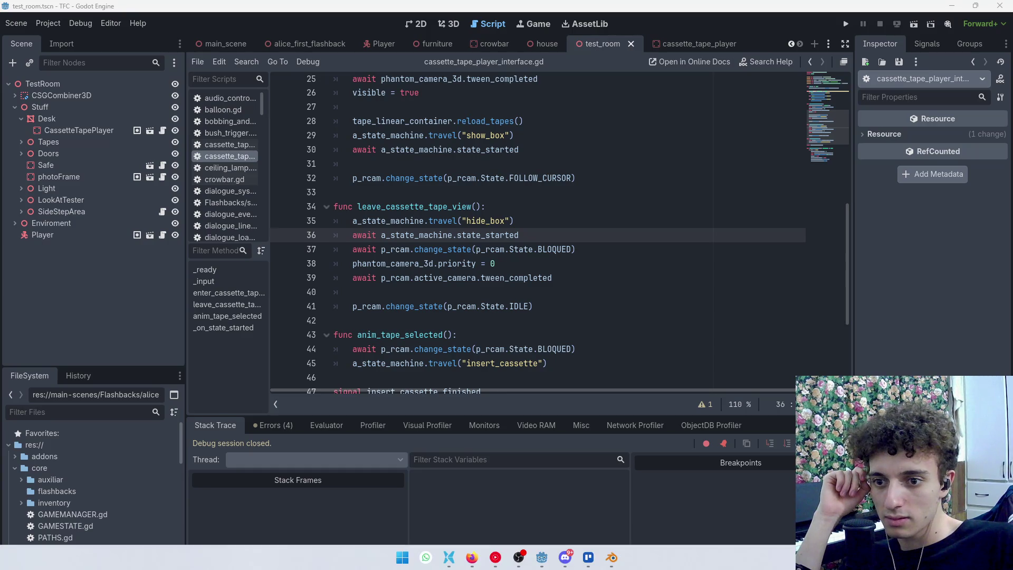
Open the chat overlay settings and browse its Chat, General, Connection and Widget pages
{"action": "right_click", "coordinate": [873, 364]}
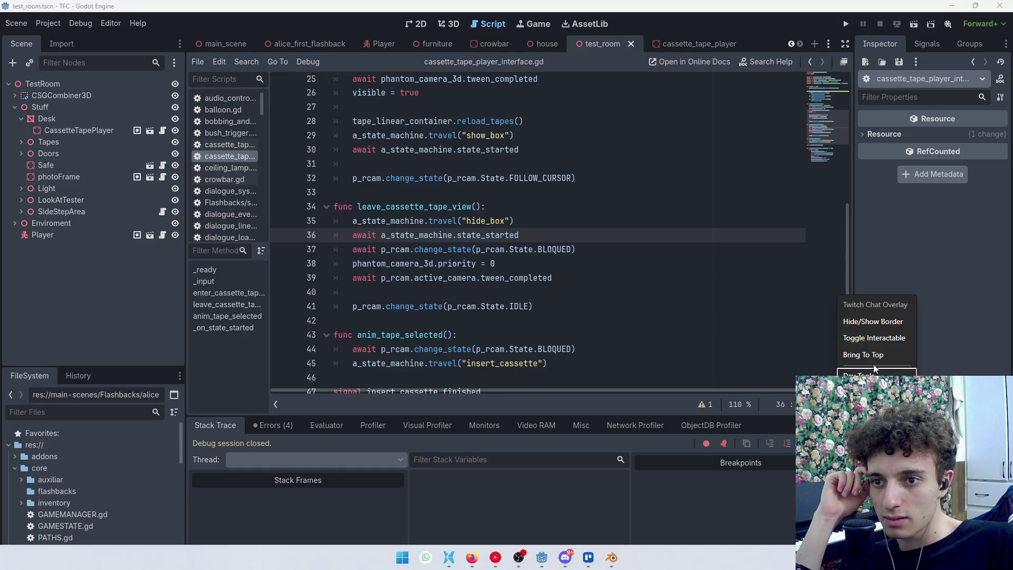
{"action": "left_click", "coordinate": [883, 323]}
{"action": "left_click", "coordinate": [14, 545]}
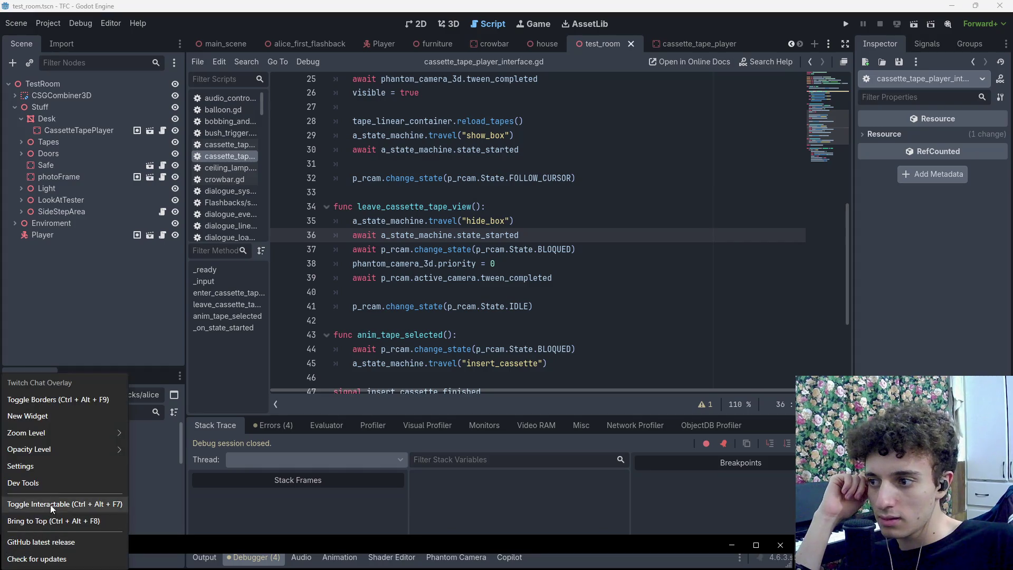
{"action": "left_click", "coordinate": [60, 467]}
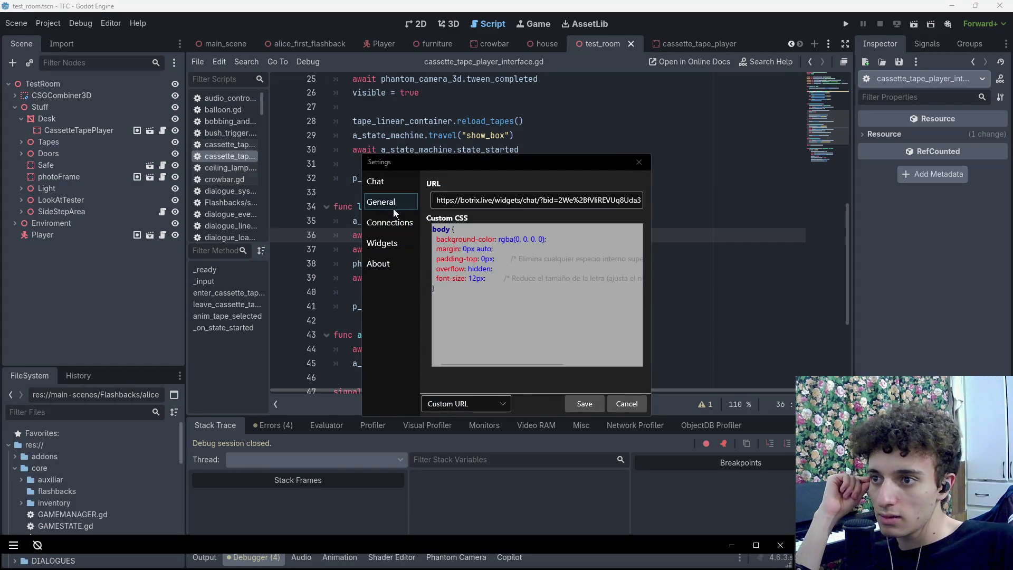
{"action": "left_click", "coordinate": [394, 185]}
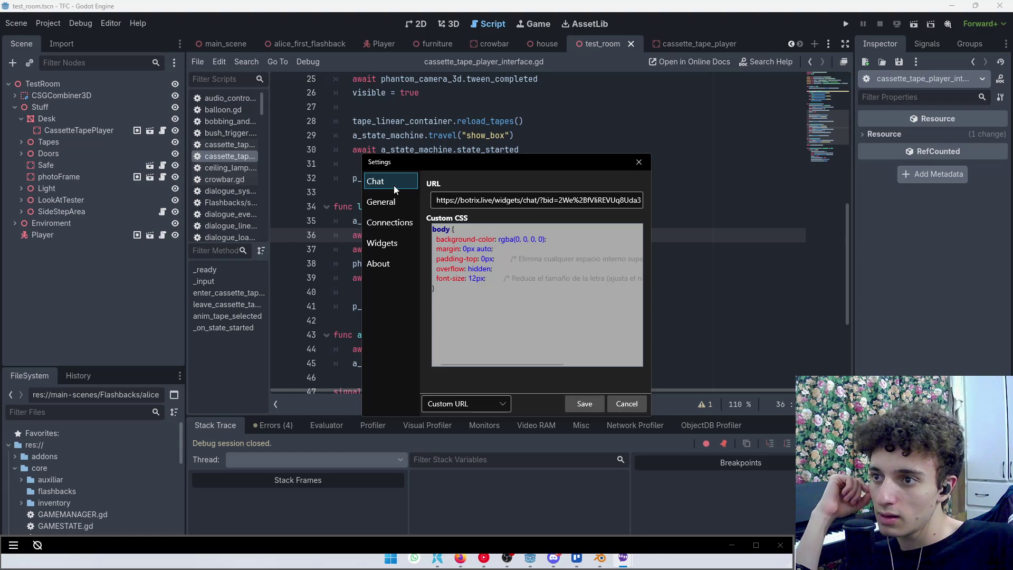
{"action": "left_click", "coordinate": [394, 199]}
{"action": "scroll", "coordinate": [517, 279], "scroll_direction": "down", "scroll_amount": 10}
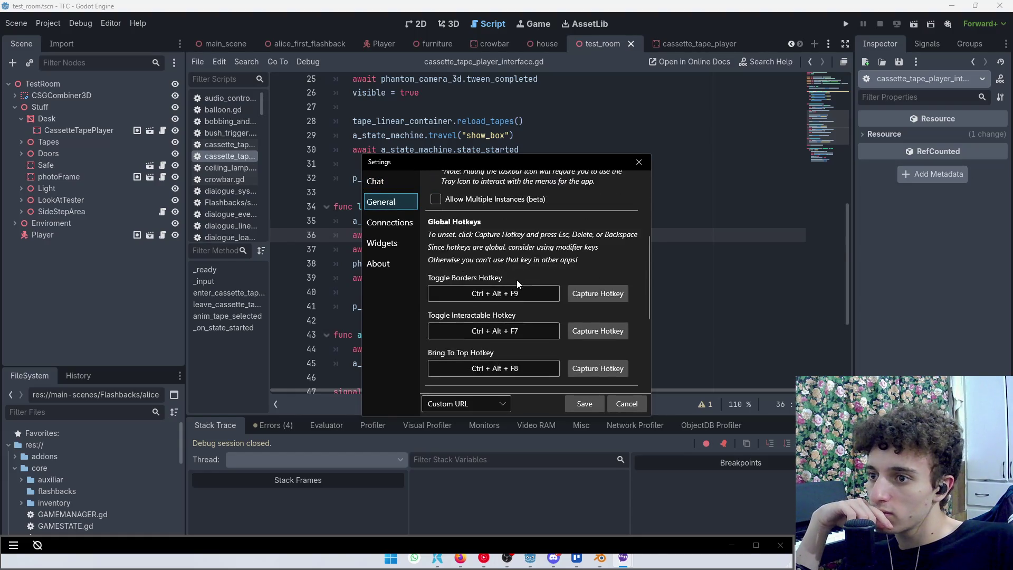
{"action": "scroll", "coordinate": [488, 299], "scroll_direction": "up", "scroll_amount": 10}
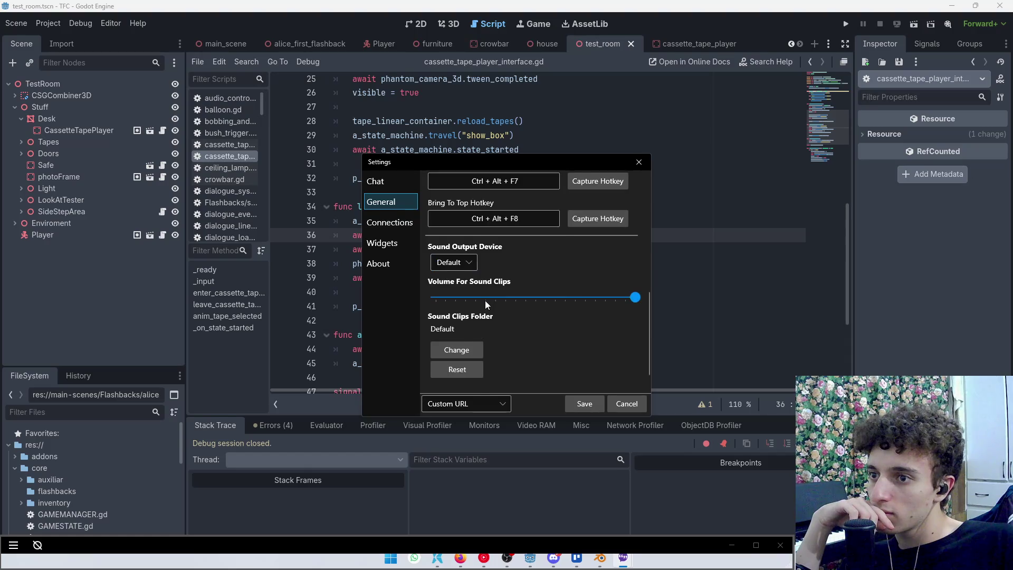
{"action": "left_click", "coordinate": [381, 221]}
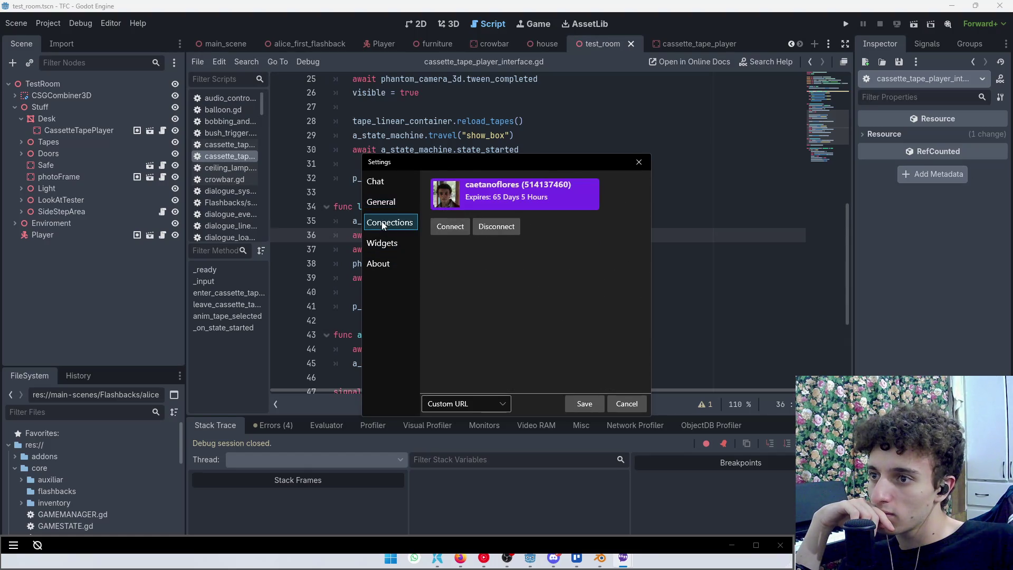
{"action": "left_click", "coordinate": [379, 244]}
{"action": "left_click", "coordinate": [385, 202]}
{"action": "left_click", "coordinate": [388, 185]}
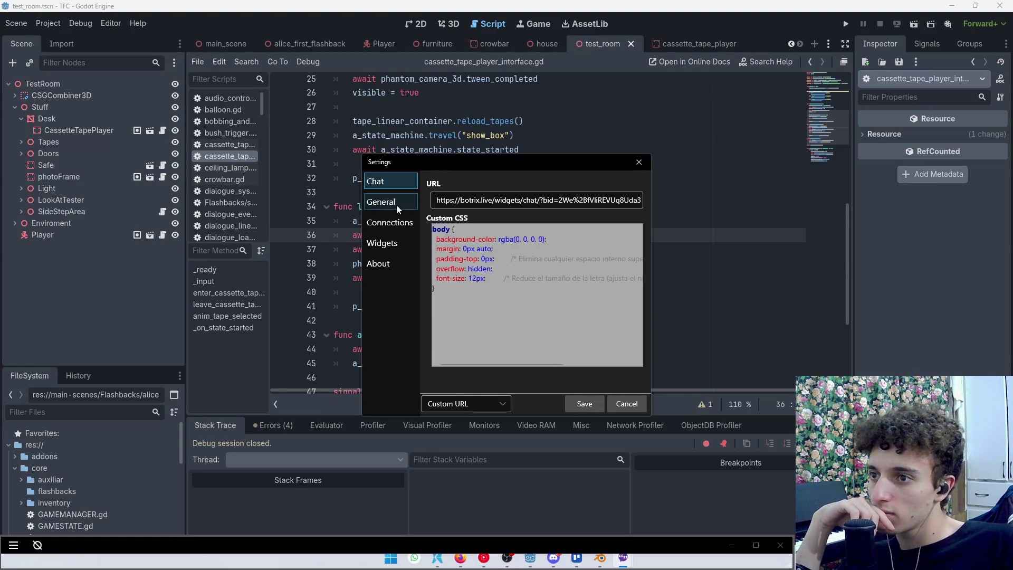
{"action": "left_click", "coordinate": [397, 205]}
Set the overlay's Sound Output Device to Headphones (Realtek(R) Audio)
{"action": "scroll", "coordinate": [486, 252], "scroll_direction": "down", "scroll_amount": 2}
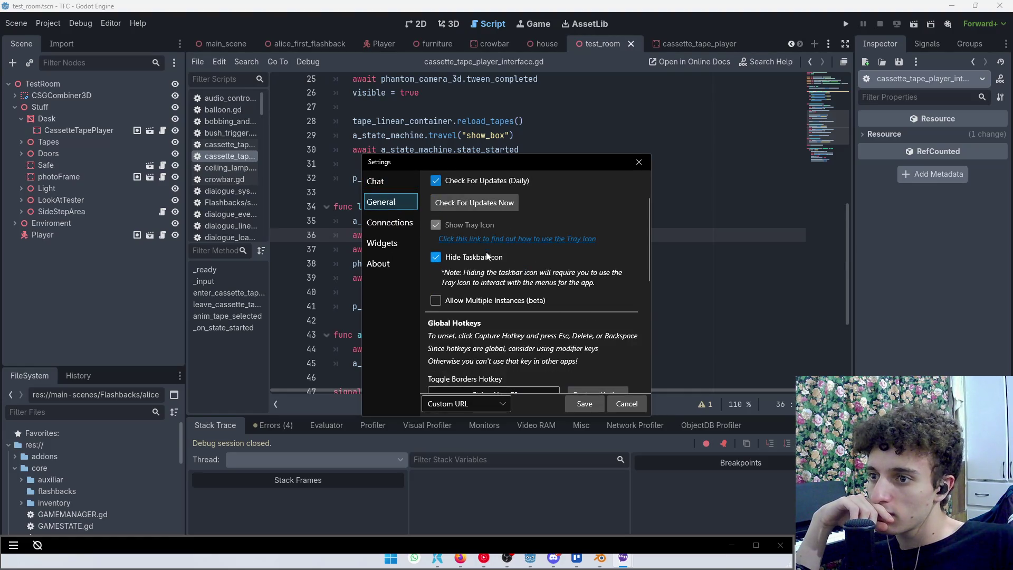
{"action": "scroll", "coordinate": [466, 304], "scroll_direction": "down", "scroll_amount": 5}
{"action": "scroll", "coordinate": [467, 305], "scroll_direction": "down", "scroll_amount": 2}
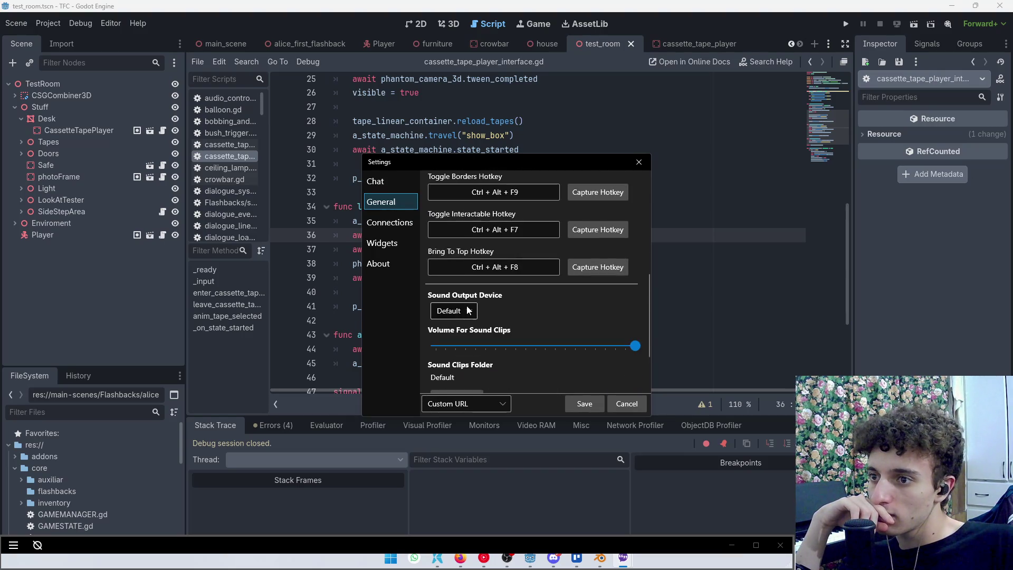
{"action": "left_click", "coordinate": [462, 313]}
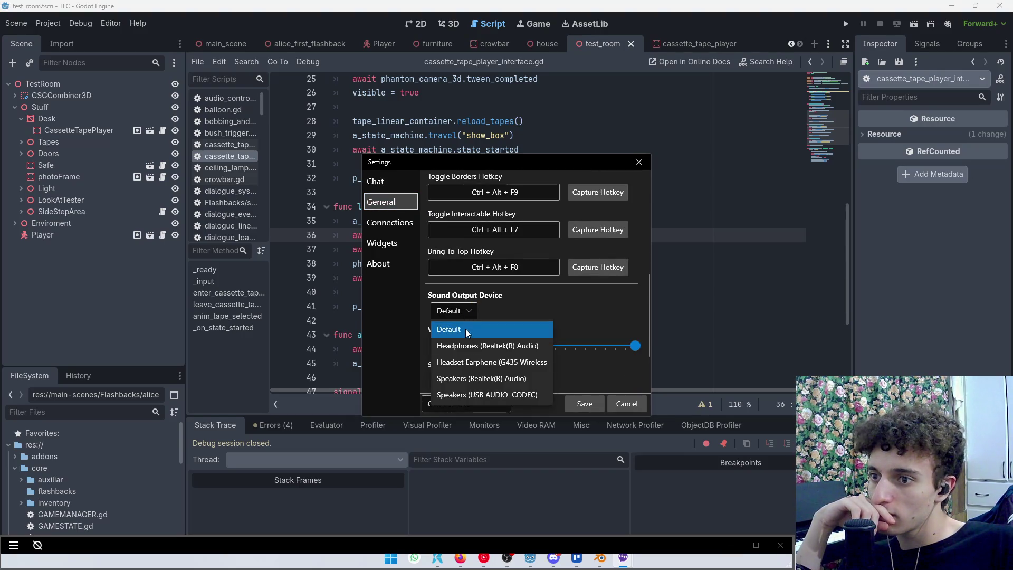
{"action": "left_click", "coordinate": [508, 348]}
{"action": "scroll", "coordinate": [480, 364], "scroll_direction": "down", "scroll_amount": 3}
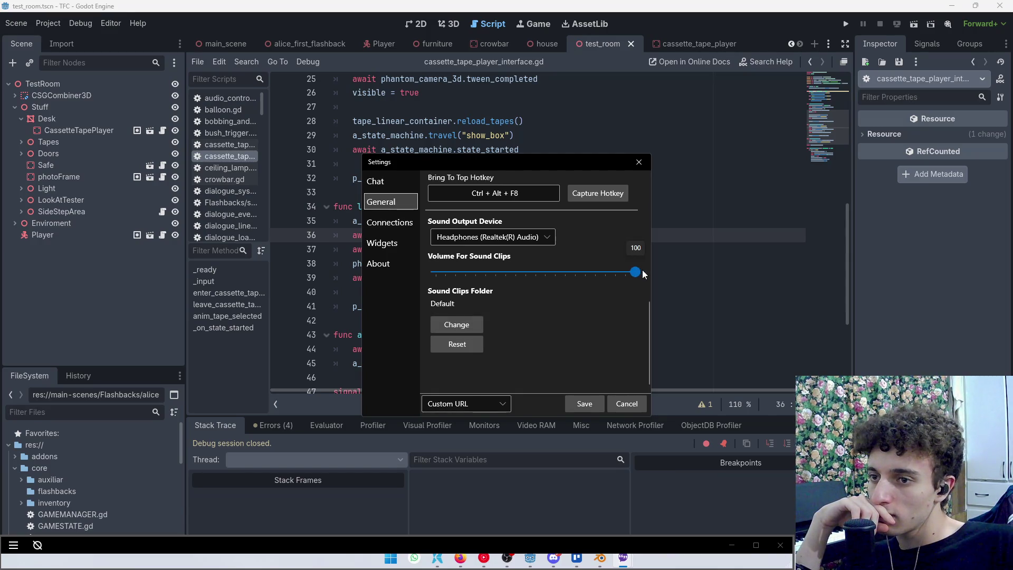
{"action": "scroll", "coordinate": [568, 316], "scroll_direction": "up", "scroll_amount": 9}
{"action": "scroll", "coordinate": [554, 335], "scroll_direction": "up", "scroll_amount": 4}
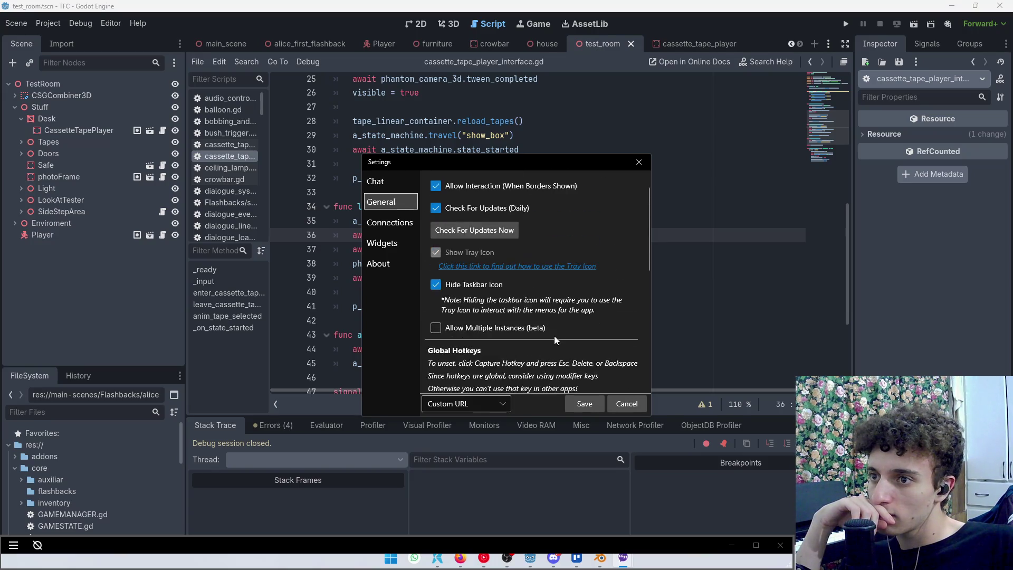
Look over the Connection, Widget and About pages, then save the overlay settings
{"action": "left_click", "coordinate": [386, 224]}
{"action": "left_click", "coordinate": [382, 243]}
{"action": "left_click", "coordinate": [380, 264]}
{"action": "left_click", "coordinate": [381, 203]}
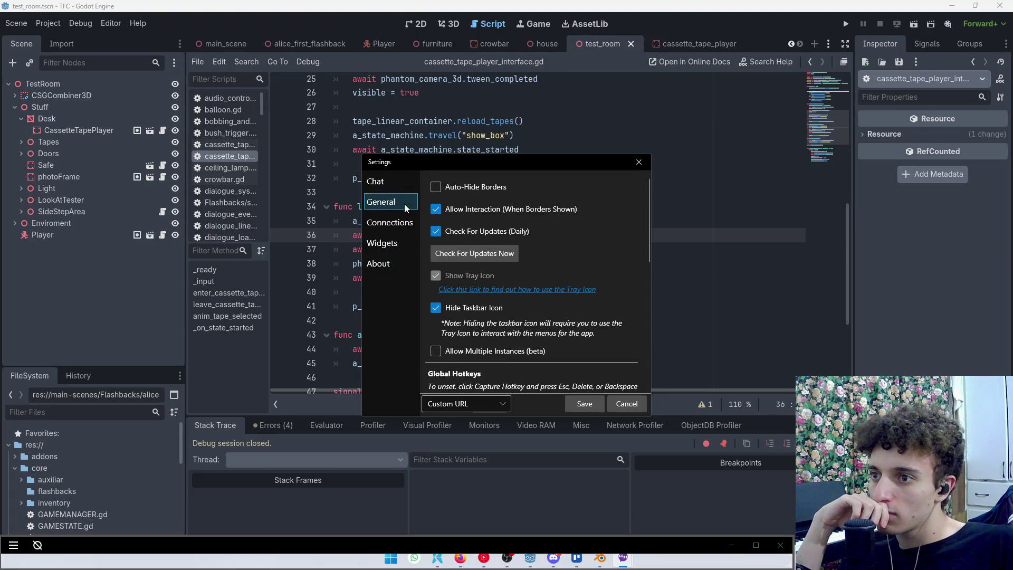
{"action": "scroll", "coordinate": [506, 326], "scroll_direction": "down", "scroll_amount": 10}
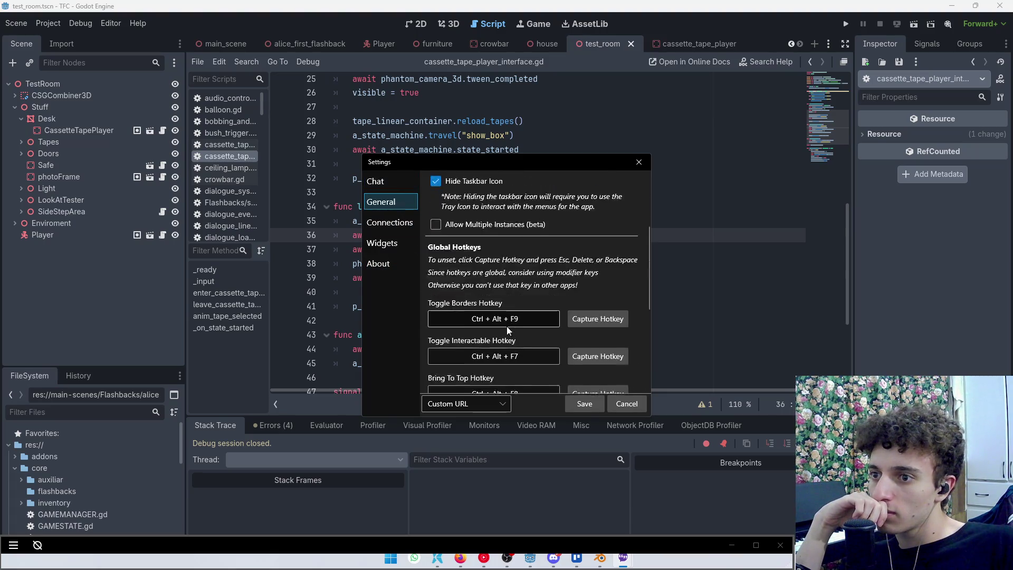
{"action": "left_click", "coordinate": [385, 183]}
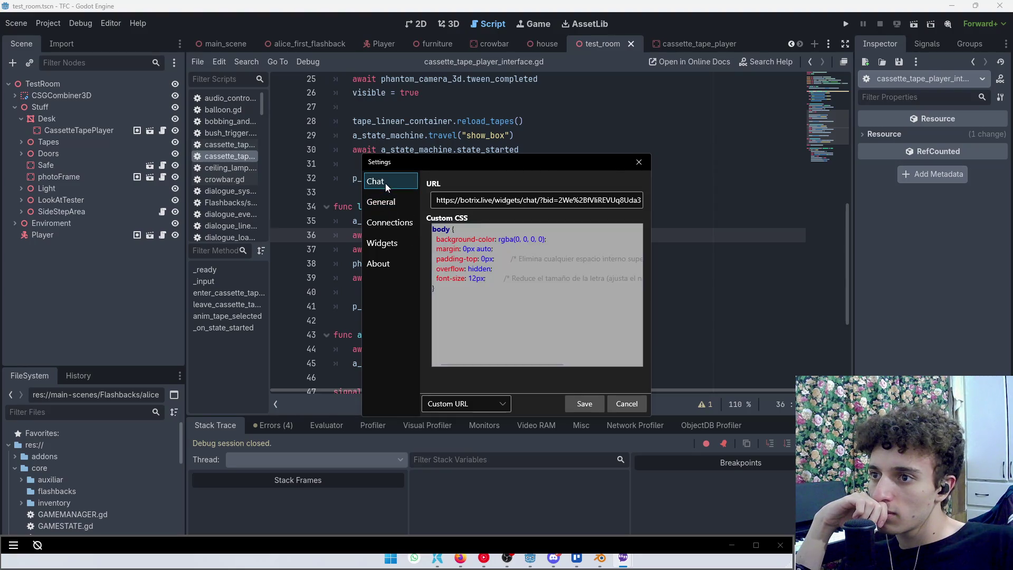
{"action": "left_click", "coordinate": [584, 404]}
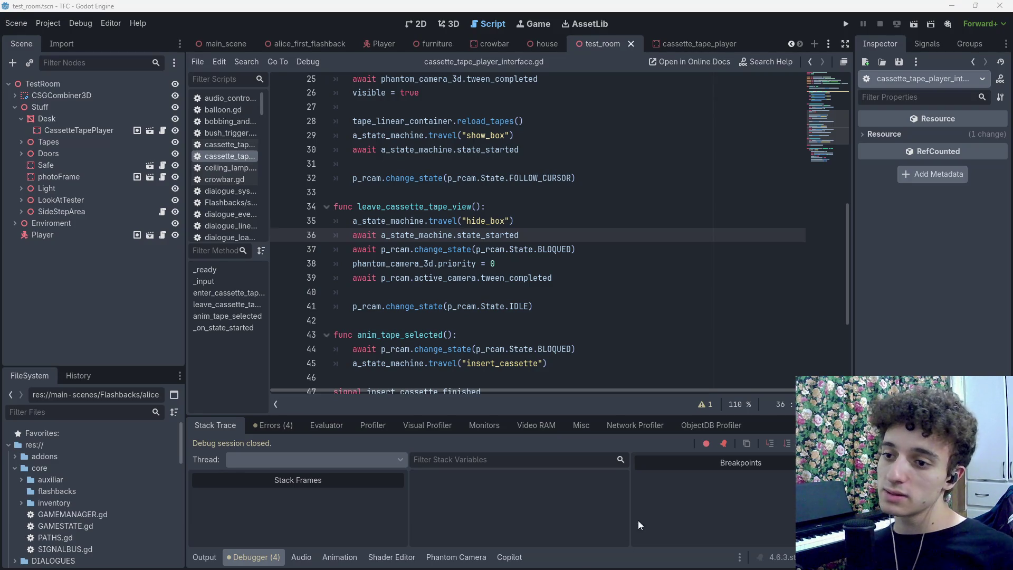
{"action": "left_click", "coordinate": [519, 557]}
Send test messages 'asda', 'asda', 'asdasd' and 'asda' in the OBS stream chat
{"action": "left_click", "coordinate": [900, 282]}
{"action": "type", "text": "asda"}
{"action": "key", "text": "Return"}
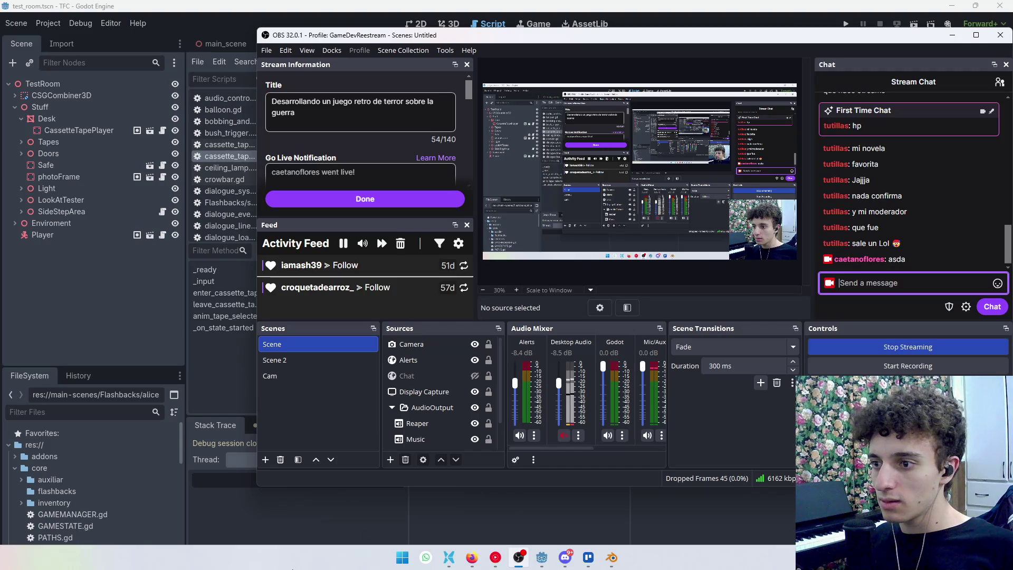
{"action": "type", "text": "asda"}
{"action": "key", "text": "Return"}
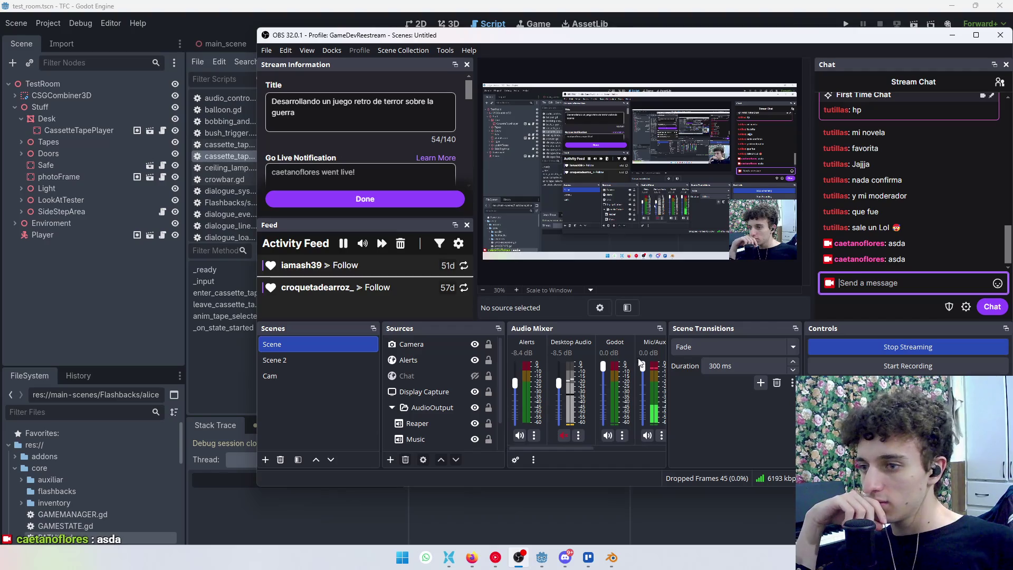
{"action": "type", "text": "asdasd"}
{"action": "key", "text": "Return"}
{"action": "type", "text": "asda"}
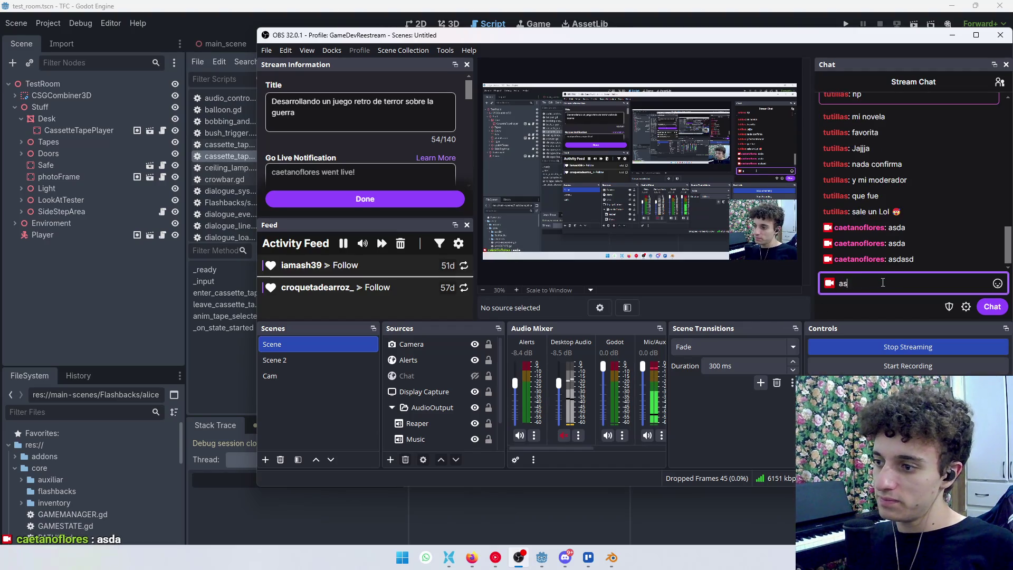
{"action": "key", "text": "Return"}
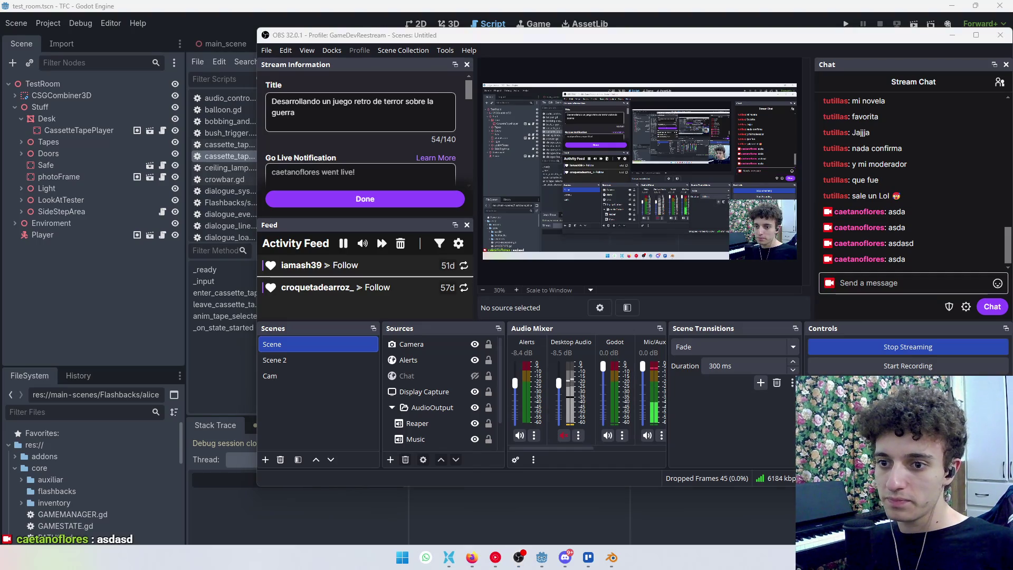
Show the chat overlay's border and make the overlay window taller
{"action": "right_click", "coordinate": [835, 299]}
{"action": "left_click", "coordinate": [870, 325]}
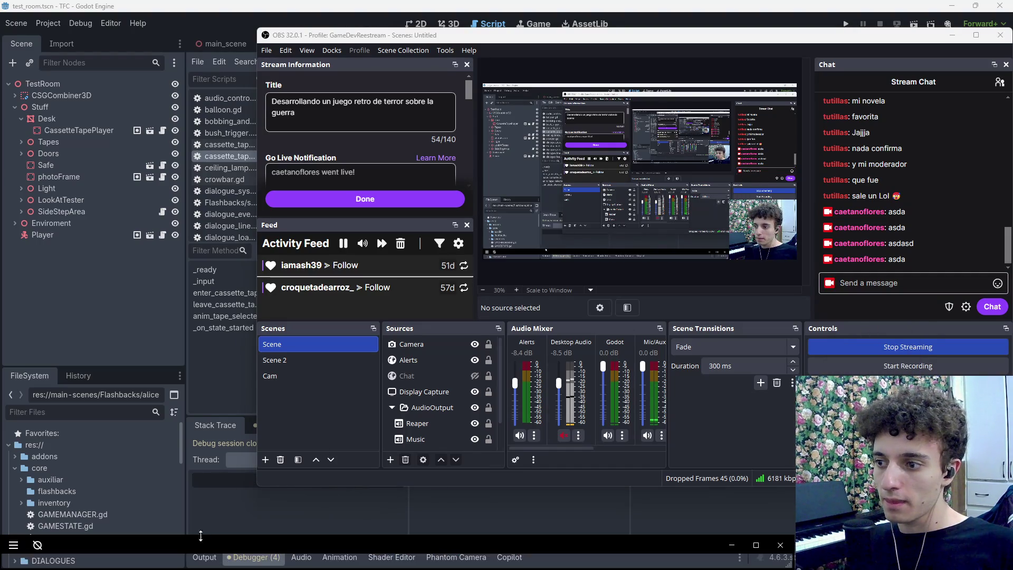
{"action": "left_click_drag", "start_coordinate": [198, 548], "coordinate": [195, 519]}
Send messages 'asd', 'sd', 'asd' and 'asda', stretching the overlay slightly taller
{"action": "left_click", "coordinate": [867, 282]}
{"action": "type", "text": "asd"}
{"action": "key", "text": "Return"}
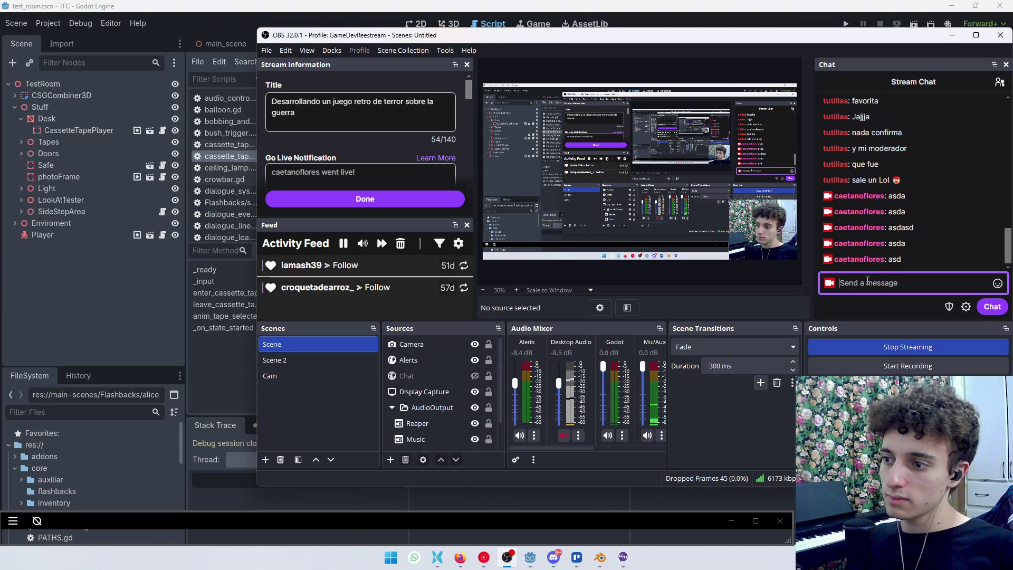
{"action": "type", "text": "sd"}
{"action": "key", "text": "Return"}
{"action": "type", "text": "asd"}
{"action": "key", "text": "Return"}
{"action": "left_click_drag", "start_coordinate": [185, 510], "coordinate": [184, 505]}
{"action": "left_click", "coordinate": [878, 283]}
{"action": "type", "text": "asda"}
{"action": "key", "text": "Return"}
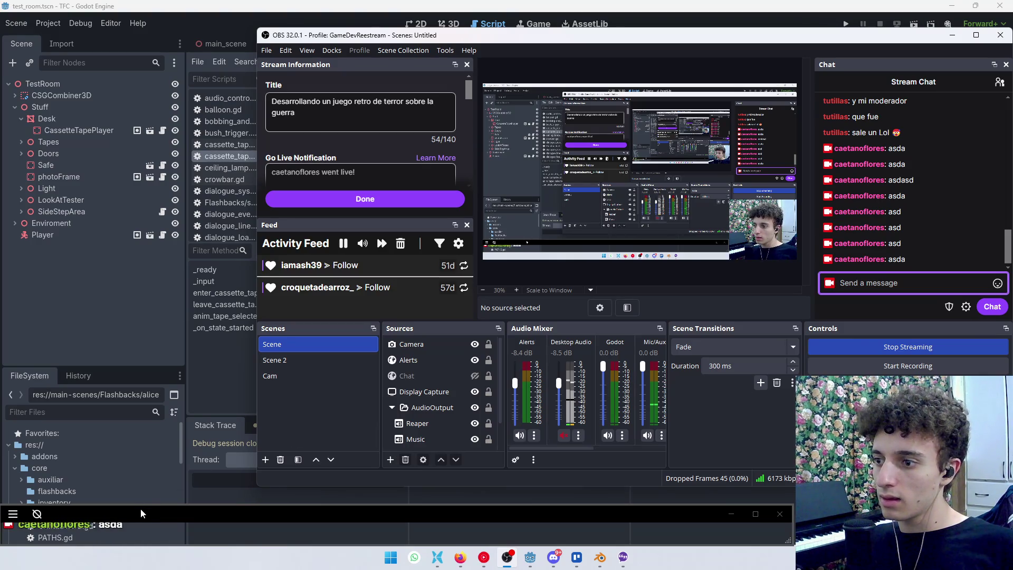
Hide the overlay border, send a few more test messages, and minimise OBS
{"action": "left_click", "coordinate": [37, 514]}
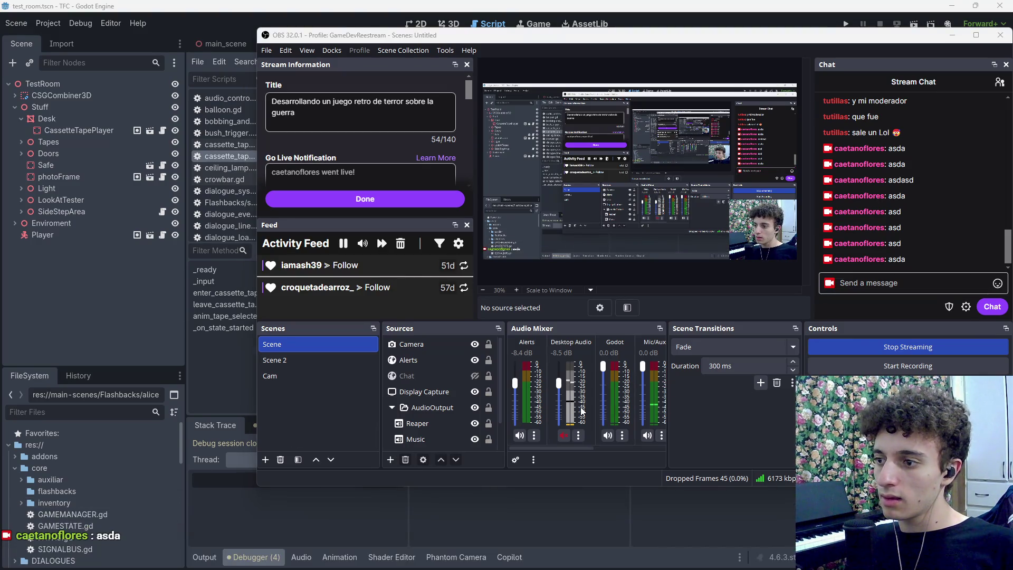
{"action": "left_click", "coordinate": [944, 285]}
{"action": "type", "text": "asdasd"}
{"action": "key", "text": "Return"}
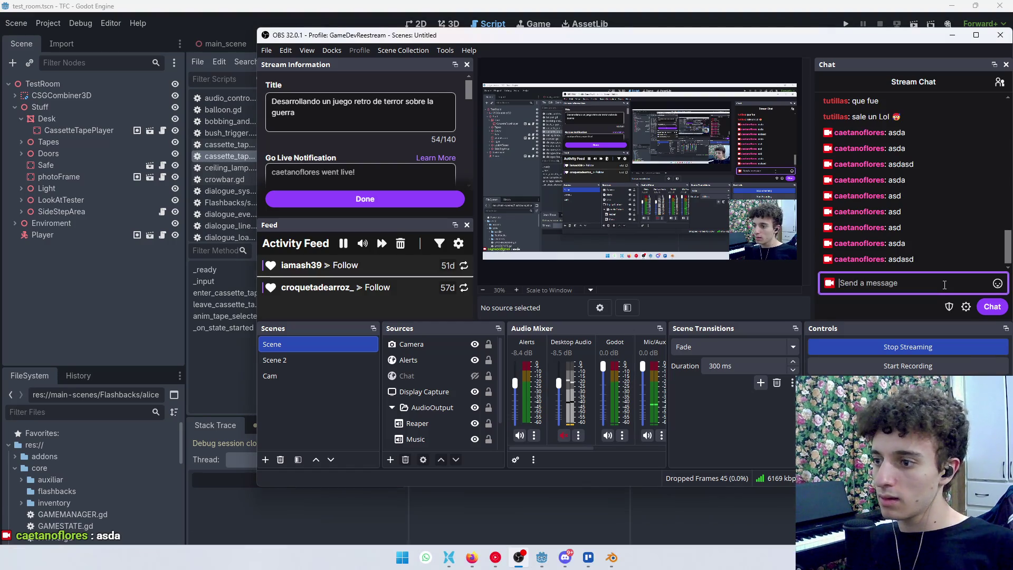
{"action": "key", "text": "Return"}
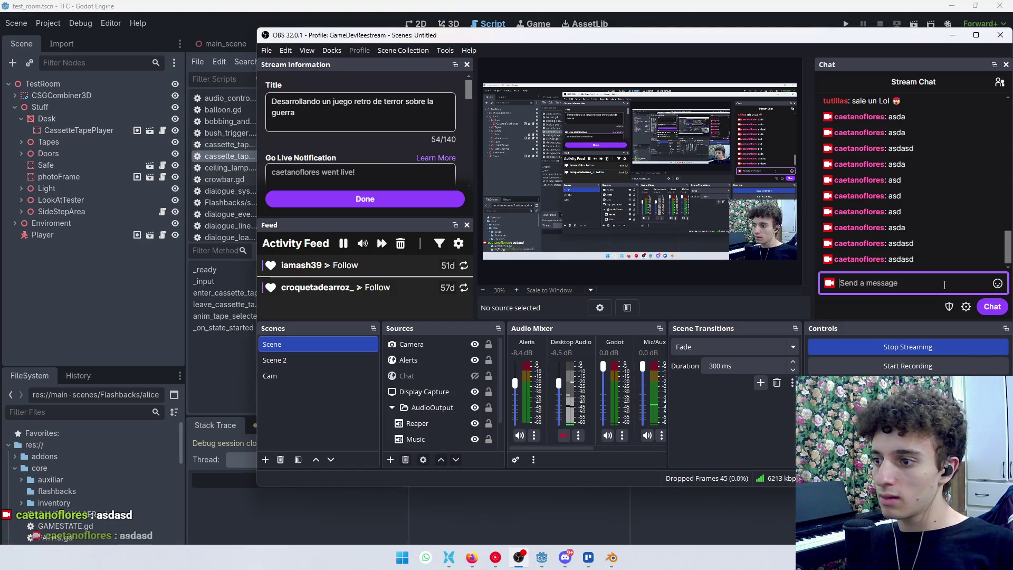
{"action": "type", "text": "as"}
{"action": "type", "text": "dsadsa"}
{"action": "key", "text": "Return"}
{"action": "type", "text": "da"}
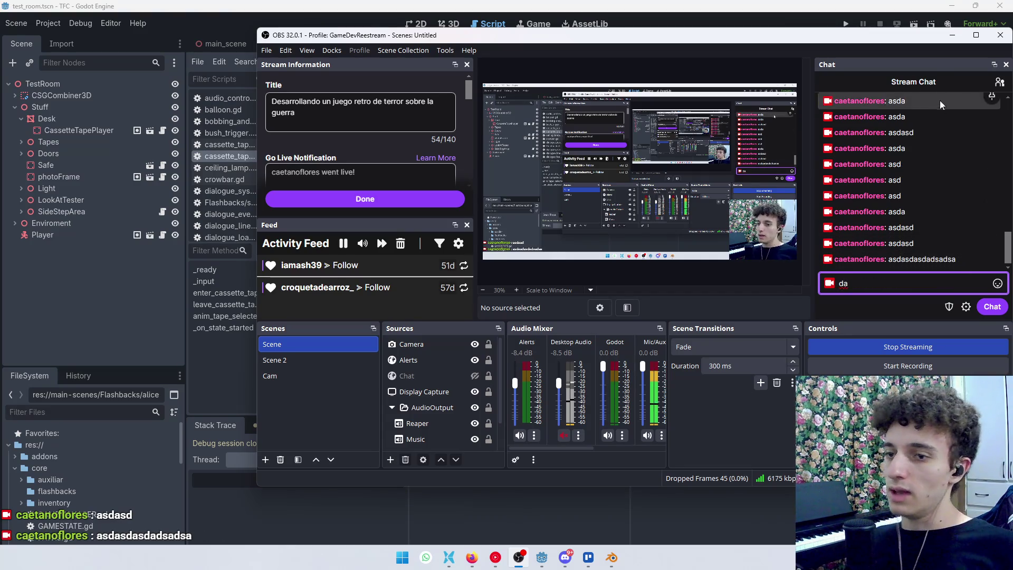
{"action": "left_click", "coordinate": [952, 36]}
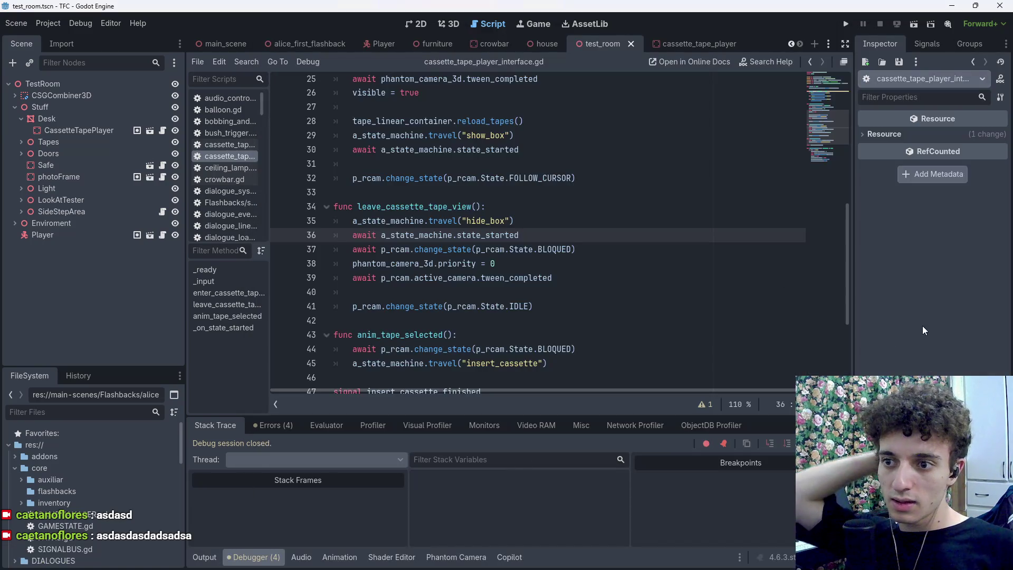
Save the scene and review lines 37–39 of the script
{"action": "key", "text": "ctrl+s"}
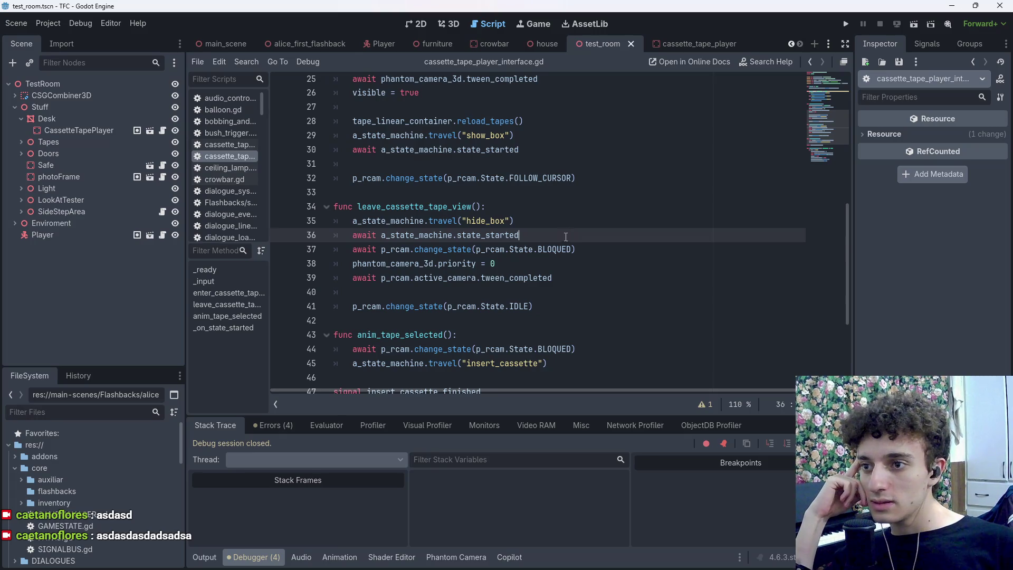
{"action": "left_click", "coordinate": [594, 251]}
{"action": "left_click", "coordinate": [599, 264]}
{"action": "left_click", "coordinate": [599, 275]}
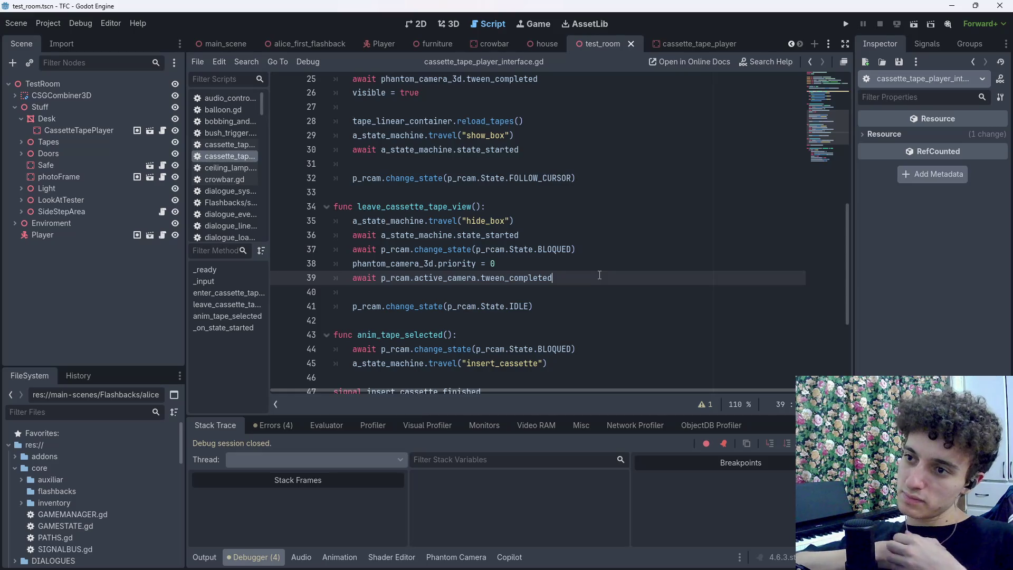
{"action": "scroll", "coordinate": [600, 275], "scroll_direction": "down", "scroll_amount": 4}
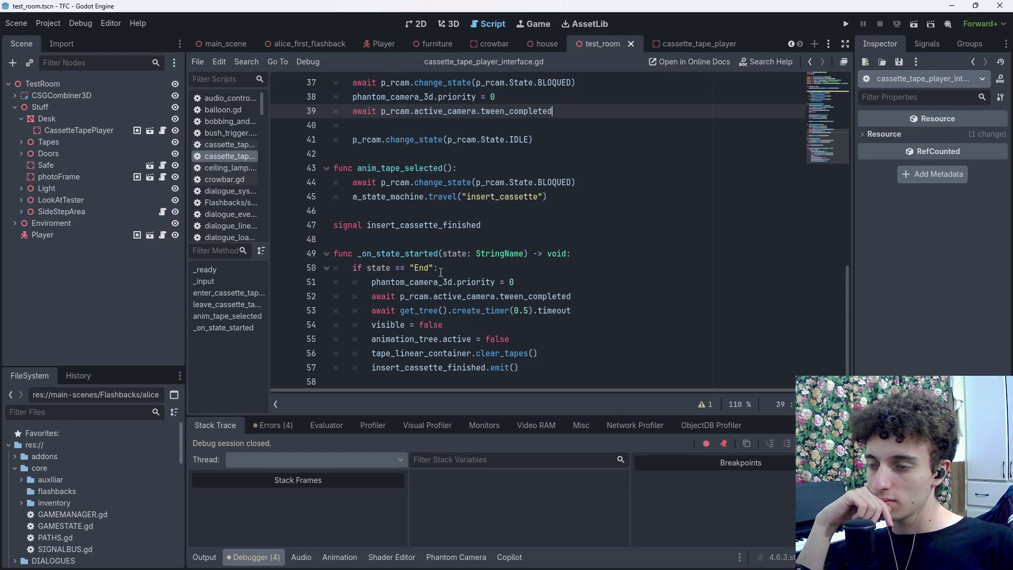
{"action": "scroll", "coordinate": [441, 272], "scroll_direction": "up", "scroll_amount": 4}
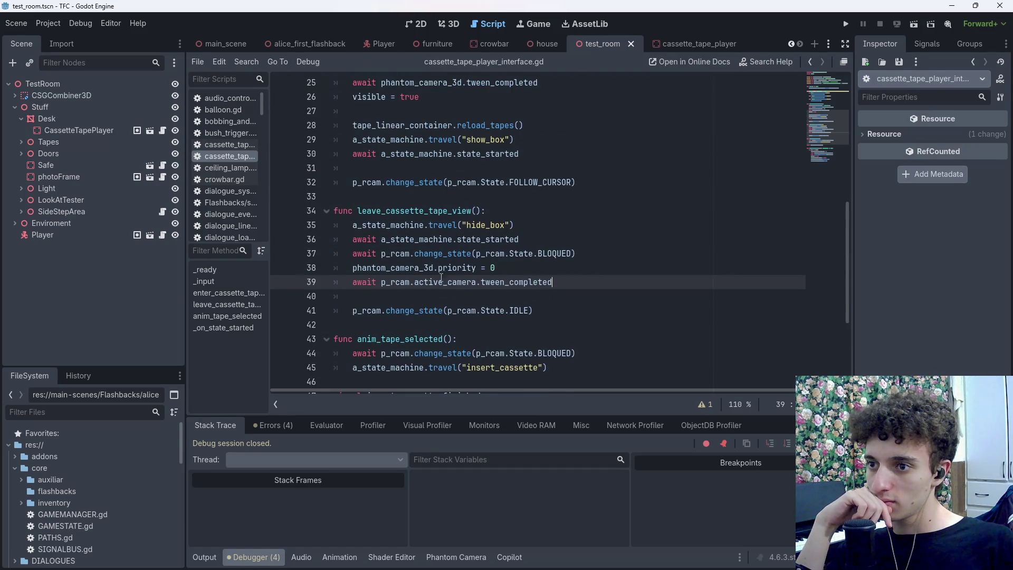
{"action": "scroll", "coordinate": [440, 305], "scroll_direction": "down", "scroll_amount": 2}
{"action": "scroll", "coordinate": [488, 274], "scroll_direction": "up", "scroll_amount": 10}
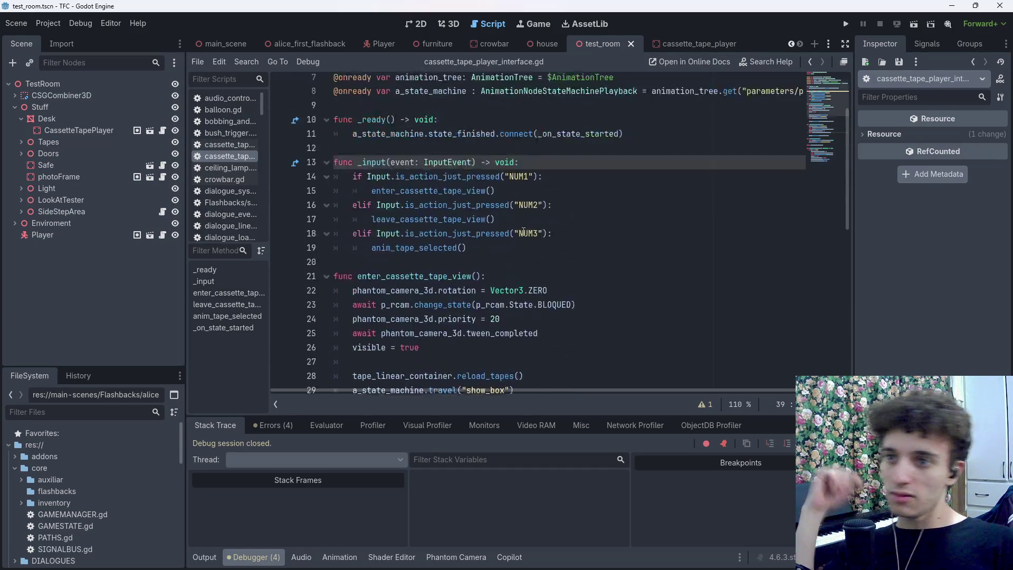
Copy the AnimationNodeStateMachinePlayback class reference into the Claude message box
{"action": "left_click", "coordinate": [564, 189], "text": "ctrl"}
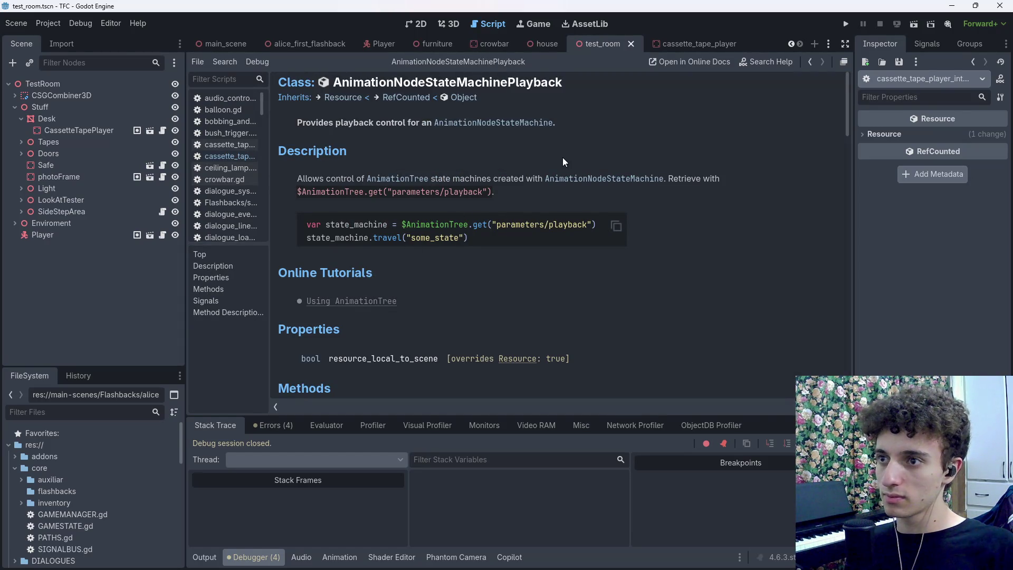
{"action": "key", "text": "ctrl+a"}
{"action": "key", "text": "alt+Tab"}
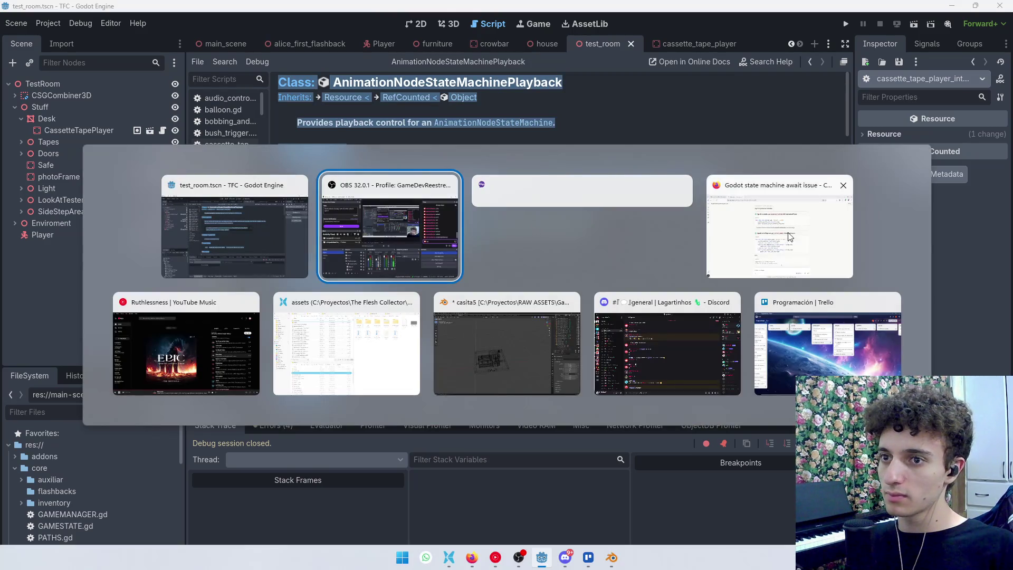
{"action": "left_click", "coordinate": [790, 237]}
{"action": "key", "text": "ctrl+v"}
Send the pasted docs to Claude and read its play_and_wait loop awaiting state_finished
{"action": "key", "text": "Return"}
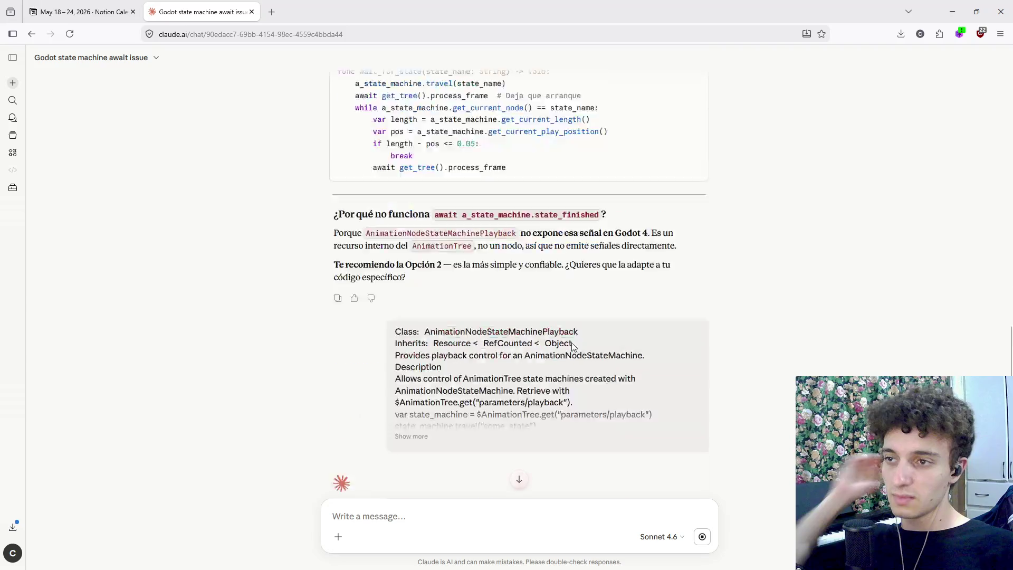
{"action": "scroll", "coordinate": [533, 359], "scroll_direction": "up", "scroll_amount": 6}
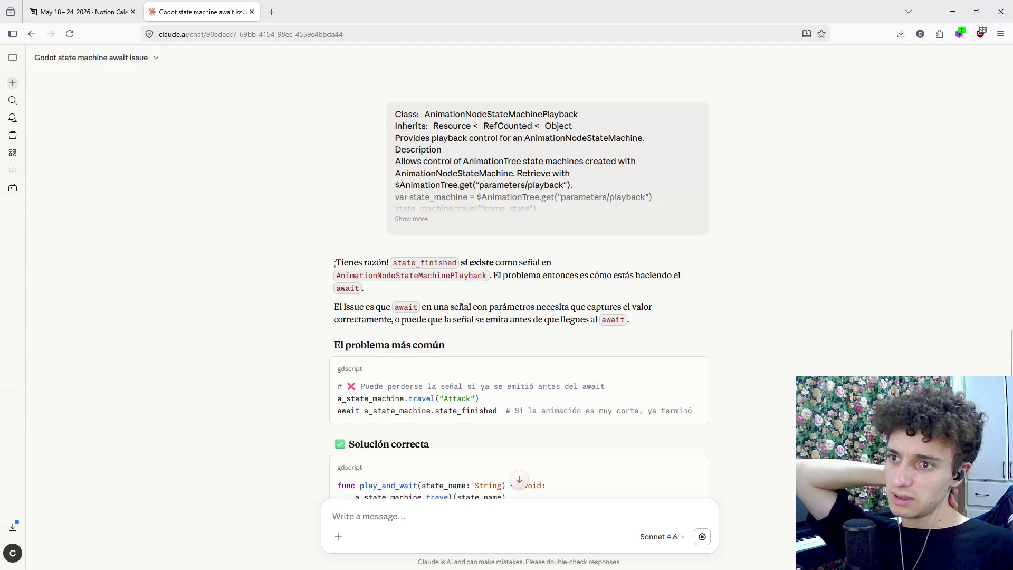
{"action": "left_click_drag", "start_coordinate": [459, 409], "coordinate": [432, 401]}
{"action": "left_click", "coordinate": [434, 401]}
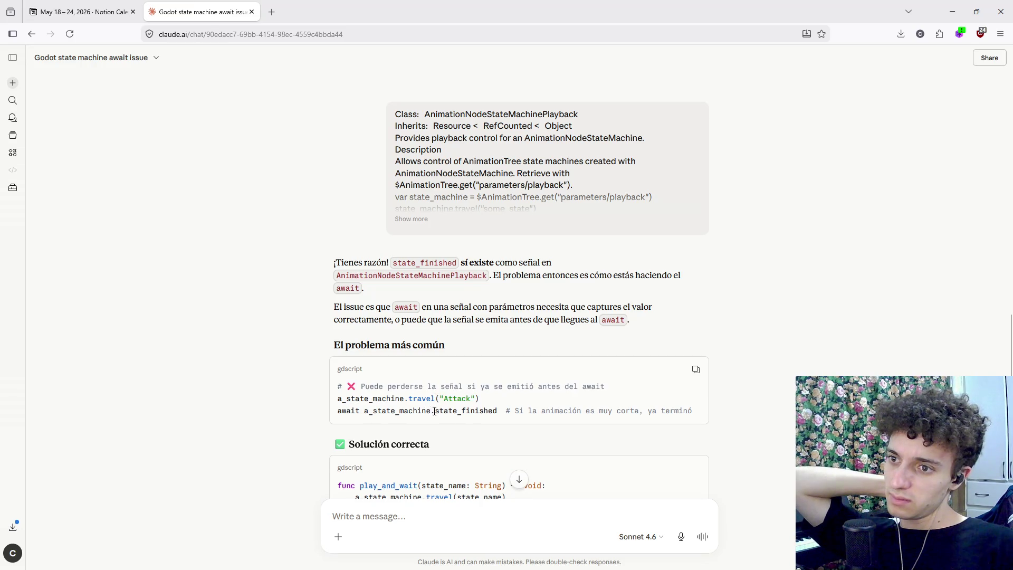
{"action": "scroll", "coordinate": [433, 411], "scroll_direction": "down", "scroll_amount": 2}
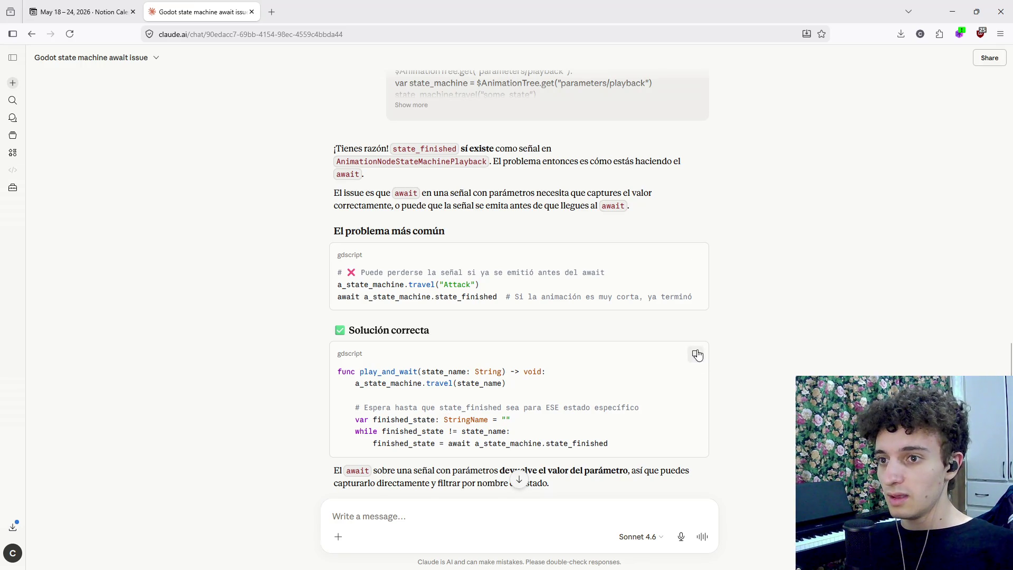
{"action": "key", "text": "alt+Tab"}
{"action": "key", "text": "alt+Tab"}
{"action": "key", "text": "alt+Tab"}
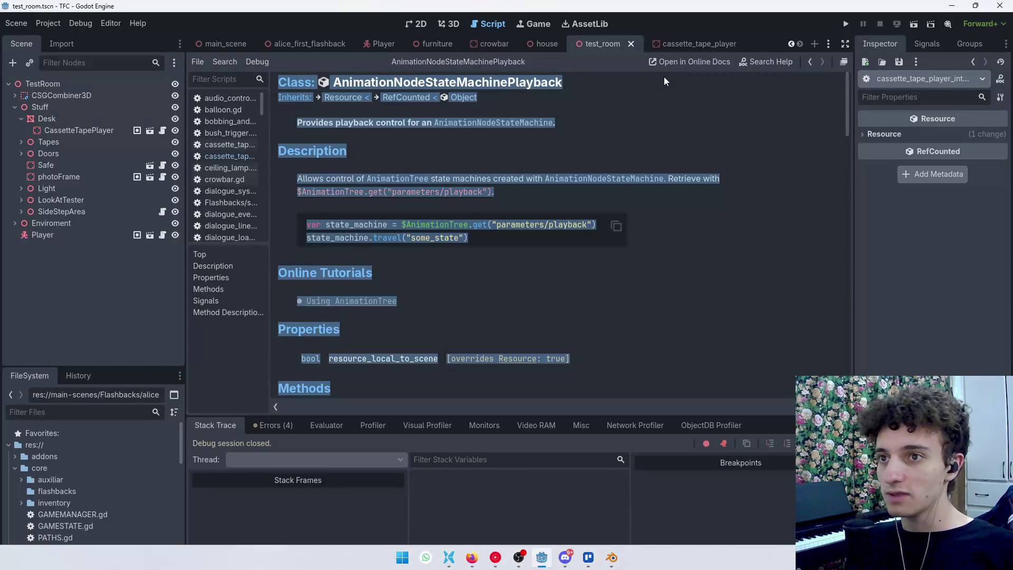
Paste the play_and_wait function at the end of cassette_tape_player_interface.gd and save
{"action": "left_click", "coordinate": [811, 61]}
{"action": "left_click", "coordinate": [499, 225]}
{"action": "scroll", "coordinate": [499, 264], "scroll_direction": "down", "scroll_amount": 12}
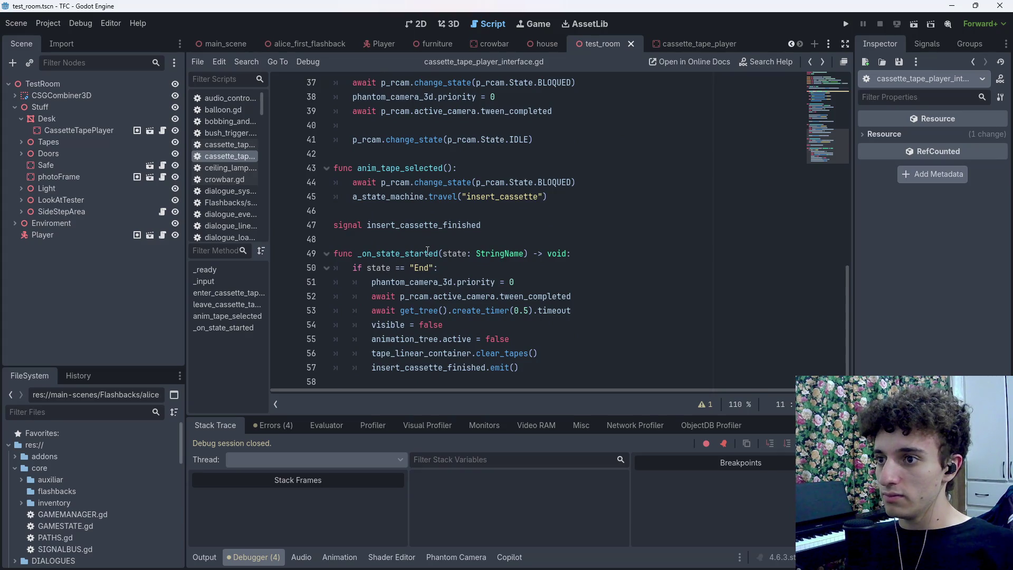
{"action": "left_click", "coordinate": [369, 377]}
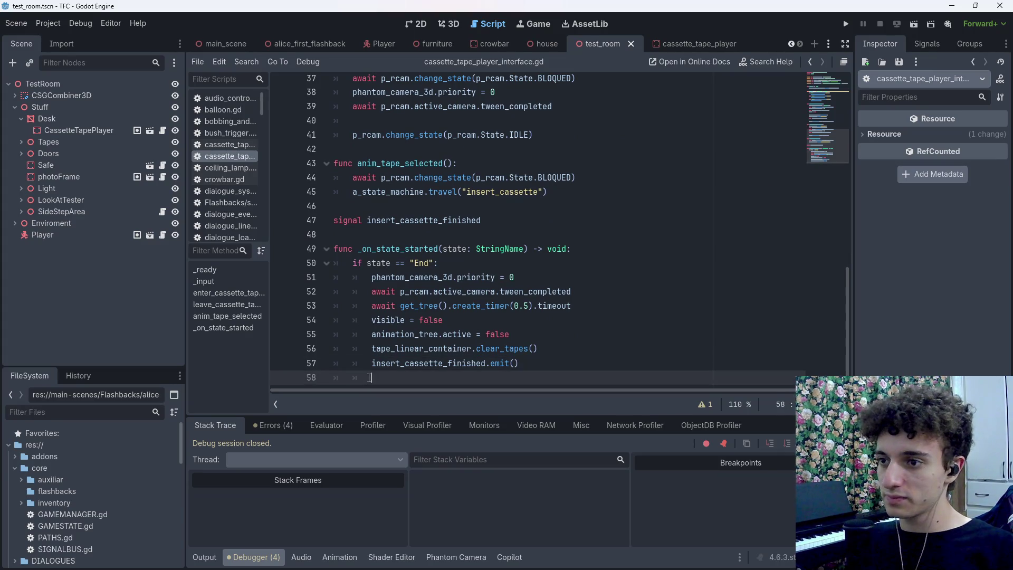
{"action": "key", "text": "Return"}
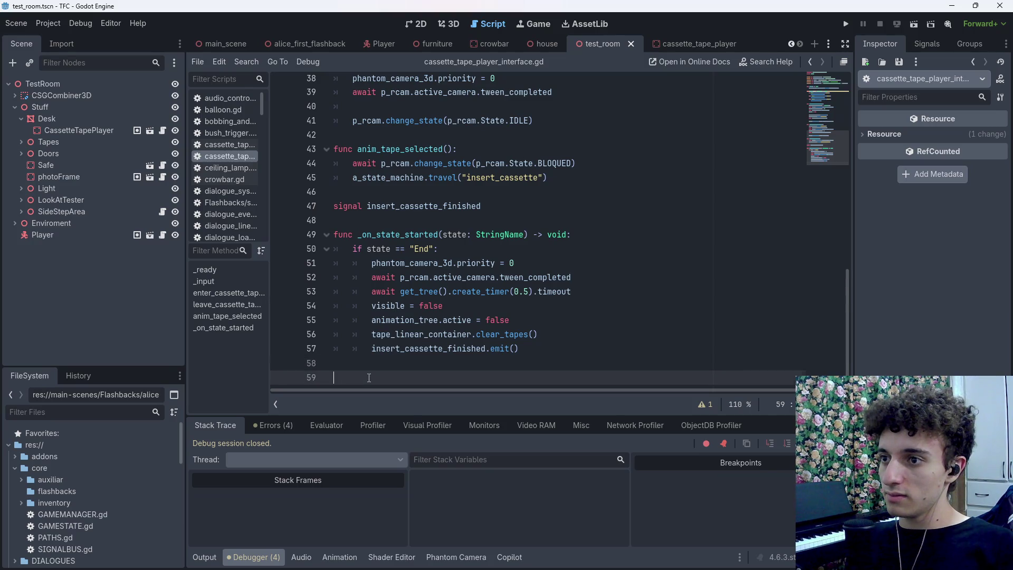
{"action": "key", "text": "ctrl+v"}
{"action": "key", "text": "ctrl+s"}
Remove the comment and blank lines from play_and_wait, tidy line 63, and save
{"action": "left_click", "coordinate": [306, 337]}
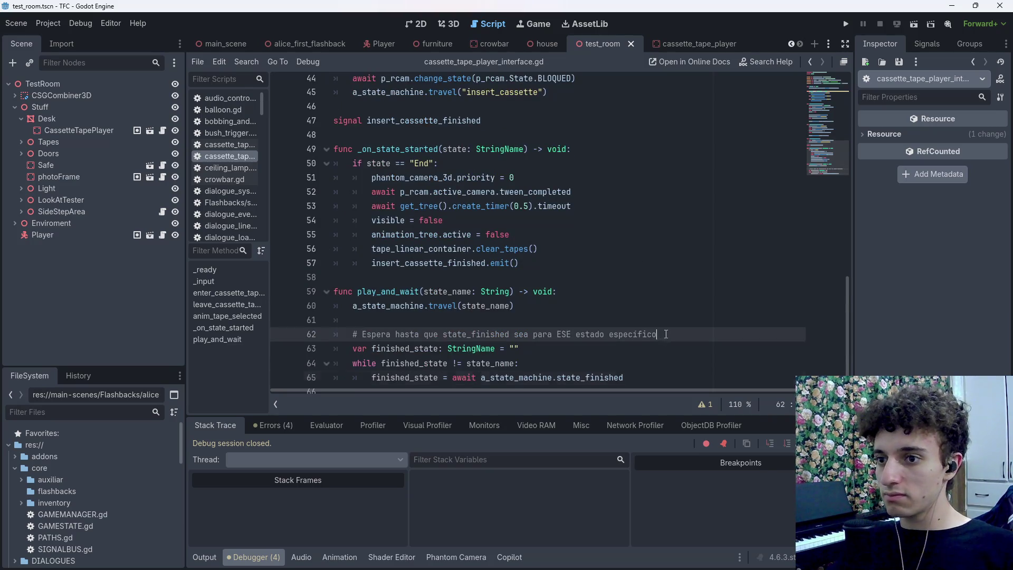
{"action": "key", "text": "BackSpace"}
{"action": "key", "text": "BackSpace"}
{"action": "key", "text": "BackSpace"}
{"action": "key", "text": "BackSpace"}
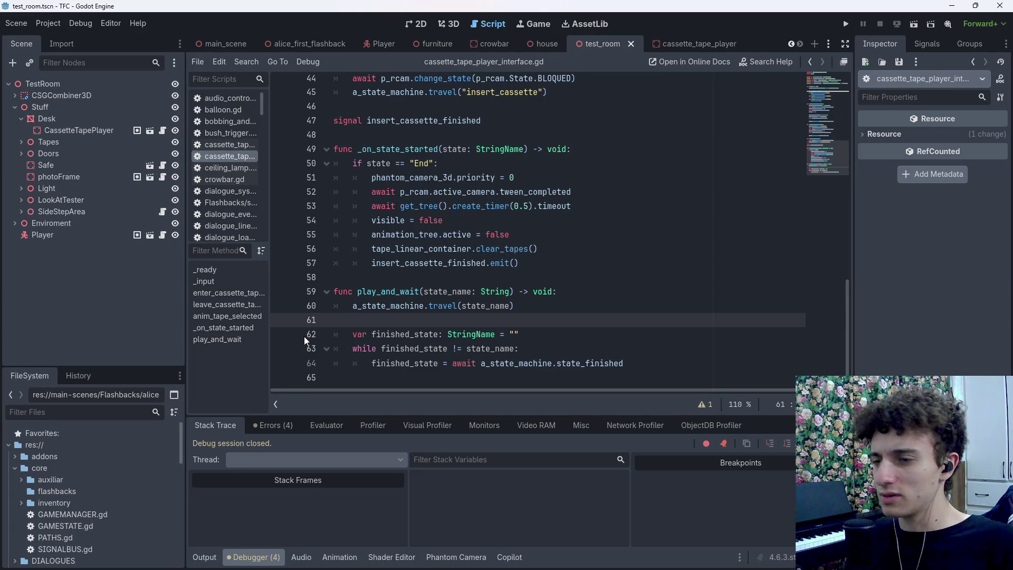
{"action": "key", "text": "ctrl+s"}
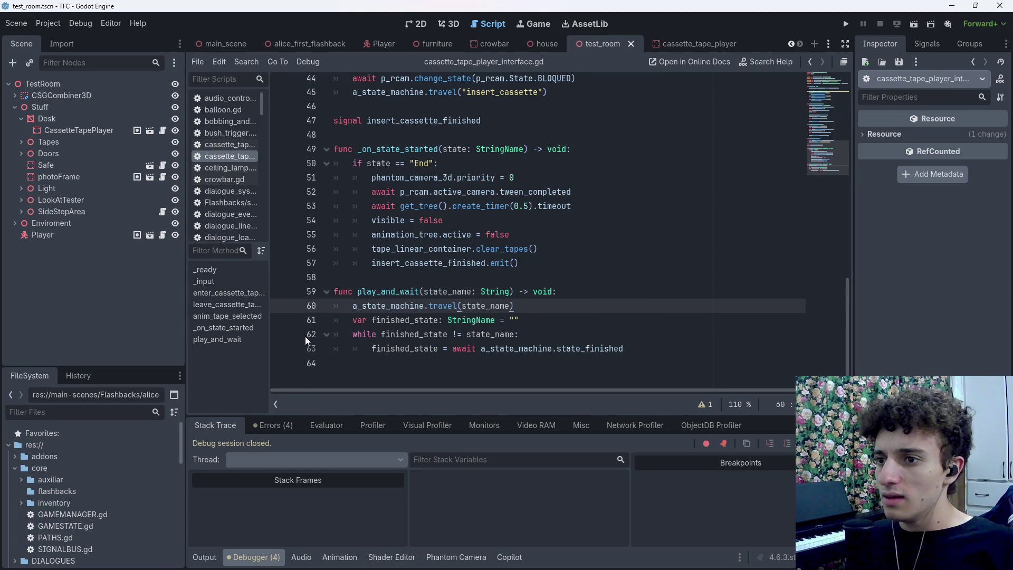
{"action": "key", "text": "Down"}
{"action": "key", "text": "Down"}
{"action": "left_click", "coordinate": [657, 355]}
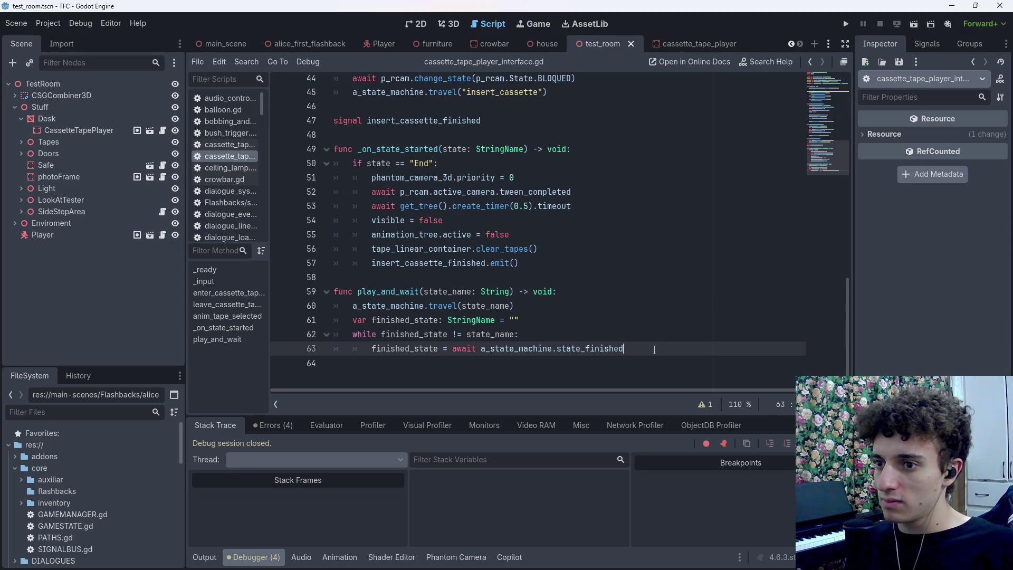
{"action": "key", "text": "ctrl+s"}
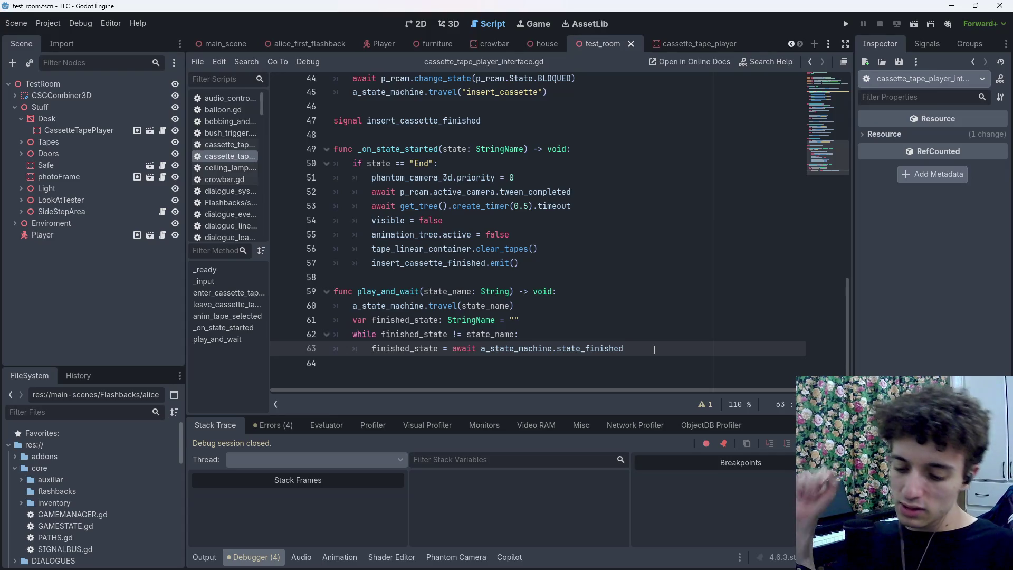
{"action": "type", "text": "."}
{"action": "type", "text": "f"}
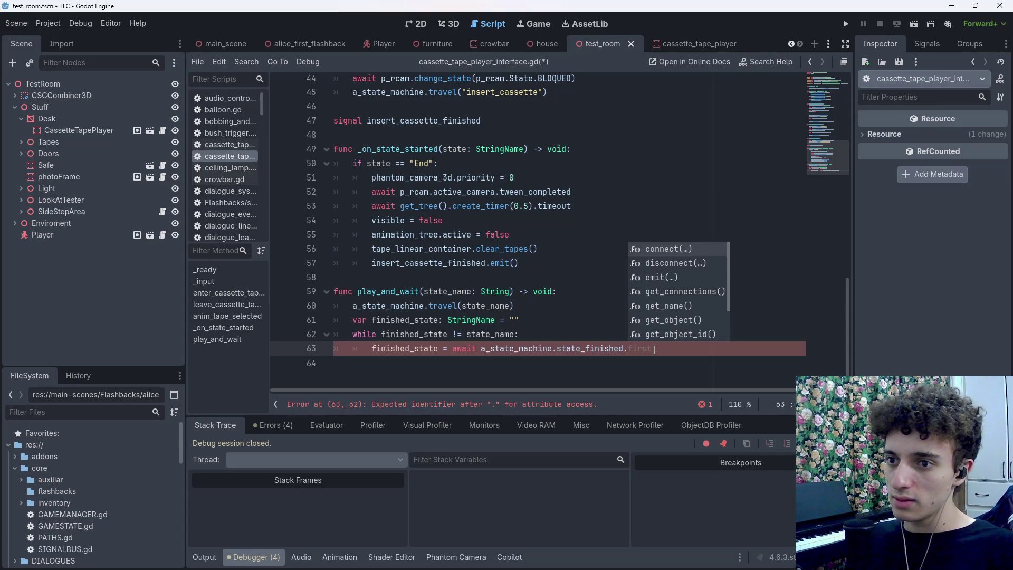
{"action": "key", "text": "BackSpace"}
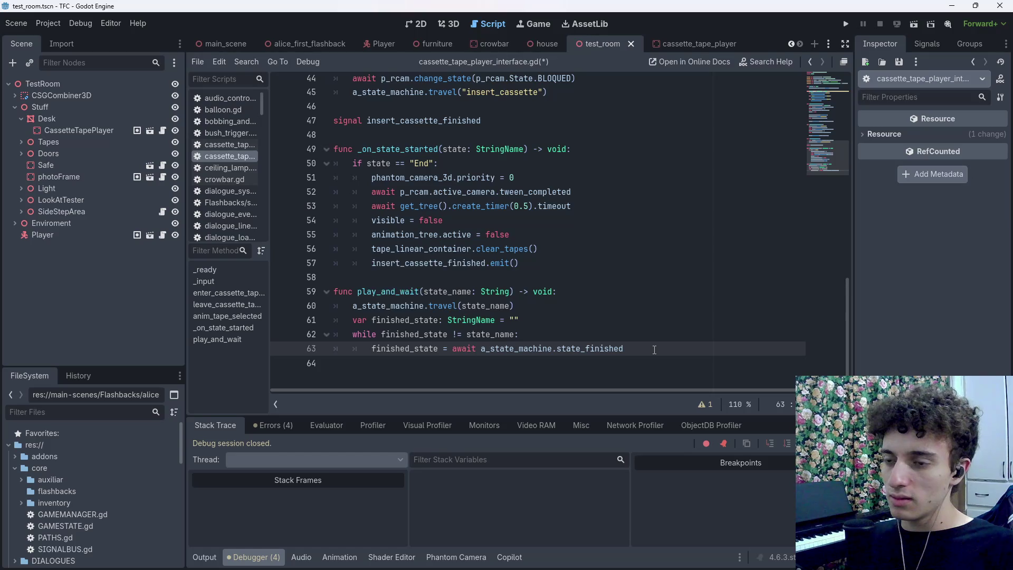
{"action": "key", "text": "ctrl+s"}
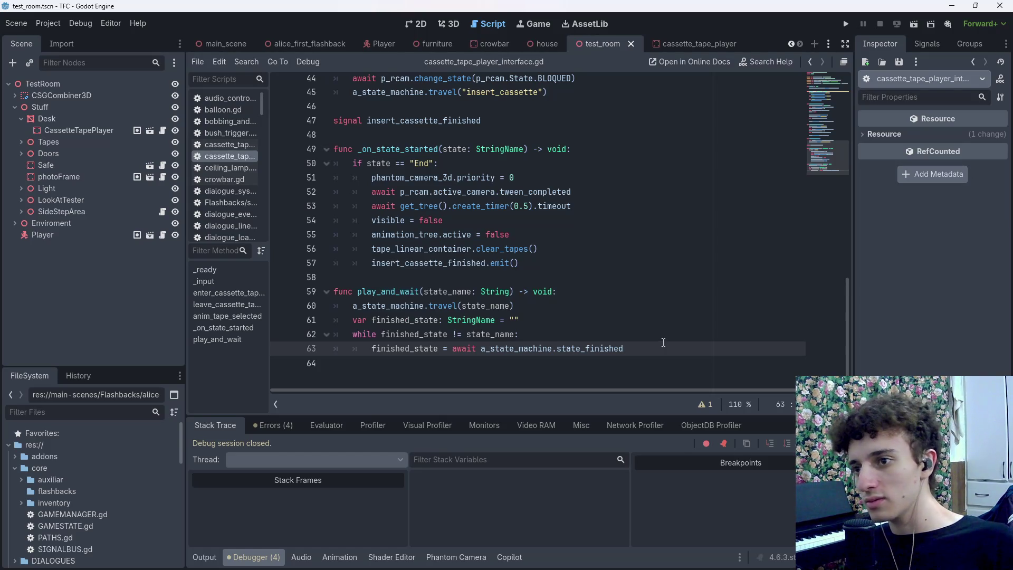
{"action": "scroll", "coordinate": [663, 343], "scroll_direction": "up", "scroll_amount": 15}
{"action": "scroll", "coordinate": [551, 324], "scroll_direction": "down", "scroll_amount": 2}
Delete the _input test function and save the script
{"action": "mouse_move", "coordinate": [552, 239]}
{"action": "left_mouse_down"}
{"action": "mouse_move", "coordinate": [370, 211]}
{"action": "mouse_move", "coordinate": [337, 182]}
{"action": "left_mouse_up"}
{"action": "left_click", "coordinate": [493, 242]}
{"action": "mouse_move", "coordinate": [475, 254]}
{"action": "left_mouse_down"}
{"action": "mouse_move", "coordinate": [369, 239]}
{"action": "mouse_move", "coordinate": [328, 172]}
{"action": "left_mouse_up"}
{"action": "key", "text": "ctrl+s"}
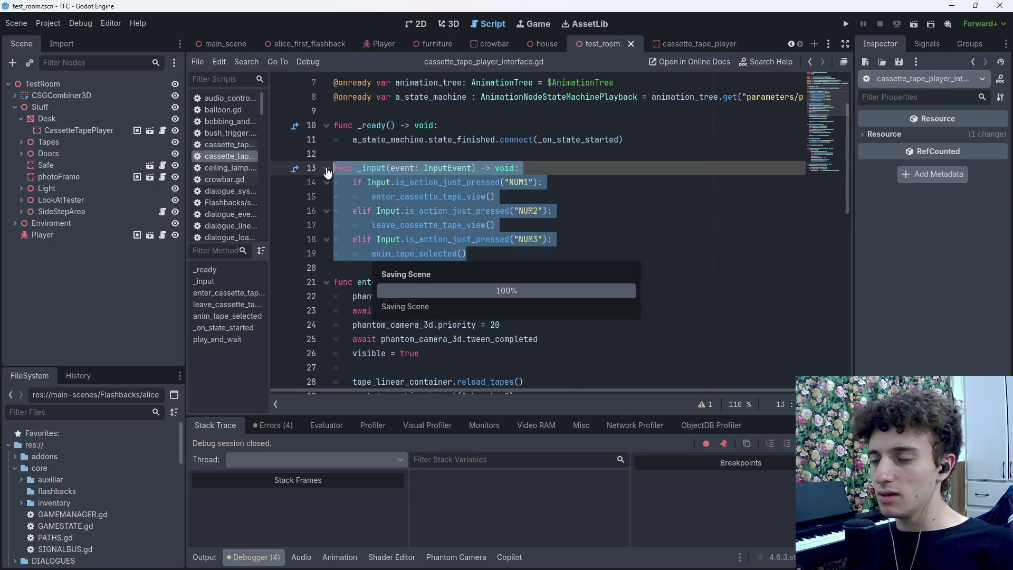
{"action": "key", "text": "BackSpace"}
{"action": "key", "text": "BackSpace"}
{"action": "key", "text": "BackSpace"}
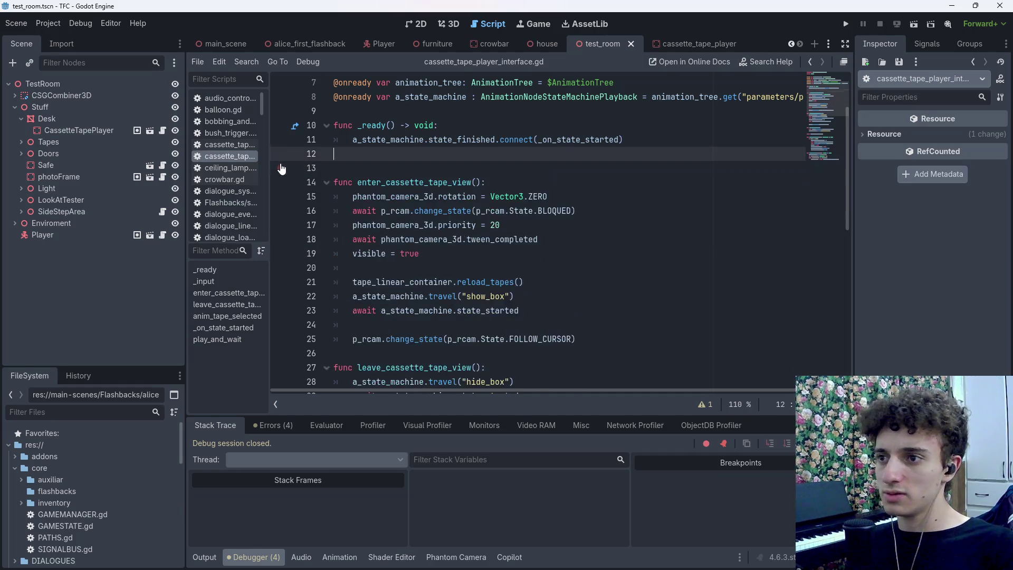
{"action": "key", "text": "ctrl+s"}
Select the show_box travel and await lines in enter_cassette_tape_view
{"action": "scroll", "coordinate": [557, 239], "scroll_direction": "down", "scroll_amount": 3}
{"action": "scroll", "coordinate": [557, 239], "scroll_direction": "down", "scroll_amount": 6}
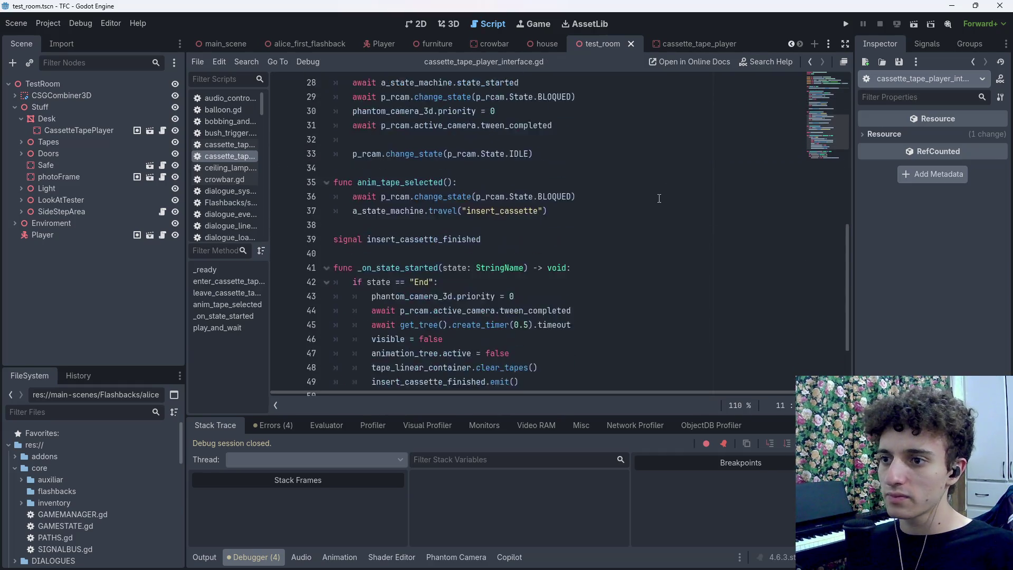
{"action": "scroll", "coordinate": [629, 228], "scroll_direction": "up", "scroll_amount": 11}
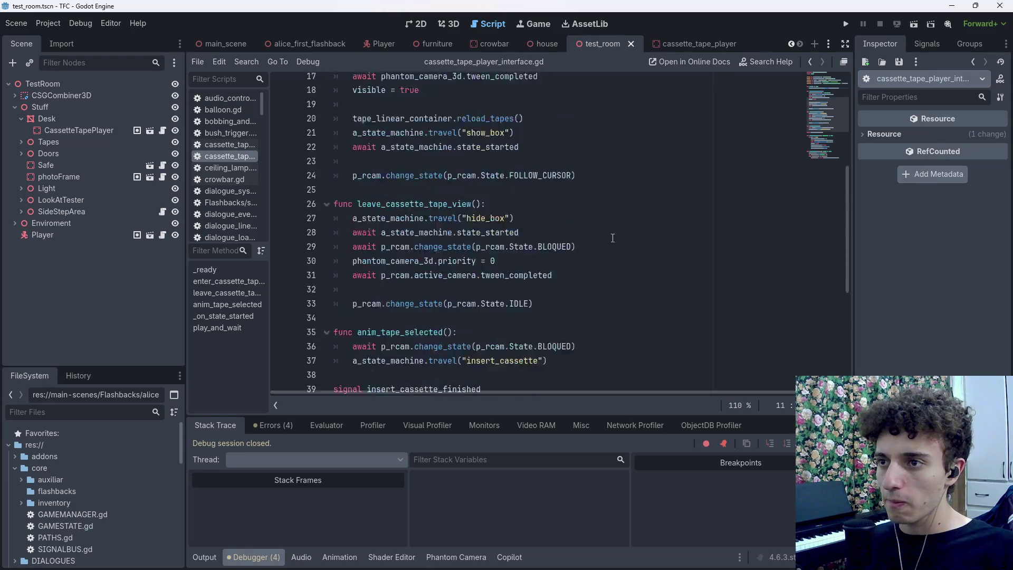
{"action": "scroll", "coordinate": [612, 232], "scroll_direction": "down", "scroll_amount": 3}
{"action": "scroll", "coordinate": [498, 200], "scroll_direction": "up", "scroll_amount": 1}
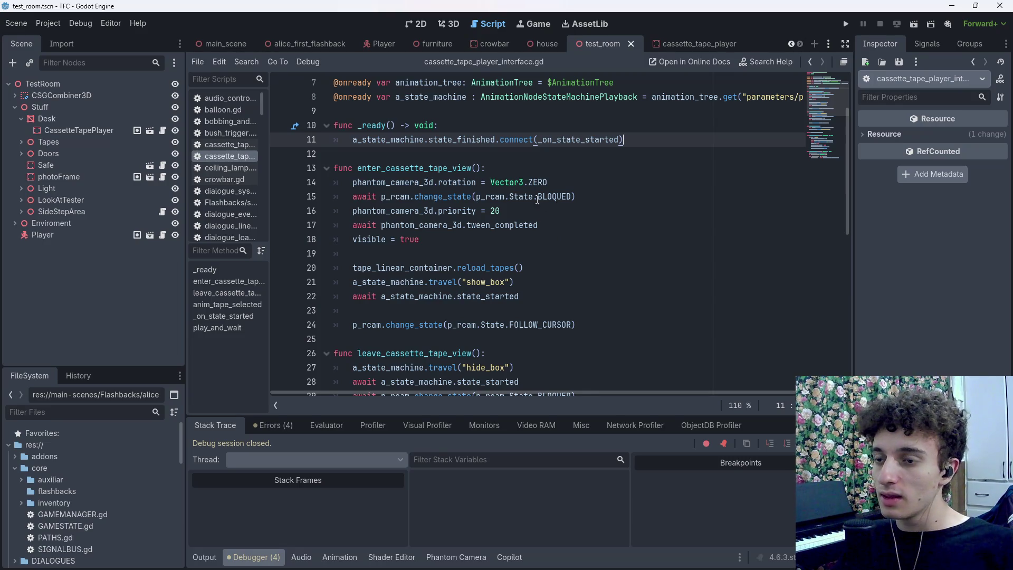
{"action": "left_click", "coordinate": [479, 210]}
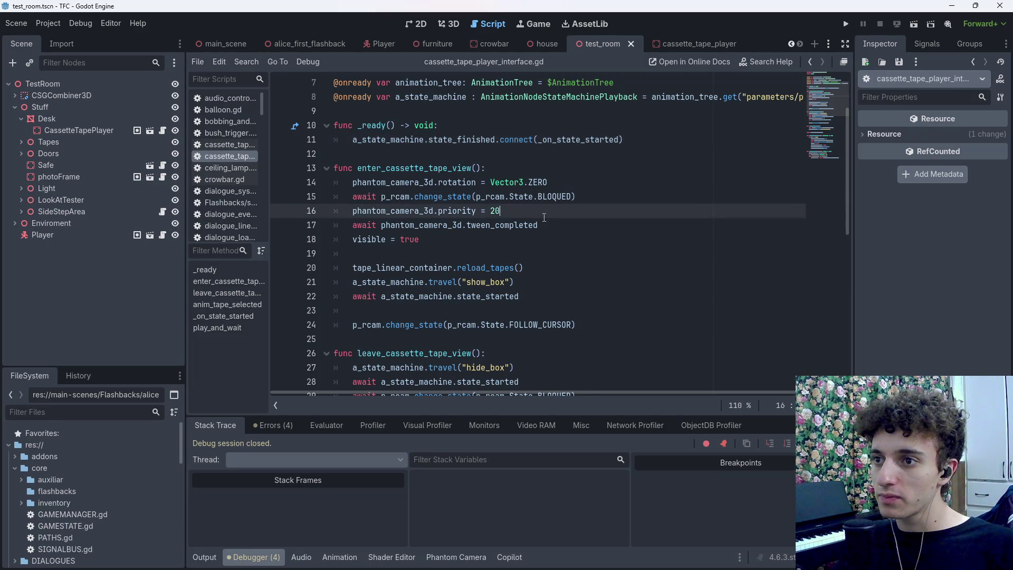
{"action": "scroll", "coordinate": [502, 241], "scroll_direction": "down", "scroll_amount": 1}
{"action": "mouse_move", "coordinate": [520, 254]}
{"action": "left_mouse_down"}
{"action": "mouse_move", "coordinate": [338, 239]}
{"action": "mouse_move", "coordinate": [429, 241]}
{"action": "left_mouse_up"}
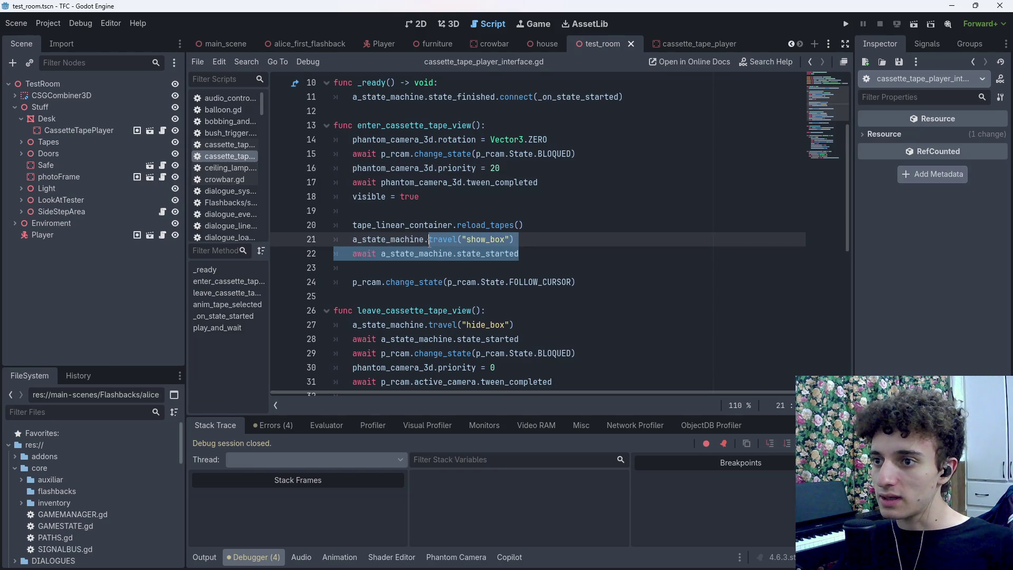
Replace the travel/await lines in enter_cassette_tape_view with play_and_wait("show_box") and save
{"action": "left_click", "coordinate": [510, 239]}
{"action": "key", "text": "BackSpace"}
{"action": "key", "text": "BackSpace"}
{"action": "key", "text": "BackSpace"}
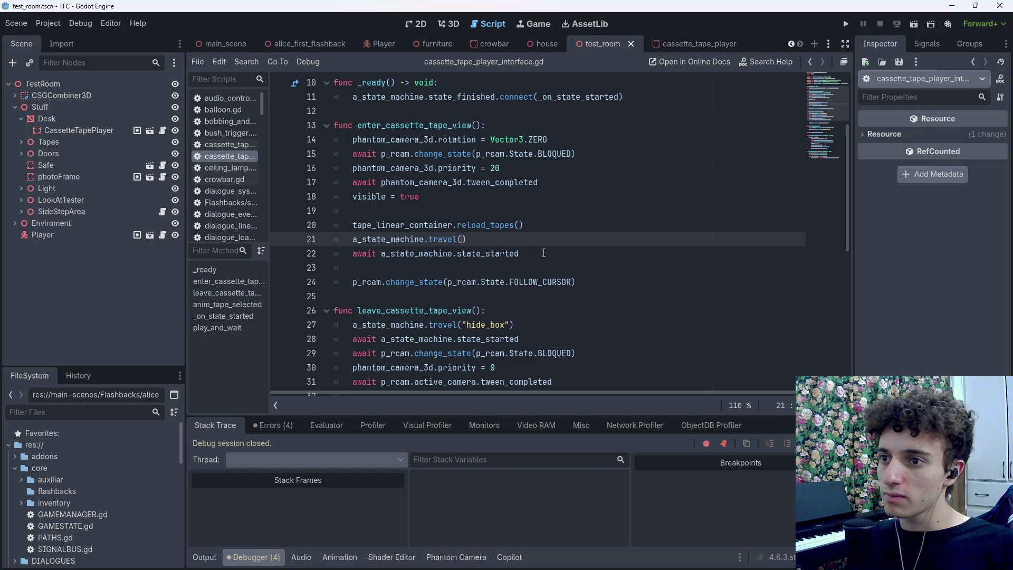
{"action": "left_click_drag", "start_coordinate": [543, 253], "coordinate": [430, 240]}
{"action": "key", "text": "BackSpace"}
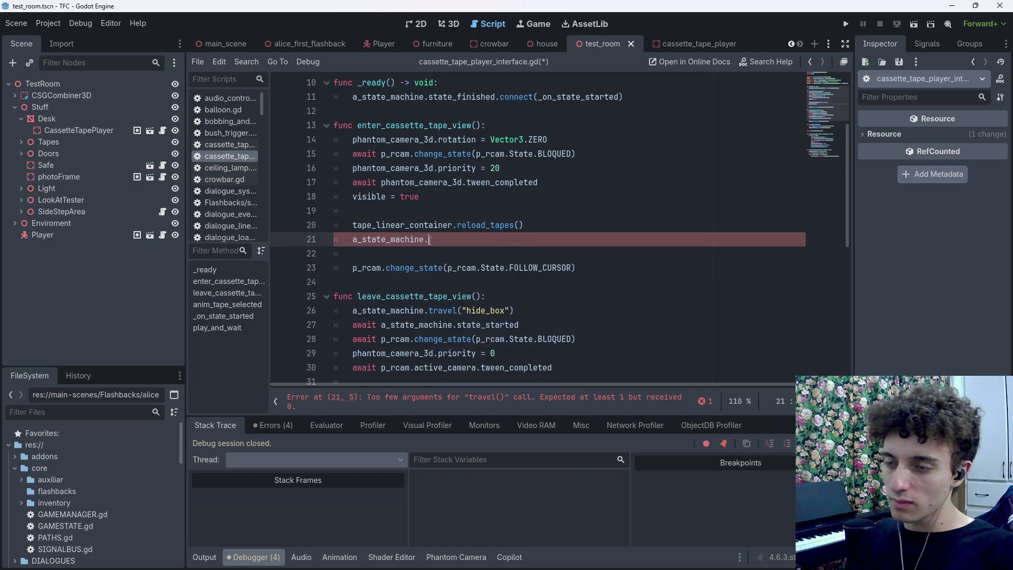
{"action": "key", "text": "BackSpace"}
{"action": "key", "text": "BackSpace"}
{"action": "key", "text": "BackSpace"}
{"action": "type", "text": "pla"}
{"action": "key", "text": "BackSpace"}
{"action": "key", "text": "Return"}
{"action": "type", "text": "\"show_box\""}
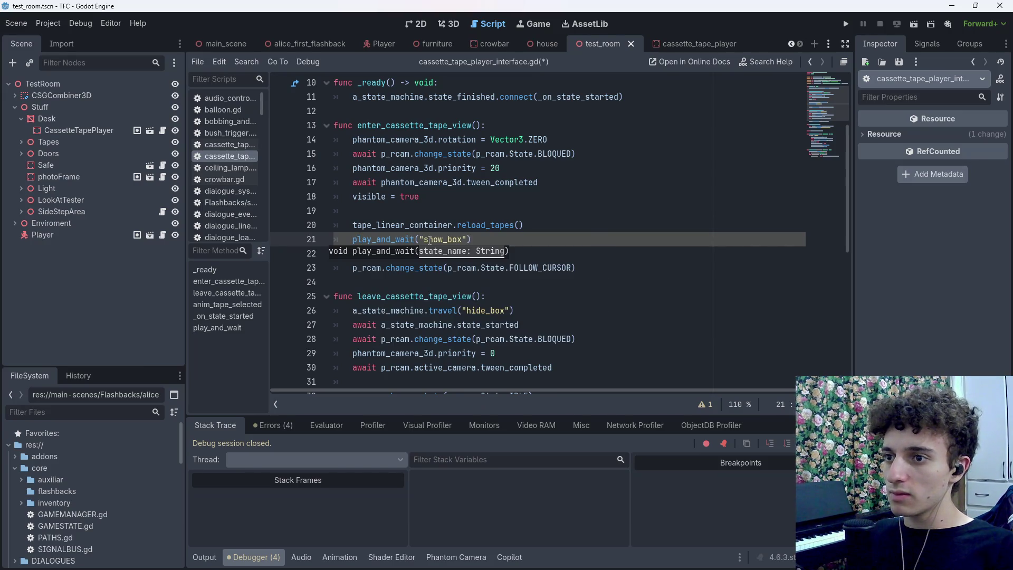
{"action": "key", "text": "ctrl+s"}
{"action": "left_click", "coordinate": [496, 242]}
{"action": "key", "text": "ctrl+s"}
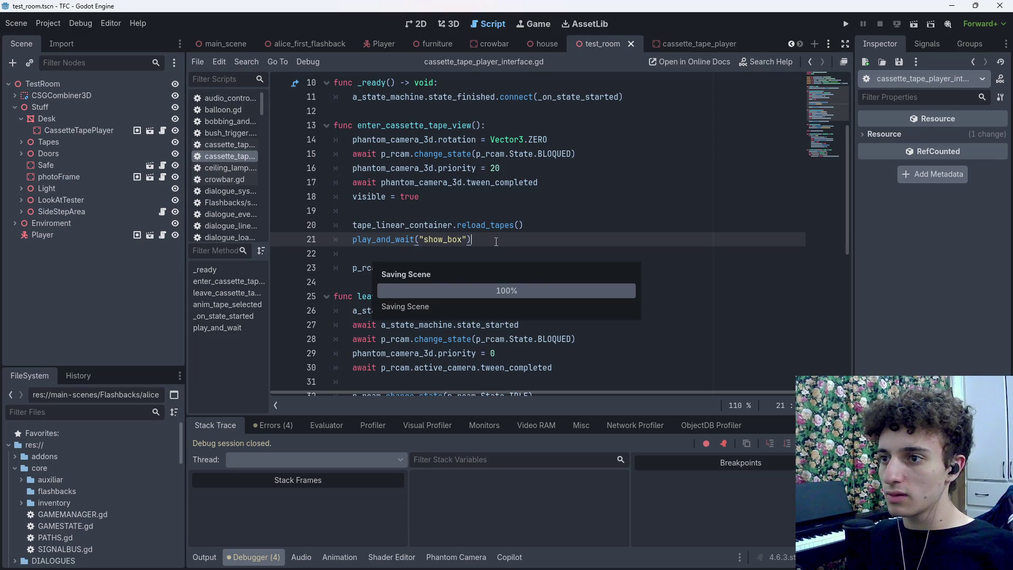
Copy the play_and_wait("show_box") call into leave_cassette_tape_view
{"action": "left_click_drag", "start_coordinate": [496, 240], "coordinate": [352, 238]}
{"action": "key", "text": "ctrl+c"}
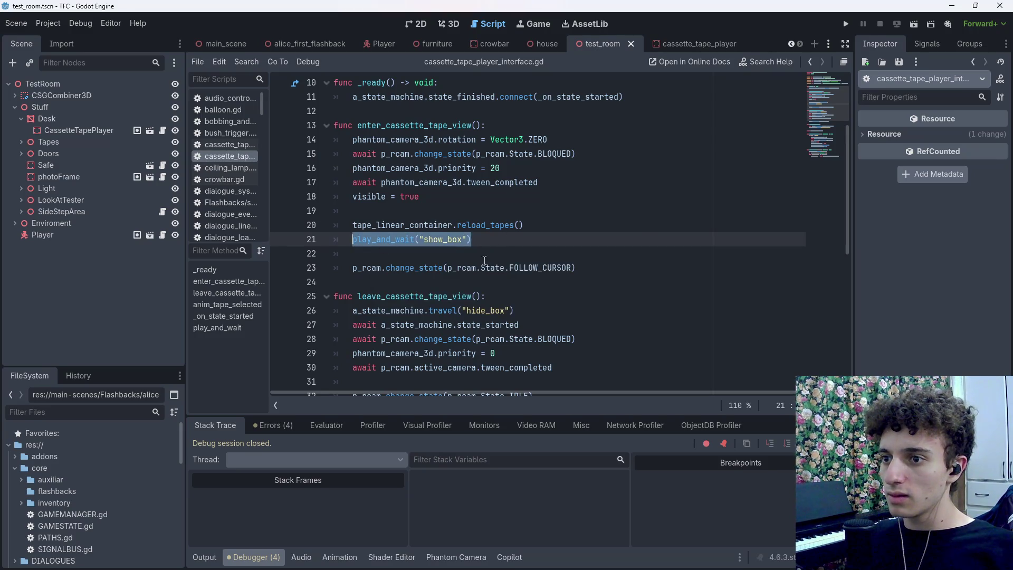
{"action": "left_click", "coordinate": [516, 297]}
{"action": "key", "text": "Return"}
{"action": "key", "text": "ctrl+v"}
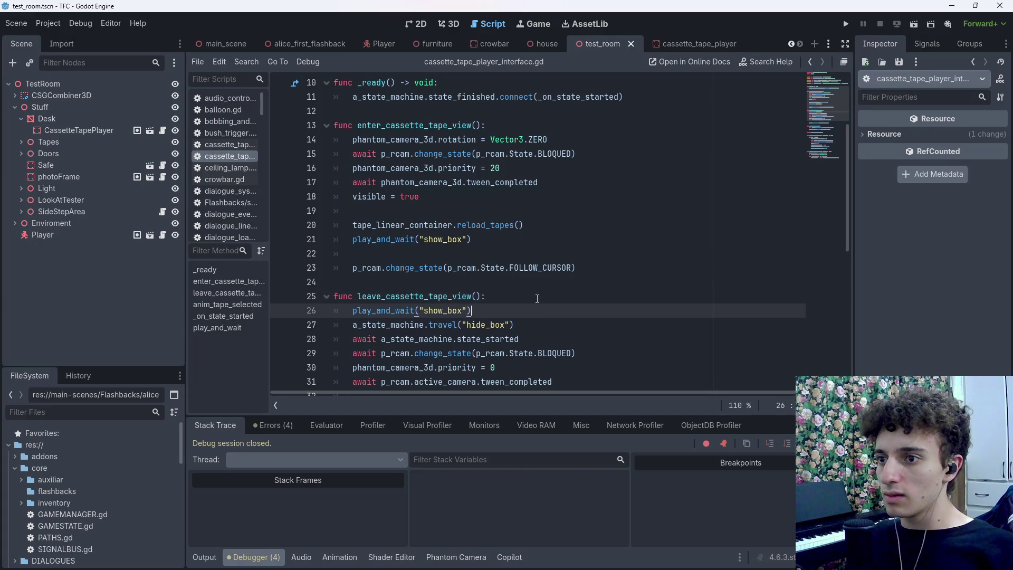
{"action": "scroll", "coordinate": [513, 329], "scroll_direction": "down", "scroll_amount": 1}
Change the leave call's argument to "hide_box", delete the old travel/await lines, and save
{"action": "triple_click", "coordinate": [526, 282]}
{"action": "left_click_drag", "start_coordinate": [511, 282], "coordinate": [417, 268]}
{"action": "key", "text": "ctrl+x"}
{"action": "key", "text": "ctrl+v"}
{"action": "mouse_move", "coordinate": [352, 282]}
{"action": "left_mouse_down"}
{"action": "mouse_move", "coordinate": [401, 282]}
{"action": "mouse_move", "coordinate": [572, 353]}
{"action": "mouse_move", "coordinate": [582, 256]}
{"action": "left_mouse_up"}
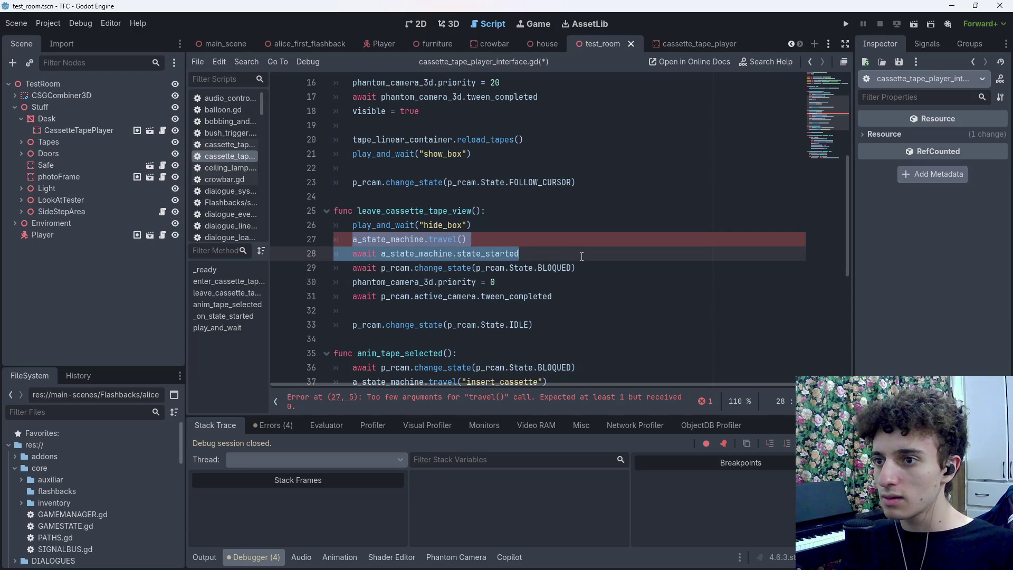
{"action": "key", "text": "BackSpace"}
{"action": "key", "text": "BackSpace"}
{"action": "key", "text": "BackSpace"}
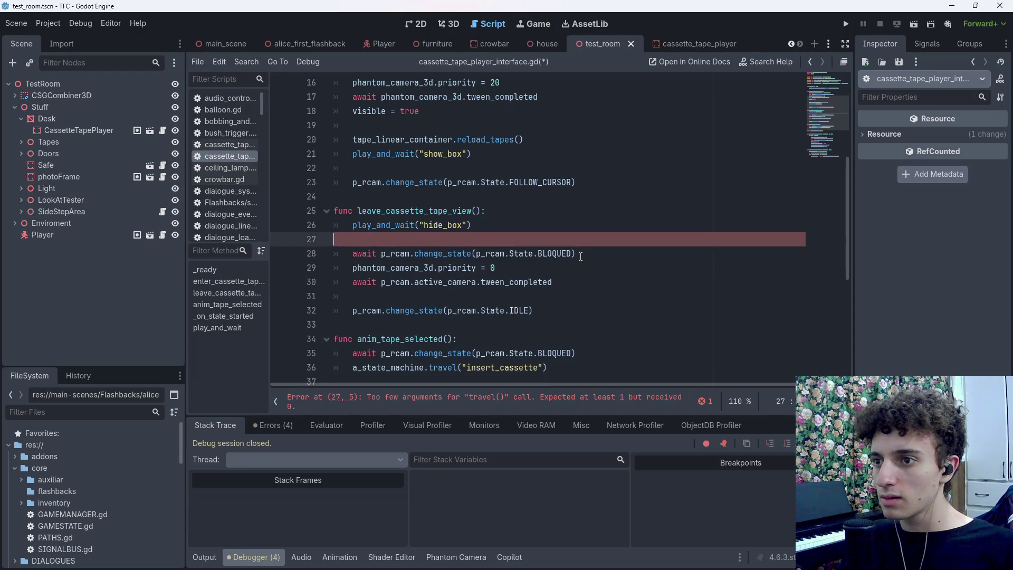
{"action": "key", "text": "ctrl+s"}
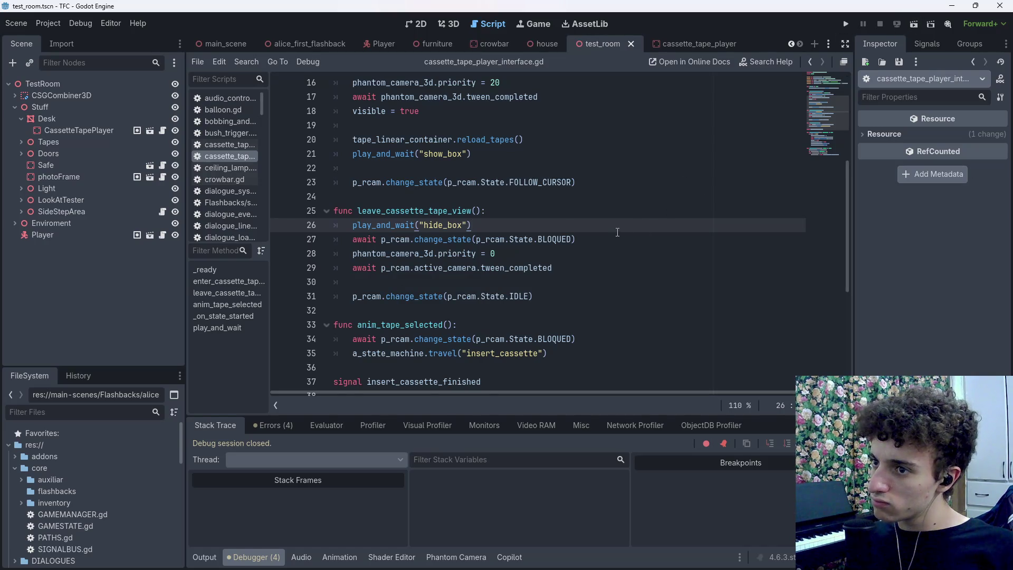
{"action": "scroll", "coordinate": [618, 232], "scroll_direction": "down", "scroll_amount": 3}
{"action": "left_click", "coordinate": [591, 230]}
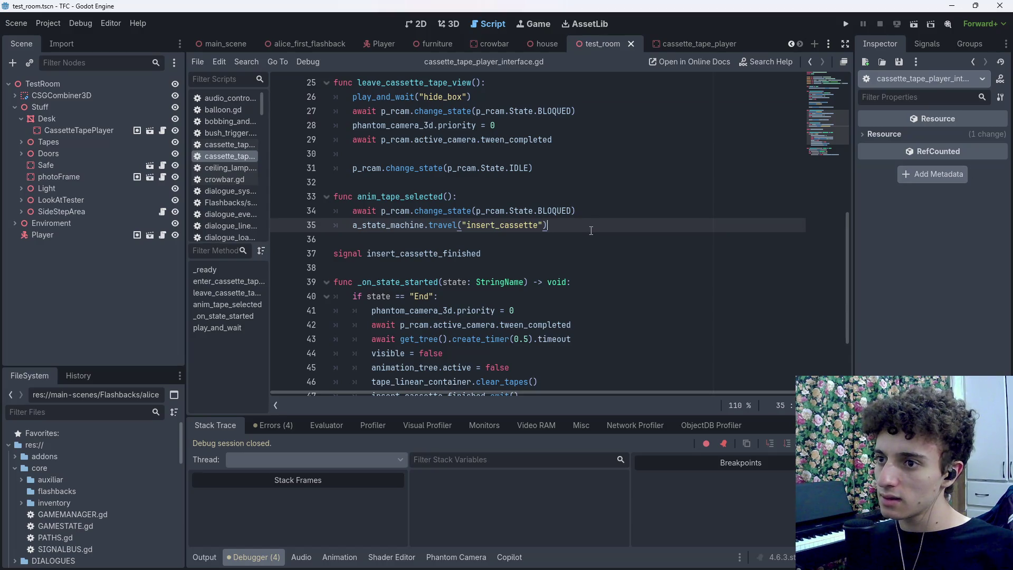
Delete the blank line 38 above _on_state_started and save the script
{"action": "scroll", "coordinate": [591, 230], "scroll_direction": "down", "scroll_amount": 1}
{"action": "scroll", "coordinate": [629, 253], "scroll_direction": "down", "scroll_amount": 1}
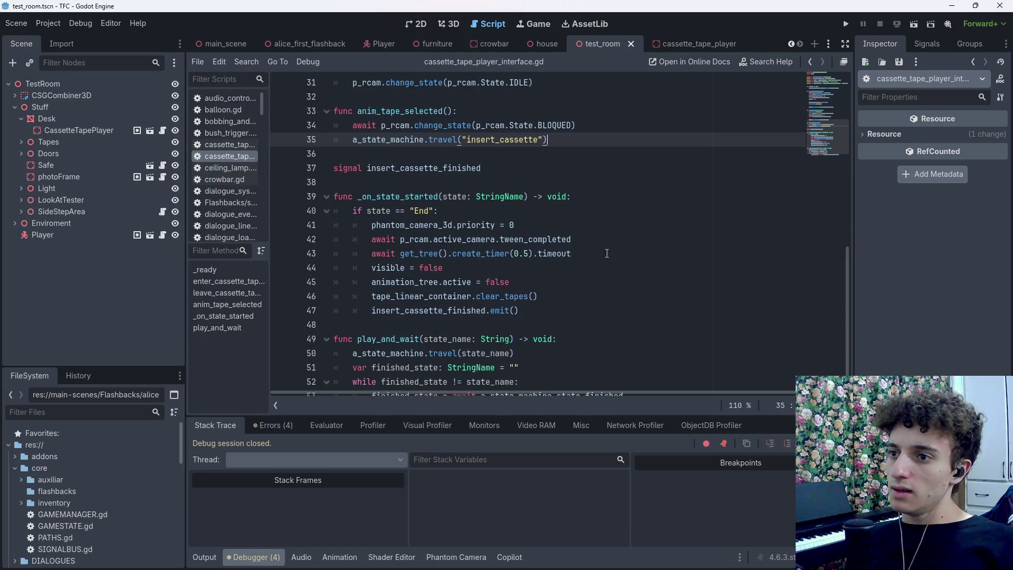
{"action": "left_click", "coordinate": [384, 183]}
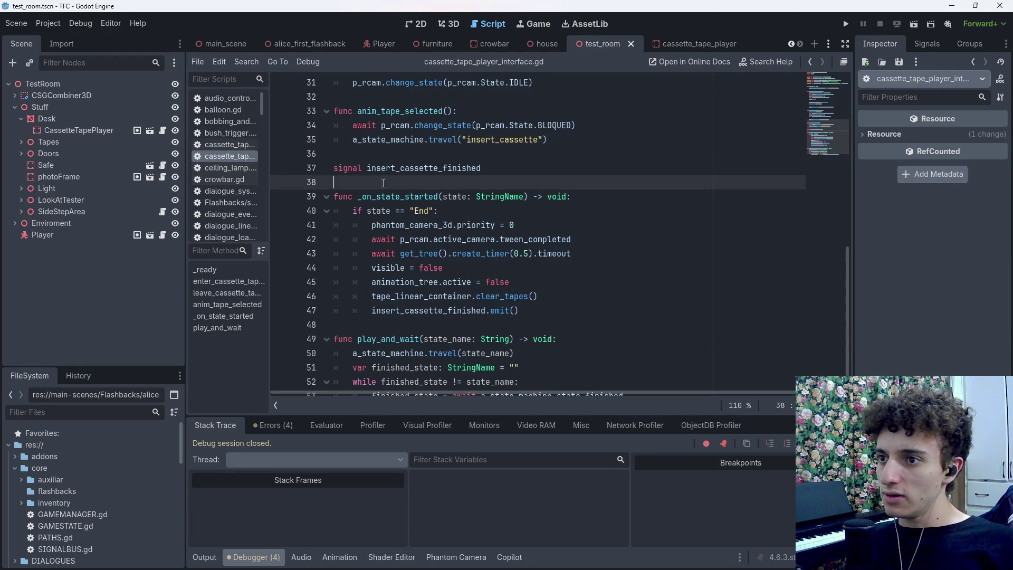
{"action": "key", "text": "BackSpace"}
{"action": "key", "text": "ctrl+s"}
Review the _on_state_started function lines, then run the scene to test
{"action": "left_click", "coordinate": [439, 182]}
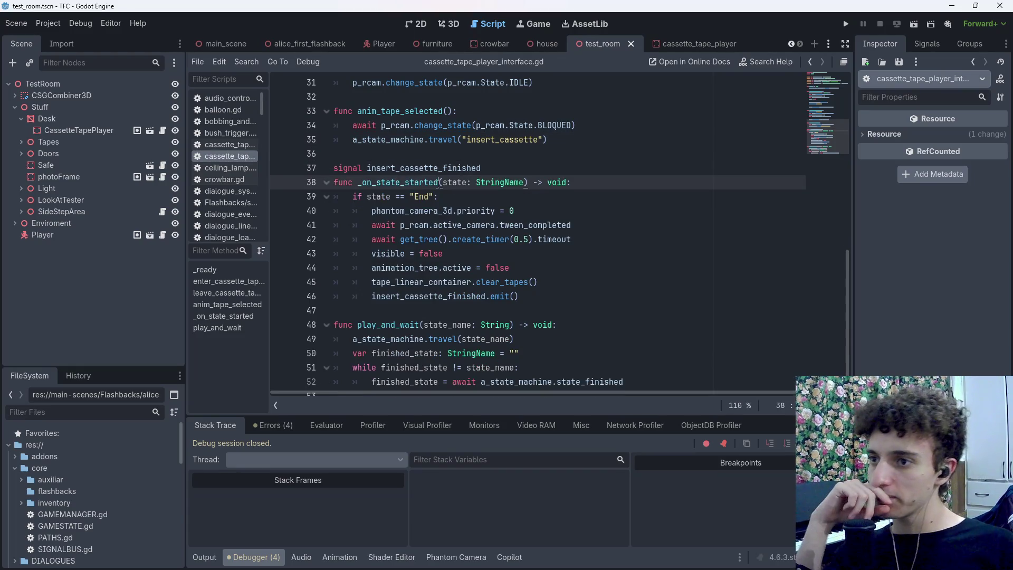
{"action": "left_click", "coordinate": [459, 193]}
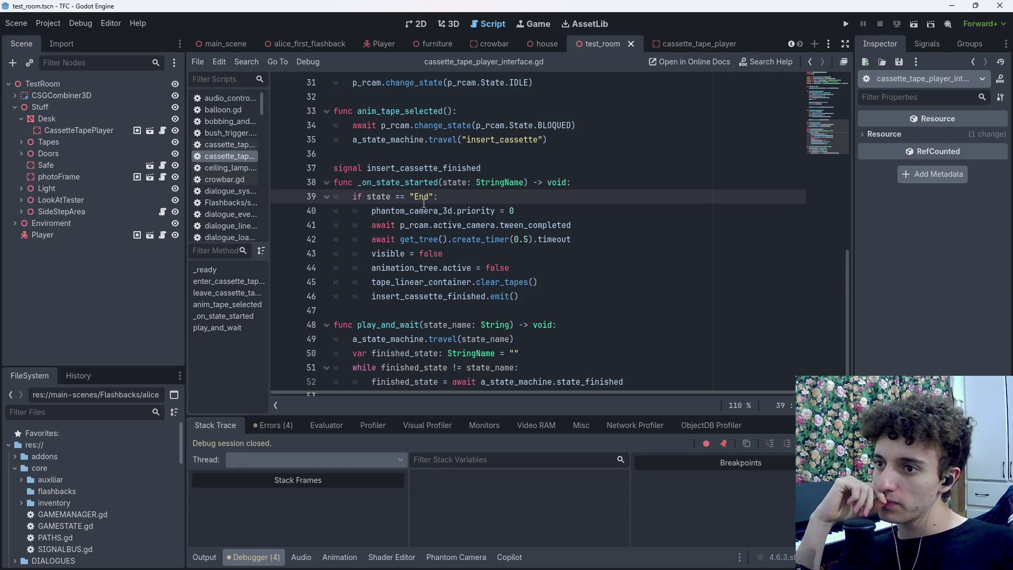
{"action": "left_click", "coordinate": [511, 211]}
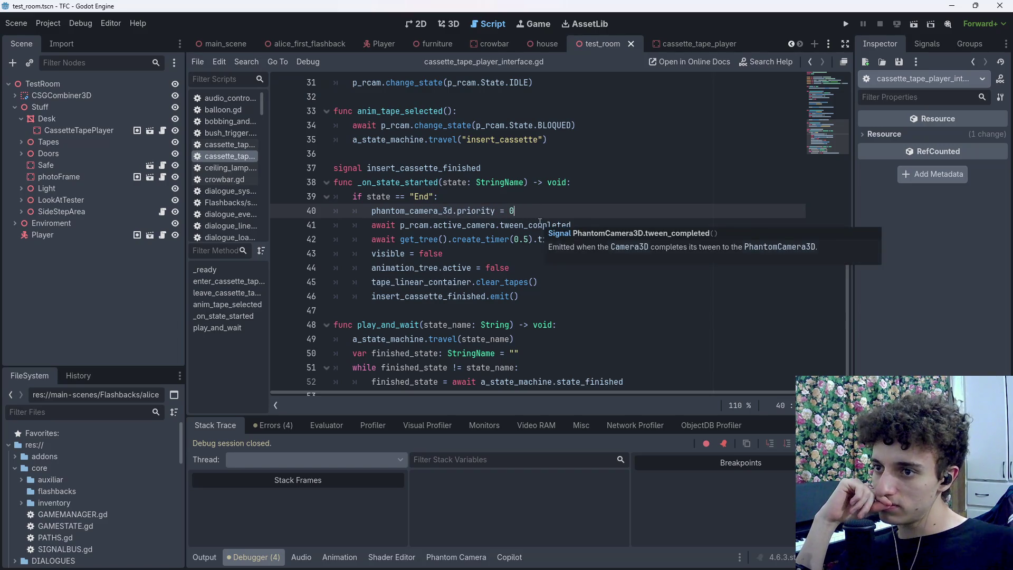
{"action": "mouse_move", "coordinate": [538, 233]}
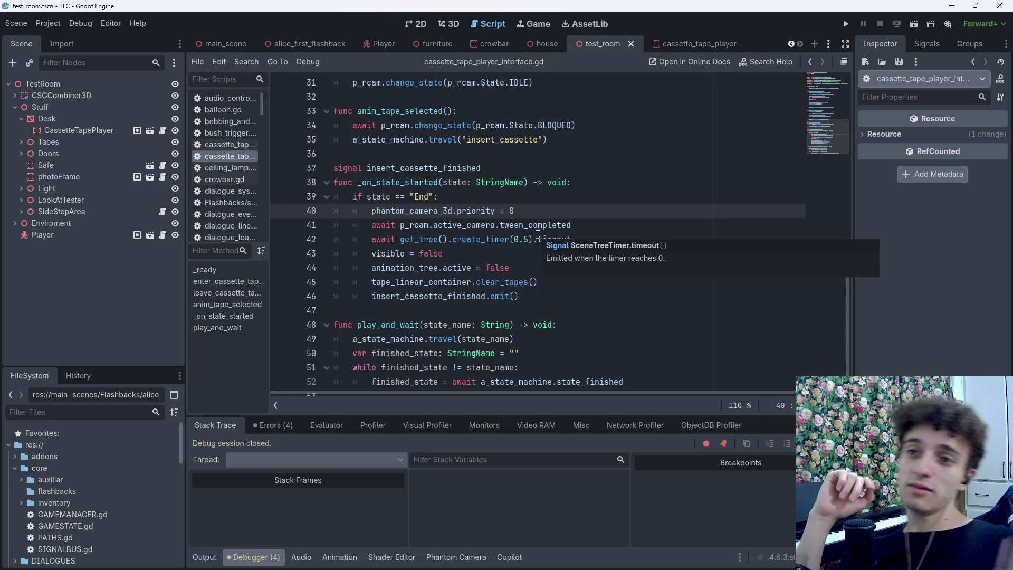
{"action": "left_click", "coordinate": [914, 24]}
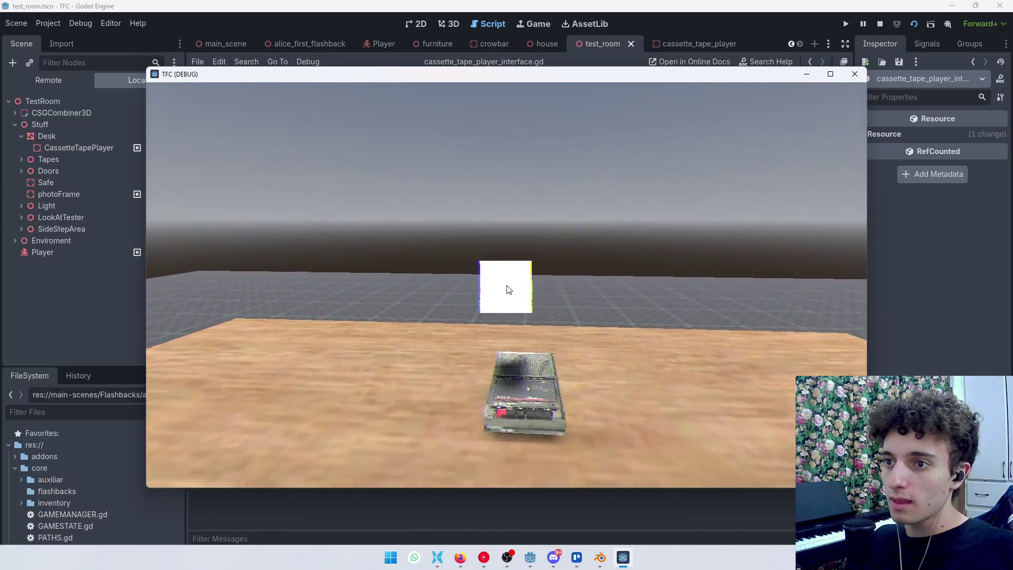
Leave the cassette tape view in the running game, then stop the game with F8
{"action": "left_click", "coordinate": [507, 289]}
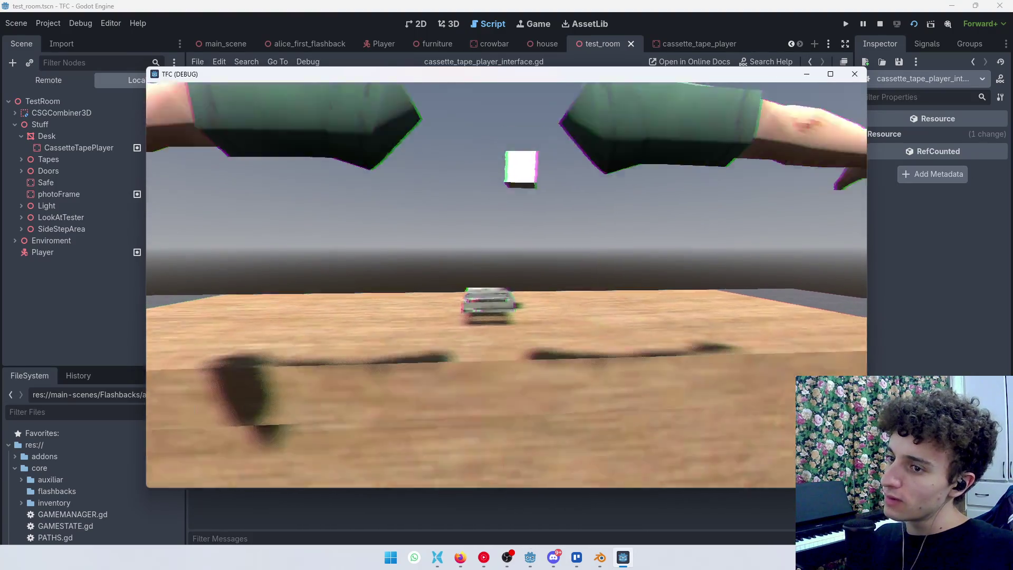
{"action": "key", "text": "F8"}
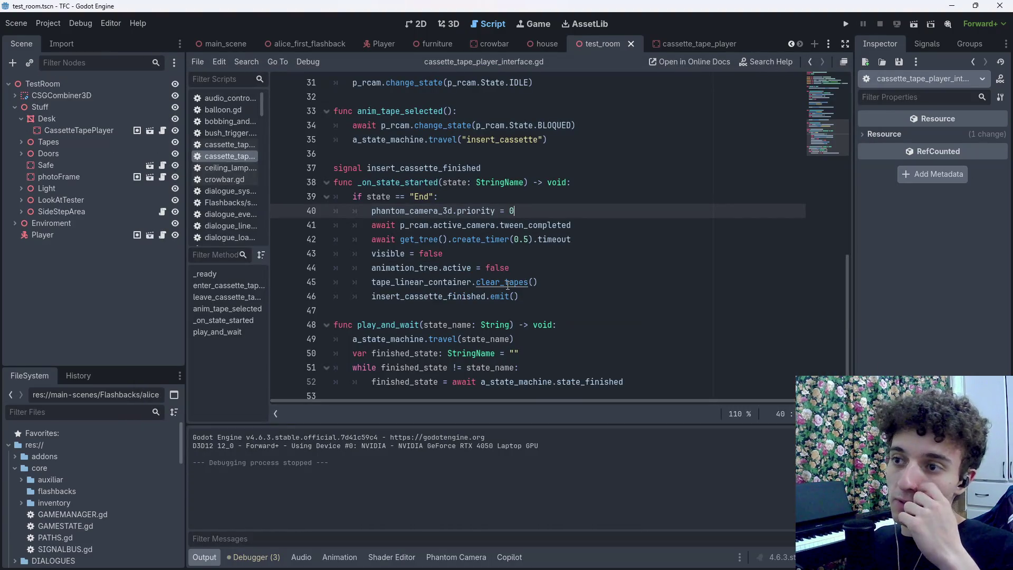
{"action": "scroll", "coordinate": [579, 227], "scroll_direction": "down", "scroll_amount": 1}
{"action": "left_click", "coordinate": [535, 318]}
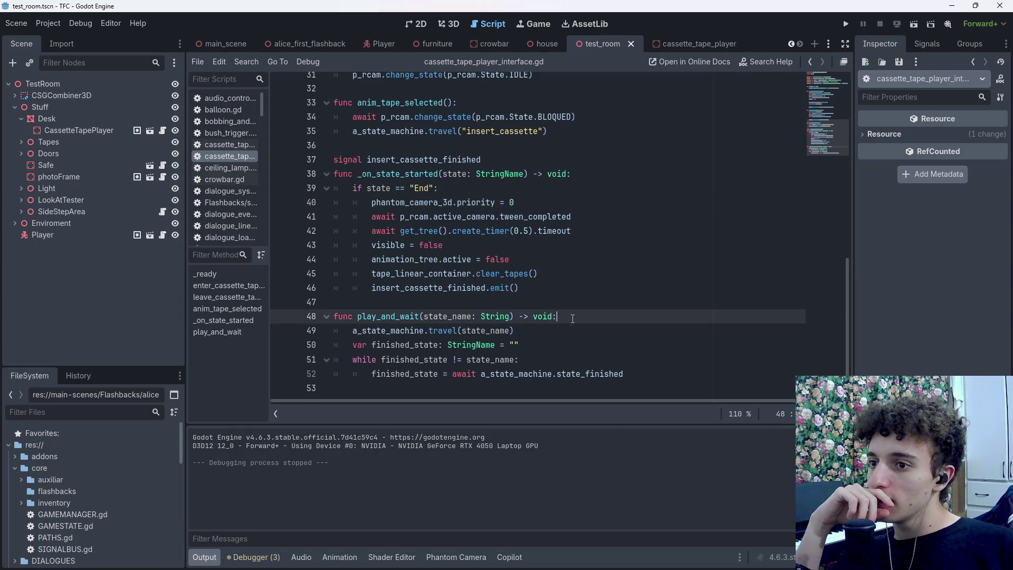
{"action": "left_click", "coordinate": [567, 329]}
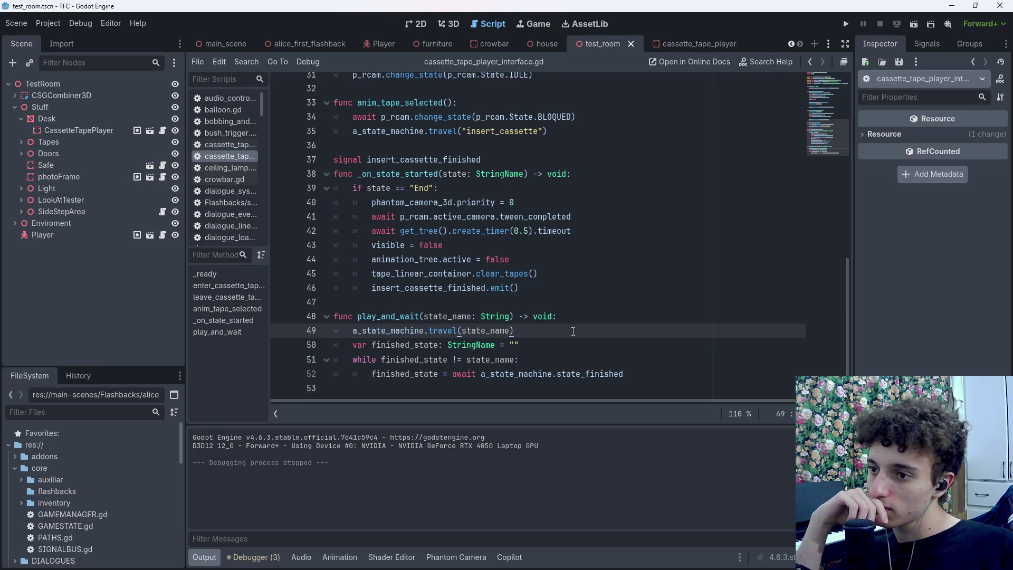
{"action": "left_click_drag", "start_coordinate": [402, 362], "coordinate": [448, 362]}
{"action": "left_click", "coordinate": [527, 347]}
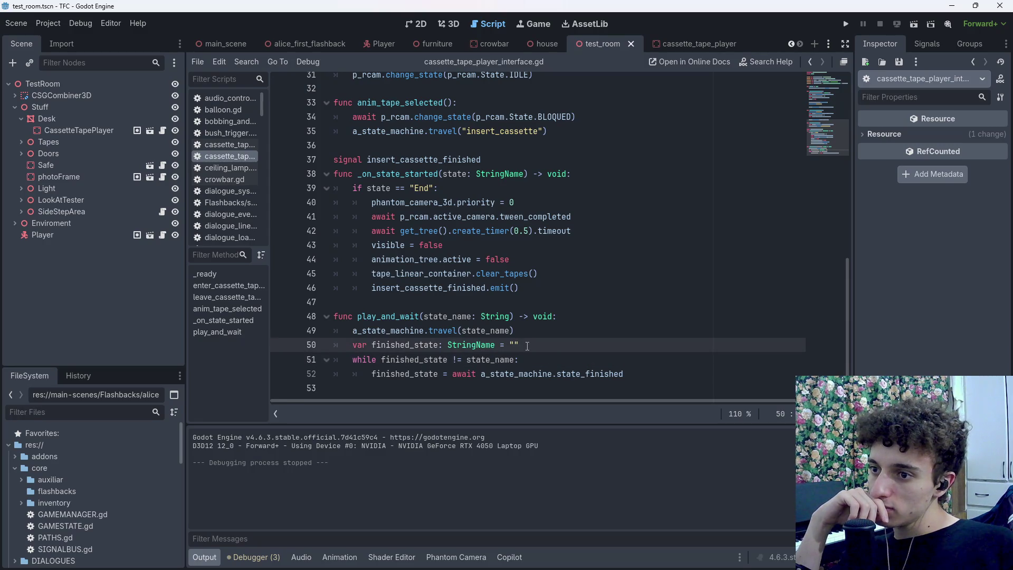
{"action": "mouse_move", "coordinate": [451, 375]}
{"action": "left_mouse_down"}
{"action": "mouse_move", "coordinate": [368, 377]}
{"action": "mouse_move", "coordinate": [453, 375]}
{"action": "left_mouse_up"}
{"action": "left_click", "coordinate": [368, 377]}
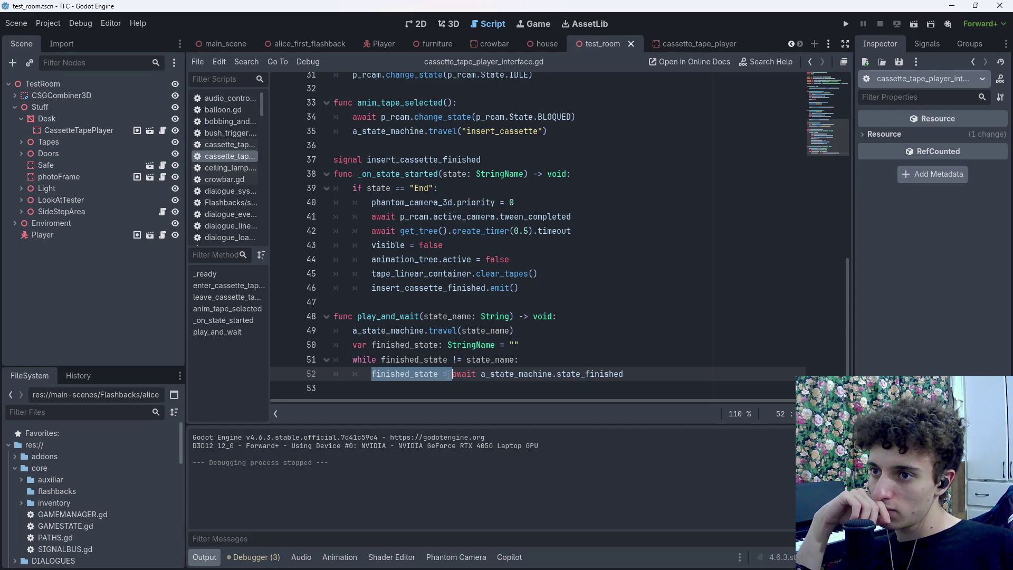
{"action": "left_click", "coordinate": [495, 557]}
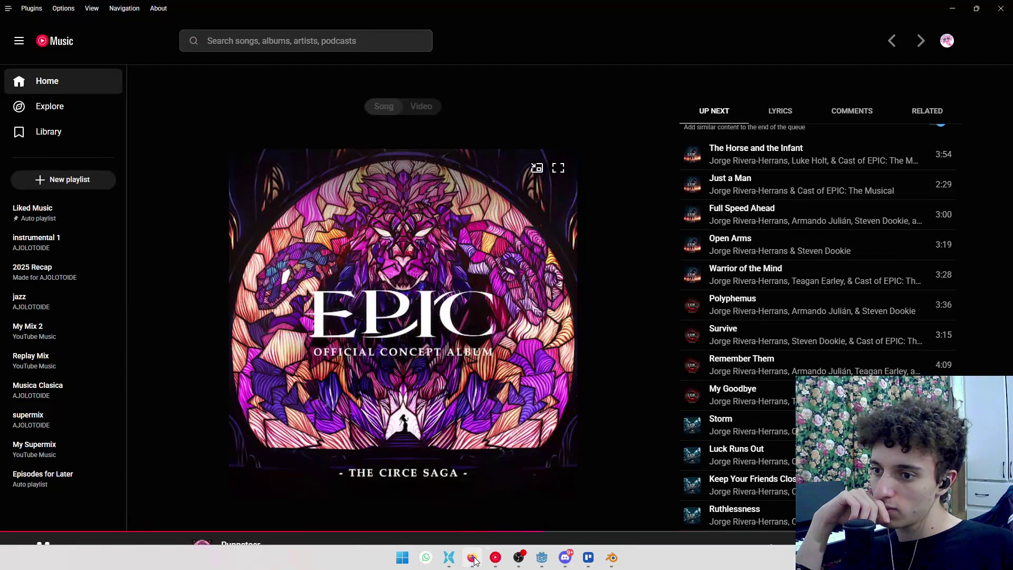
Open Gemini in a new browser tab
{"action": "left_click", "coordinate": [472, 558]}
{"action": "key", "text": "ctrl+t"}
{"action": "type", "text": "gemini"}
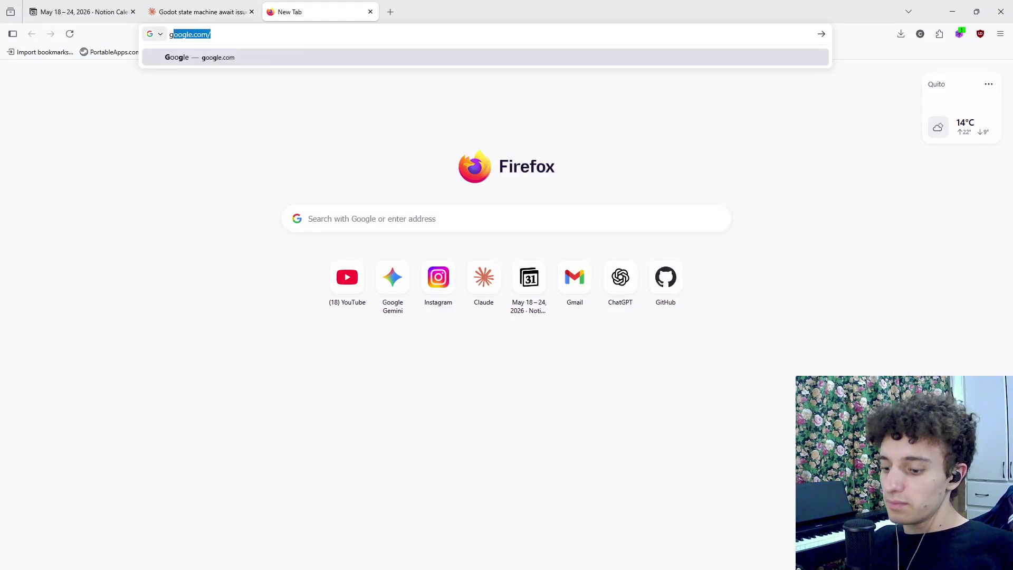
{"action": "key", "text": "Return"}
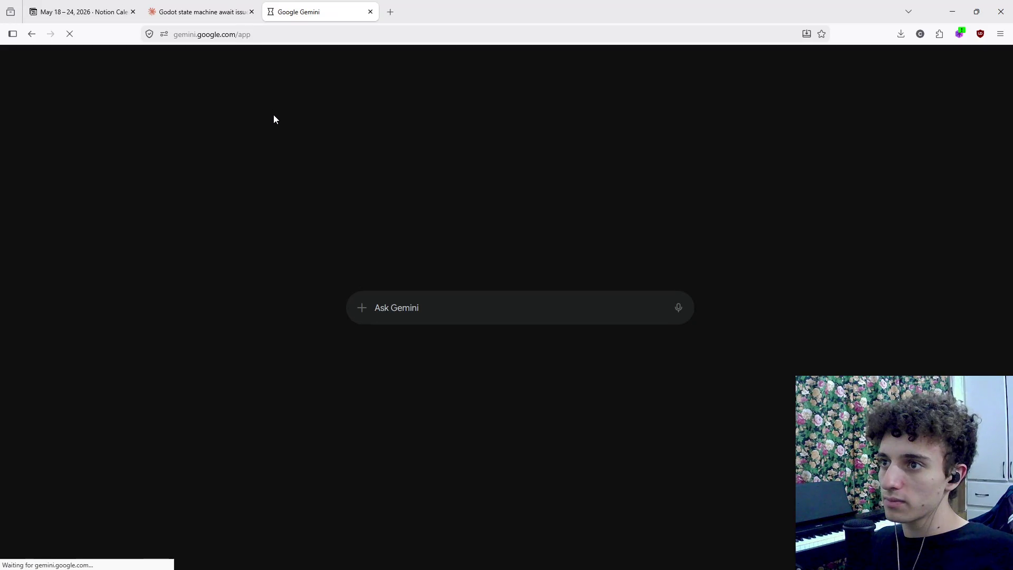
Send Gemini "play_and:wait no esta esperando adecuadamente:" with the copied script pasted below
{"action": "key", "text": "alt+Tab"}
{"action": "key", "text": "alt+Tab"}
{"action": "key", "text": "alt+Tab"}
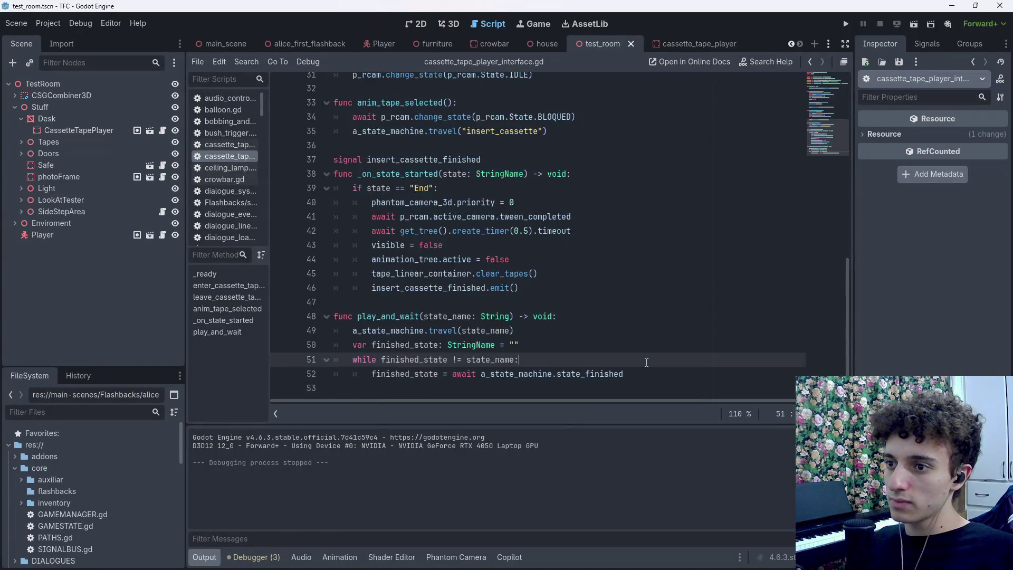
{"action": "key", "text": "alt+Tab"}
{"action": "type", "text": "play_"}
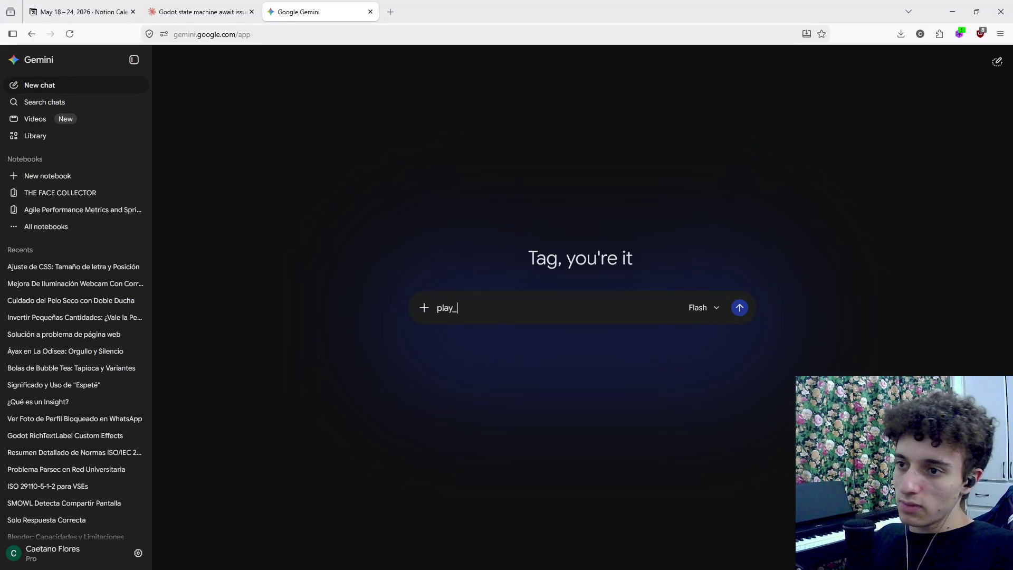
{"action": "type", "text": "and:wait no esta es"}
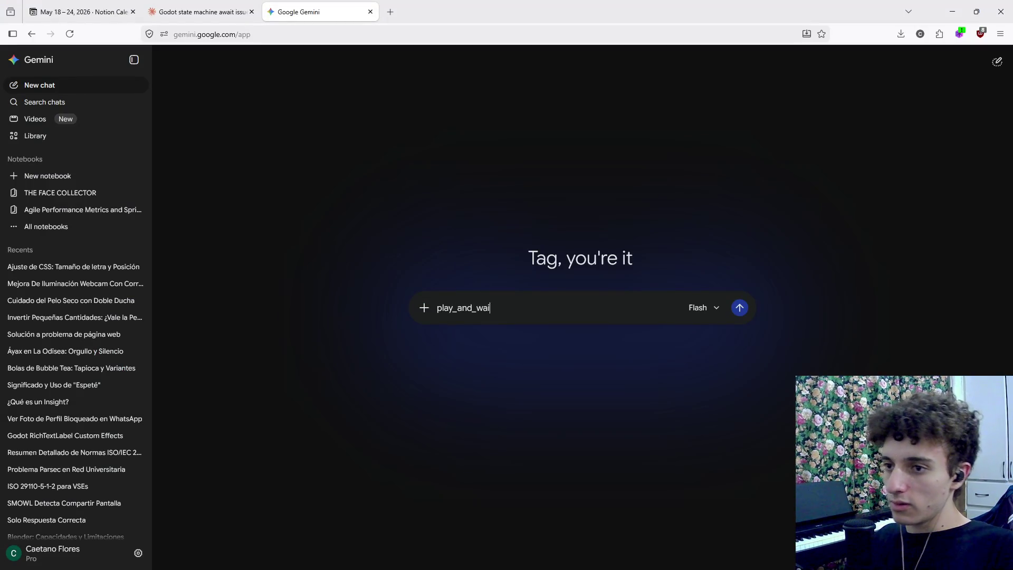
{"action": "type", "text": "peran"}
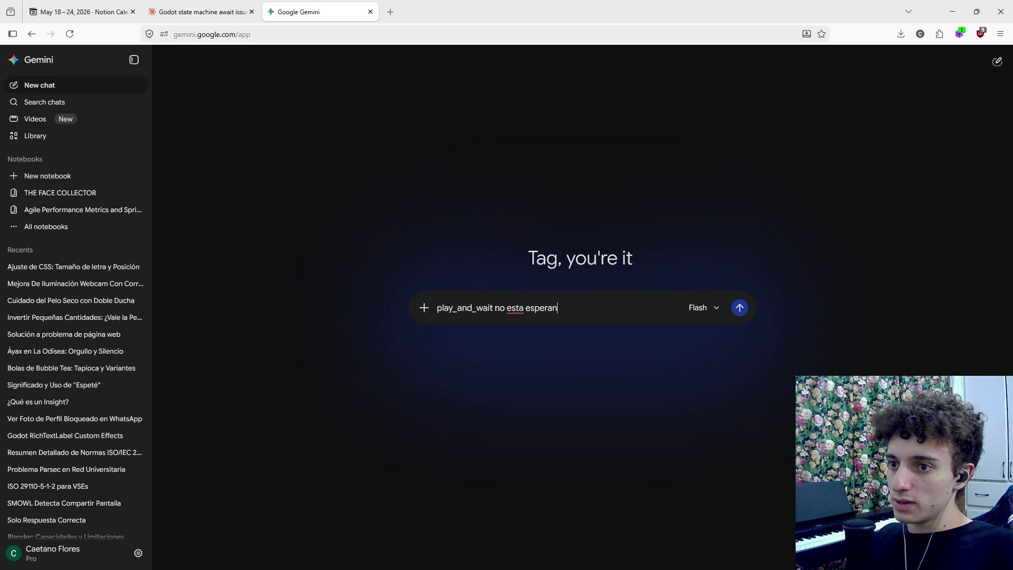
{"action": "type", "text": "do adecuadamente:"}
{"action": "key", "text": "shift+Return"}
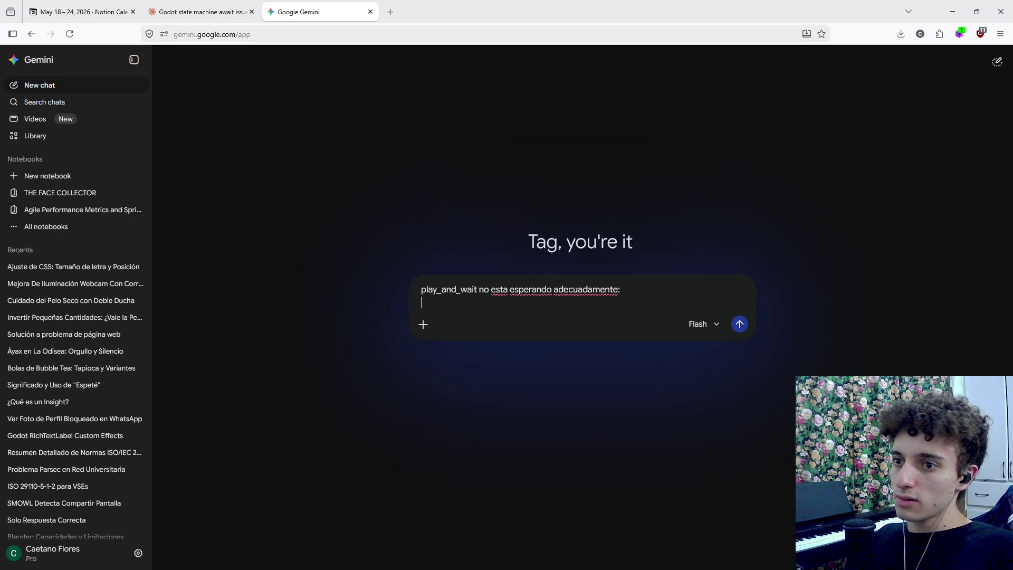
{"action": "key", "text": "ctrl+v"}
{"action": "key", "text": "Return"}
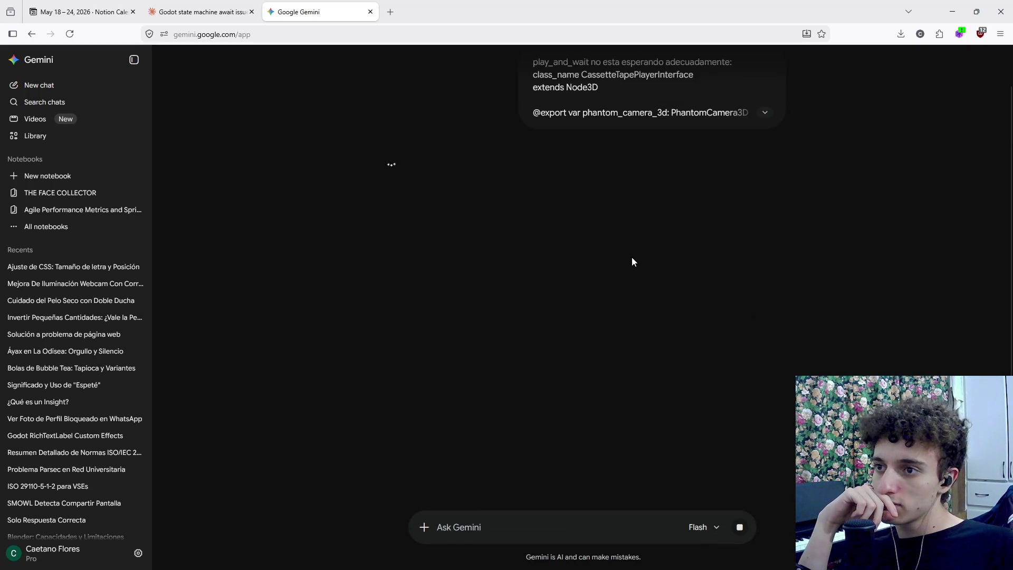
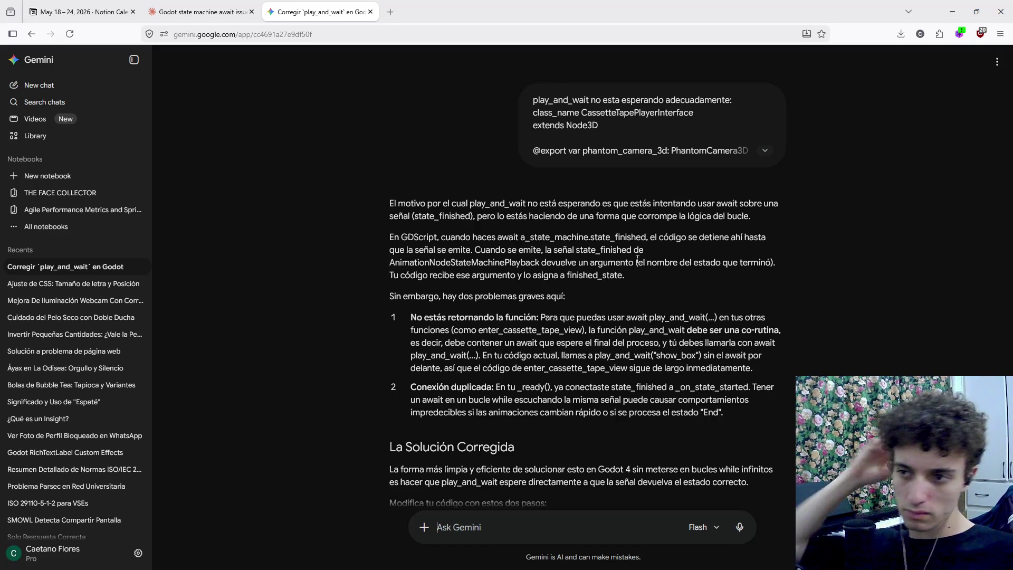
Review Gemini's suggested await play_and_wait line, then return to the Godot script editor
{"action": "scroll", "coordinate": [641, 354], "scroll_direction": "down", "scroll_amount": 5}
{"action": "scroll", "coordinate": [641, 354], "scroll_direction": "down", "scroll_amount": 4}
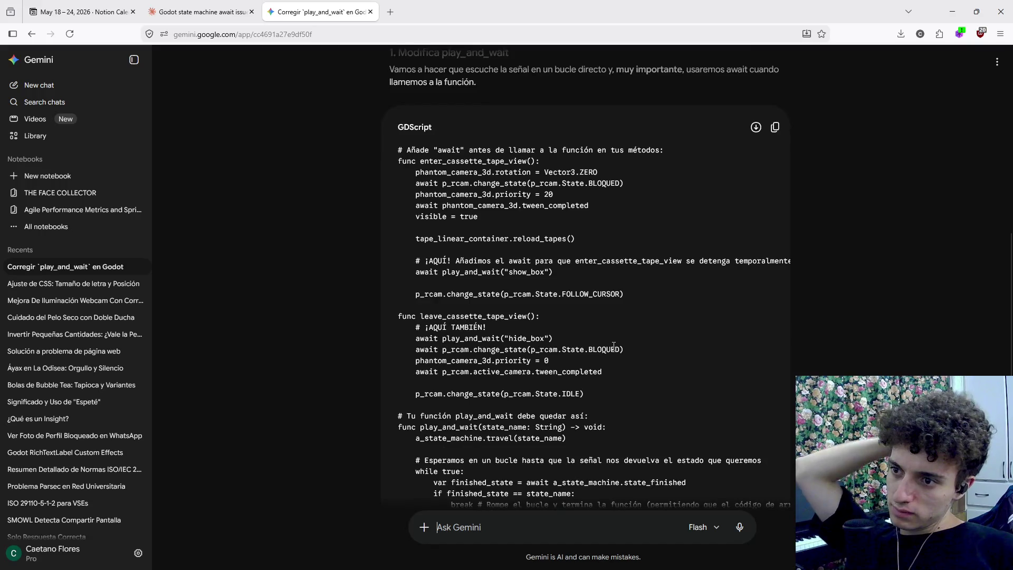
{"action": "mouse_move", "coordinate": [496, 261]}
{"action": "left_mouse_down"}
{"action": "mouse_move", "coordinate": [742, 268]}
{"action": "mouse_move", "coordinate": [613, 277]}
{"action": "left_mouse_up"}
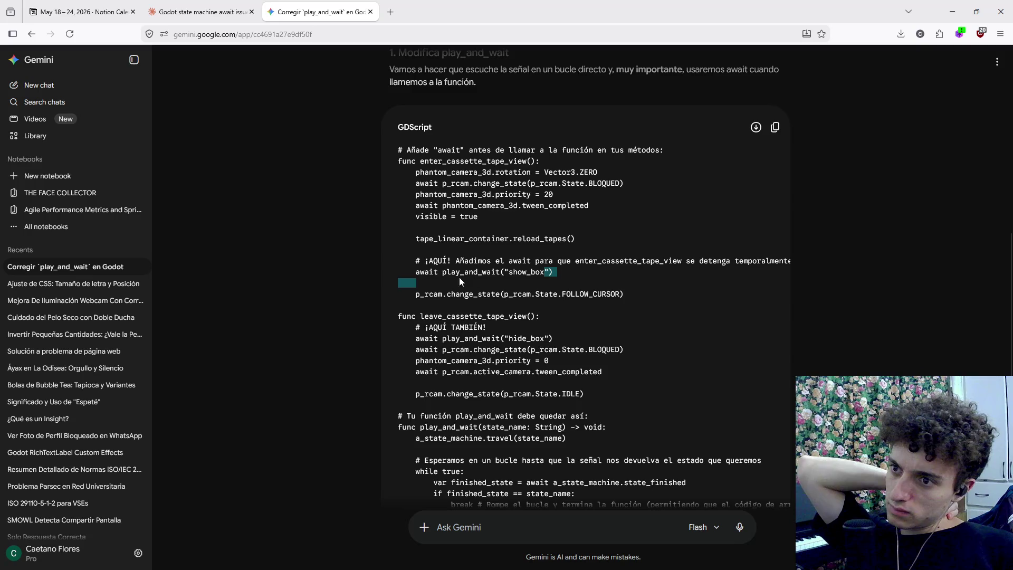
{"action": "left_click", "coordinate": [534, 437]}
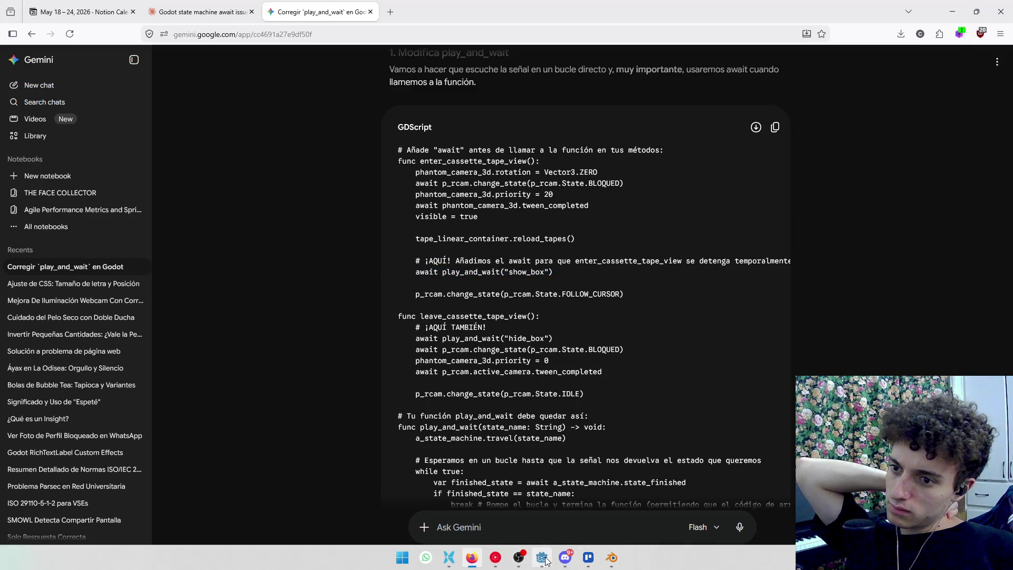
{"action": "left_click", "coordinate": [542, 557]}
{"action": "left_click", "coordinate": [626, 374]}
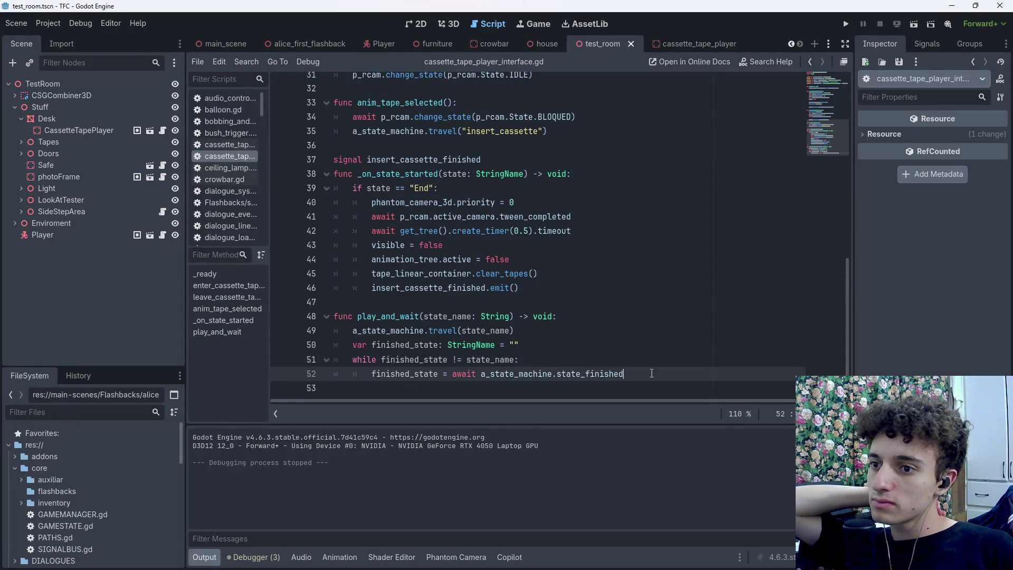
Add await before the play_and_wait call on line 26
{"action": "scroll", "coordinate": [420, 225], "scroll_direction": "up", "scroll_amount": 10}
{"action": "scroll", "coordinate": [420, 226], "scroll_direction": "down", "scroll_amount": 3}
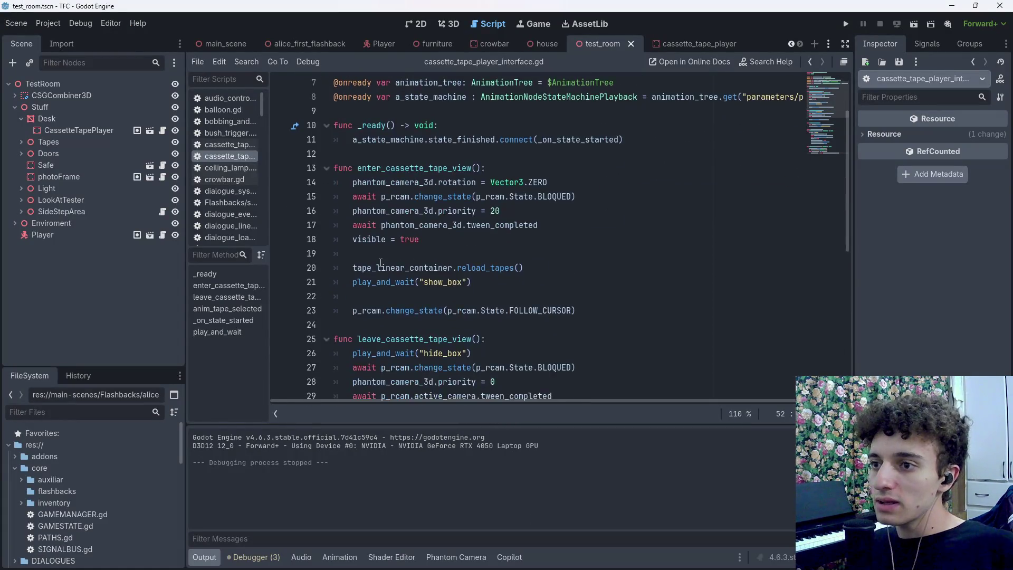
{"action": "scroll", "coordinate": [357, 282], "scroll_direction": "down", "scroll_amount": 2}
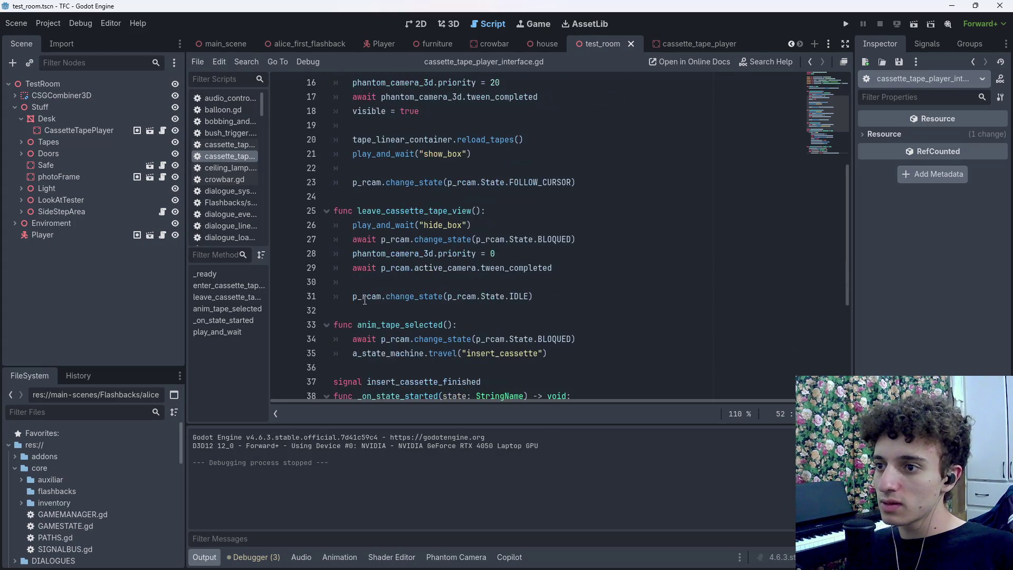
{"action": "left_click", "coordinate": [351, 226]}
{"action": "type", "text": "await"}
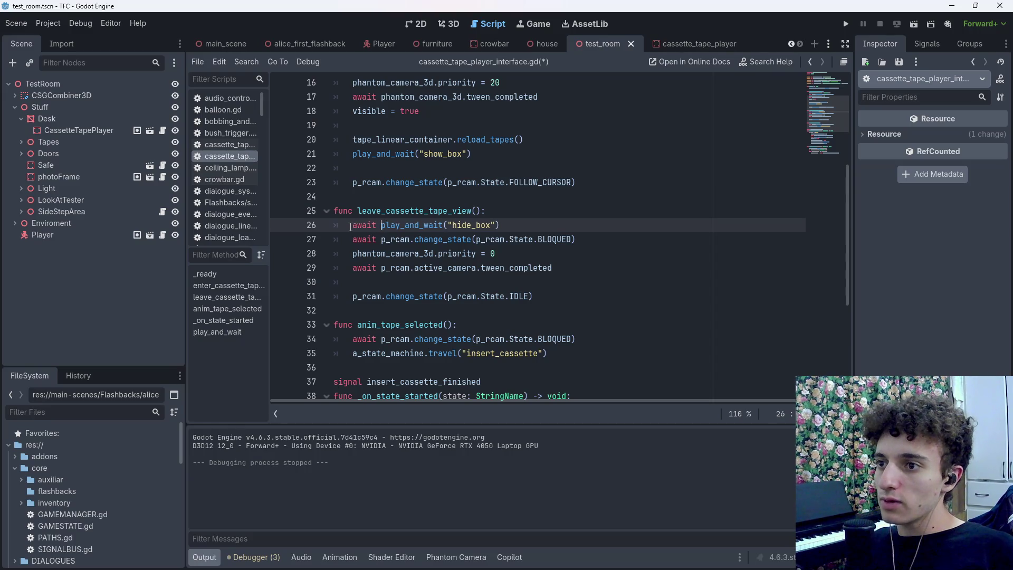
{"action": "double_click", "coordinate": [351, 226]}
Add await before play_and_wait("show_box") on line 21, save, and run the current scene
{"action": "scroll", "coordinate": [351, 227], "scroll_direction": "up", "scroll_amount": 3}
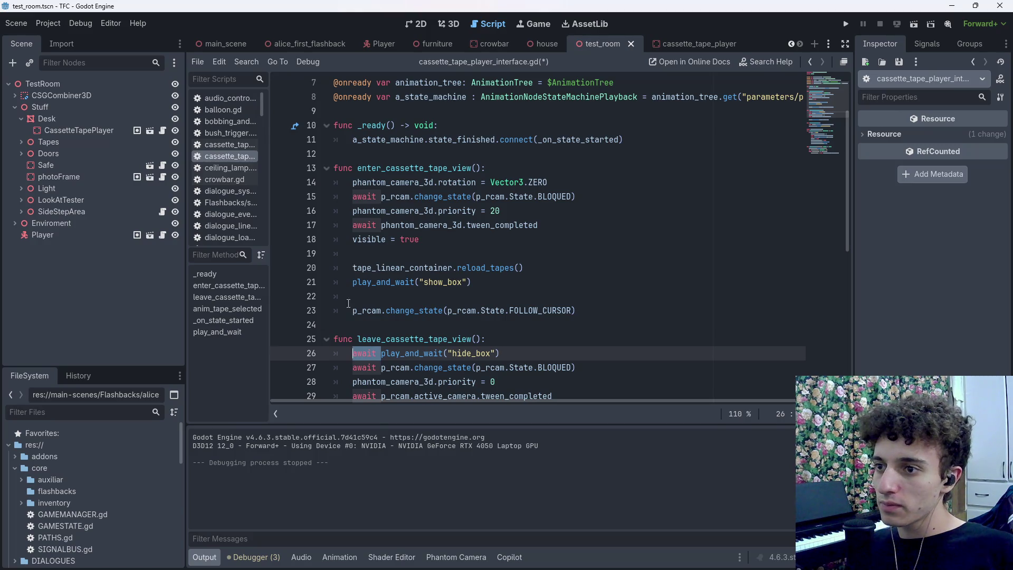
{"action": "left_click", "coordinate": [347, 283]}
{"action": "type", "text": "await"}
{"action": "key", "text": "ctrl+s"}
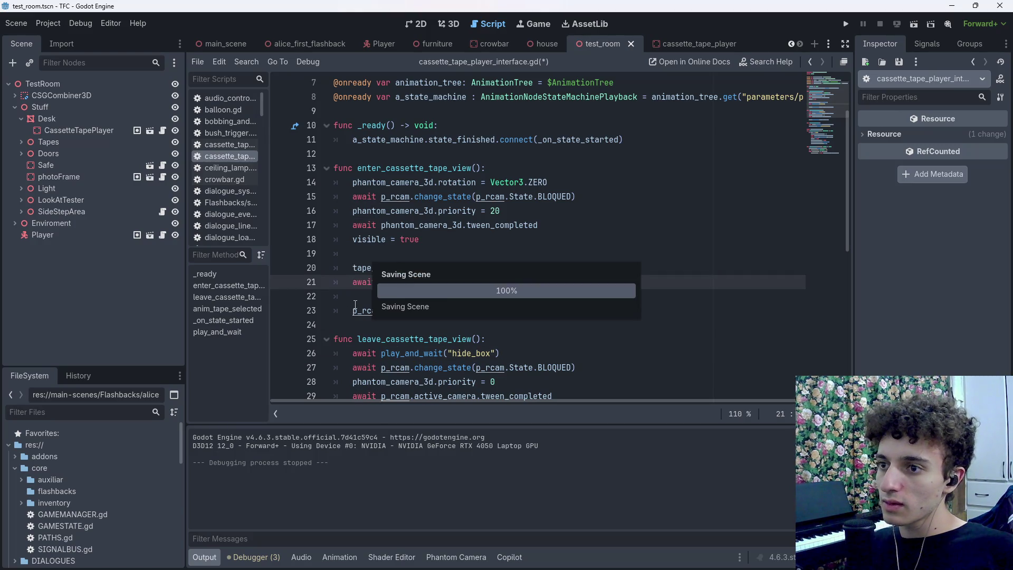
{"action": "left_click", "coordinate": [913, 23]}
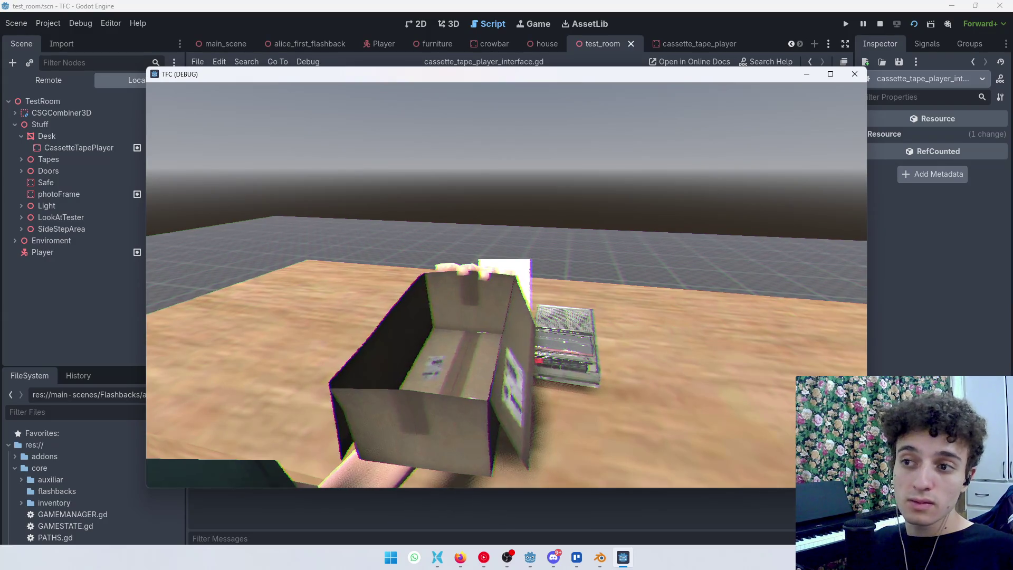
Stop the test run, save, and set a breakpoint on line 52's await a_state_machine.state_finished
{"action": "key", "text": "F8"}
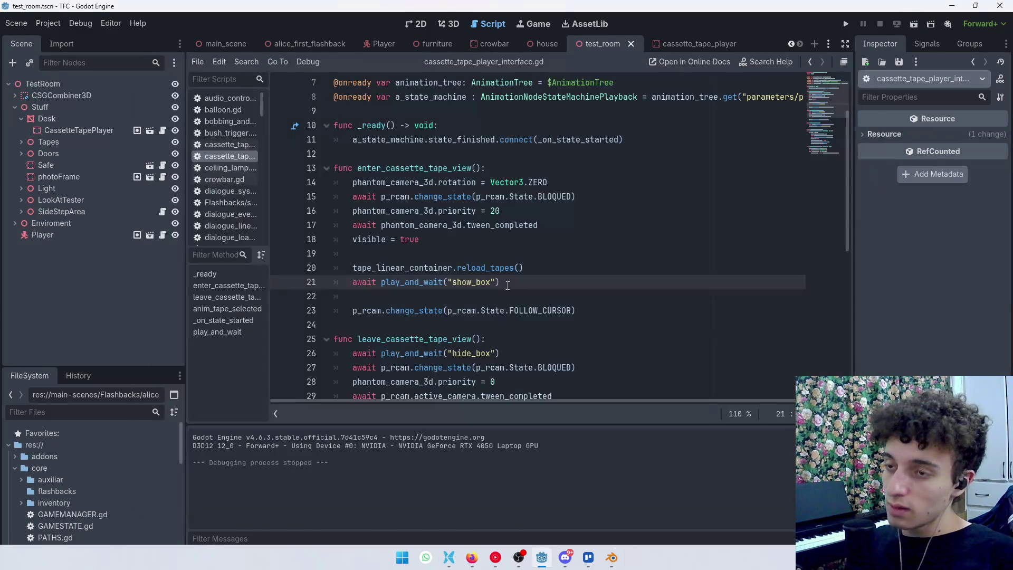
{"action": "key", "text": "ctrl+s"}
{"action": "scroll", "coordinate": [507, 286], "scroll_direction": "down", "scroll_amount": 8}
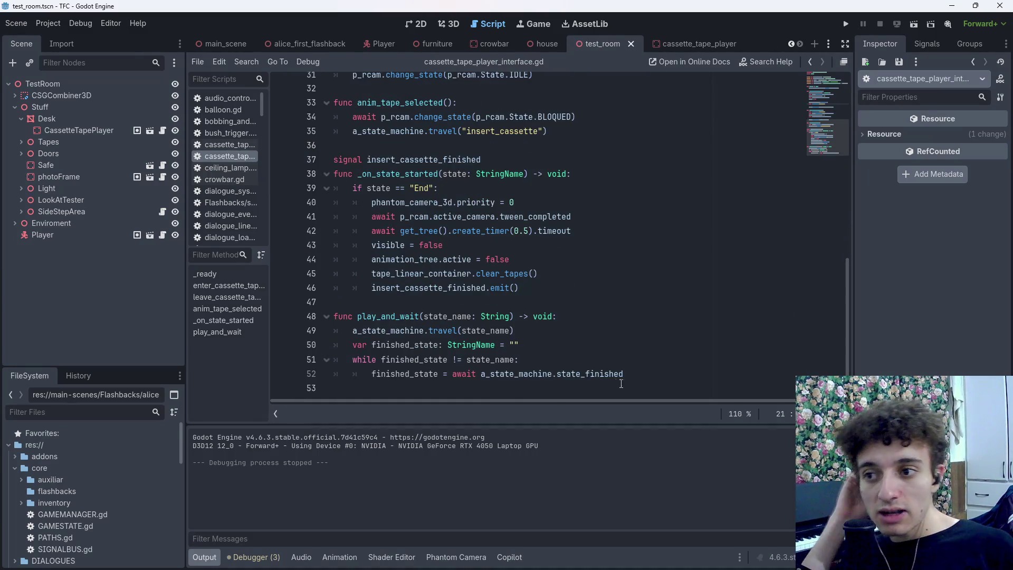
{"action": "left_click", "coordinate": [643, 378]}
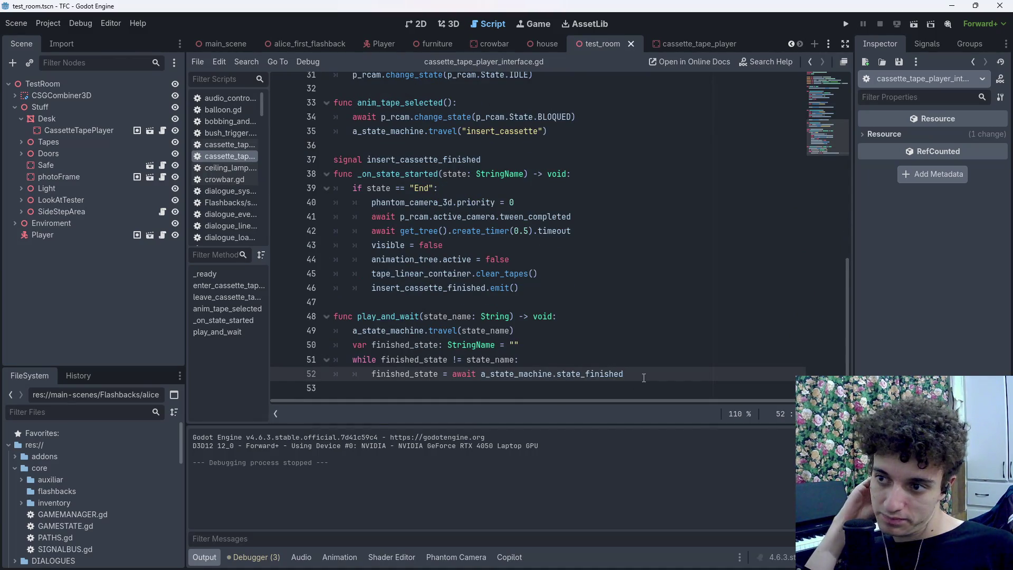
{"action": "mouse_move", "coordinate": [436, 368]}
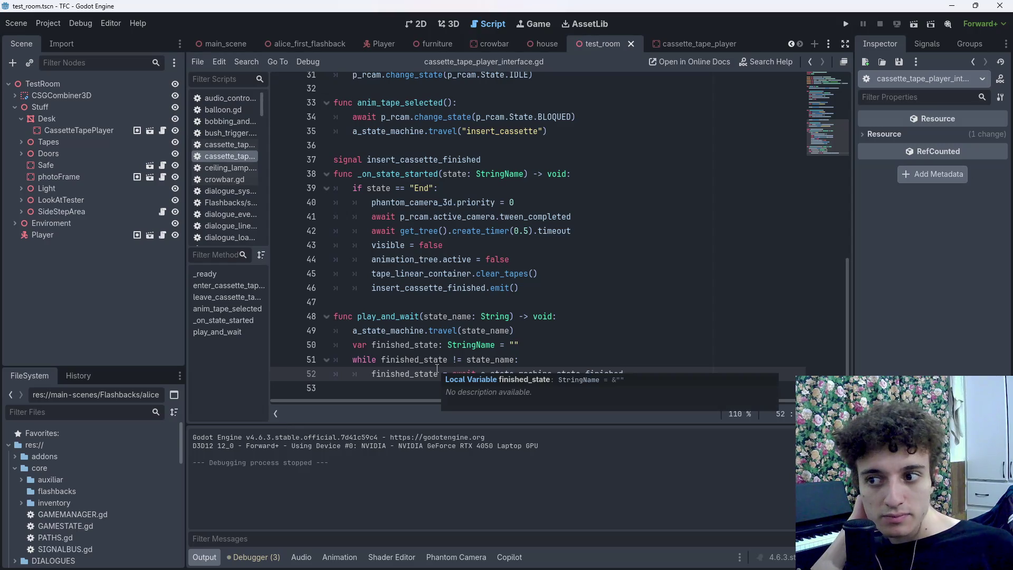
{"action": "left_click", "coordinate": [536, 363]}
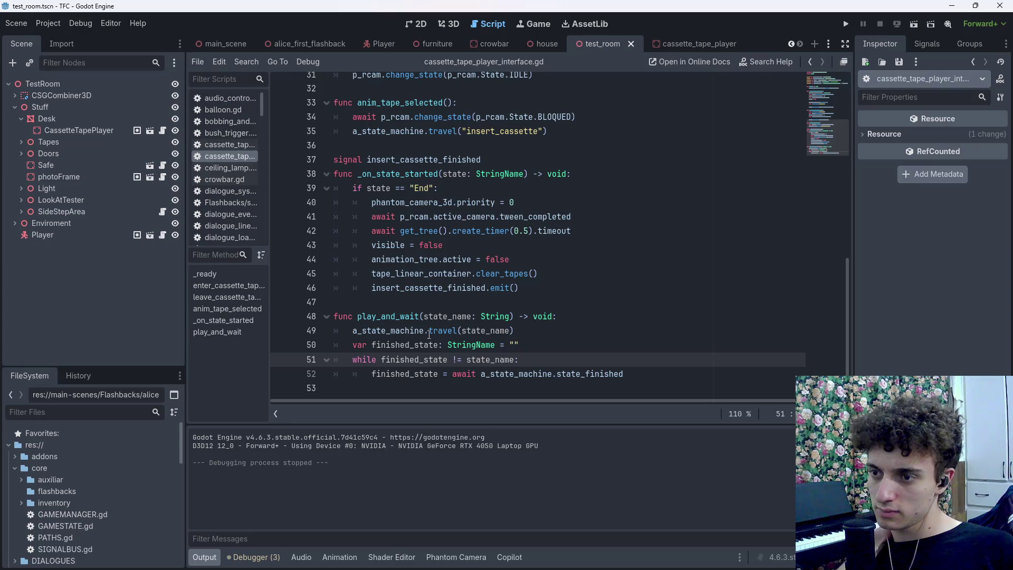
{"action": "left_click", "coordinate": [433, 317]}
{"action": "left_click_drag", "start_coordinate": [485, 331], "coordinate": [515, 331]}
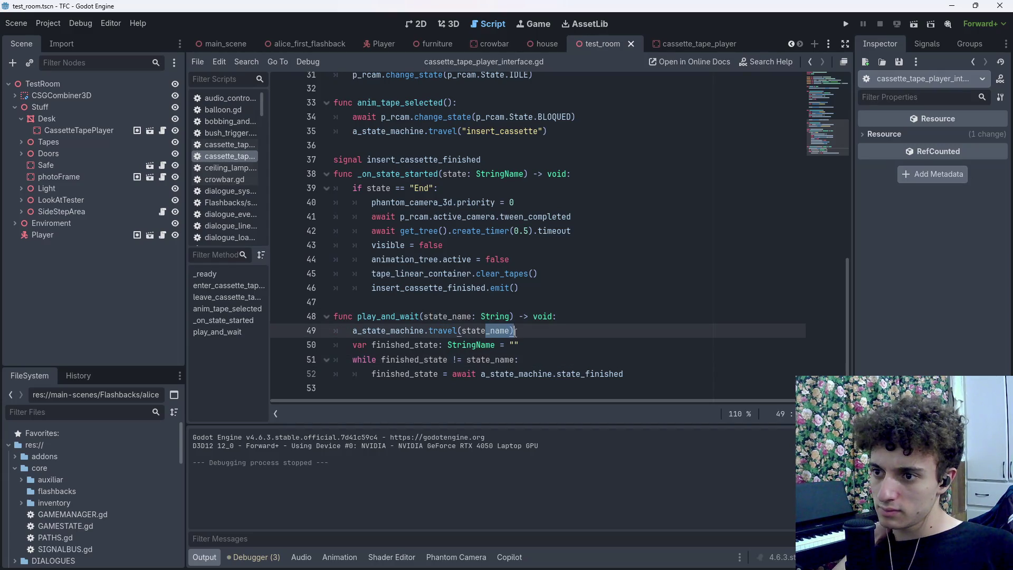
{"action": "left_click", "coordinate": [528, 360]}
{"action": "left_click", "coordinate": [281, 373]}
Debug-run the scene, inspect state_name and finished_state at the line 52 breakpoint, and continue
{"action": "left_click", "coordinate": [916, 22]}
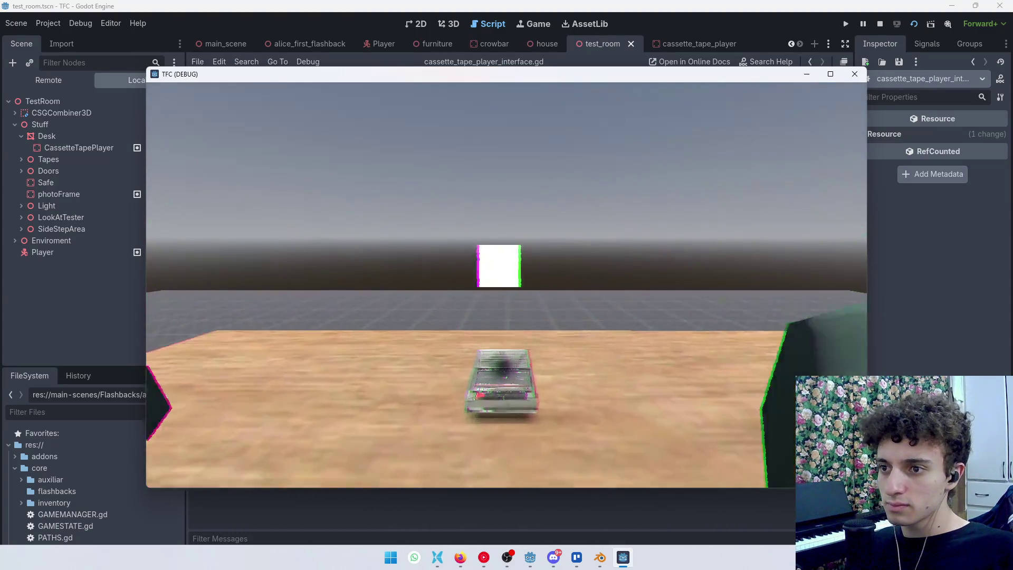
{"action": "key", "text": "F12"}
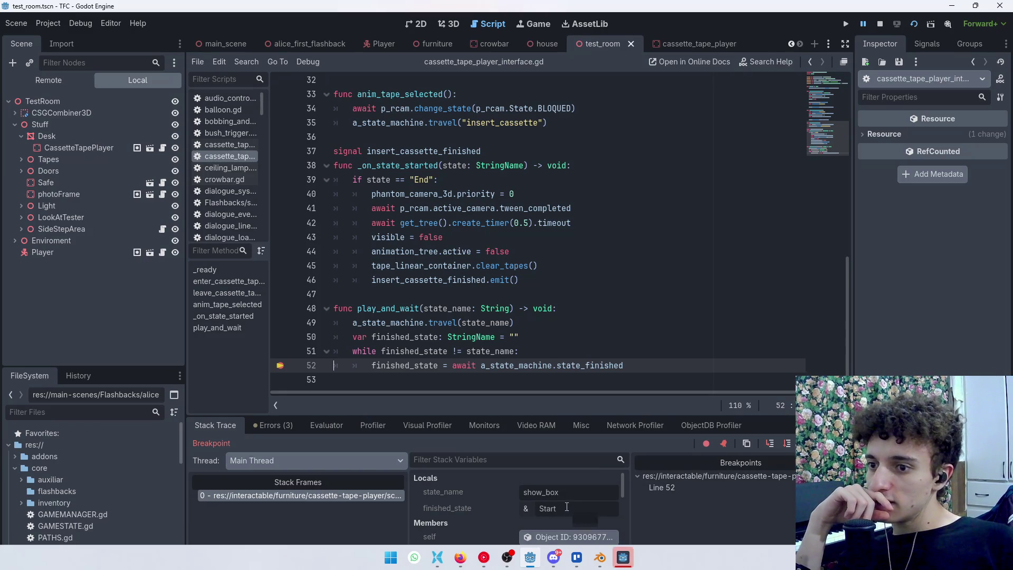
{"action": "key", "text": "F12"}
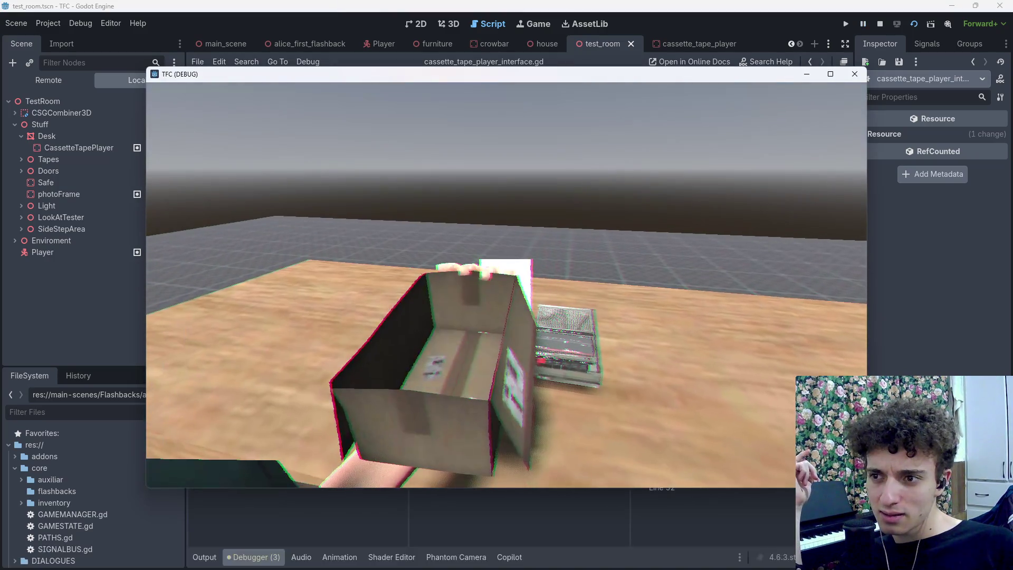
{"action": "key", "text": "alt+Tab"}
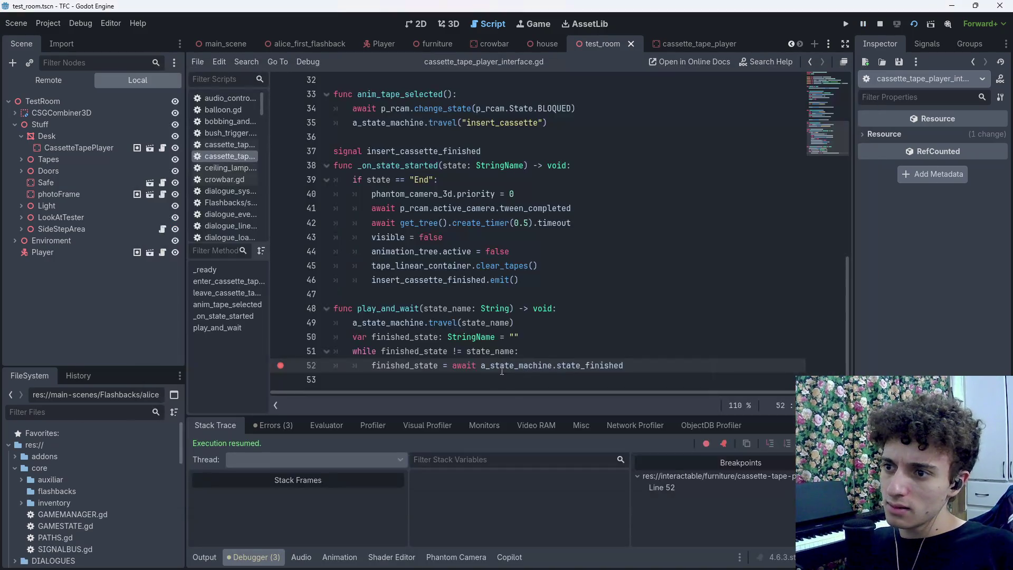
{"action": "key", "text": "alt+Tab"}
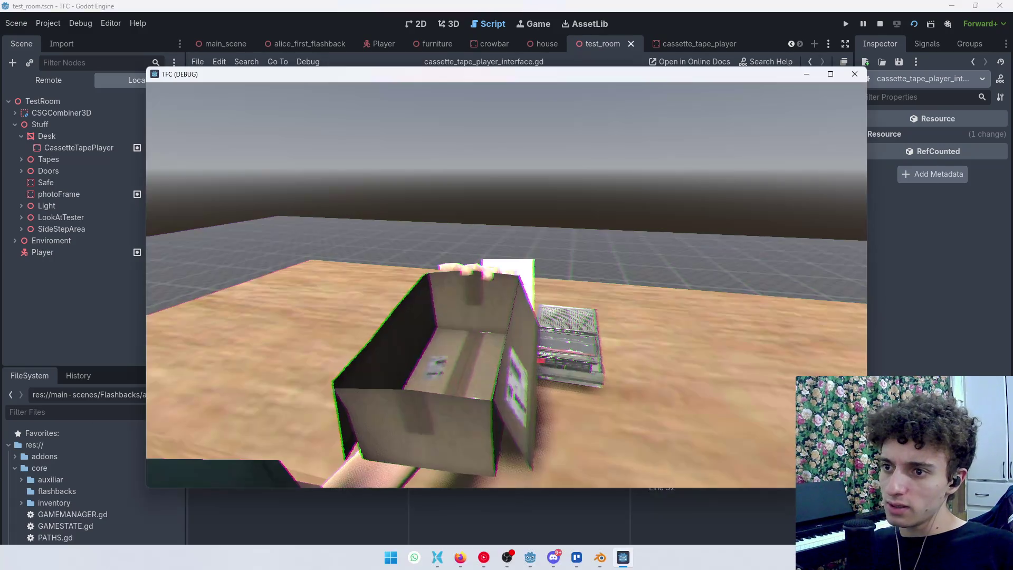
{"action": "key", "text": "alt+Tab"}
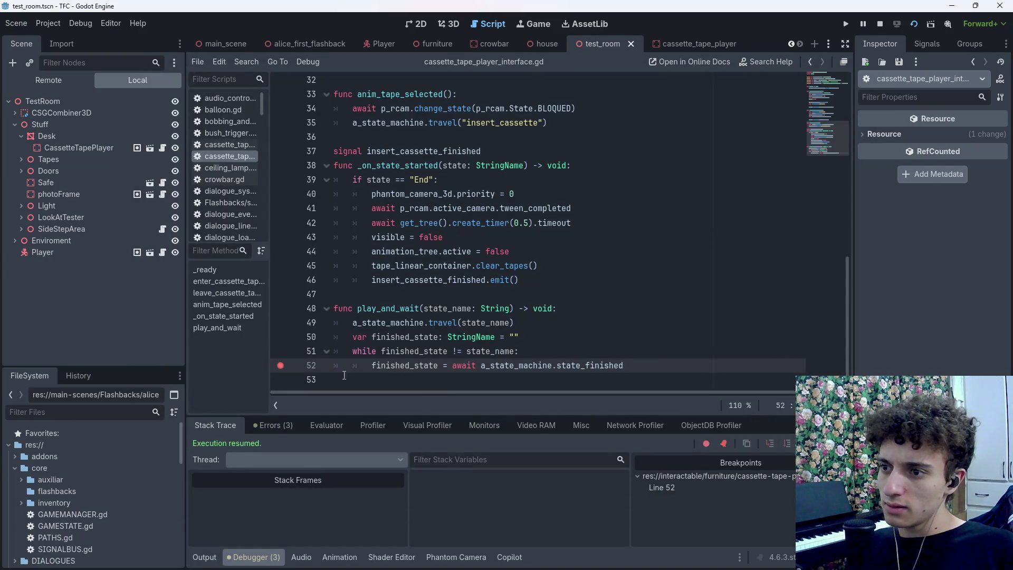
Remove the line 52 breakpoint, stop the game, and save the script
{"action": "left_click", "coordinate": [282, 366]}
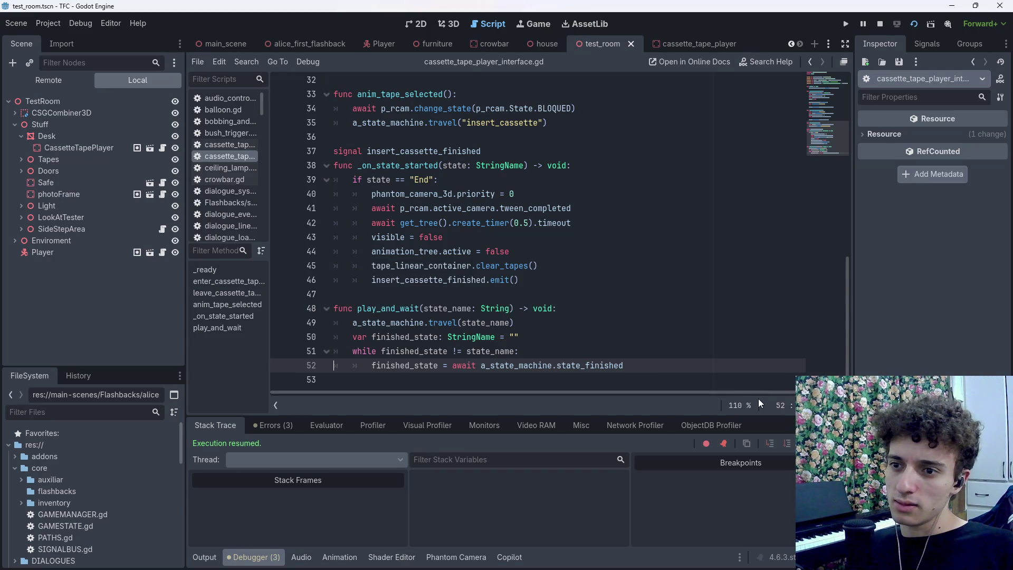
{"action": "key", "text": "alt+Tab"}
{"action": "key", "text": "F8"}
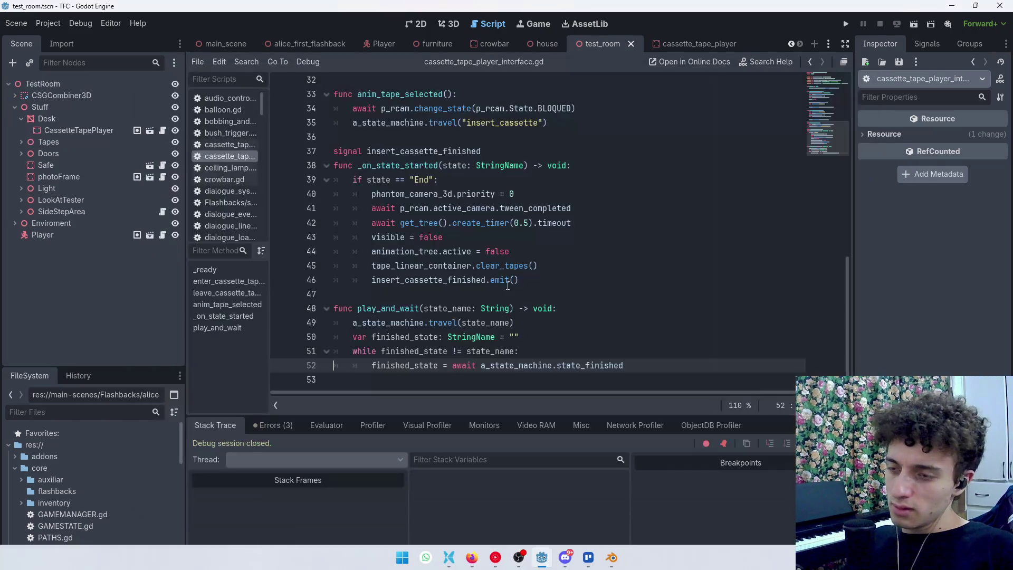
{"action": "key", "text": "ctrl+s"}
Set a breakpoint on line 23's FOLLOW_CURSOR camera call
{"action": "scroll", "coordinate": [512, 269], "scroll_direction": "up", "scroll_amount": 10}
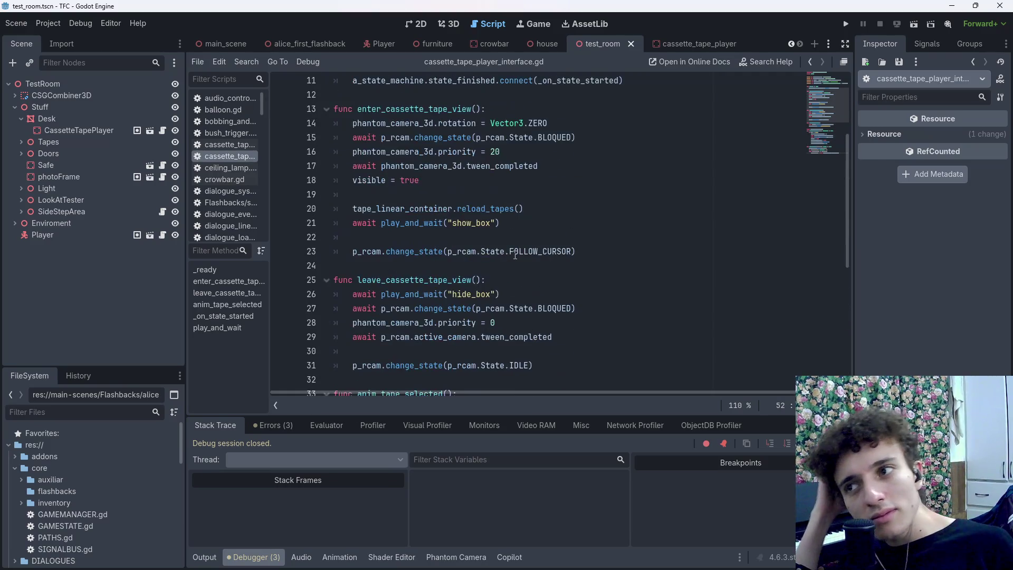
{"action": "scroll", "coordinate": [515, 256], "scroll_direction": "down", "scroll_amount": 2}
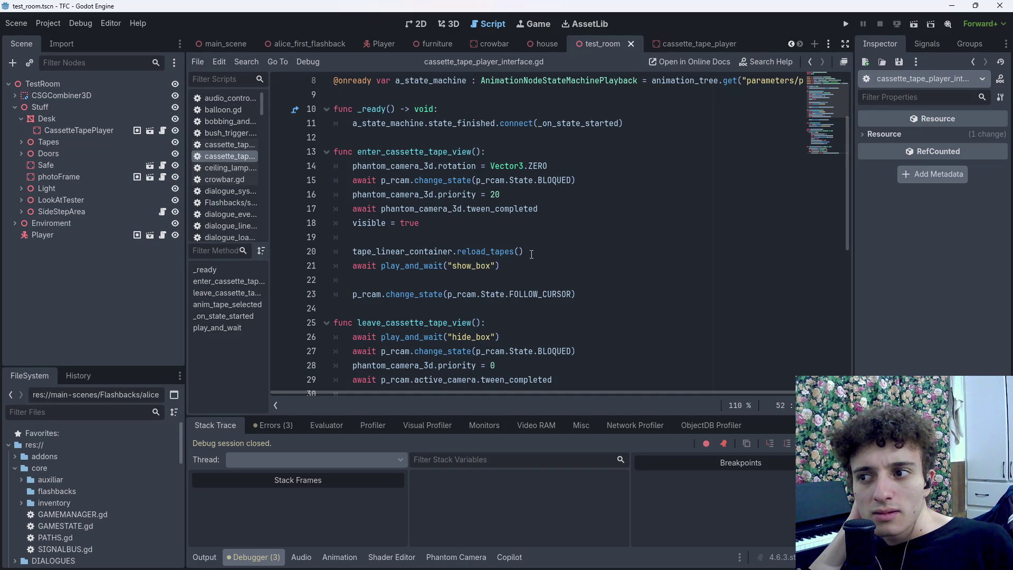
{"action": "left_click", "coordinate": [623, 295]}
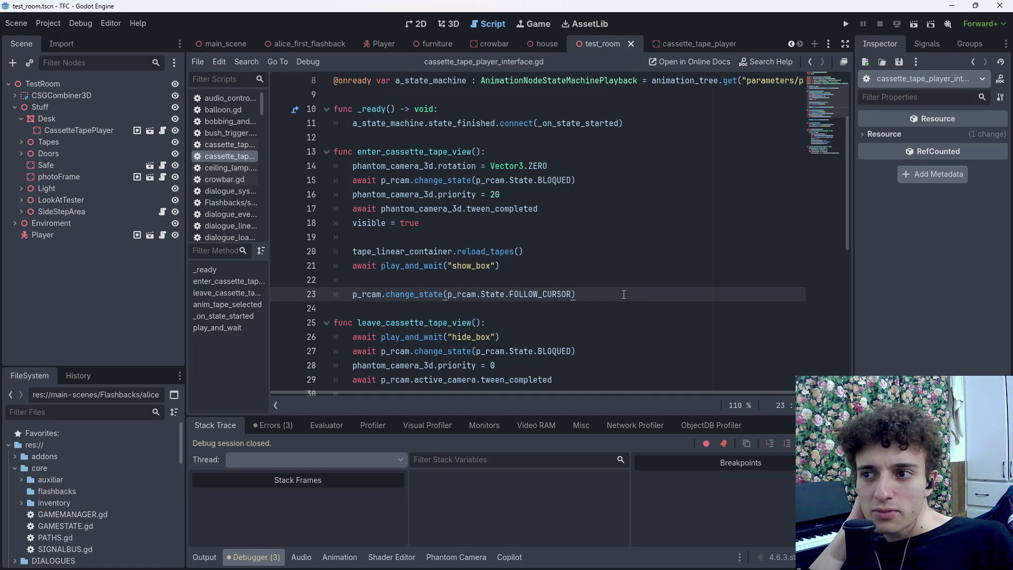
{"action": "left_click", "coordinate": [282, 297]}
Run the scene, walk to the desk and pick up the cassette box, then stop the game
{"action": "left_click", "coordinate": [913, 25]}
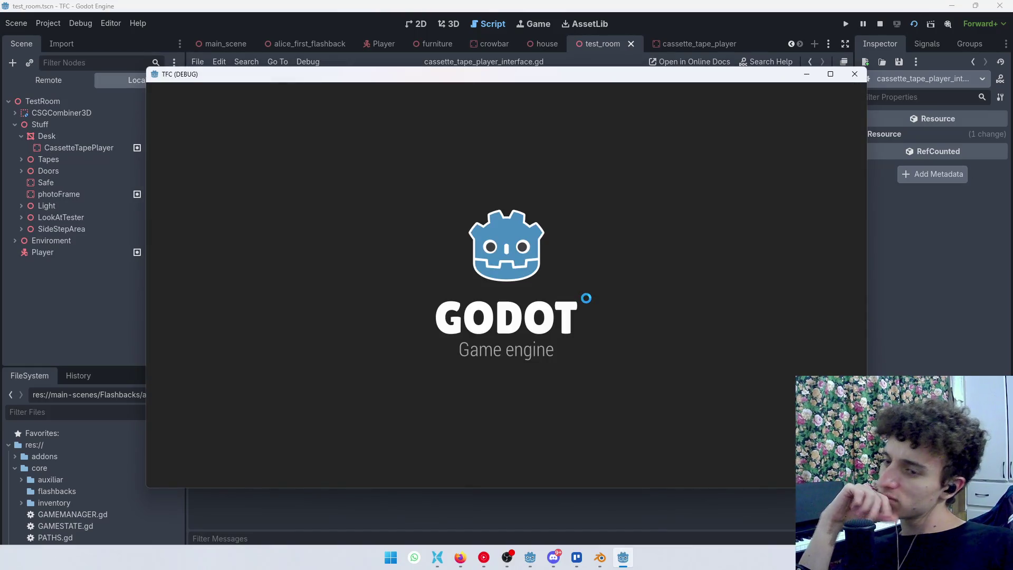
{"action": "key", "text": "w"}
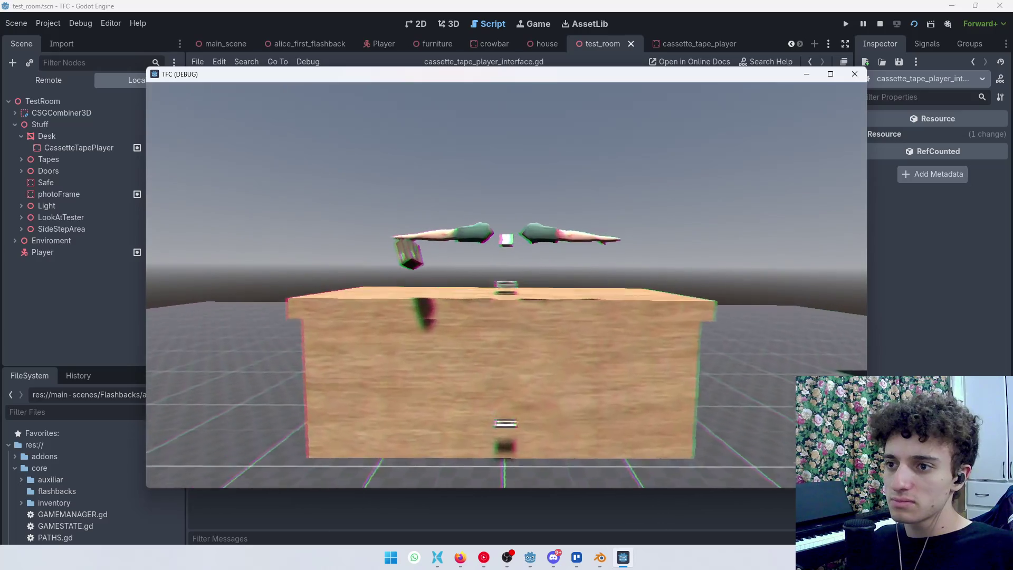
{"action": "key", "text": "e"}
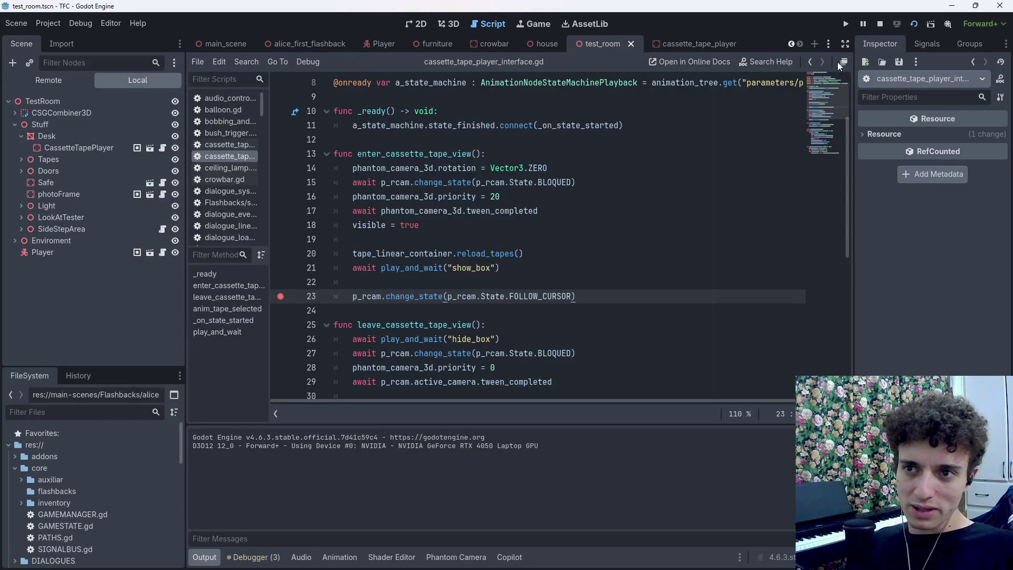
{"action": "left_click", "coordinate": [880, 24]}
{"action": "scroll", "coordinate": [576, 298], "scroll_direction": "down", "scroll_amount": 8}
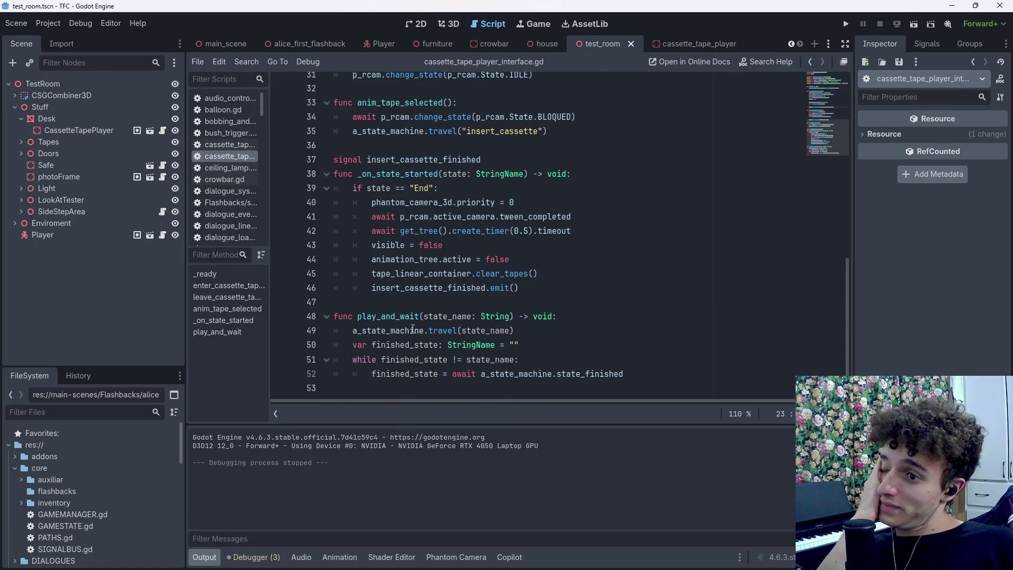
Add a return on line 53 after the loop, save, and set a breakpoint on it
{"action": "mouse_move", "coordinate": [357, 314]}
{"action": "left_mouse_down"}
{"action": "mouse_move", "coordinate": [580, 346]}
{"action": "mouse_move", "coordinate": [650, 373]}
{"action": "left_mouse_up"}
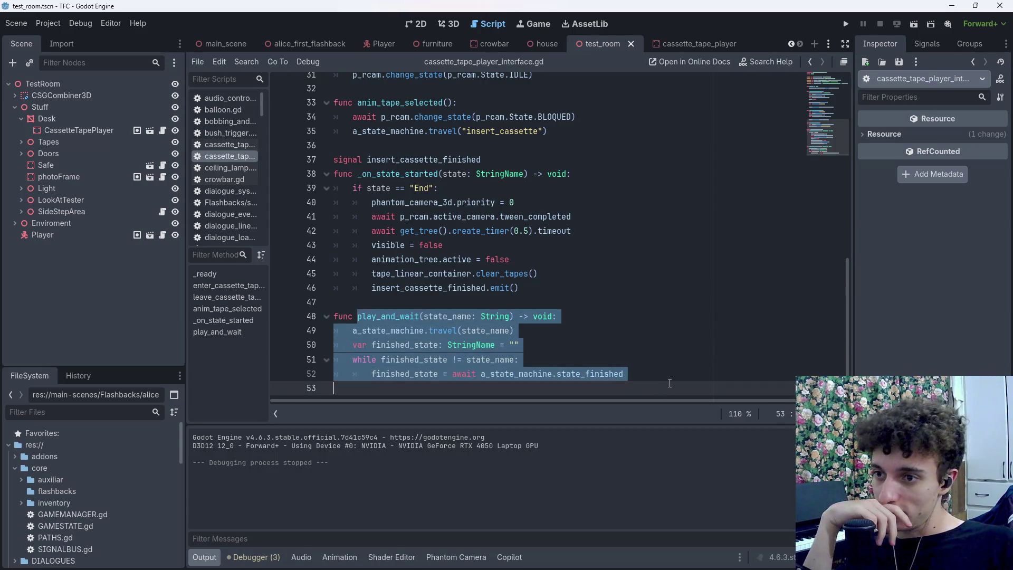
{"action": "left_click", "coordinate": [650, 373]}
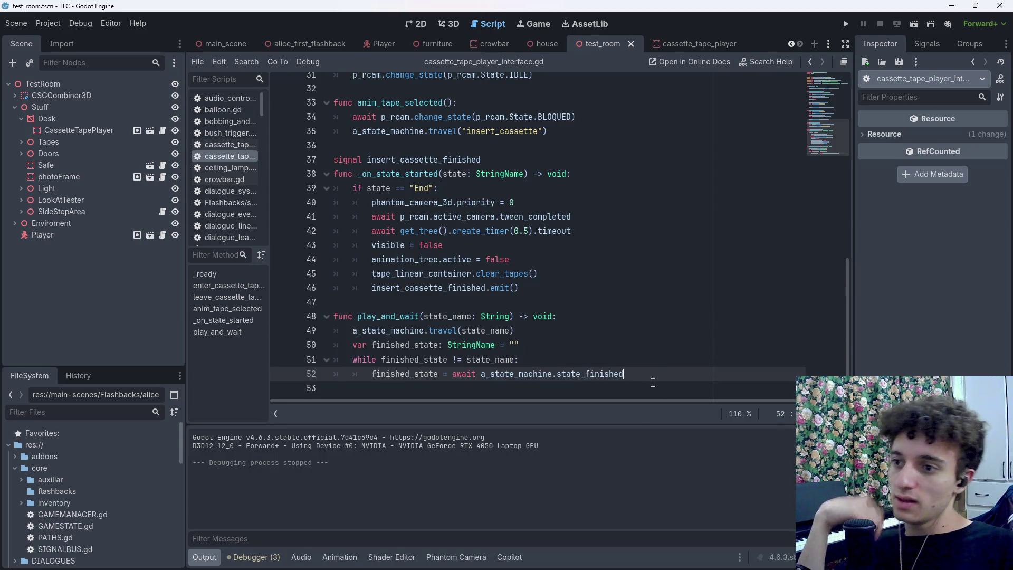
{"action": "key", "text": "Return"}
{"action": "type", "text": "return"}
{"action": "key", "text": "ctrl+s"}
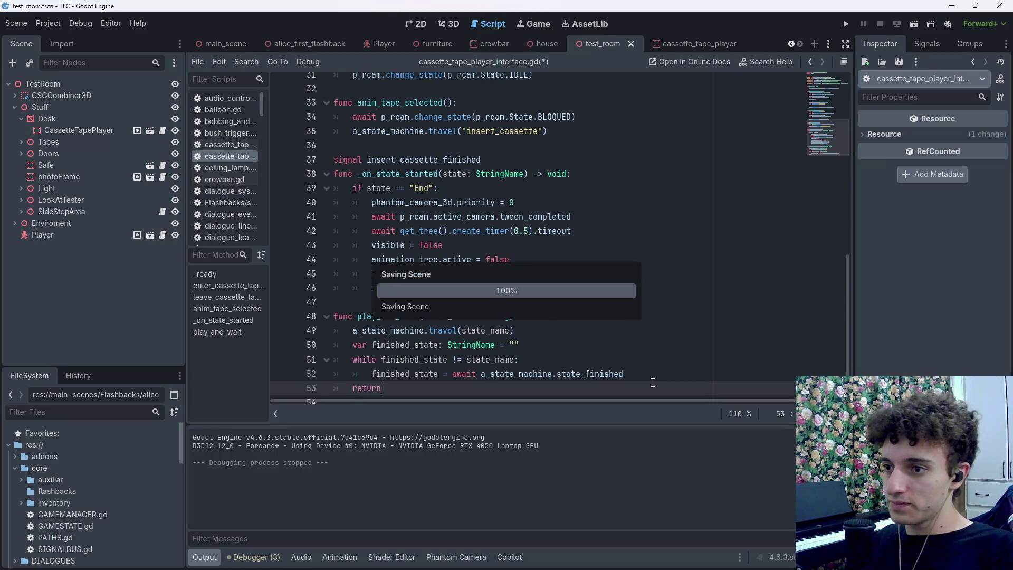
{"action": "key", "text": "F9"}
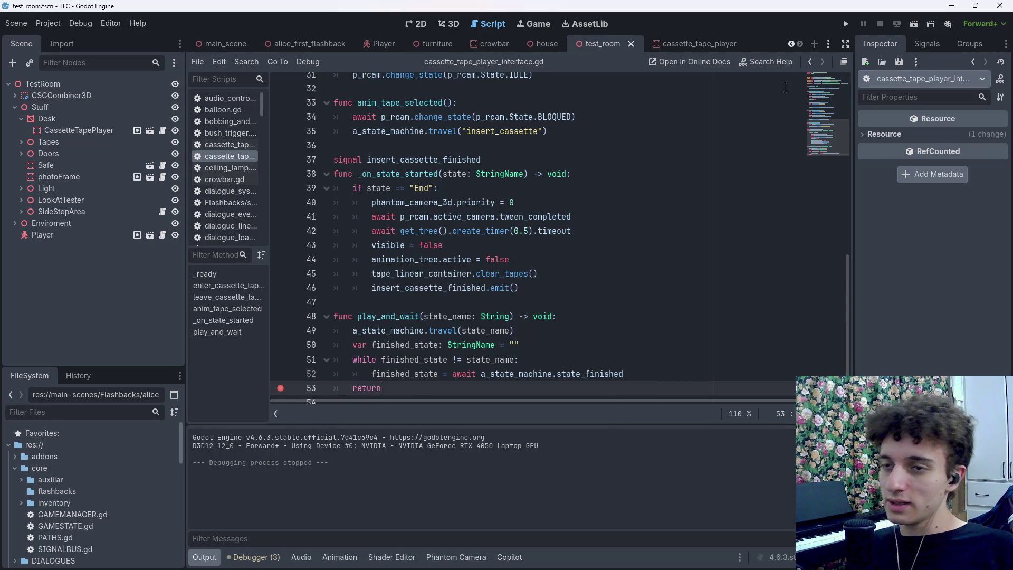
Run the scene until it pauses at the line 53 return breakpoint
{"action": "left_click", "coordinate": [915, 24]}
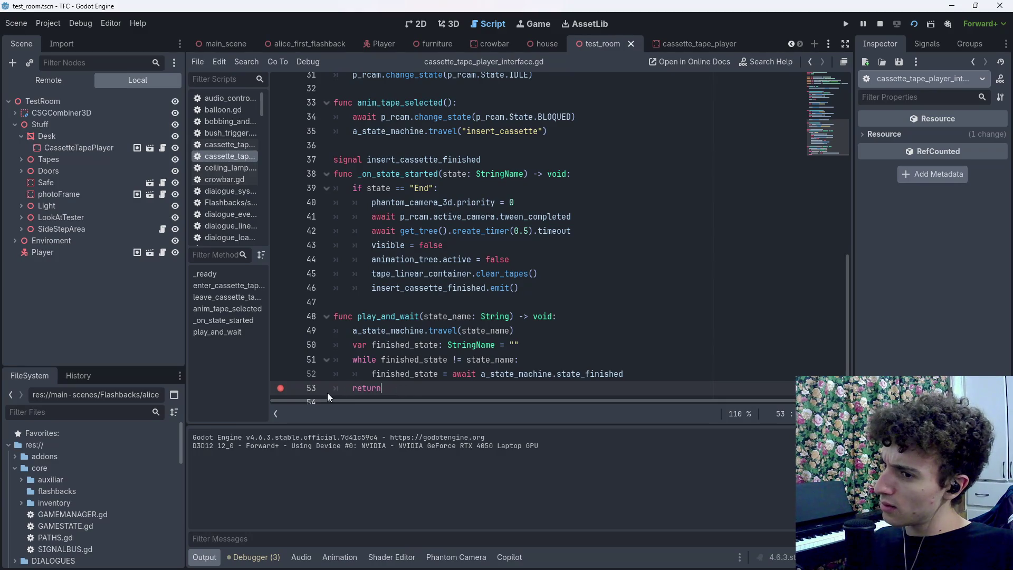
{"action": "key", "text": "F12"}
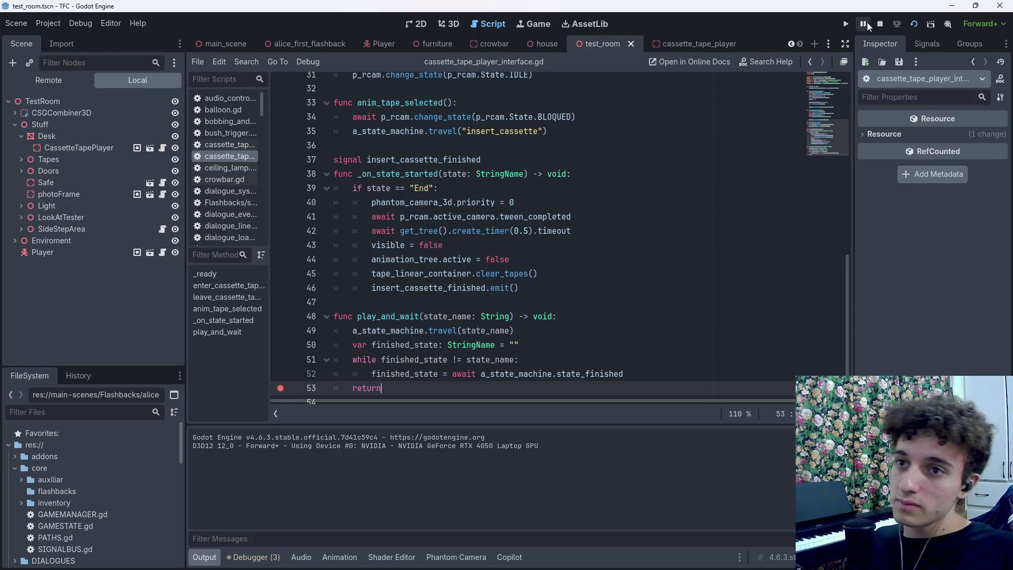
{"action": "key", "text": "alt+Tab"}
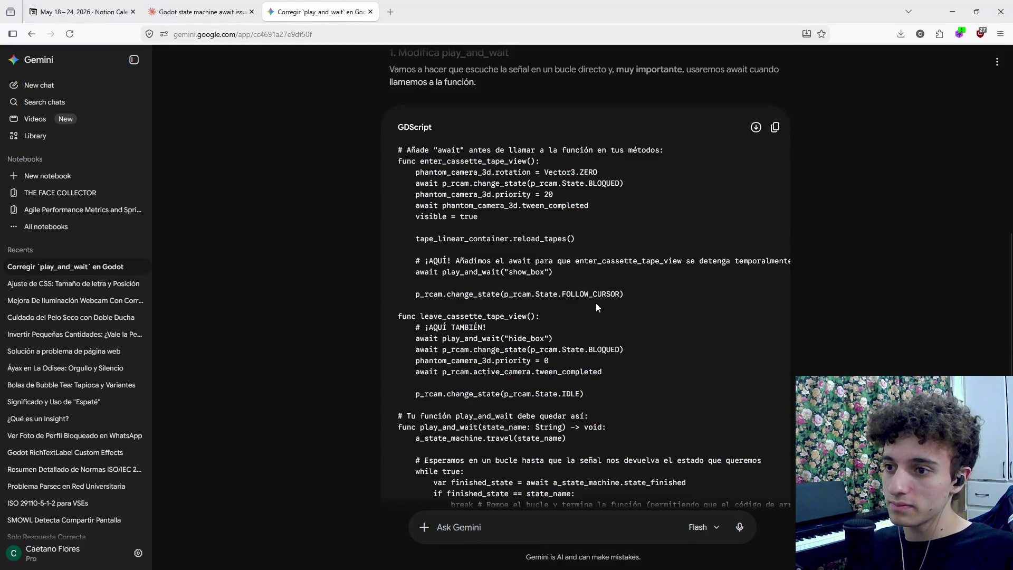
Read Gemini's while-true play_and_wait loop with its if/break lines and explanation, then return to Godot
{"action": "scroll", "coordinate": [597, 308], "scroll_direction": "down", "scroll_amount": 2}
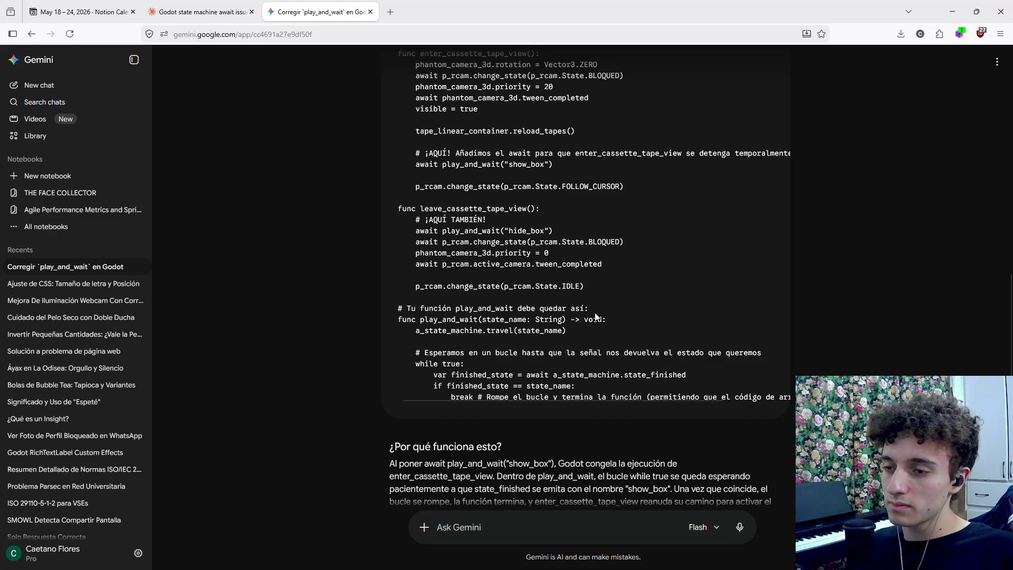
{"action": "key", "text": "alt+Tab"}
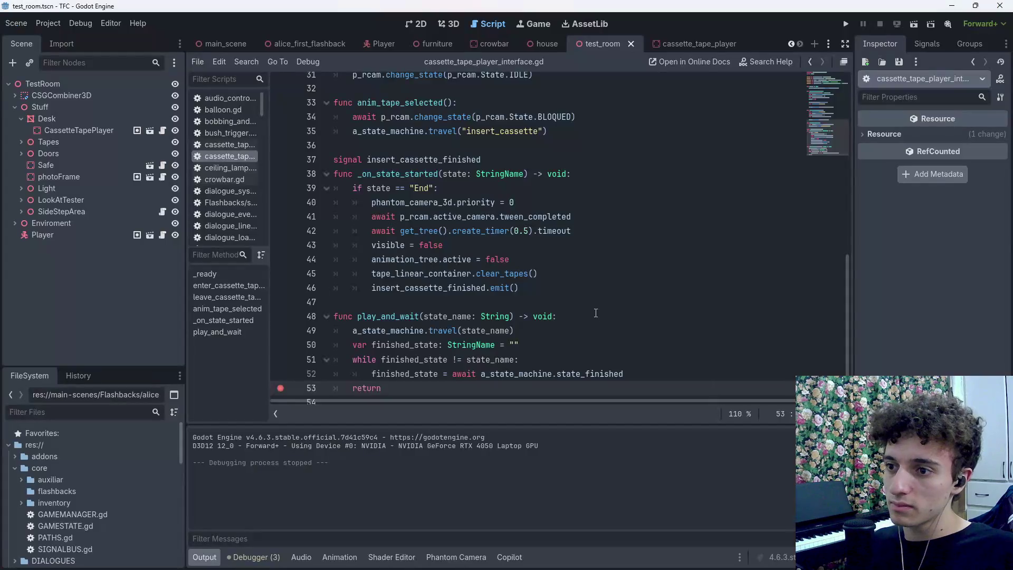
{"action": "key", "text": "alt+Tab"}
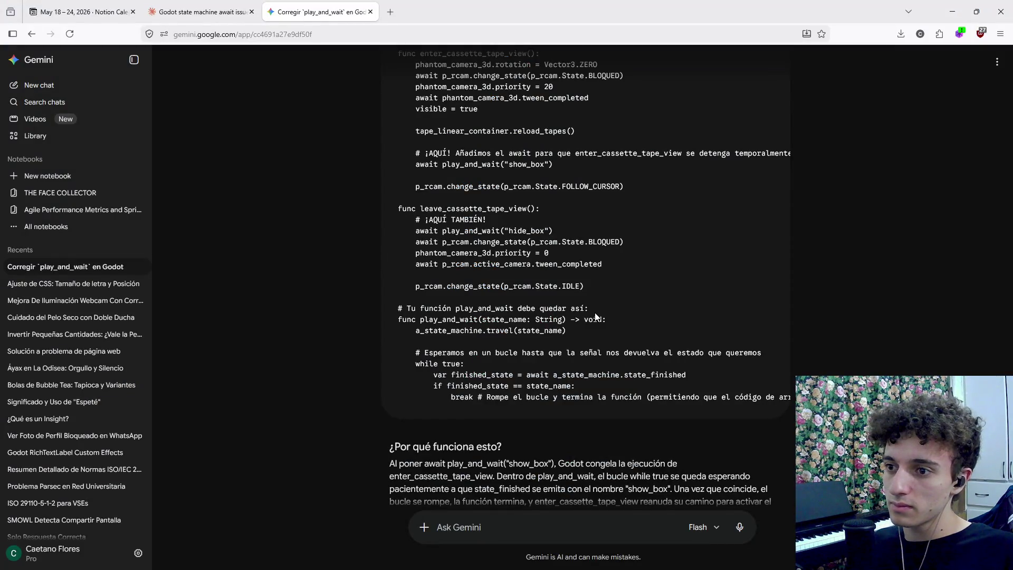
{"action": "left_click_drag", "start_coordinate": [450, 391], "coordinate": [790, 402]}
{"action": "left_click", "coordinate": [790, 402]}
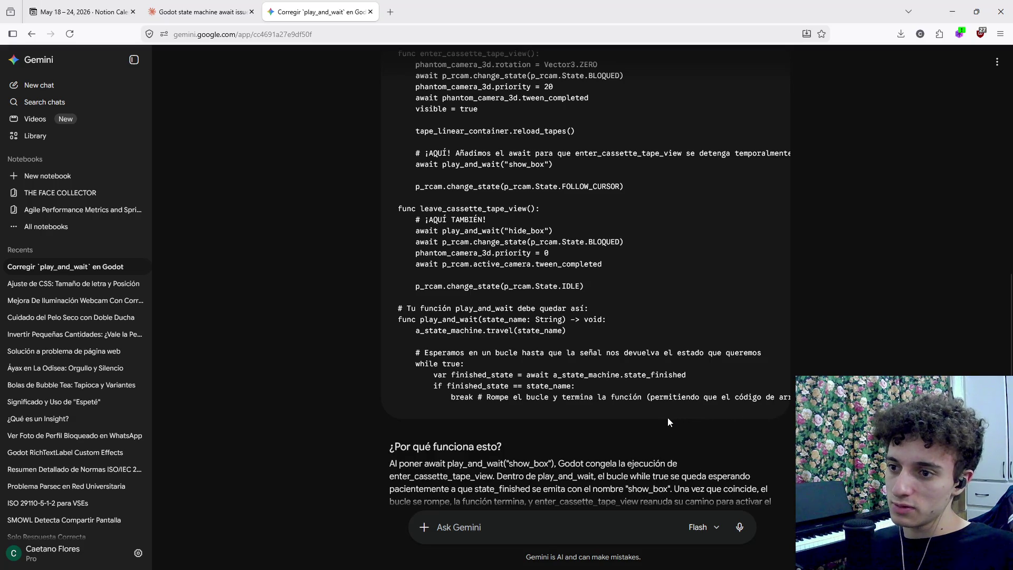
{"action": "scroll", "coordinate": [663, 420], "scroll_direction": "down", "scroll_amount": 2}
{"action": "scroll", "coordinate": [654, 417], "scroll_direction": "down", "scroll_amount": 1}
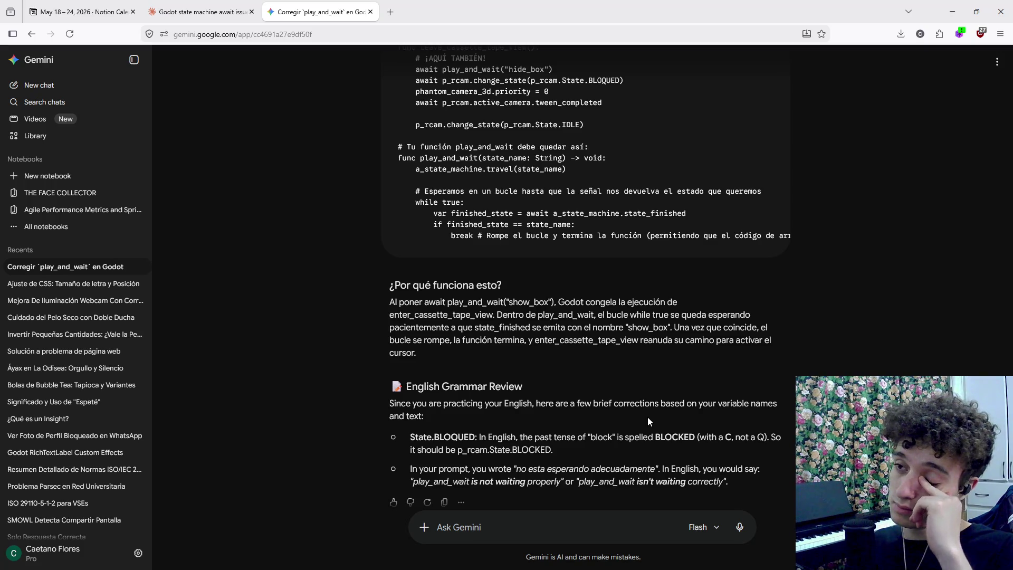
{"action": "key", "text": "alt+Tab"}
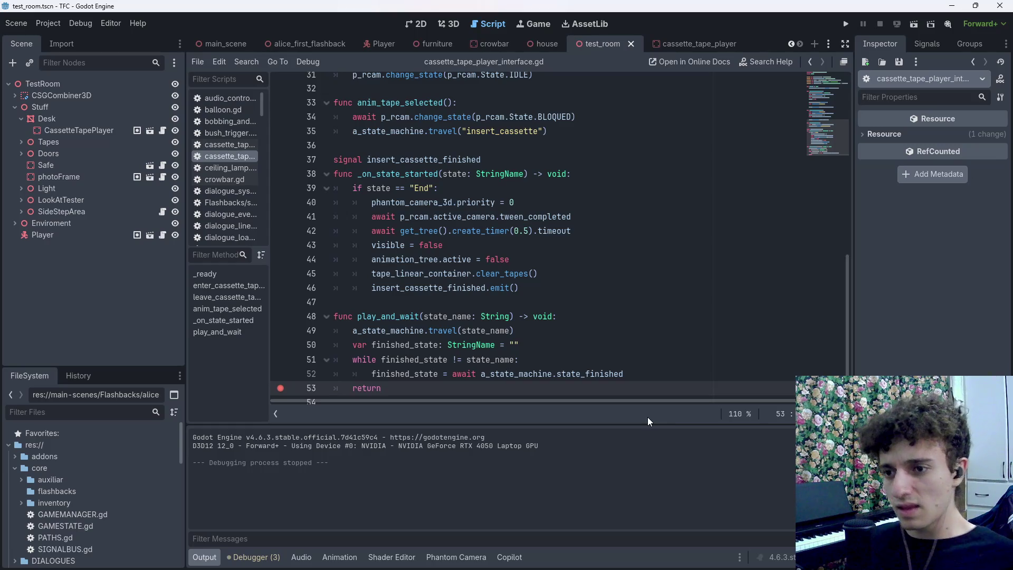
Change the awaited signal on line 52 to a_state_machine.state_started
{"action": "left_click_drag", "start_coordinate": [624, 373], "coordinate": [592, 376]}
{"action": "type", "text": "s"}
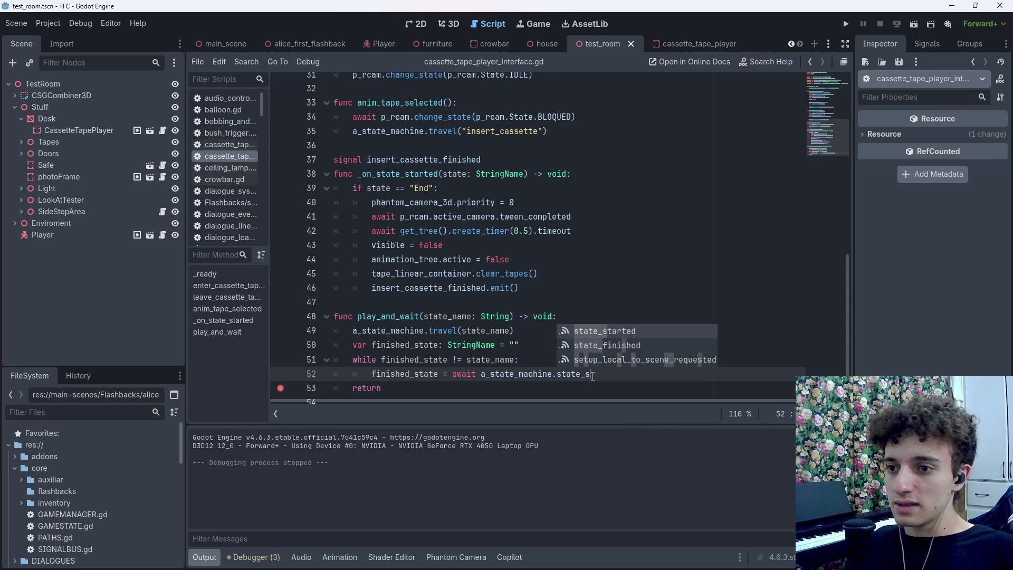
{"action": "key", "text": "Return"}
Run the scene, continue through the breakpoints, then close the game window
{"action": "left_click", "coordinate": [920, 21]}
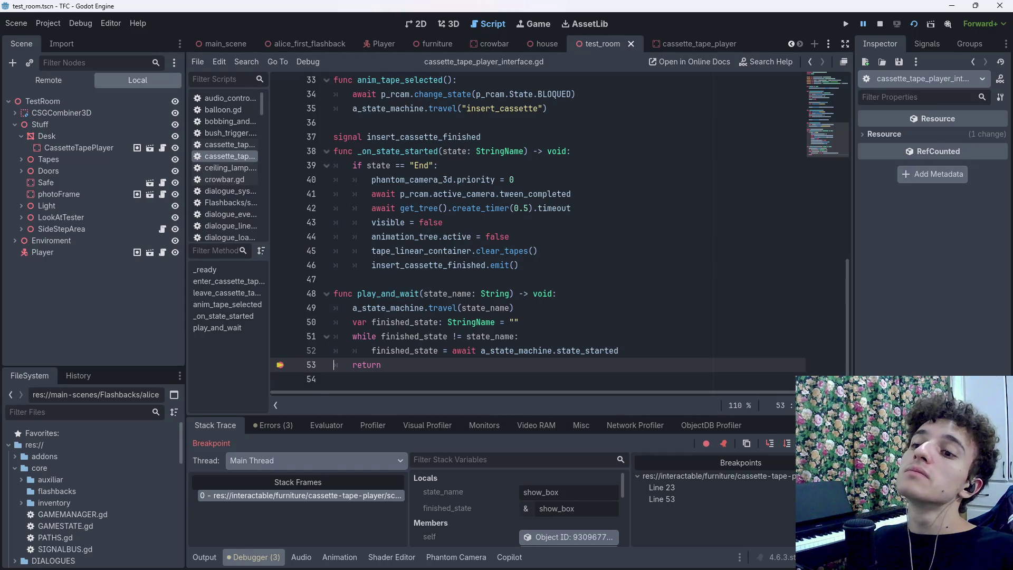
{"action": "key", "text": "alt+Tab"}
{"action": "key", "text": "alt+Tab"}
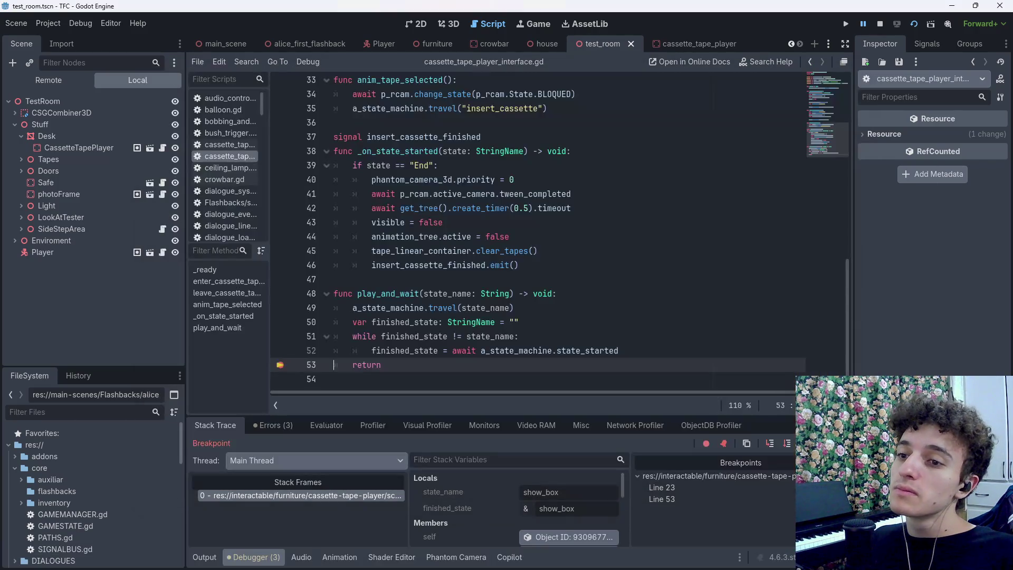
{"action": "key", "text": "F12"}
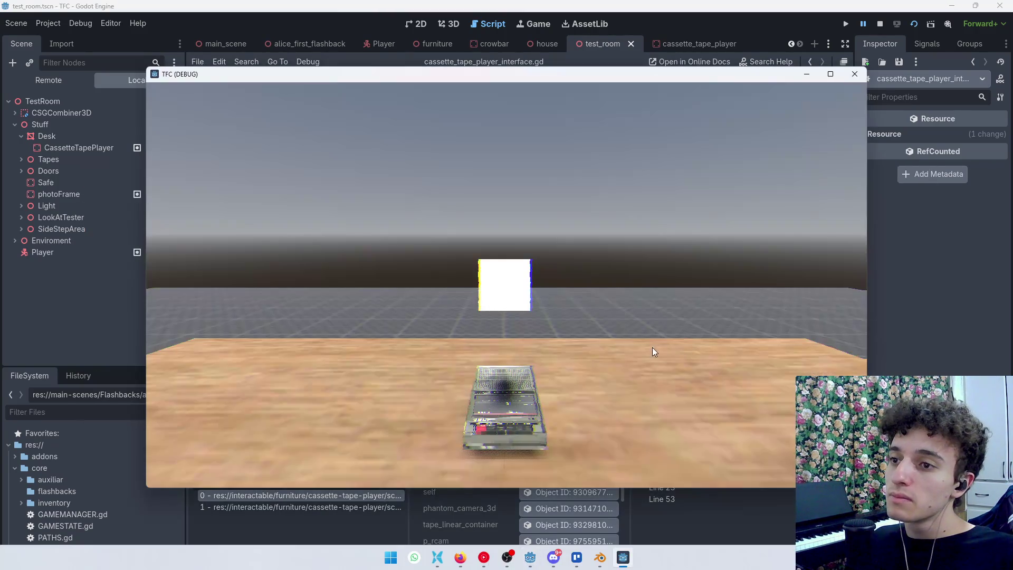
{"action": "key", "text": "F12"}
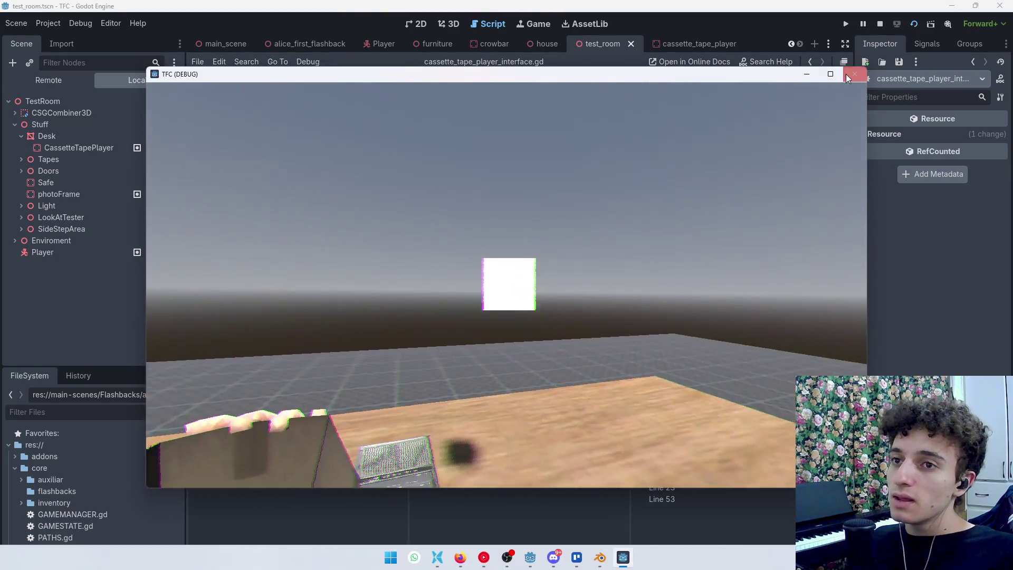
{"action": "left_click", "coordinate": [846, 76]}
Remove the breakpoints on lines 23 and 53
{"action": "left_click", "coordinate": [281, 225]}
{"action": "scroll", "coordinate": [317, 284], "scroll_direction": "down", "scroll_amount": 5}
{"action": "left_click", "coordinate": [281, 368]}
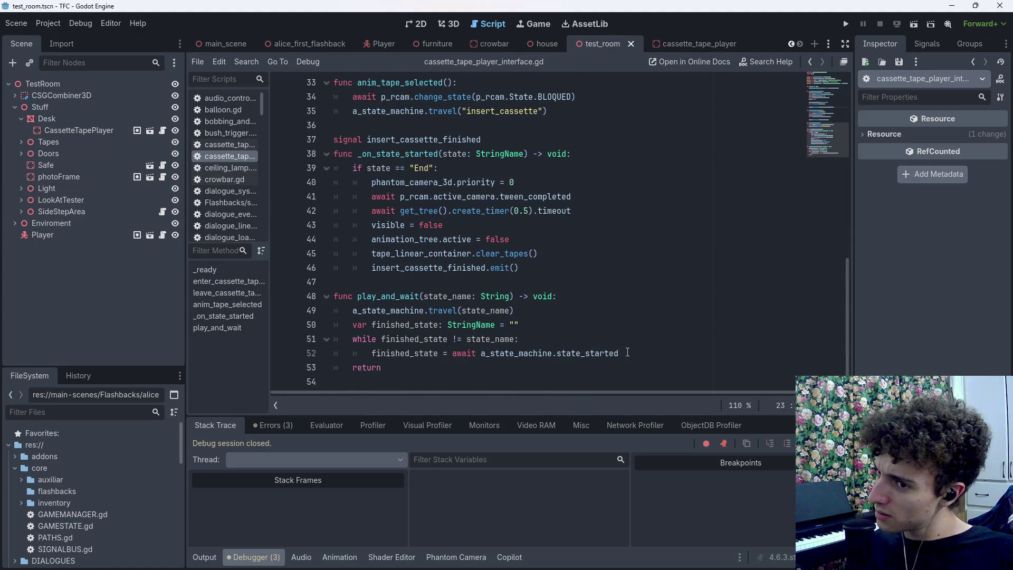
Switch the signal back to state_finished, save, breakpoint the return line, and test-run the scene
{"action": "left_click_drag", "start_coordinate": [621, 353], "coordinate": [583, 353]}
{"action": "type", "text": "fi"}
{"action": "key", "text": "Return"}
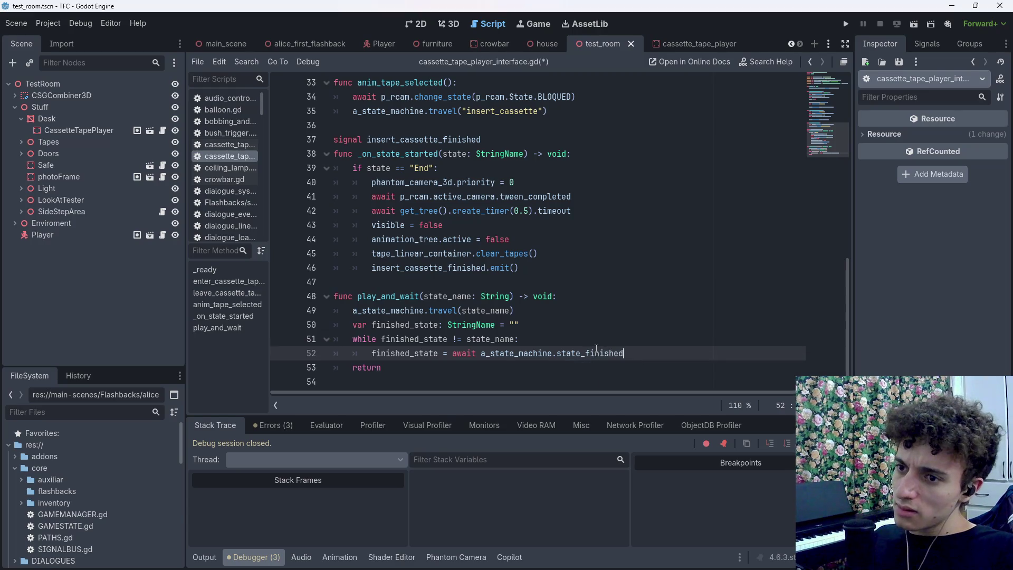
{"action": "key", "text": "ctrl+s"}
{"action": "left_click", "coordinate": [279, 370]}
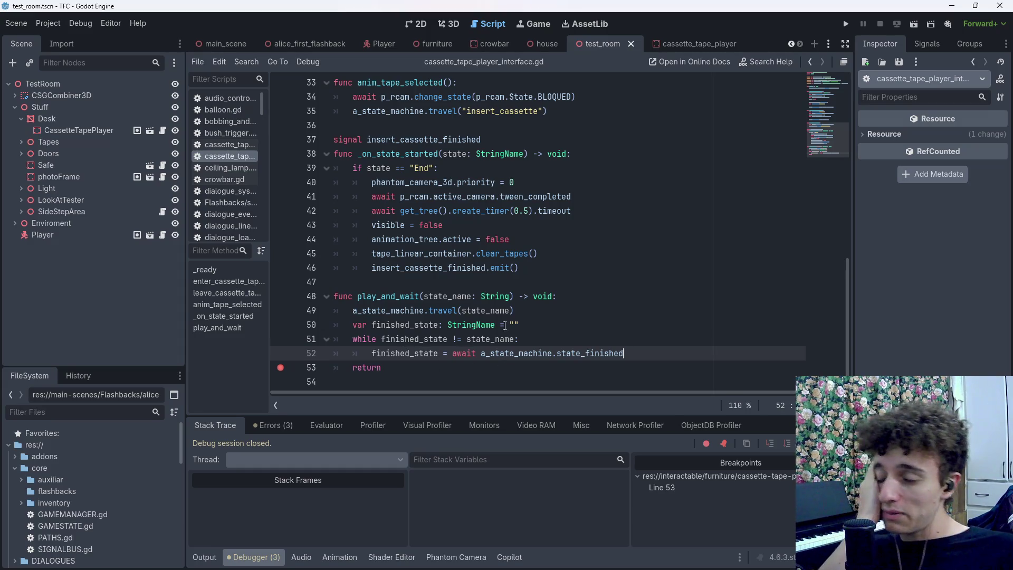
{"action": "left_click", "coordinate": [914, 24]}
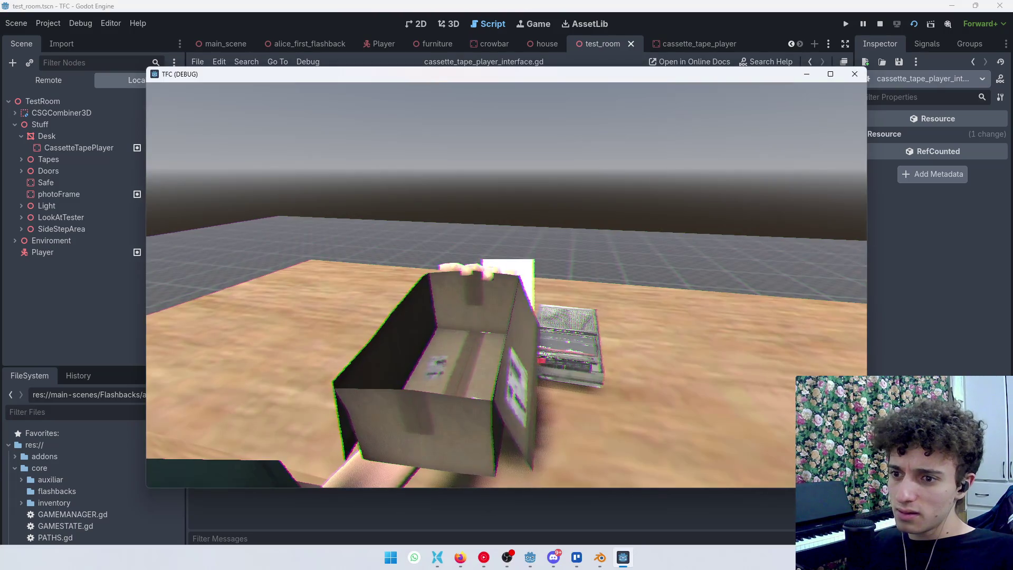
{"action": "key", "text": "F8"}
Add a breakpoint on the await line 52, rerun, and step through to inspect finished_state
{"action": "left_click", "coordinate": [280, 360]}
{"action": "key", "text": "ctrl+s"}
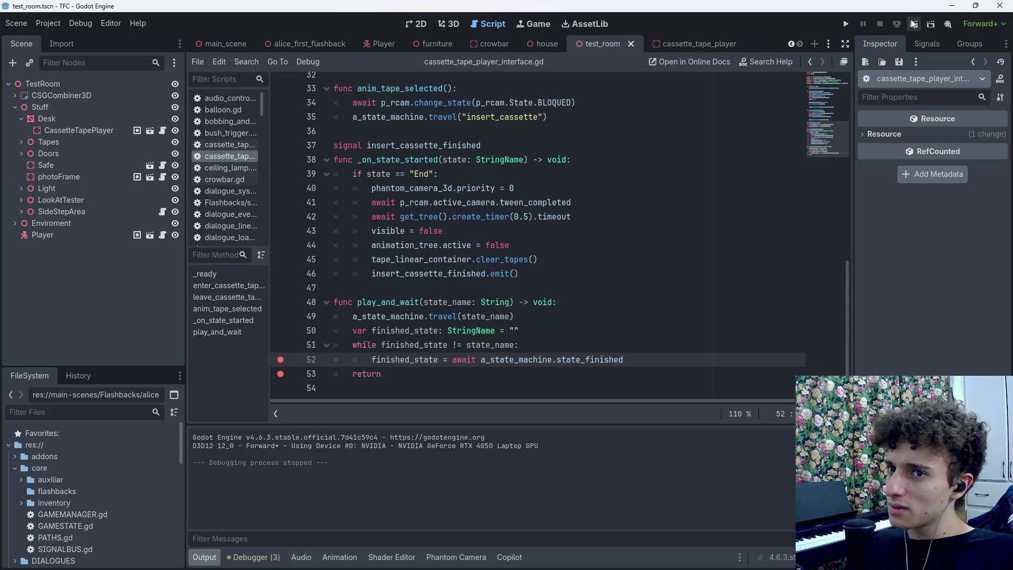
{"action": "left_click", "coordinate": [914, 27]}
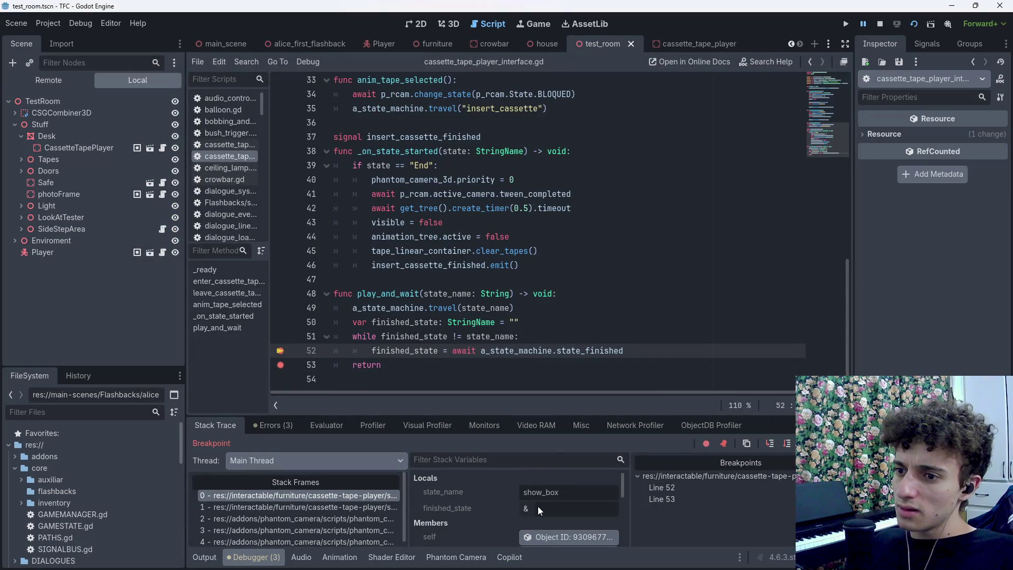
{"action": "key", "text": "F12"}
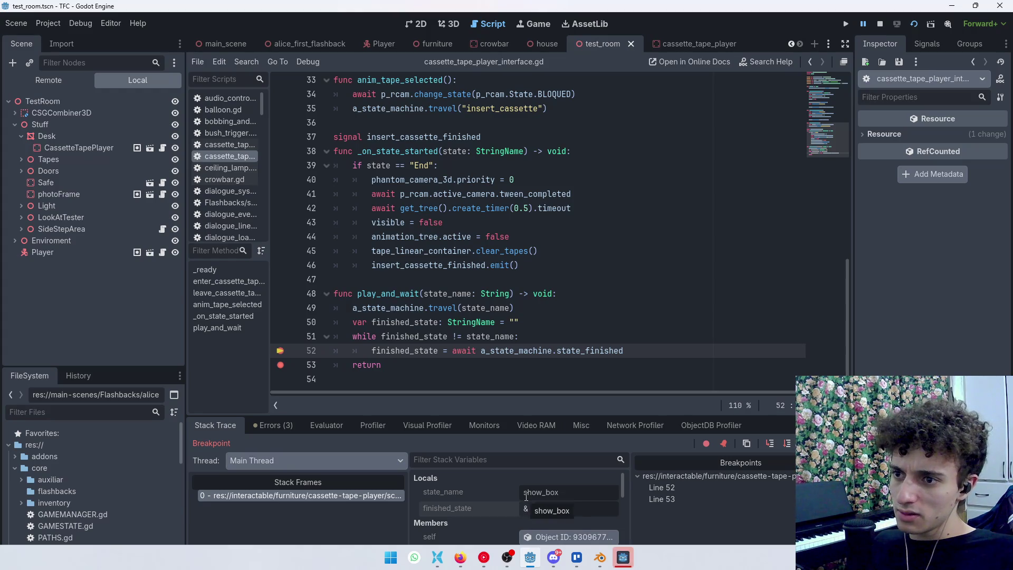
{"action": "key", "text": "F12"}
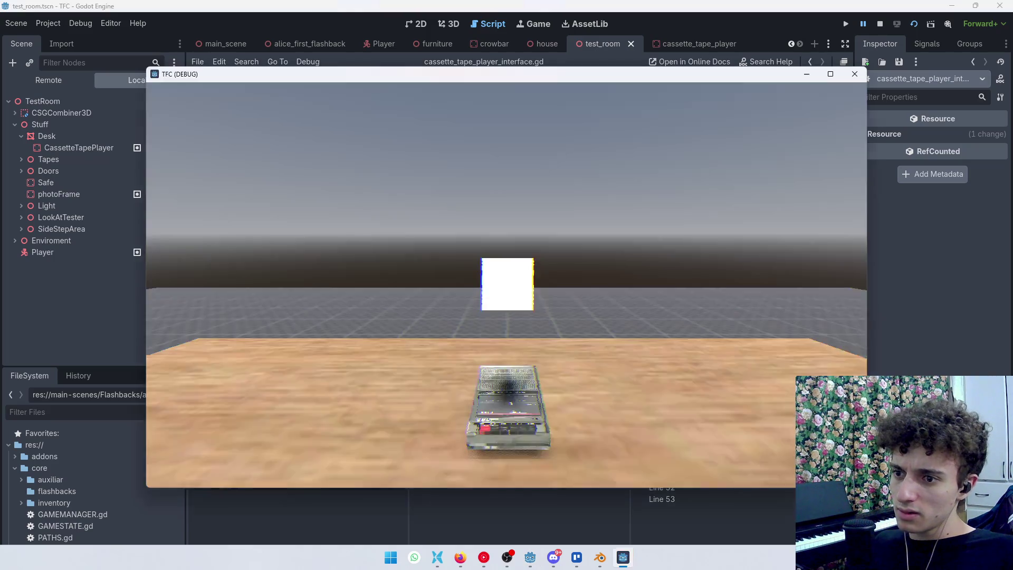
{"action": "key", "text": "alt+Tab"}
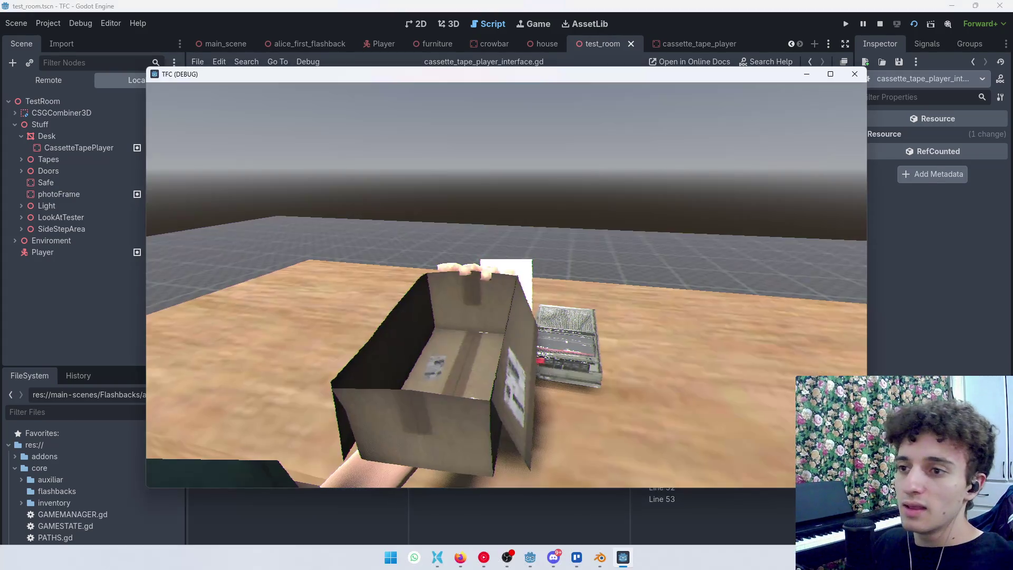
Copy Gemini's while-true play_and_wait code and paste it over the old function body, then save
{"action": "key", "text": "alt+Tab"}
{"action": "left_click", "coordinate": [531, 253]}
{"action": "scroll", "coordinate": [553, 356], "scroll_direction": "up", "scroll_amount": 2}
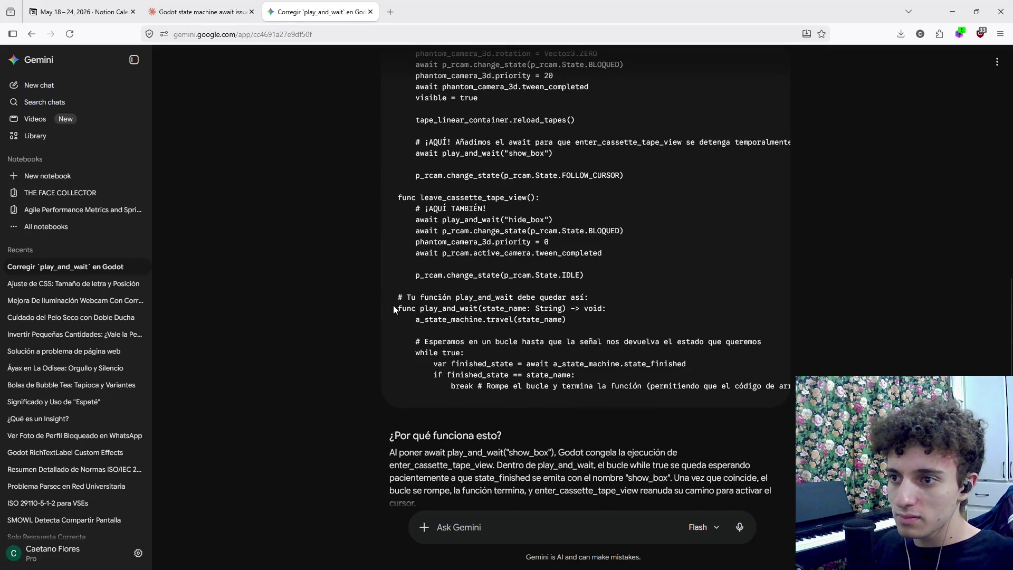
{"action": "left_click_drag", "start_coordinate": [394, 306], "coordinate": [475, 394]}
{"action": "key", "text": "ctrl+c"}
{"action": "key", "text": "alt+Tab"}
{"action": "left_click_drag", "start_coordinate": [369, 364], "coordinate": [328, 279]}
{"action": "key", "text": "ctrl+v"}
{"action": "key", "text": "ctrl+s"}
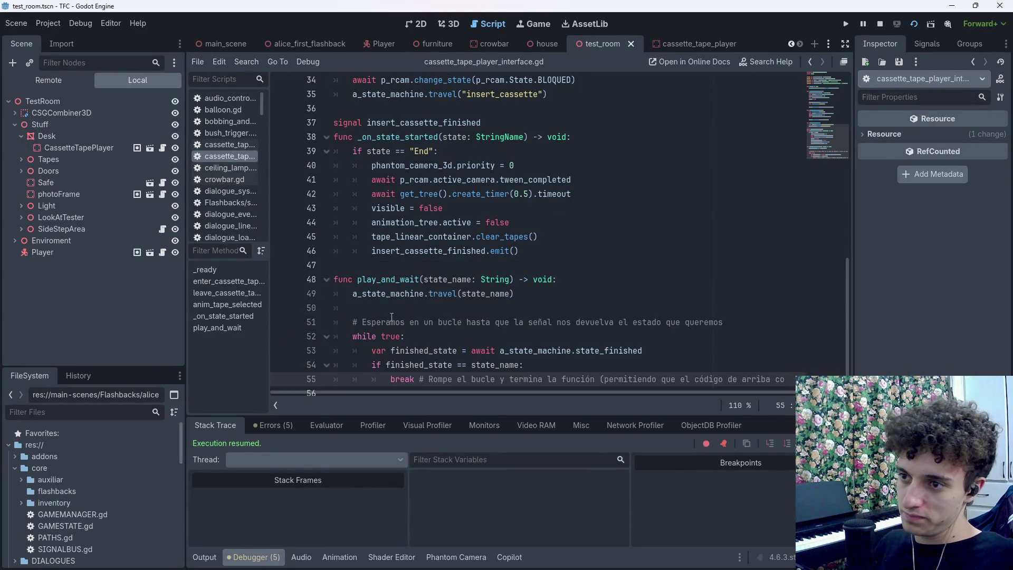
Delete the Spanish comments and leftover blank lines from the pasted loop, then save
{"action": "left_click", "coordinate": [500, 321]}
{"action": "key", "text": "shift+End"}
{"action": "key", "text": "BackSpace"}
{"action": "key", "text": "shift+Home"}
{"action": "key", "text": "BackSpace"}
{"action": "key", "text": "BackSpace"}
{"action": "key", "text": "BackSpace"}
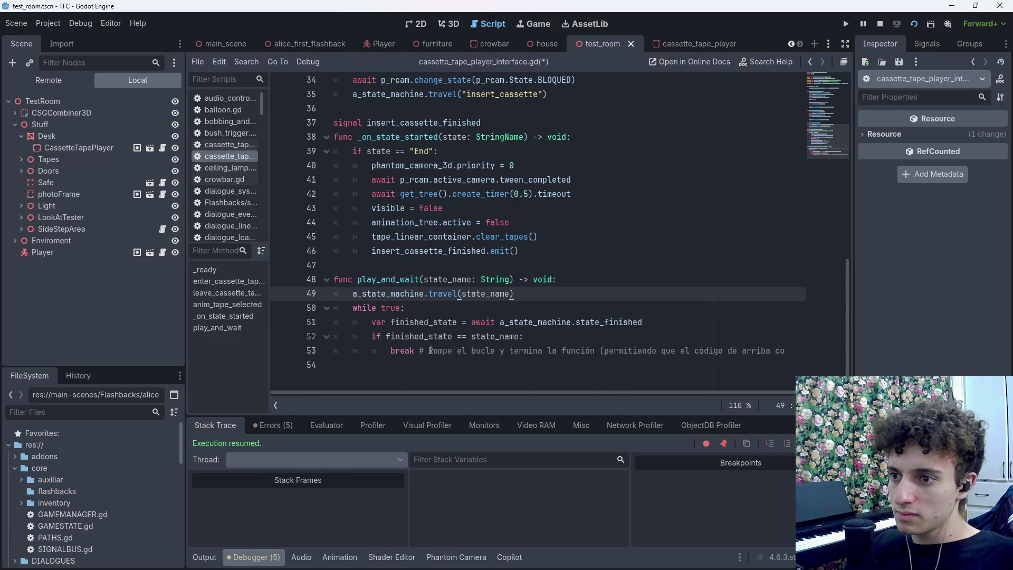
{"action": "left_click_drag", "start_coordinate": [422, 350], "coordinate": [791, 350]}
{"action": "key", "text": "BackSpace"}
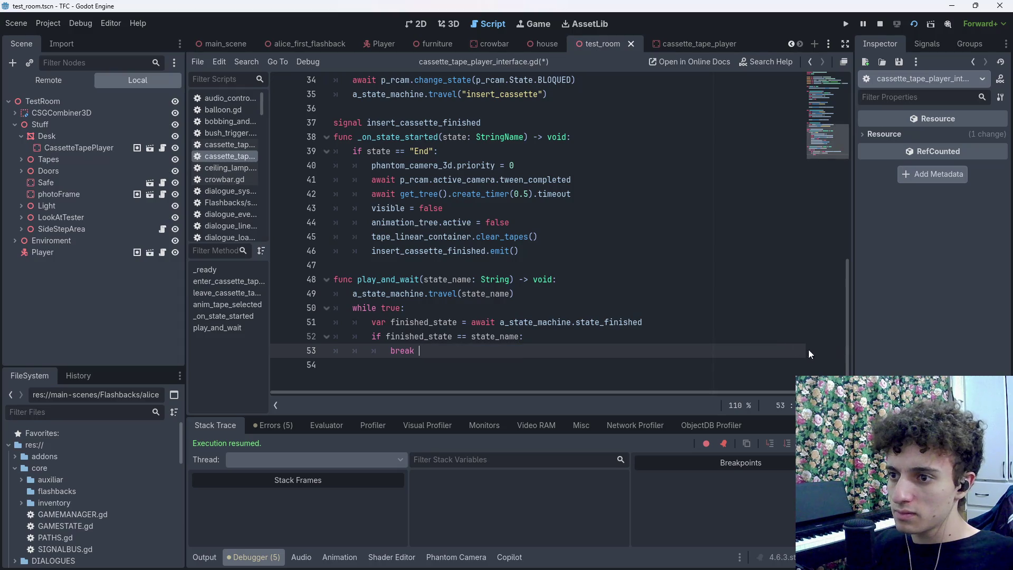
{"action": "key", "text": "ctrl+s"}
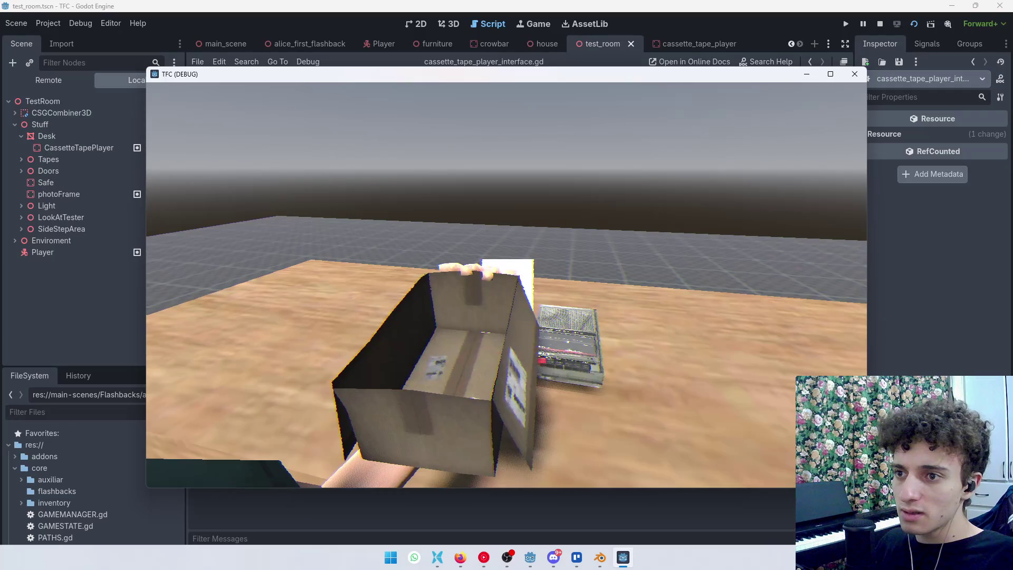
Stop the game and undo back to the while finished_state != state_name loop, then save
{"action": "key", "text": "F8"}
{"action": "key", "text": "ctrl+z"}
{"action": "key", "text": "ctrl+z"}
{"action": "key", "text": "ctrl+z"}
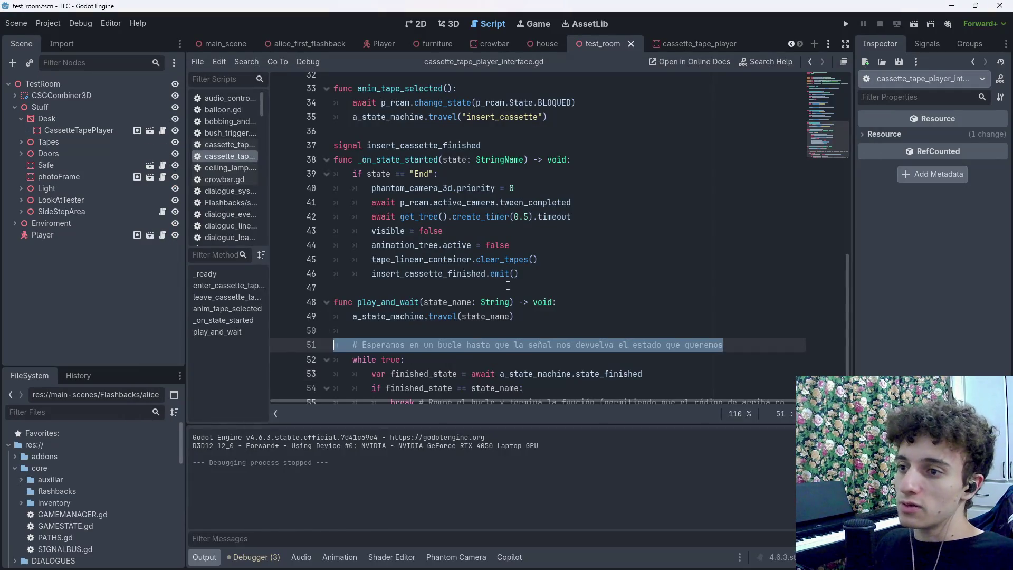
{"action": "key", "text": "ctrl+s"}
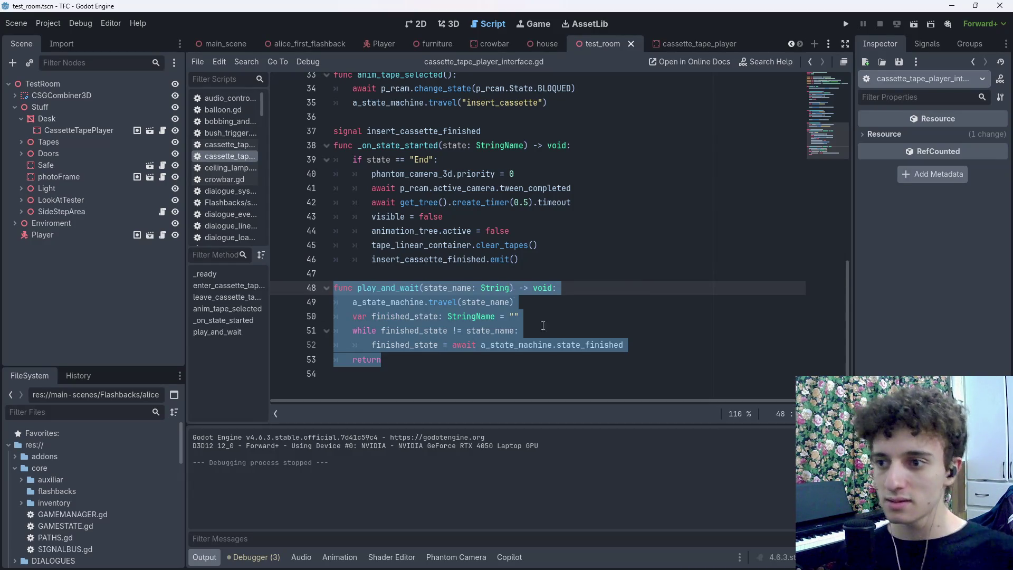
{"action": "left_click", "coordinate": [644, 343]}
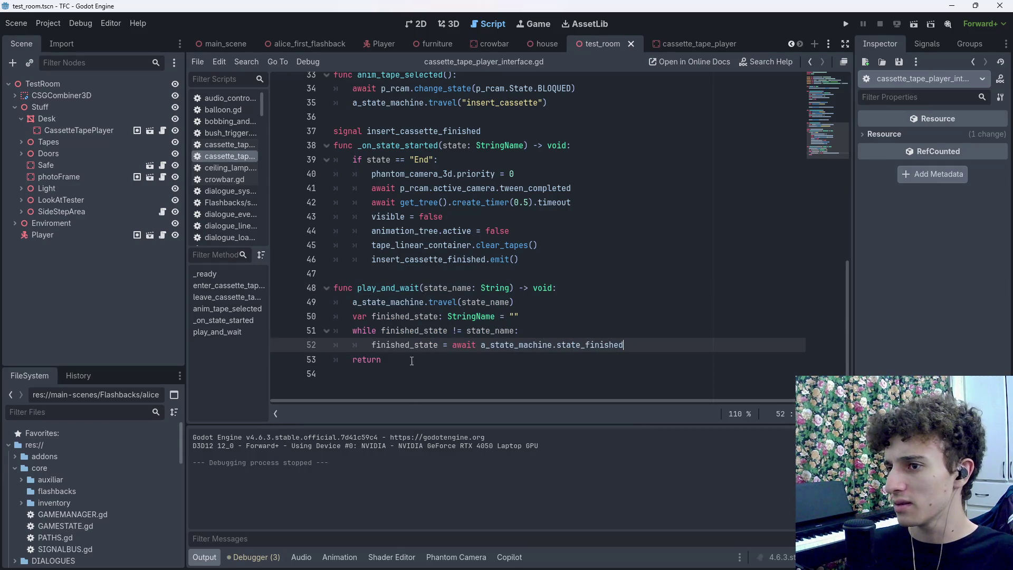
Declare 'signal state_finished' on a new line above play_and_wait, fixing the typo, and save
{"action": "left_click", "coordinate": [377, 272]}
{"action": "key", "text": "Return"}
{"action": "type", "text": "singa"}
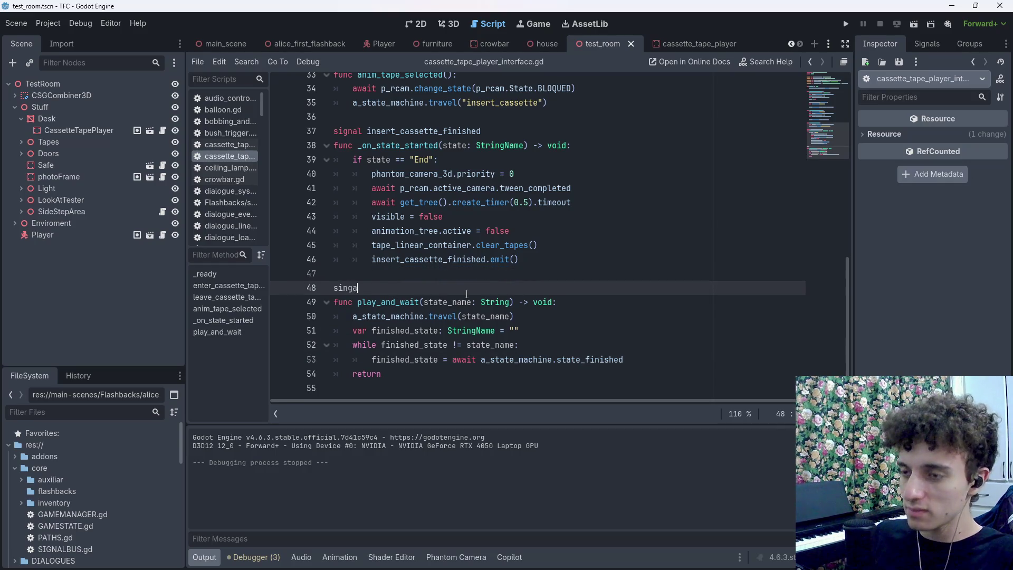
{"action": "type", "text": "l state_finished"}
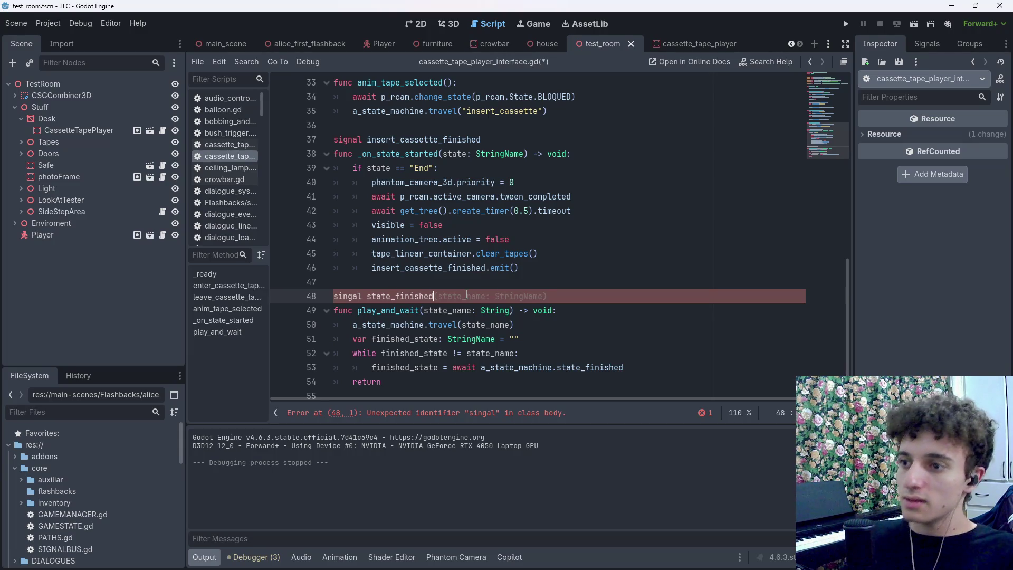
{"action": "key", "text": "ctrl+shift+Left"}
{"action": "key", "text": "ctrl+shift+Left"}
{"action": "key", "text": "BackSpace"}
{"action": "type", "text": "signa"}
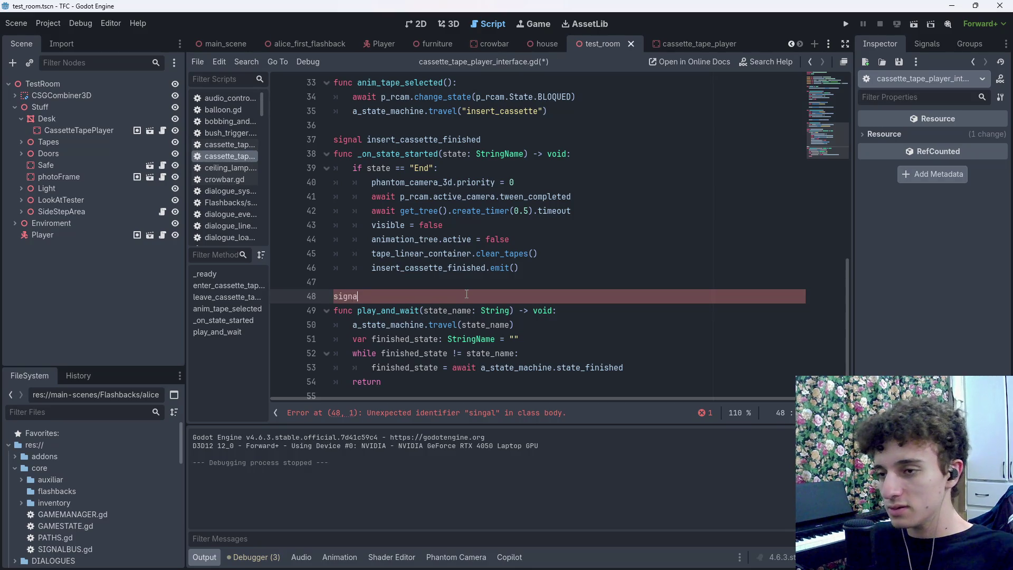
{"action": "type", "text": "l state_finished"}
{"action": "key", "text": "ctrl+s"}
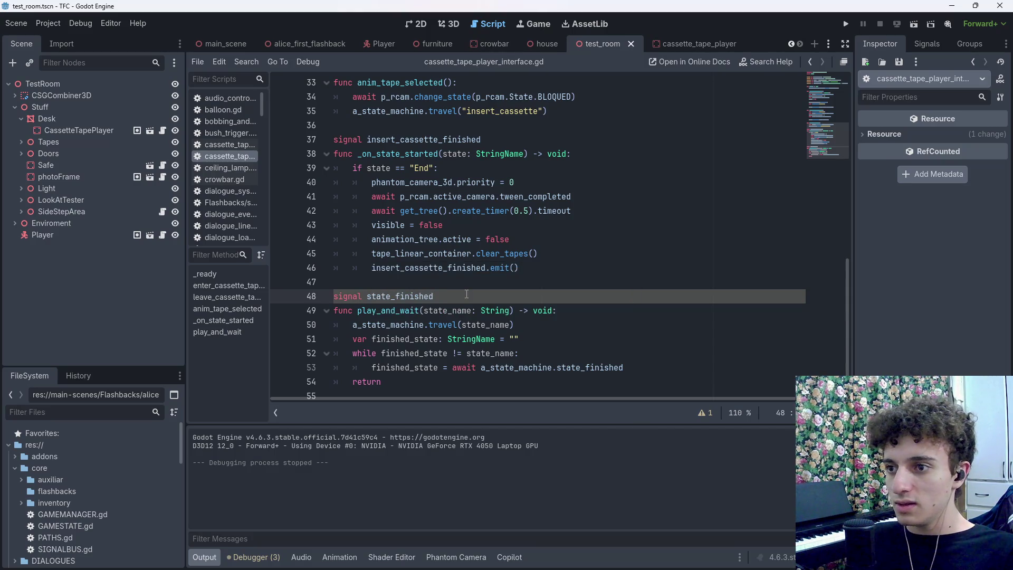
Delete the waiting loop and return from the body of play_and_wait
{"action": "left_click", "coordinate": [558, 310]}
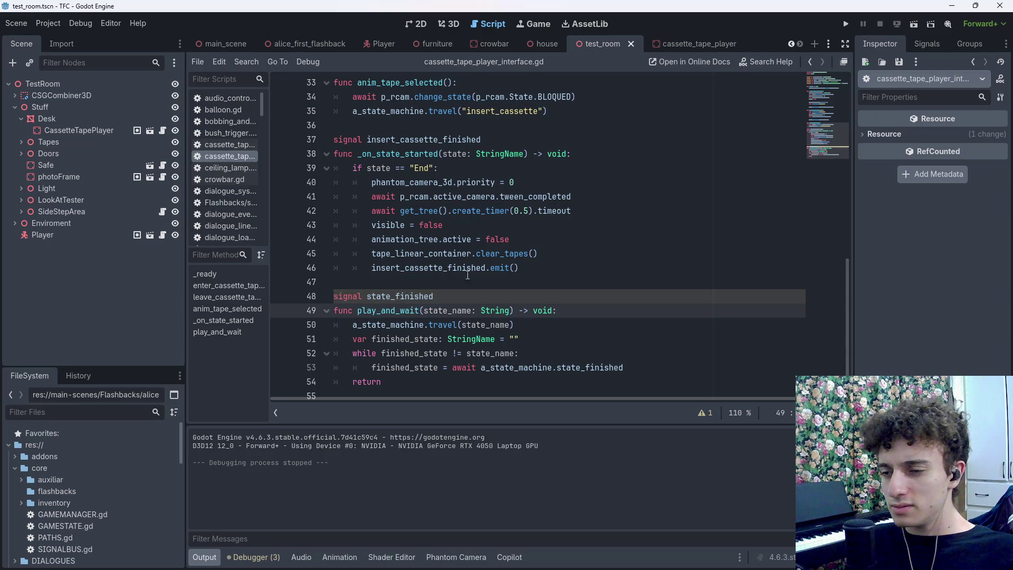
{"action": "key", "text": "Down"}
{"action": "key", "text": "Down"}
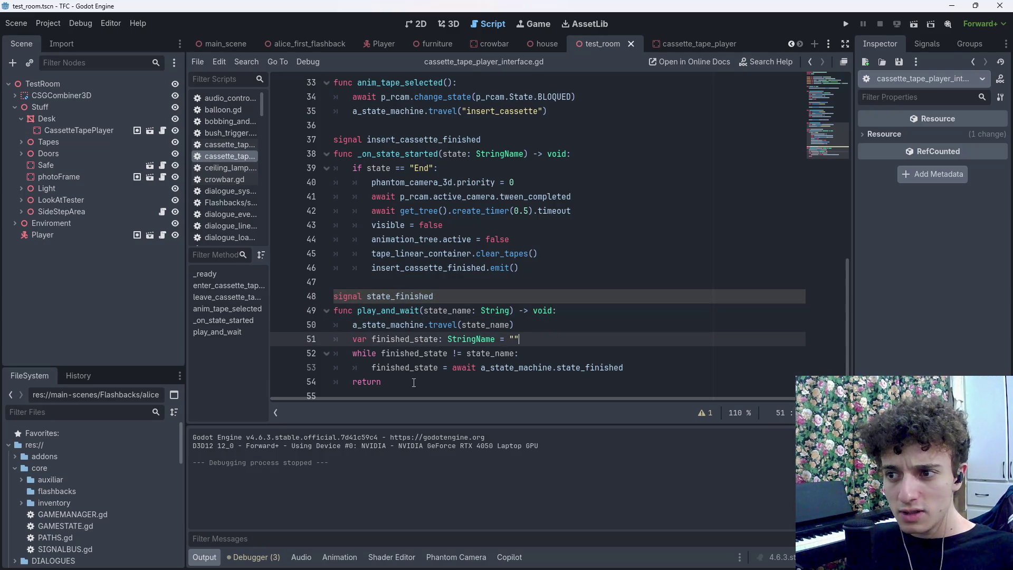
{"action": "left_click_drag", "start_coordinate": [414, 382], "coordinate": [351, 327]}
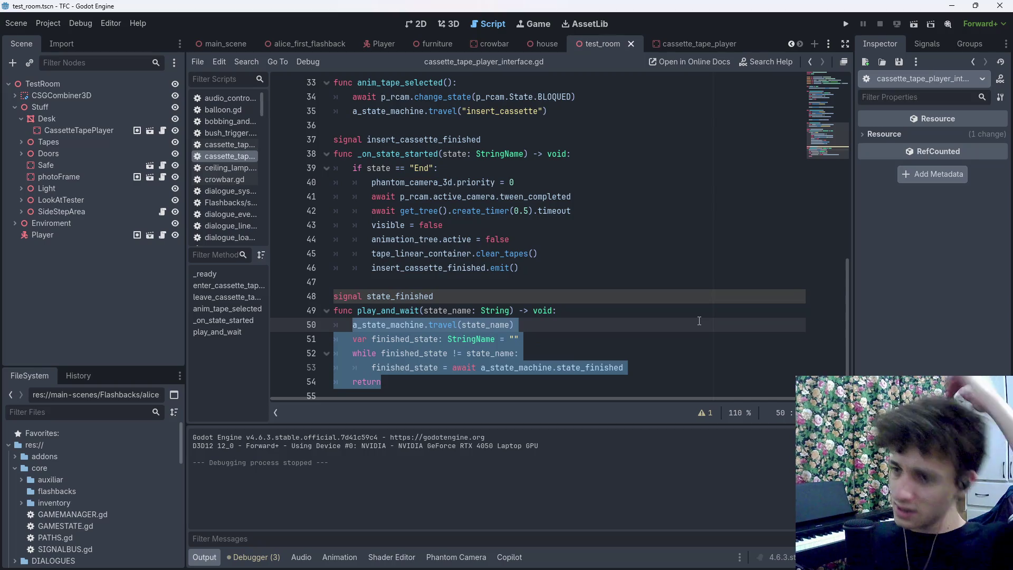
{"action": "scroll", "coordinate": [528, 343], "scroll_direction": "down", "scroll_amount": 1}
{"action": "left_click_drag", "start_coordinate": [382, 372], "coordinate": [354, 332]}
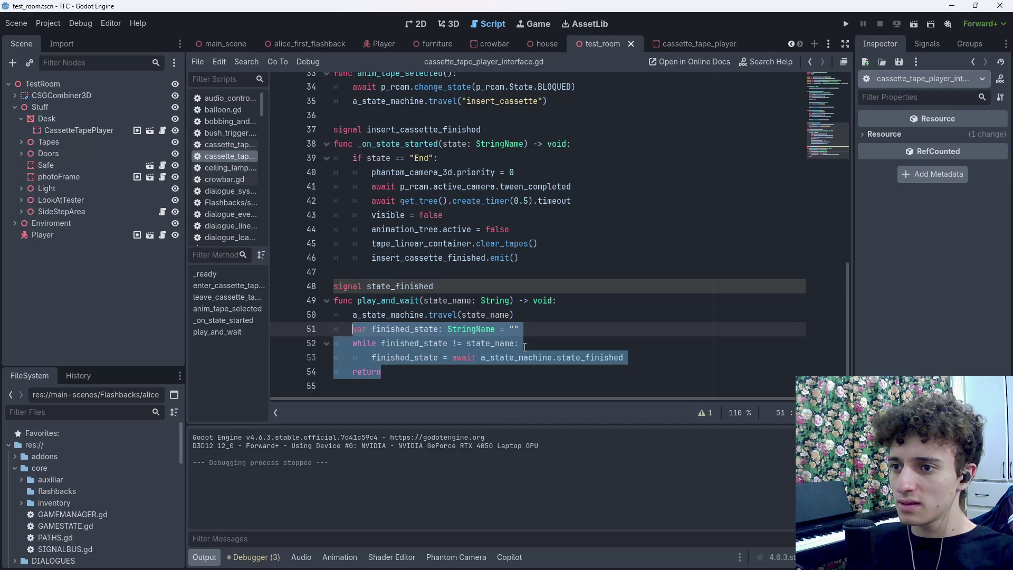
{"action": "key", "text": "BackSpace"}
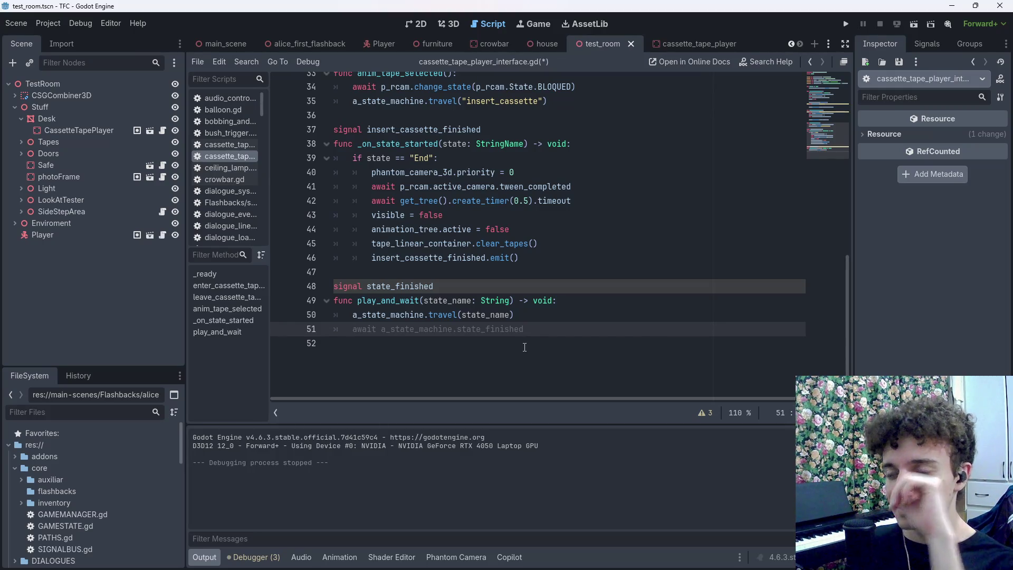
Delete the whole play_and_wait function, undoing the accidentally accepted suggestion
{"action": "left_click", "coordinate": [531, 320]}
{"action": "left_click_drag", "start_coordinate": [531, 320], "coordinate": [244, 304]}
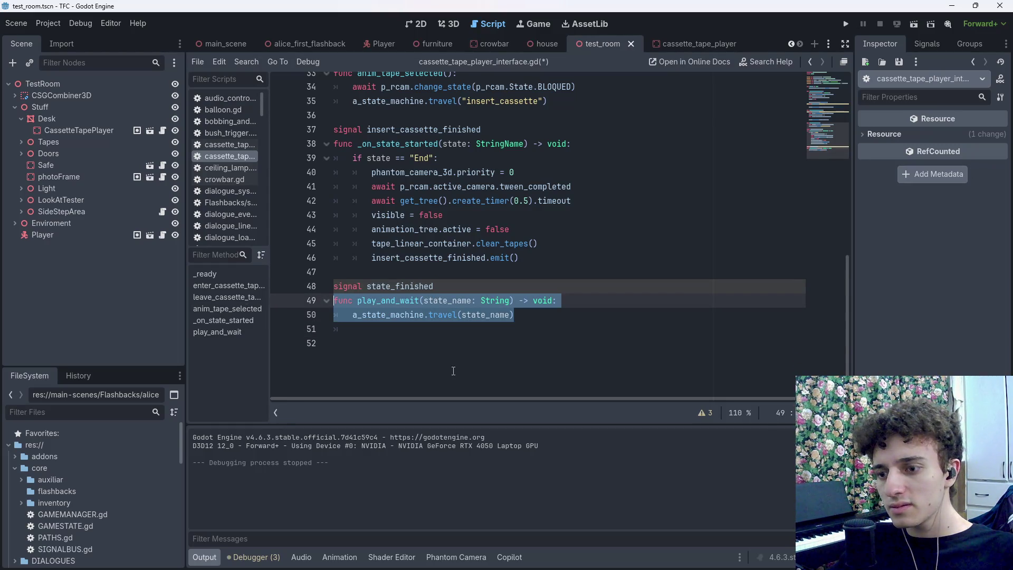
{"action": "key", "text": "BackSpace"}
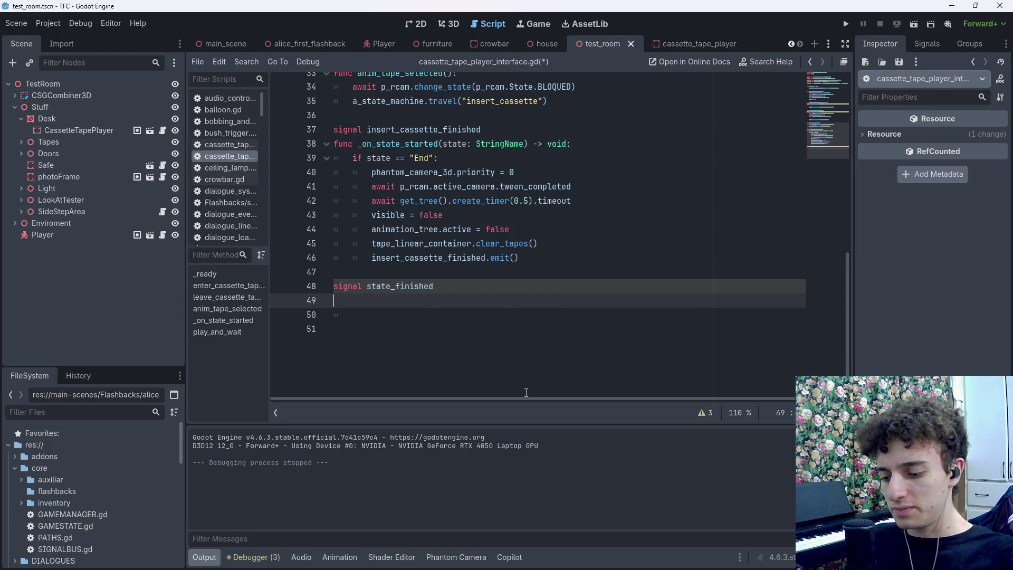
{"action": "key", "text": "Tab"}
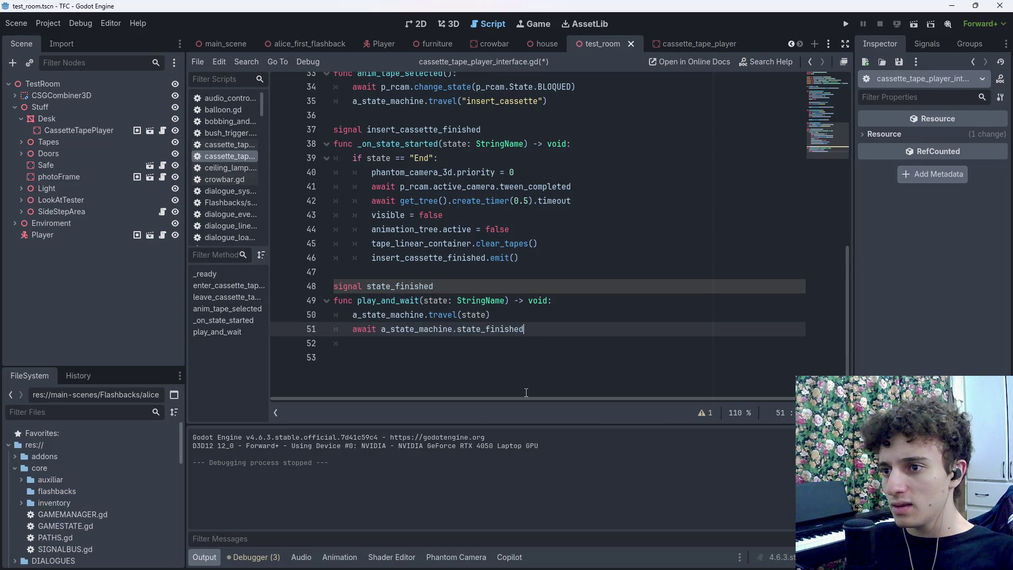
{"action": "key", "text": "ctrl+z"}
Create the _on_state_end handler from the autocomplete suggestion and save
{"action": "type", "text": "func _on_state_end(sta"}
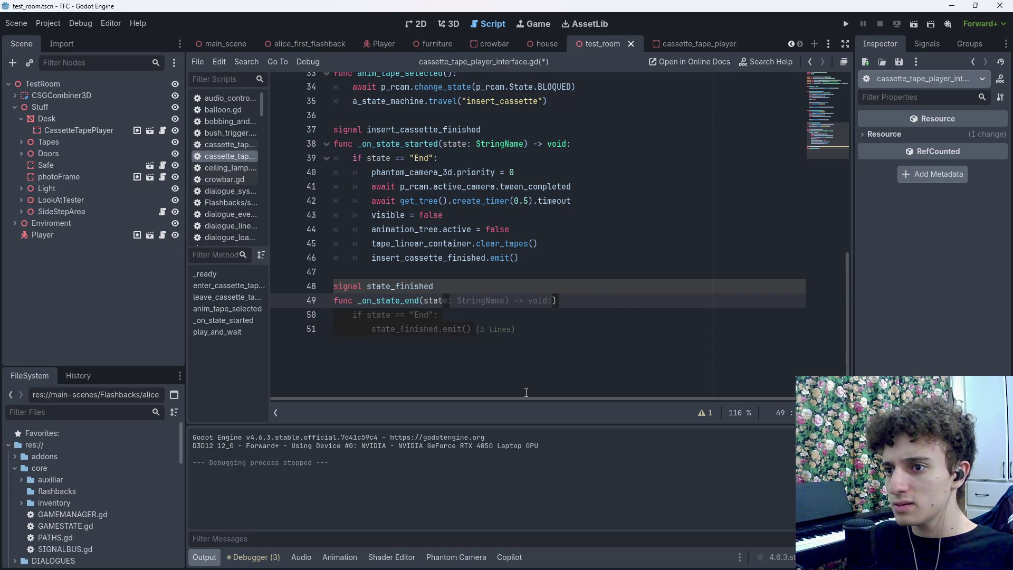
{"action": "key", "text": "Tab"}
{"action": "key", "text": "ctrl+s"}
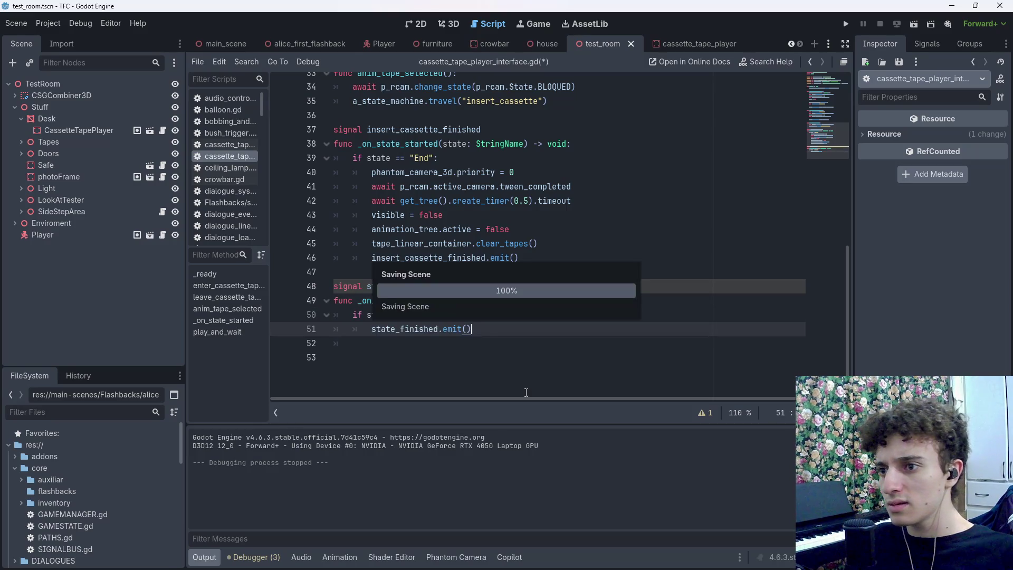
Replace the handler body with state_finished.emit() and save
{"action": "mouse_move", "coordinate": [471, 329]}
{"action": "left_mouse_down"}
{"action": "mouse_move", "coordinate": [372, 329]}
{"action": "mouse_move", "coordinate": [352, 315]}
{"action": "left_mouse_up"}
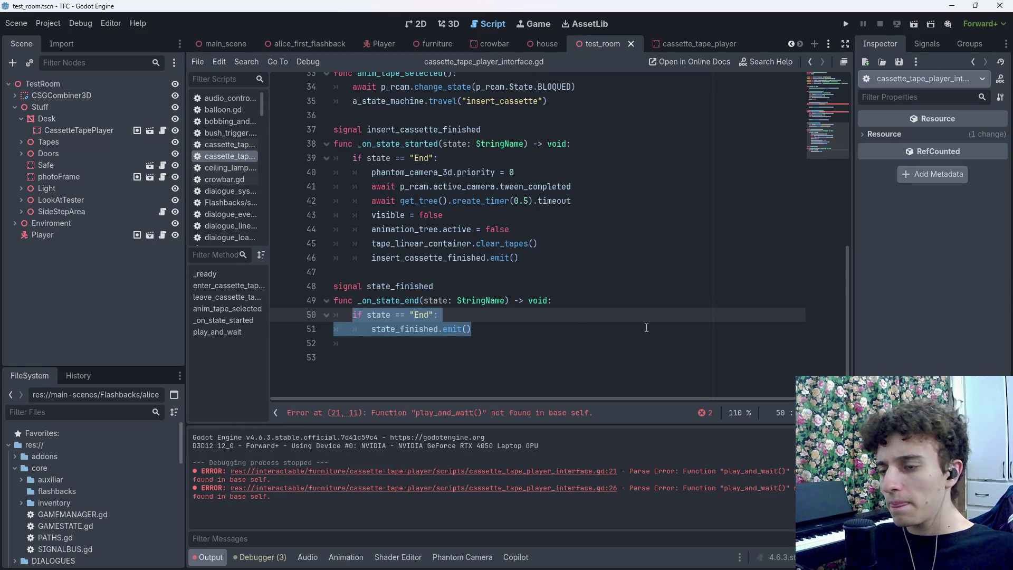
{"action": "key", "text": "BackSpace"}
{"action": "type", "text": "state"}
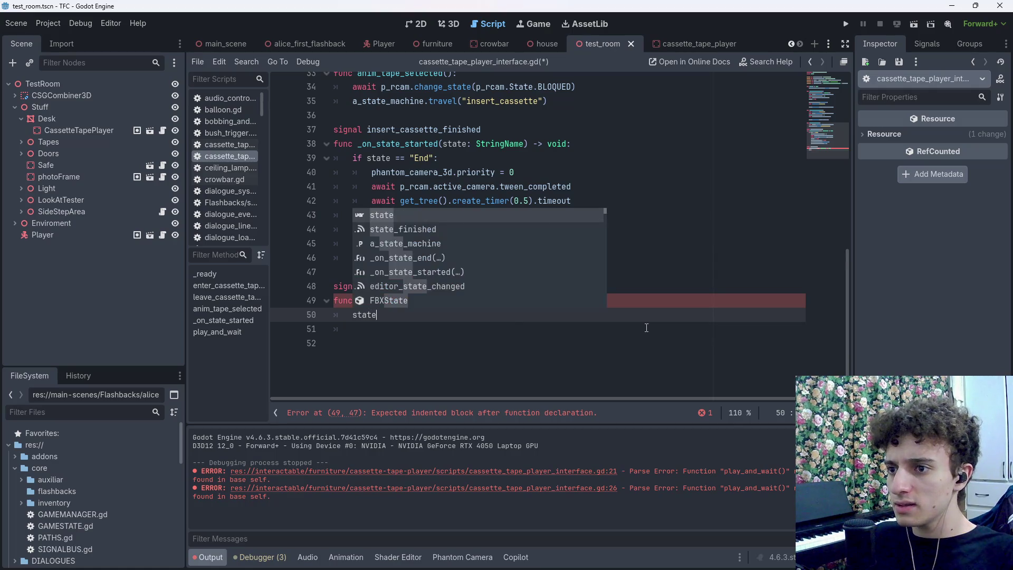
{"action": "key", "text": "Down"}
{"action": "key", "text": "Return"}
{"action": "type", "text": ".emi"}
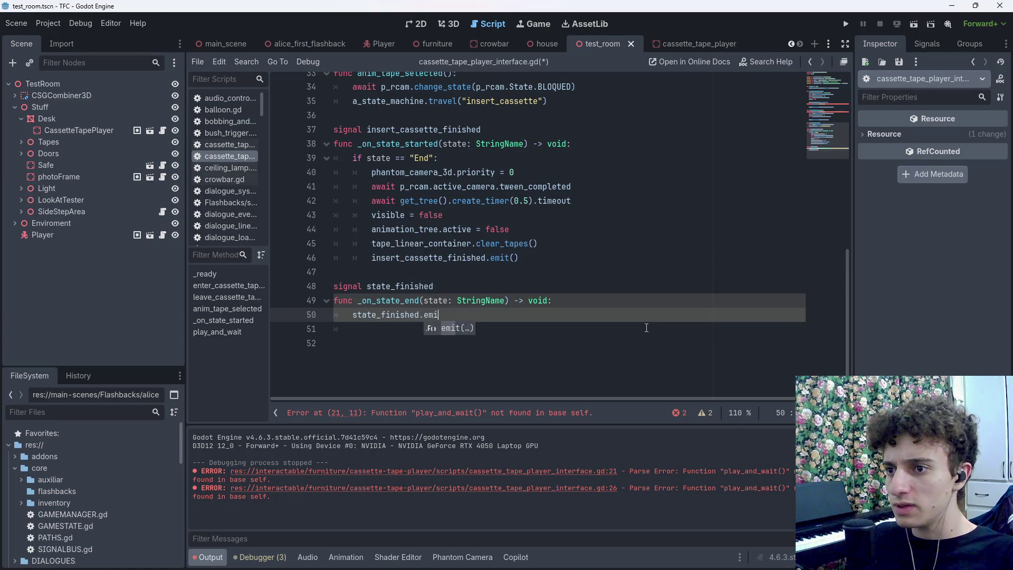
{"action": "key", "text": "Return"}
{"action": "key", "text": "ctrl+s"}
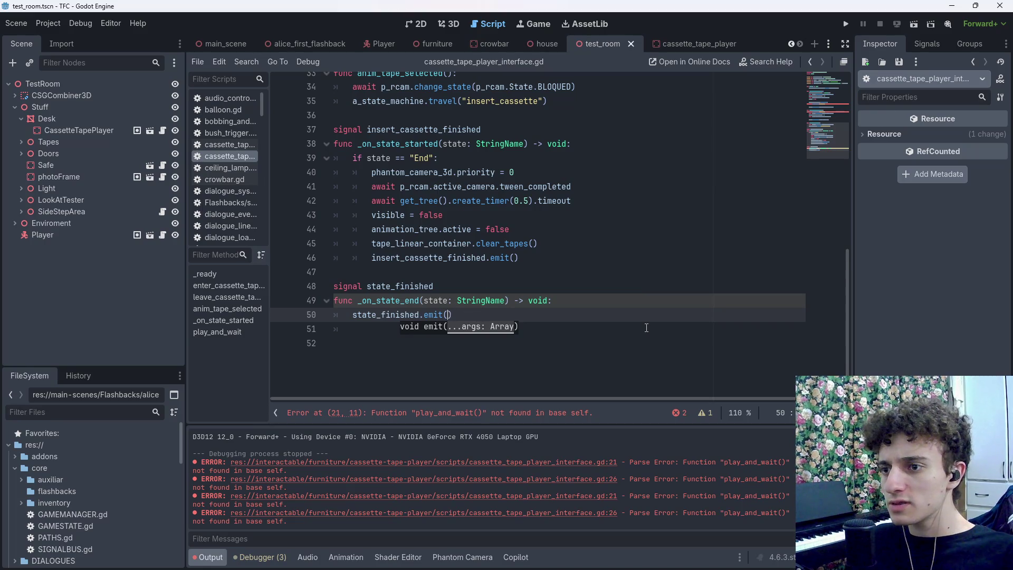
{"action": "type", "text": "s"}
{"action": "key", "text": "BackSpace"}
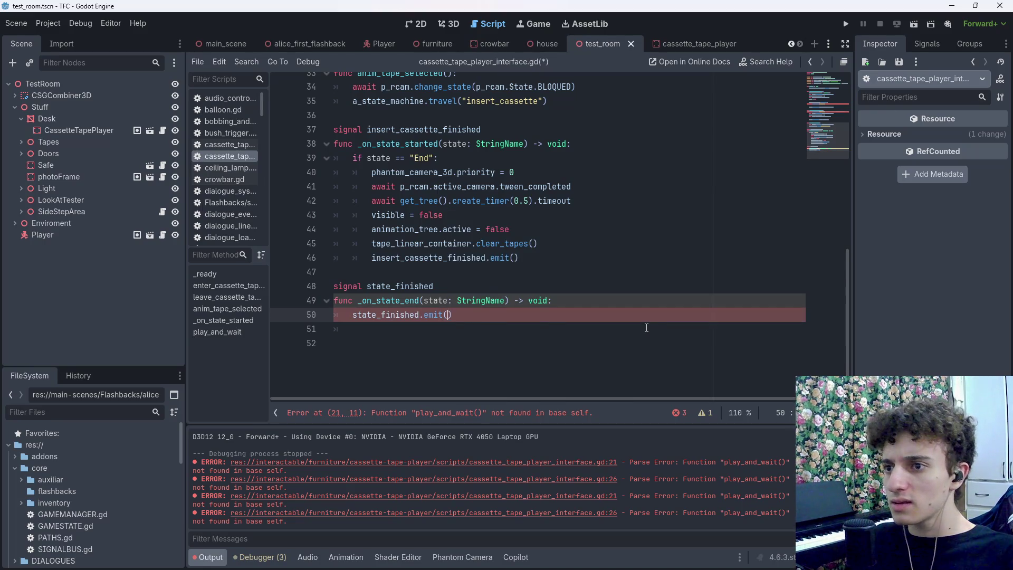
Rename the parameter to _state, save, and open the error list at line 21
{"action": "left_click", "coordinate": [576, 301]}
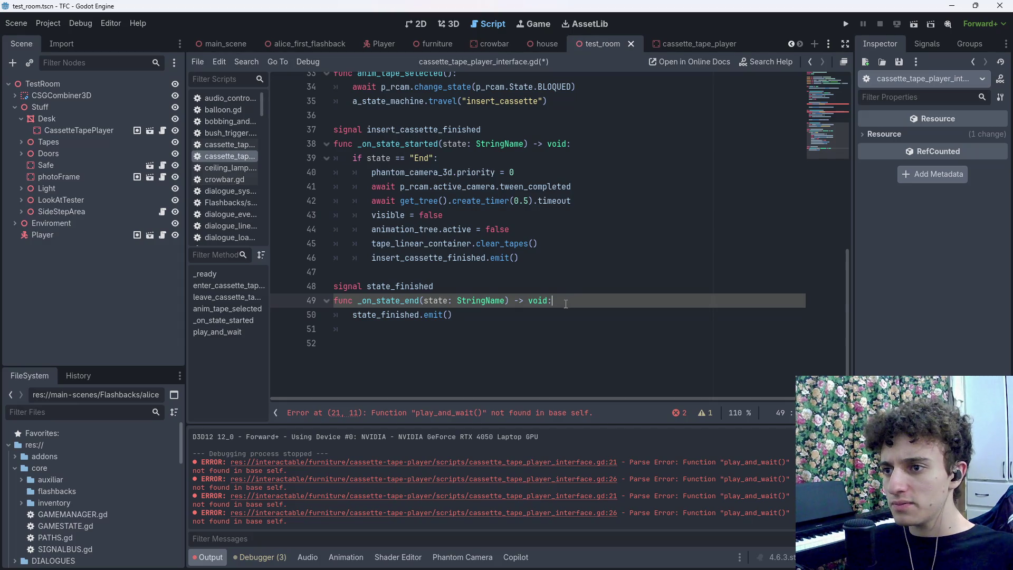
{"action": "left_click", "coordinate": [425, 300]}
{"action": "type", "text": "_"}
{"action": "left_click", "coordinate": [475, 315]}
{"action": "key", "text": "ctrl+s"}
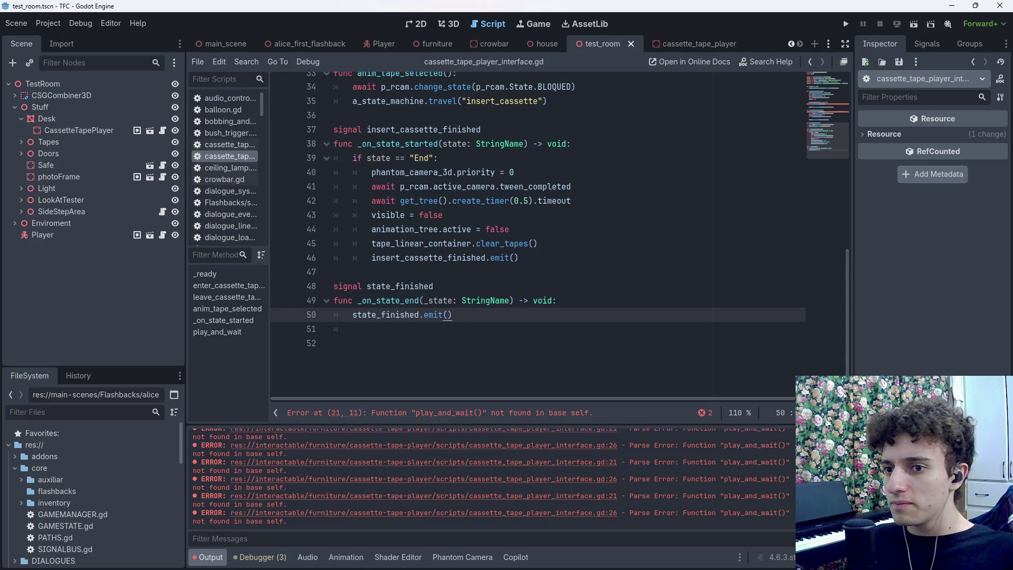
{"action": "left_click", "coordinate": [702, 412]}
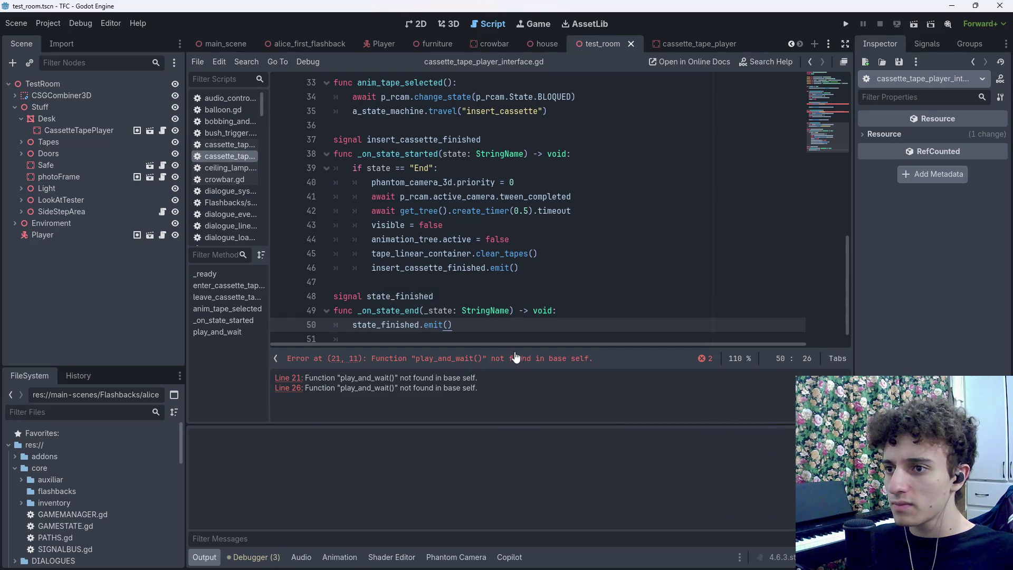
{"action": "left_click", "coordinate": [491, 359]}
Copy the 'await play_and_wait' call from line 21 into the search bar
{"action": "key", "text": "Down"}
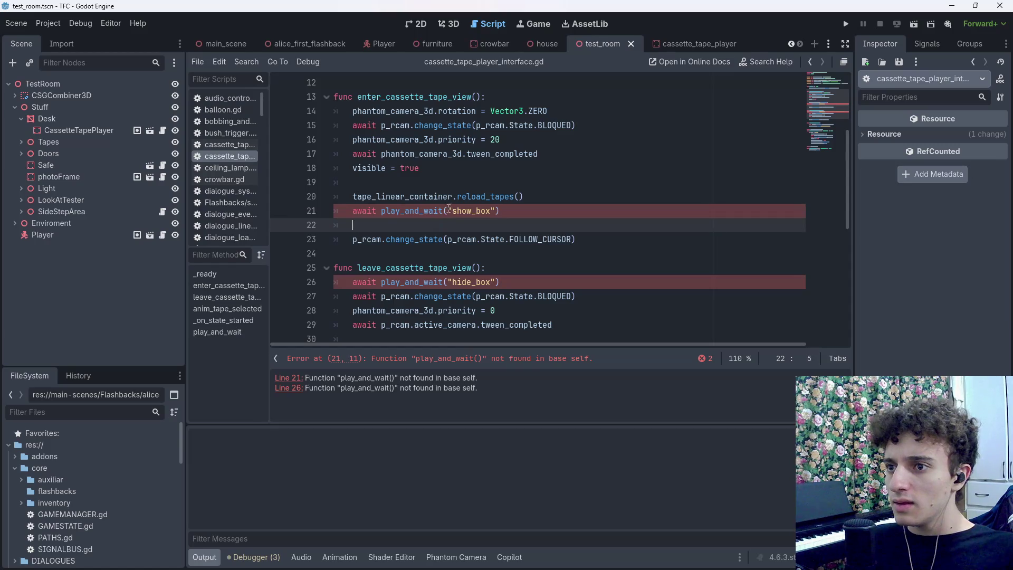
{"action": "left_click_drag", "start_coordinate": [444, 210], "coordinate": [354, 211]}
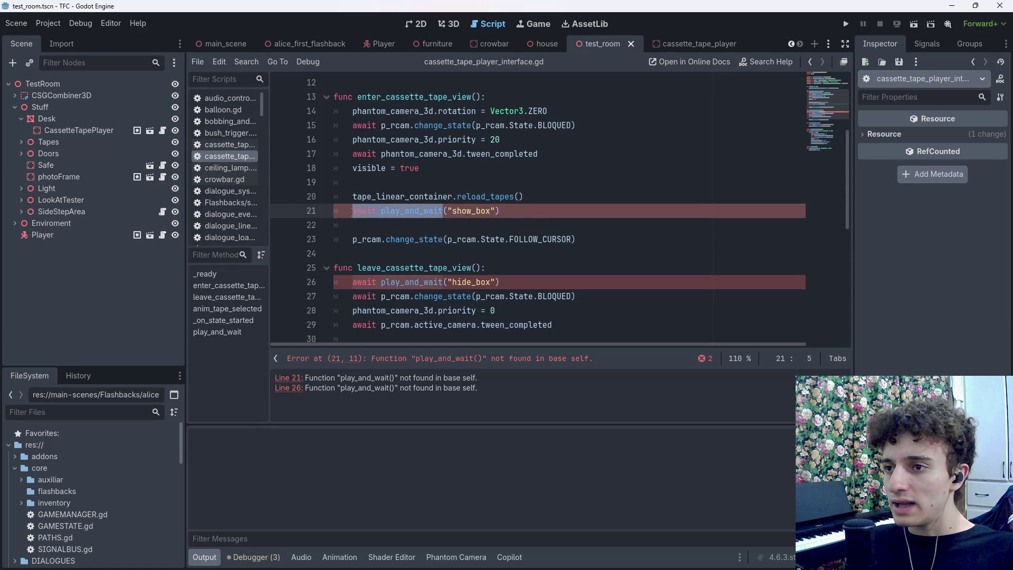
{"action": "key", "text": "ctrl+f"}
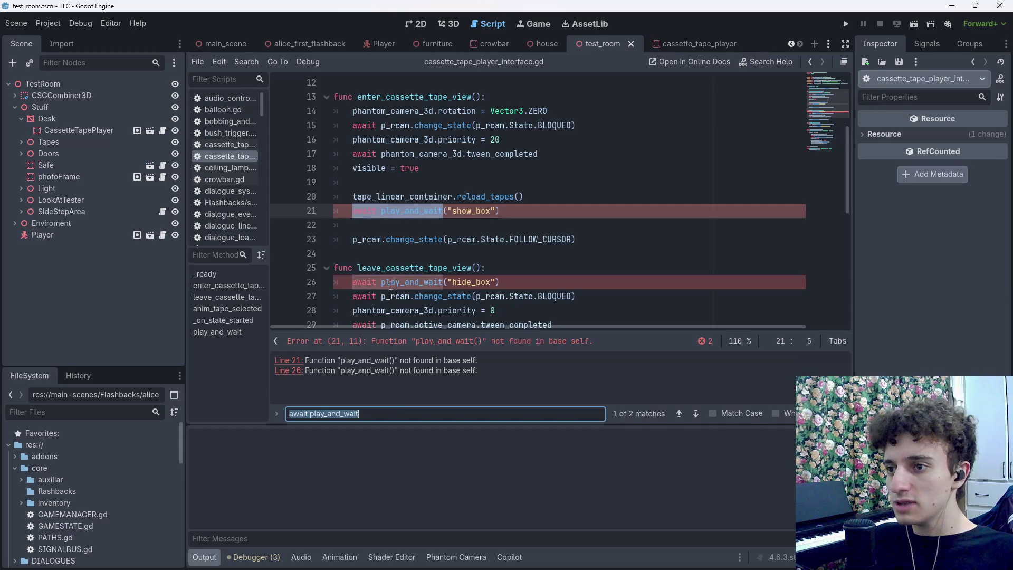
{"action": "key", "text": "ctrl+v"}
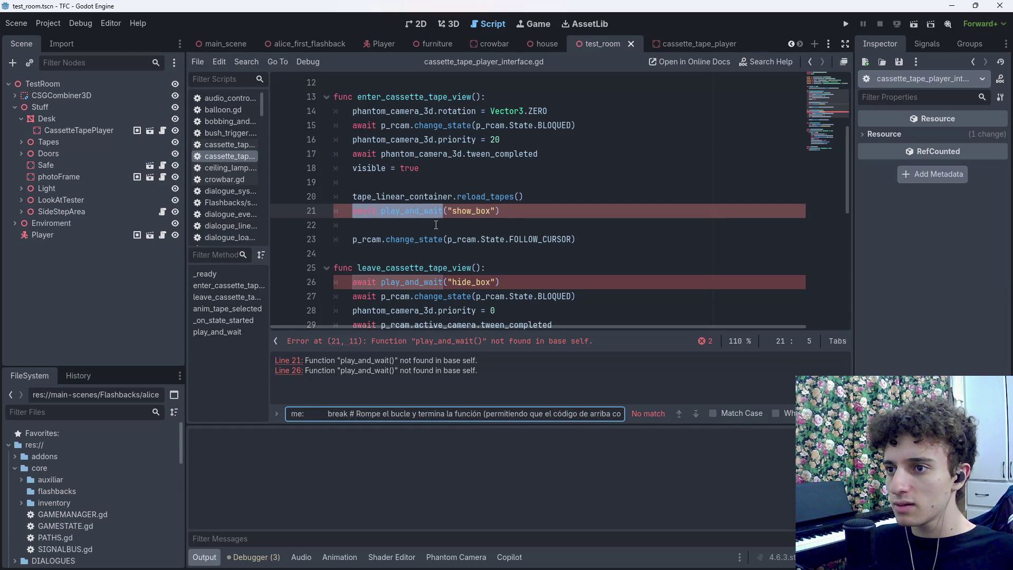
{"action": "right_click", "coordinate": [423, 211]}
{"action": "left_click", "coordinate": [471, 281]}
{"action": "key", "text": "ctrl+f"}
Replace both 'await play_and_wait' calls with 'a_state_machine.travel', then close the bar
{"action": "key", "text": "ctrl+r"}
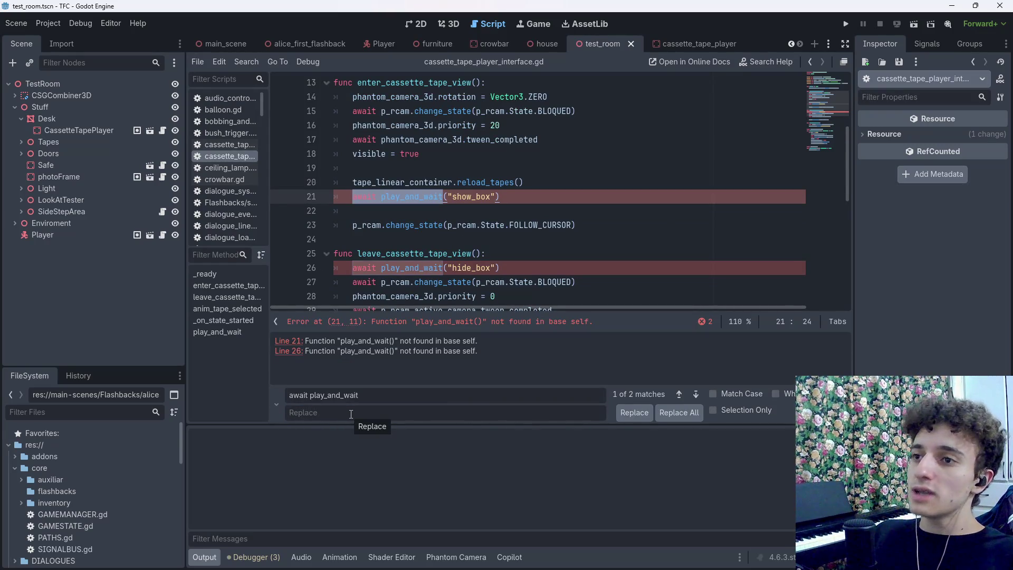
{"action": "scroll", "coordinate": [525, 219], "scroll_direction": "up", "scroll_amount": 4}
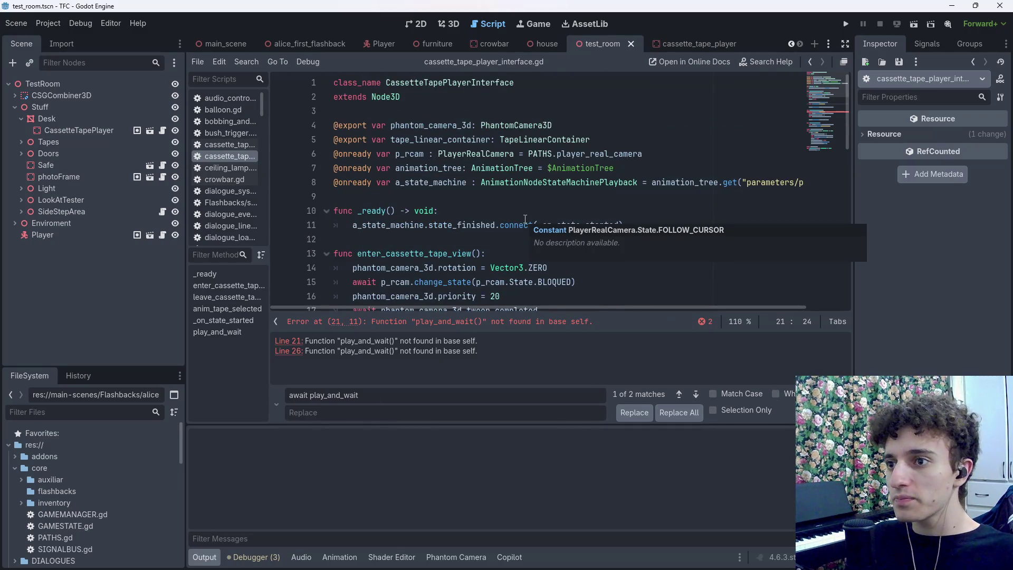
{"action": "type", "text": "a_sta"}
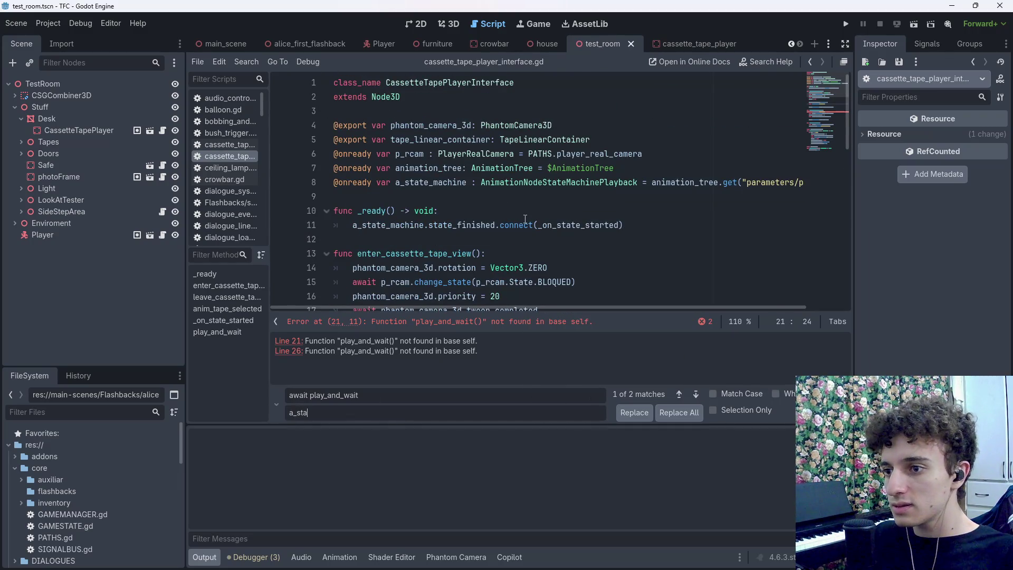
{"action": "type", "text": "te_machine."}
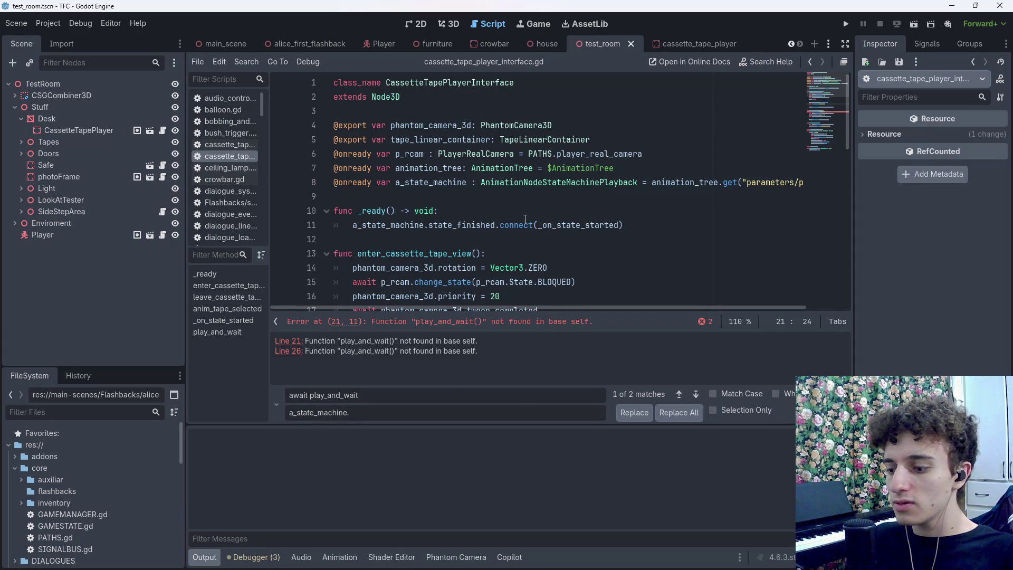
{"action": "type", "text": "travel"}
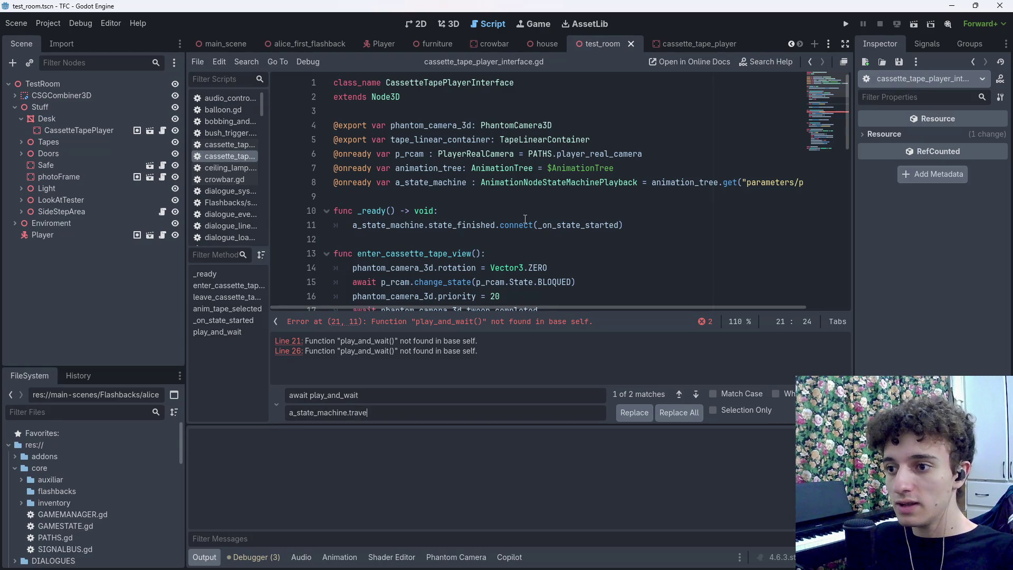
{"action": "key", "text": "Return"}
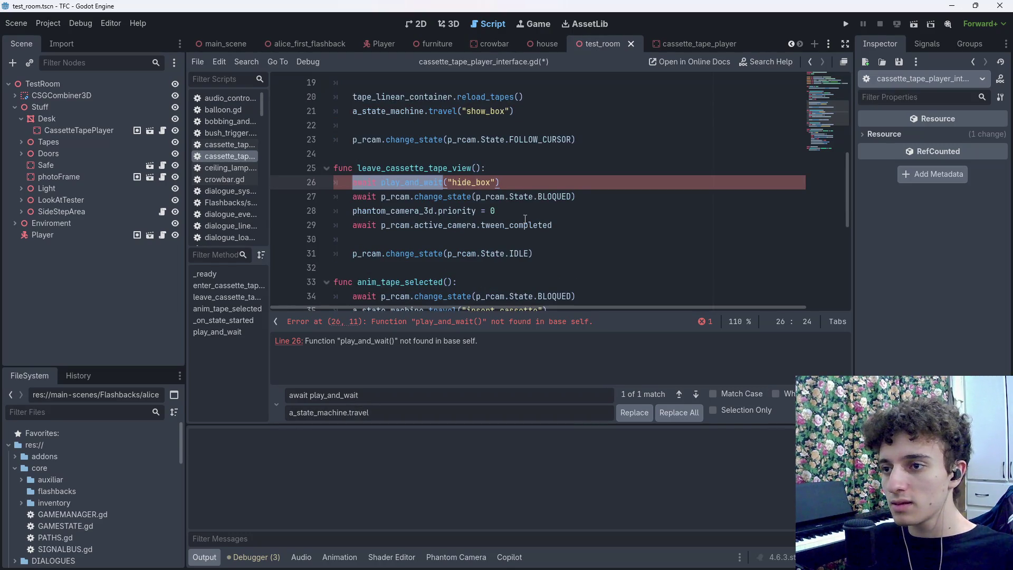
{"action": "left_click", "coordinate": [634, 413]}
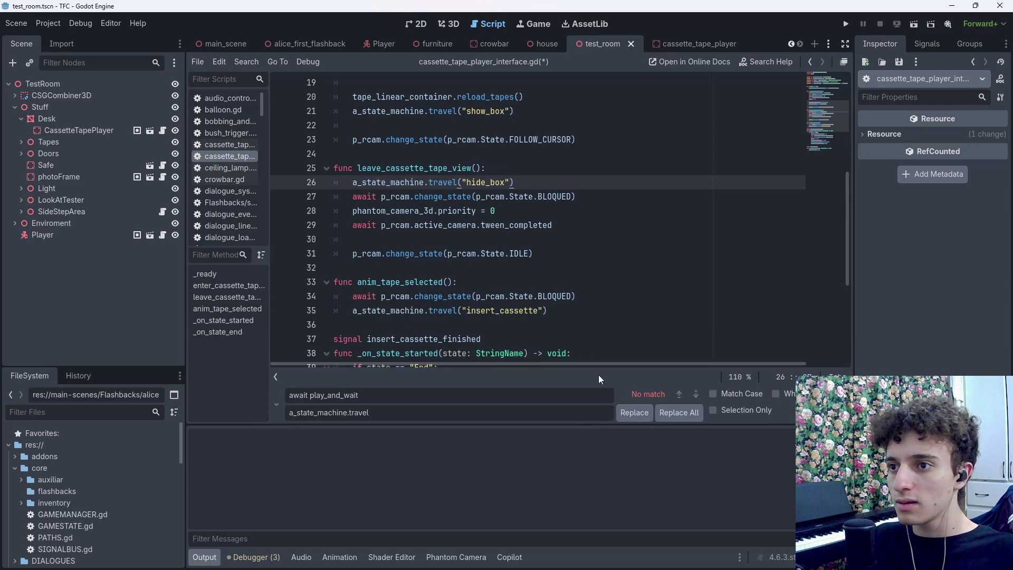
{"action": "key", "text": "Escape"}
Append 'await state_finished' after the show_box travel call and save
{"action": "key", "text": "ctrl+s"}
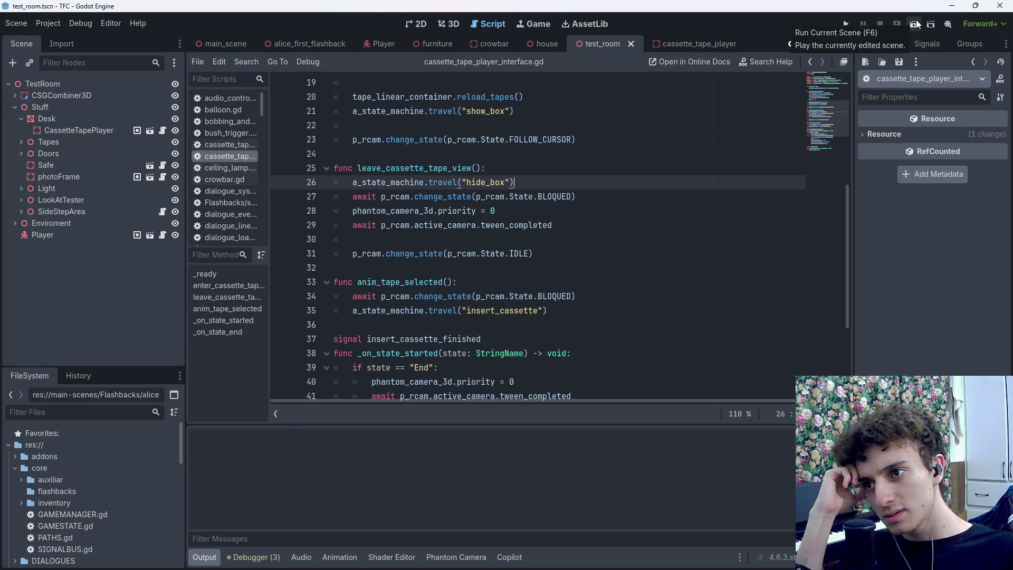
{"action": "scroll", "coordinate": [537, 177], "scroll_direction": "up", "scroll_amount": 2}
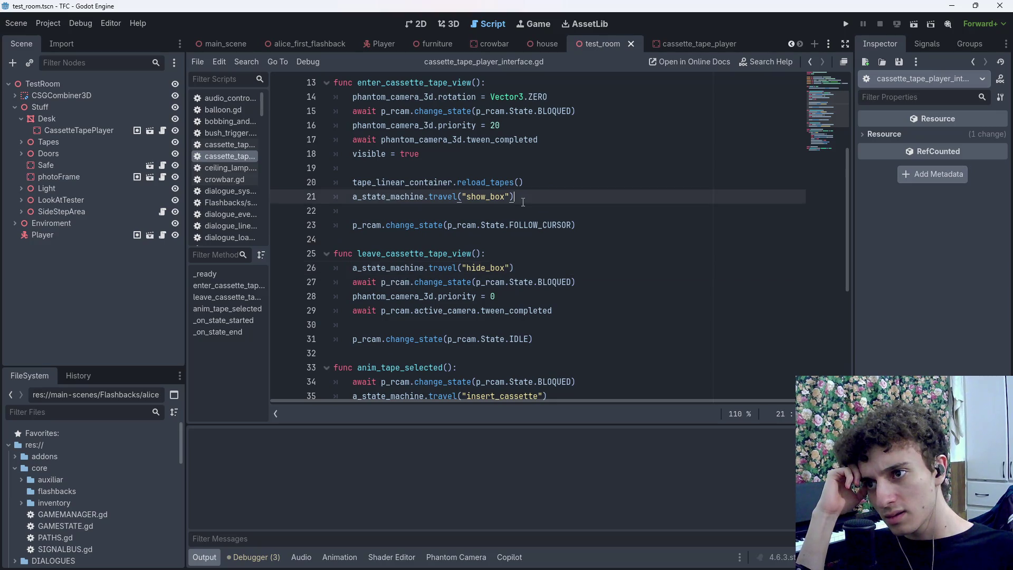
{"action": "left_click", "coordinate": [529, 210]}
{"action": "scroll", "coordinate": [548, 159], "scroll_direction": "down", "scroll_amount": 1}
{"action": "left_click", "coordinate": [551, 153]}
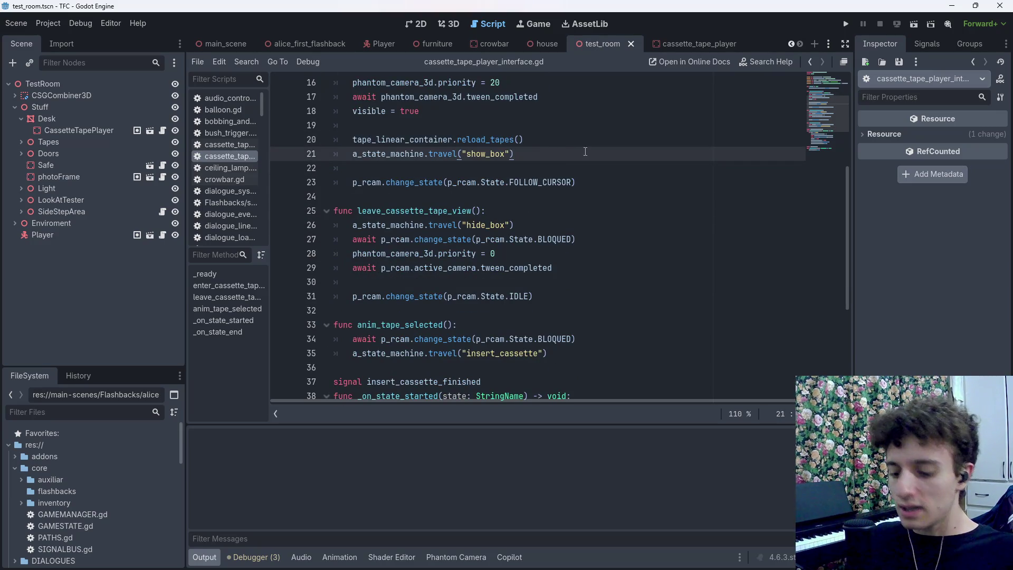
{"action": "type", "text": ";await a"}
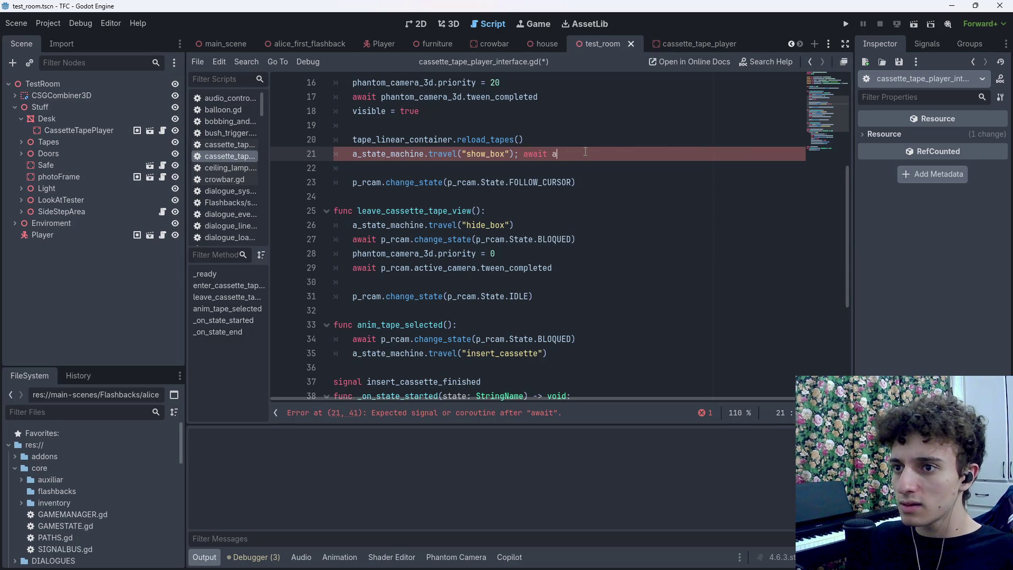
{"action": "key", "text": "ctrl+space"}
{"action": "type", "text": "state_finished"}
{"action": "key", "text": "ctrl+s"}
Paste 'await state_finished' after the hide_box call, save, and breakpoint the emit line
{"action": "key", "text": "Escape"}
{"action": "key", "text": "ctrl+shift+Left"}
{"action": "key", "text": "ctrl+shift+Left"}
{"action": "key", "text": "ctrl+shift+Left"}
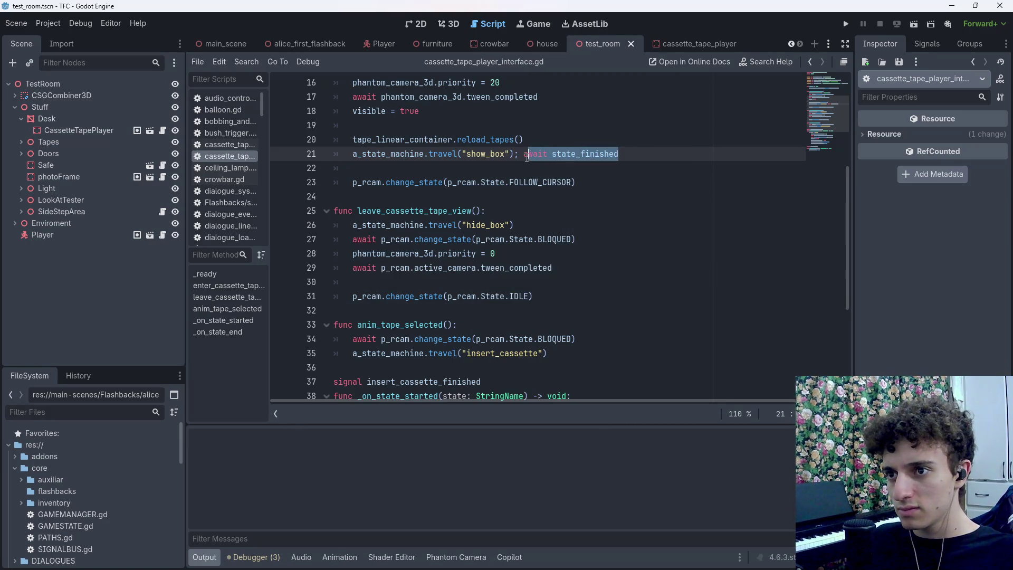
{"action": "key", "text": "ctrl+c"}
{"action": "left_click", "coordinate": [531, 224]}
{"action": "key", "text": "ctrl+v"}
{"action": "key", "text": "ctrl+s"}
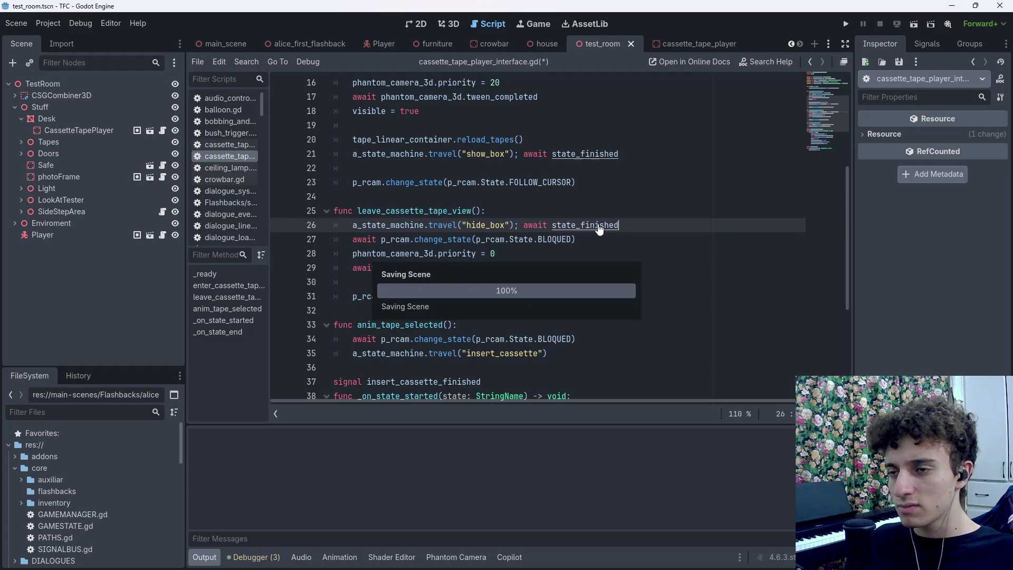
{"action": "scroll", "coordinate": [823, 103], "scroll_direction": "down", "scroll_amount": 5}
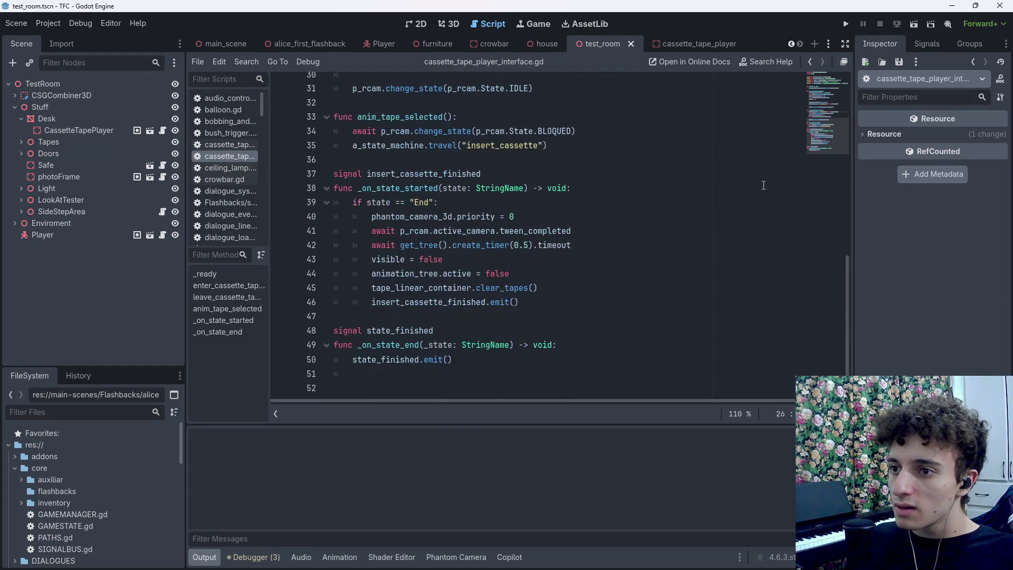
{"action": "left_click", "coordinate": [280, 359]}
Save the script, then run and stop the current scene as a test
{"action": "key", "text": "ctrl+s"}
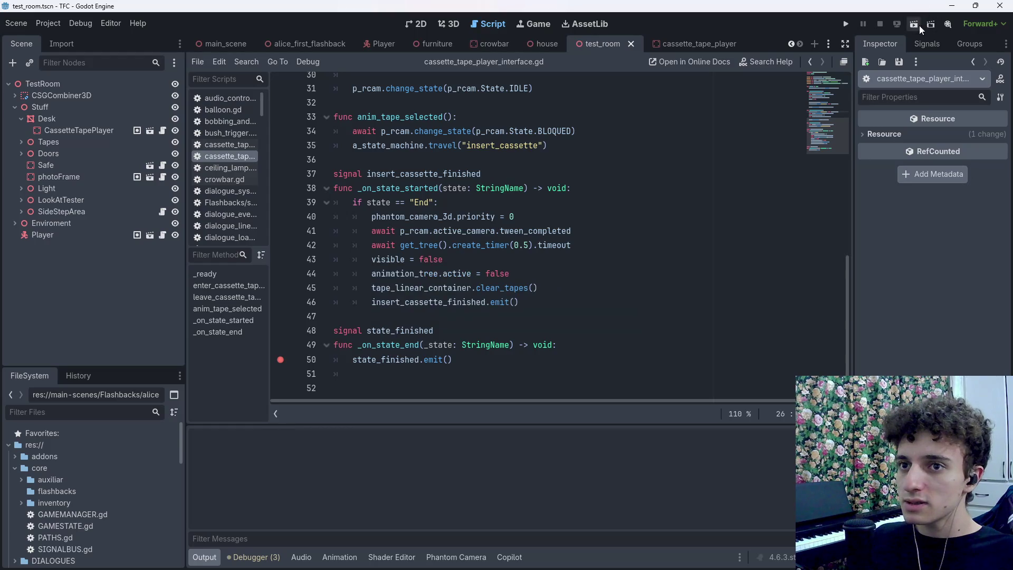
{"action": "left_click", "coordinate": [916, 25]}
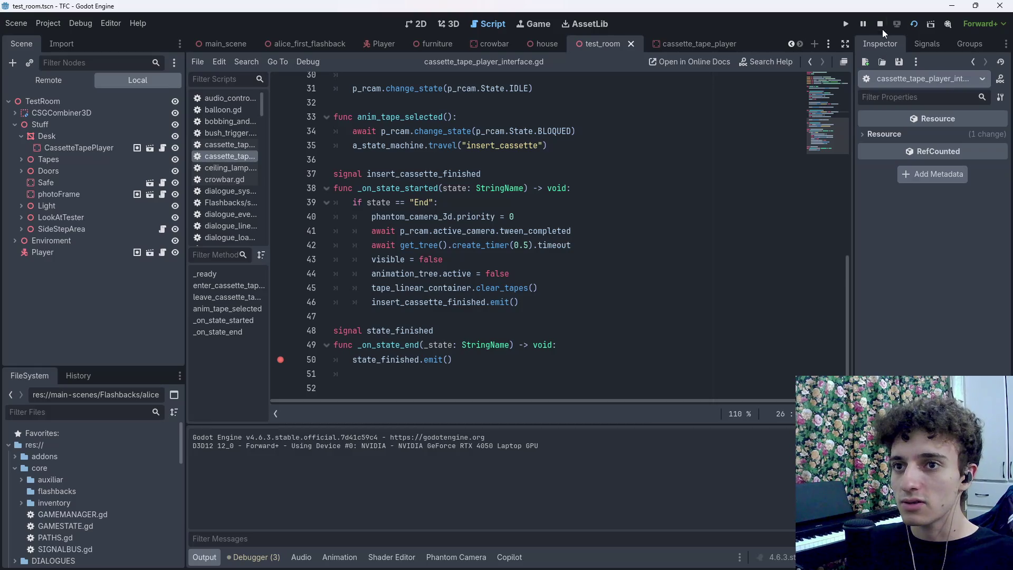
{"action": "left_click", "coordinate": [880, 24]}
{"action": "scroll", "coordinate": [296, 255], "scroll_direction": "up", "scroll_amount": 10}
Add 'a_state_machine.state_started.connect(_on_state_end)' to _ready, save, and run the scene
{"action": "left_click", "coordinate": [666, 223]}
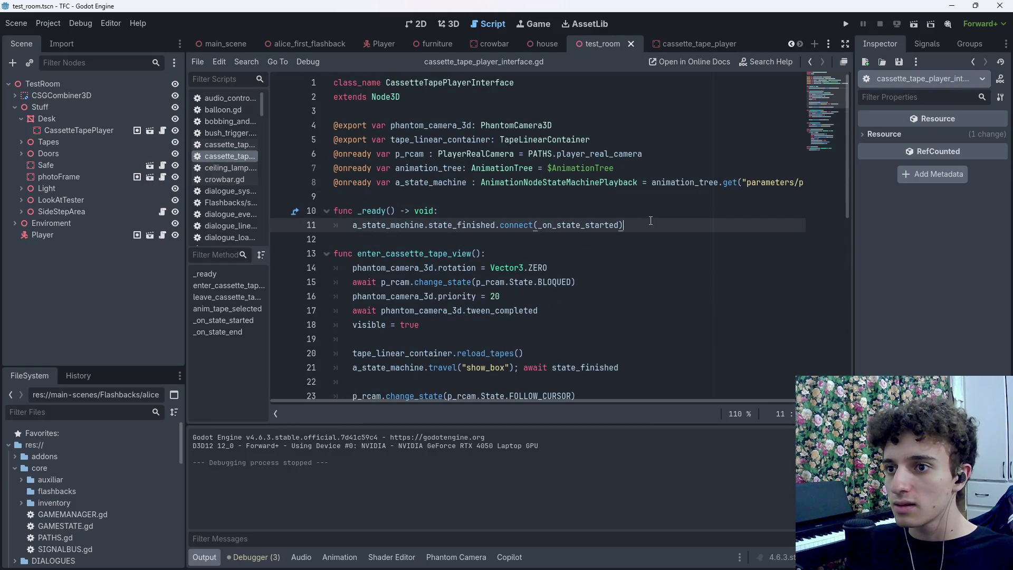
{"action": "key", "text": "Return"}
{"action": "type", "text": "a_"}
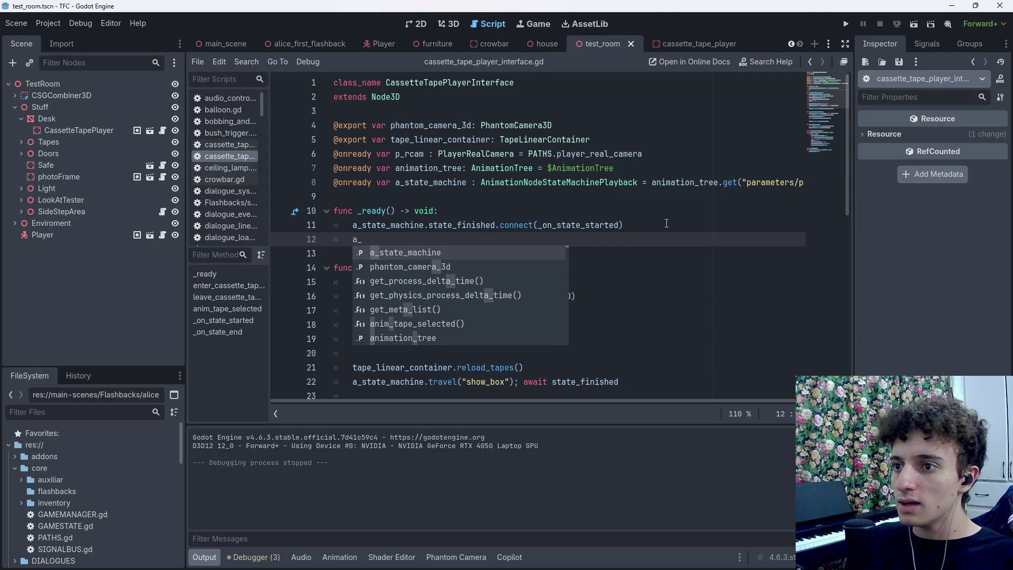
{"action": "key", "text": "Return"}
{"action": "type", "text": ".state_"}
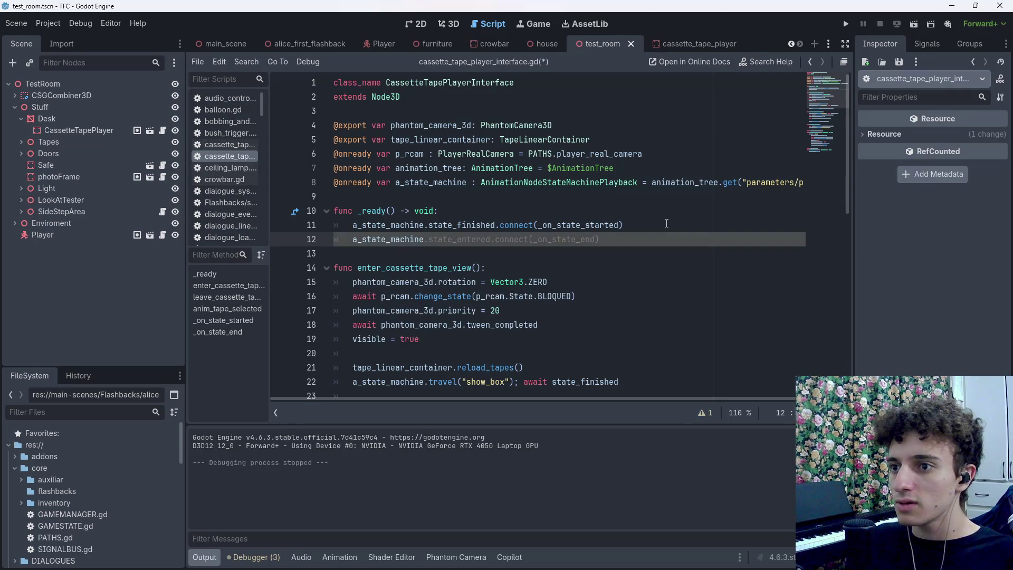
{"action": "key", "text": "Down"}
{"action": "key", "text": "Return"}
{"action": "type", "text": ".c"}
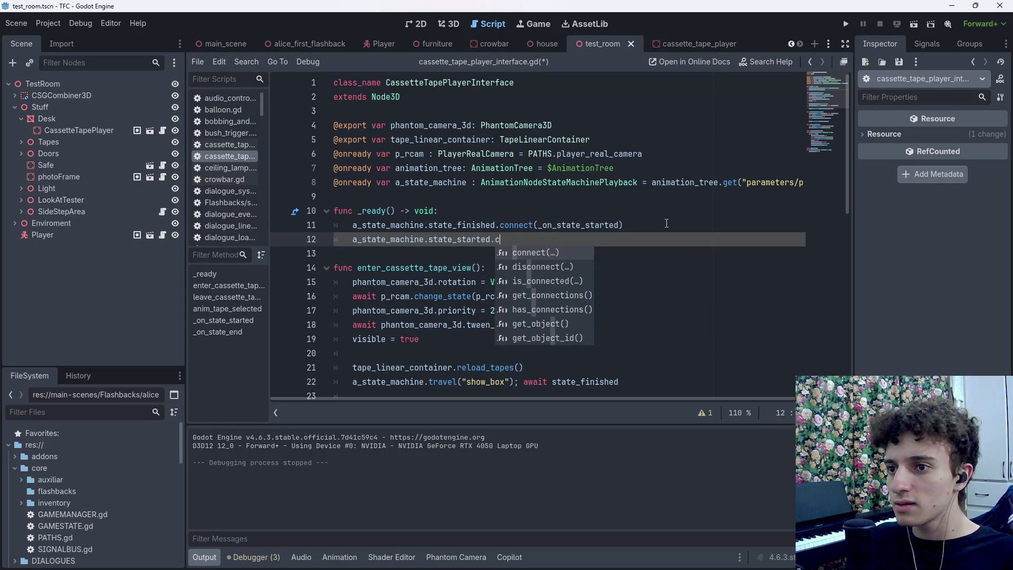
{"action": "key", "text": "Tab"}
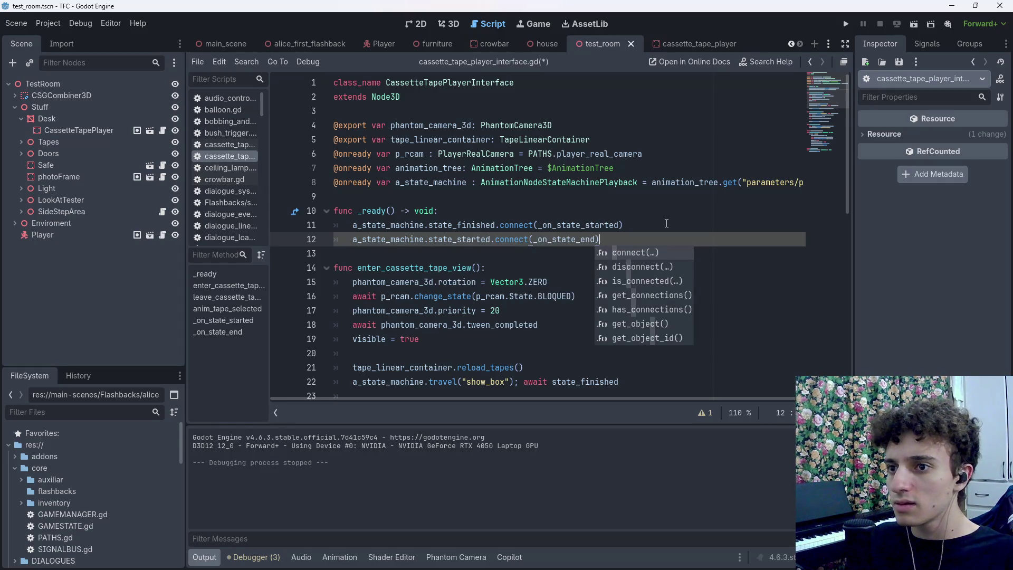
{"action": "key", "text": "ctrl+s"}
{"action": "scroll", "coordinate": [681, 200], "scroll_direction": "down", "scroll_amount": 10}
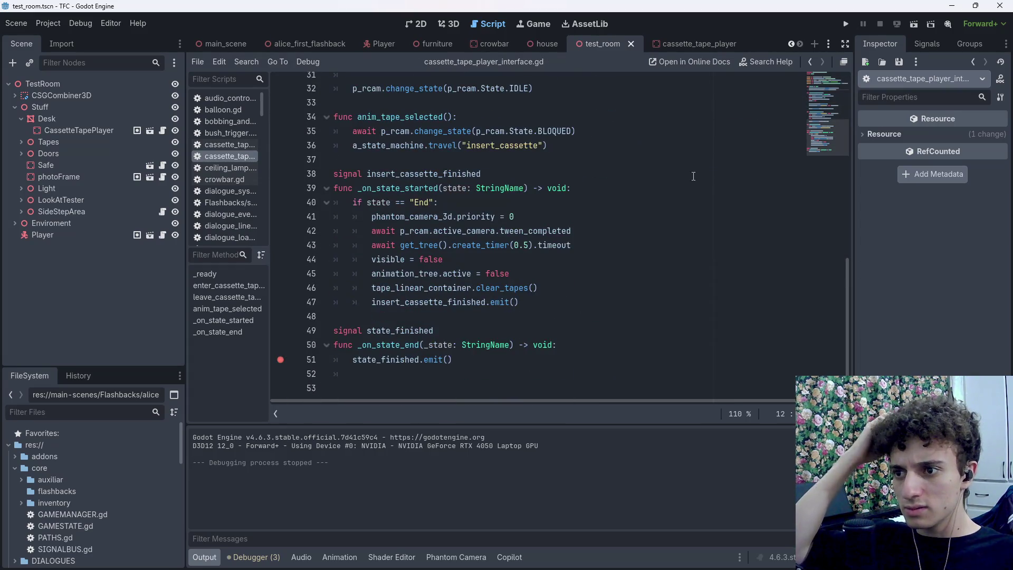
{"action": "left_click", "coordinate": [914, 24]}
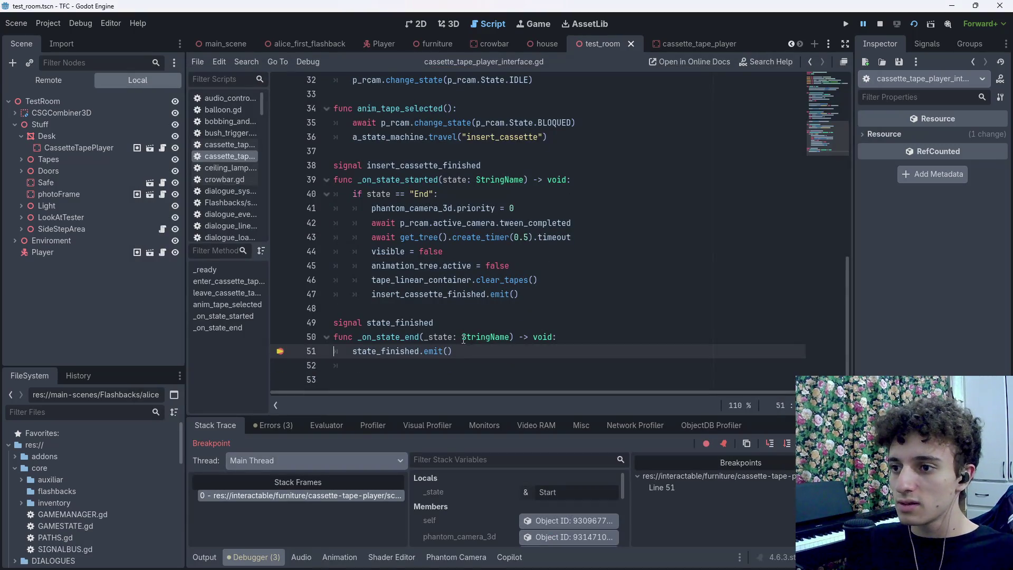
Continue past the breakpoint twice with F12, then close the game window
{"action": "key", "text": "F12"}
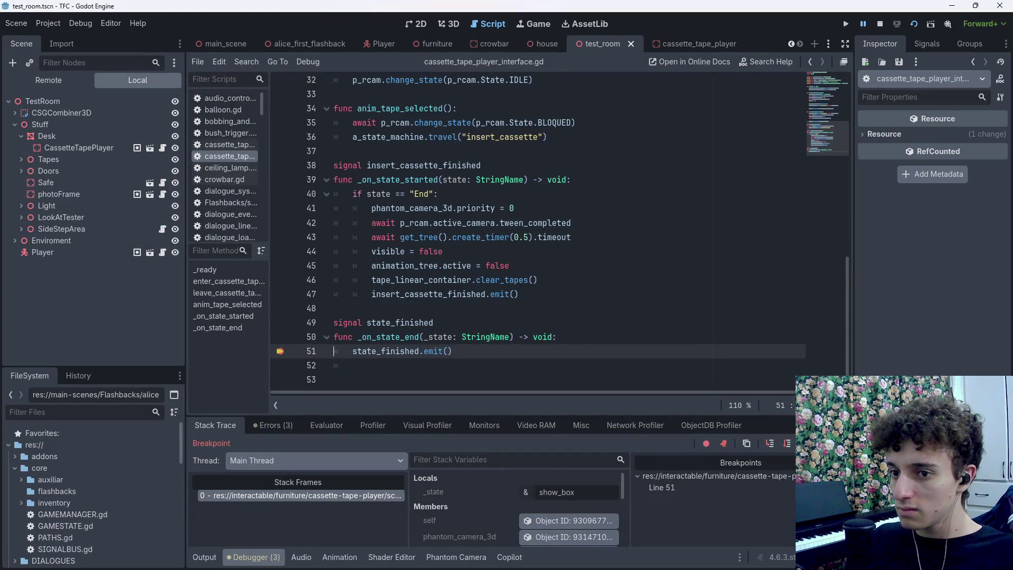
{"action": "key", "text": "F12"}
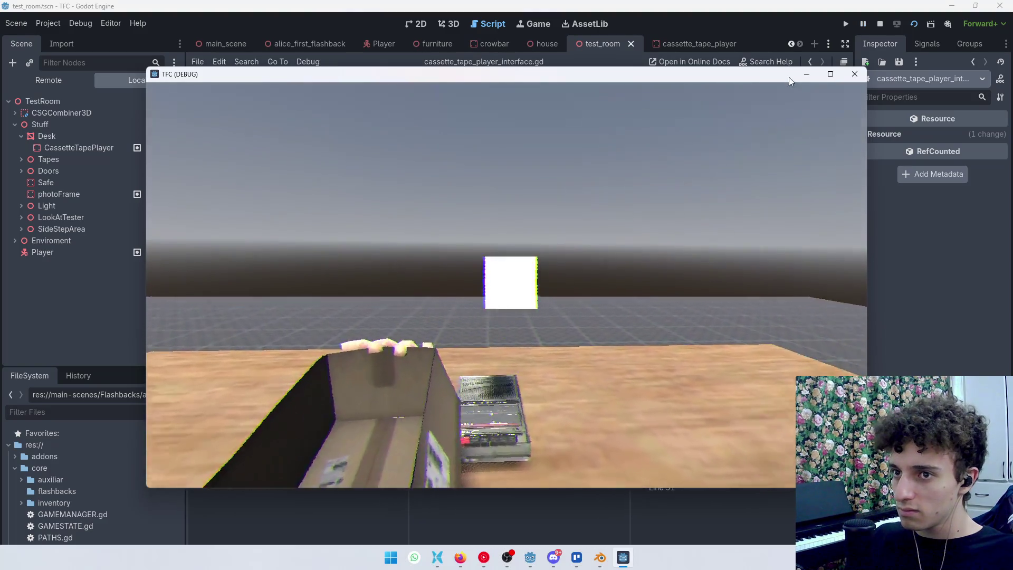
{"action": "left_click", "coordinate": [855, 74]}
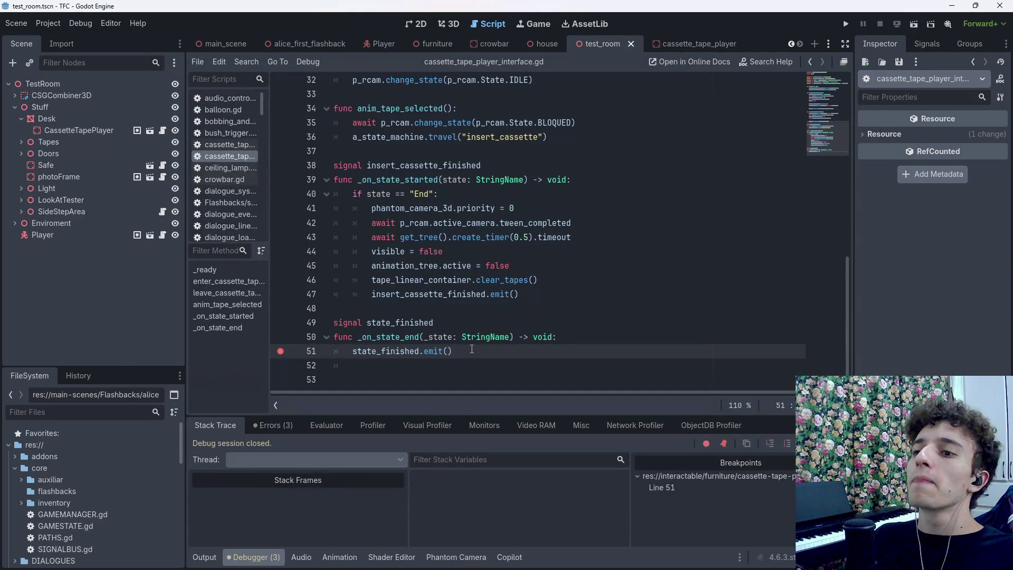
Change state_started to state_finished in line 12's connect call
{"action": "scroll", "coordinate": [472, 349], "scroll_direction": "up", "scroll_amount": 10}
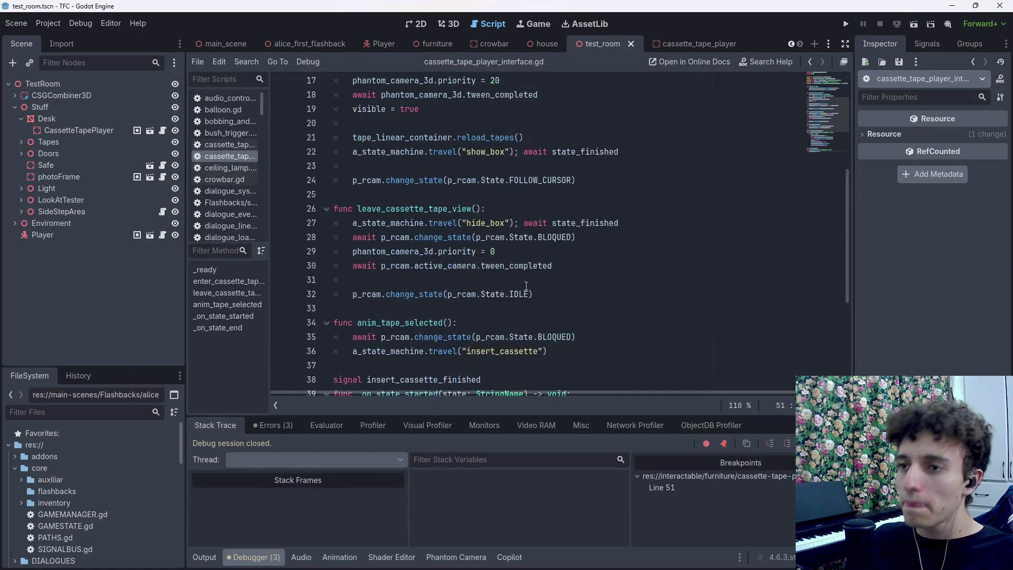
{"action": "scroll", "coordinate": [585, 201], "scroll_direction": "down", "scroll_amount": 1}
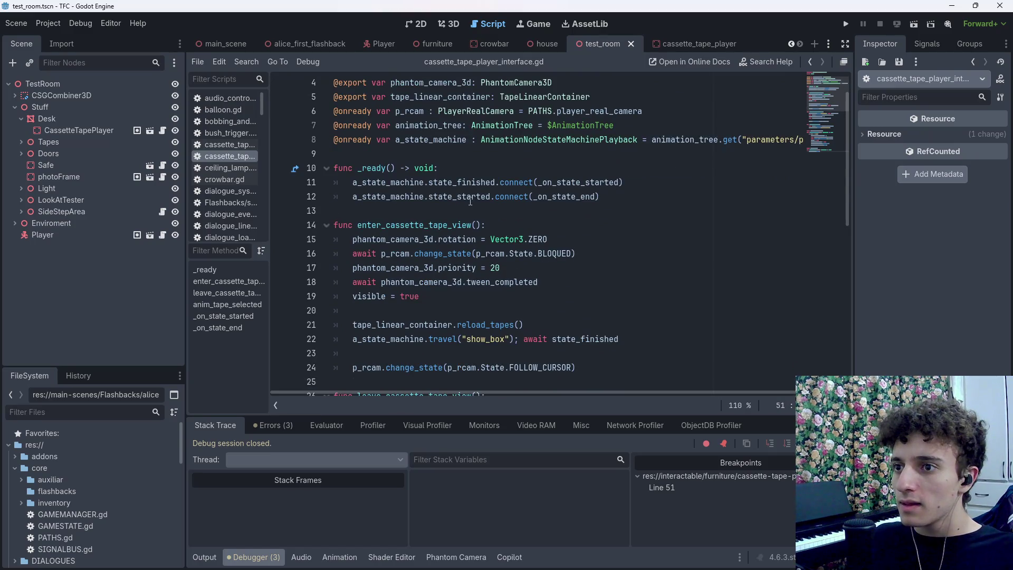
{"action": "left_click_drag", "start_coordinate": [490, 196], "coordinate": [462, 196]}
{"action": "type", "text": "fin"}
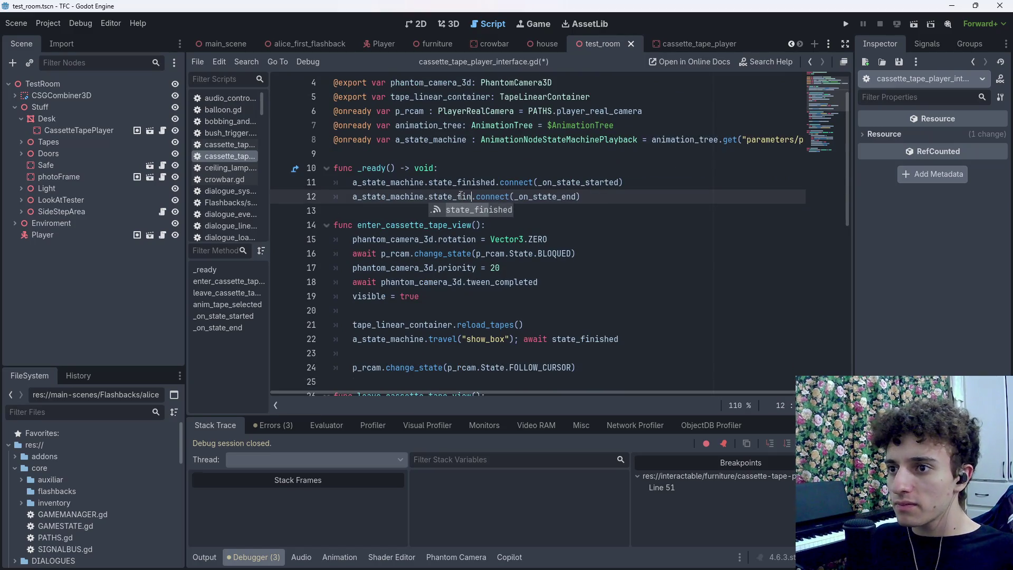
{"action": "key", "text": "Return"}
Save the state_finished connection, then select 'finished' on line 11 to retype it
{"action": "key", "text": "ctrl+s"}
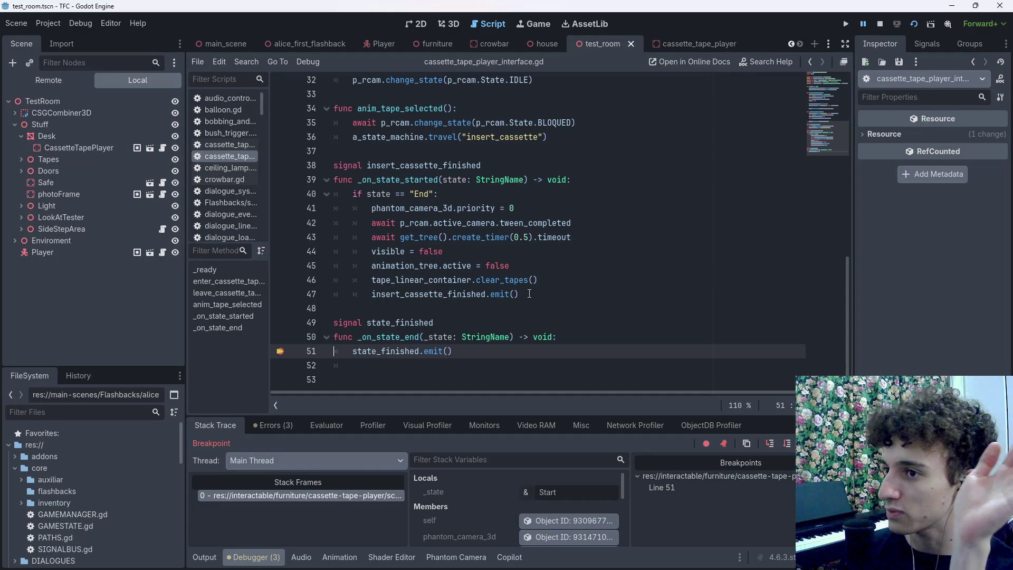
{"action": "scroll", "coordinate": [529, 294], "scroll_direction": "up", "scroll_amount": 10}
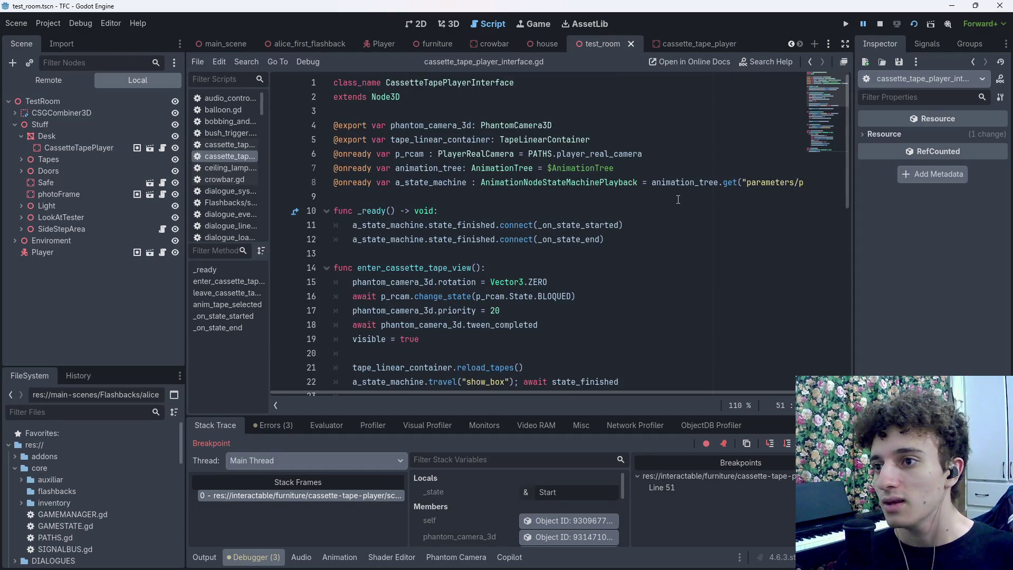
{"action": "left_click_drag", "start_coordinate": [496, 223], "coordinate": [458, 223]}
Restore line 11 to connect state_started and save
{"action": "type", "text": "s"}
{"action": "key", "text": "Return"}
{"action": "key", "text": "ctrl+s"}
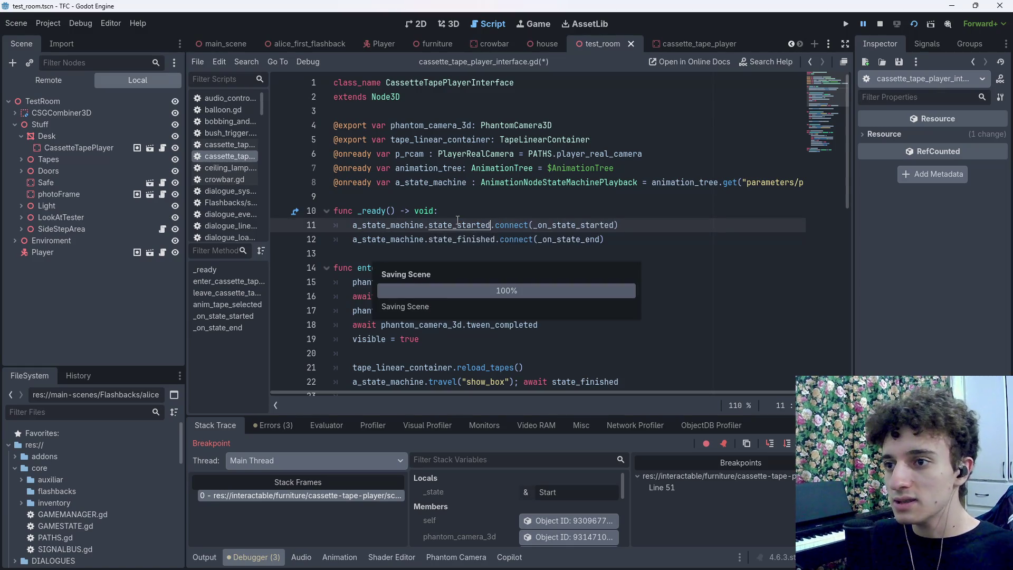
{"action": "left_click", "coordinate": [635, 242]}
{"action": "key", "text": "ctrl+s"}
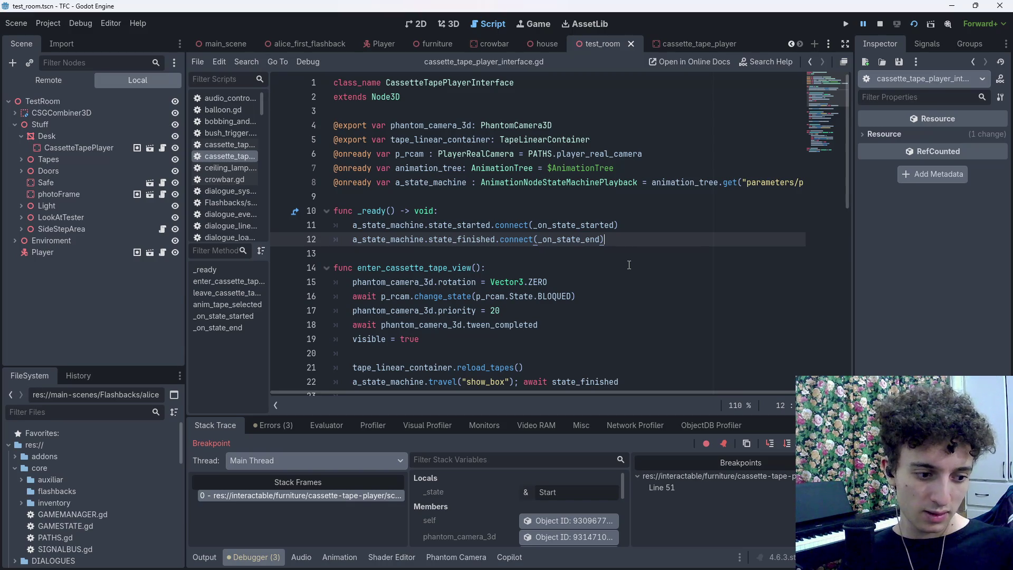
Delete the custom state_finished signal and _on_state_end handler, then save
{"action": "scroll", "coordinate": [632, 263], "scroll_direction": "down", "scroll_amount": 10}
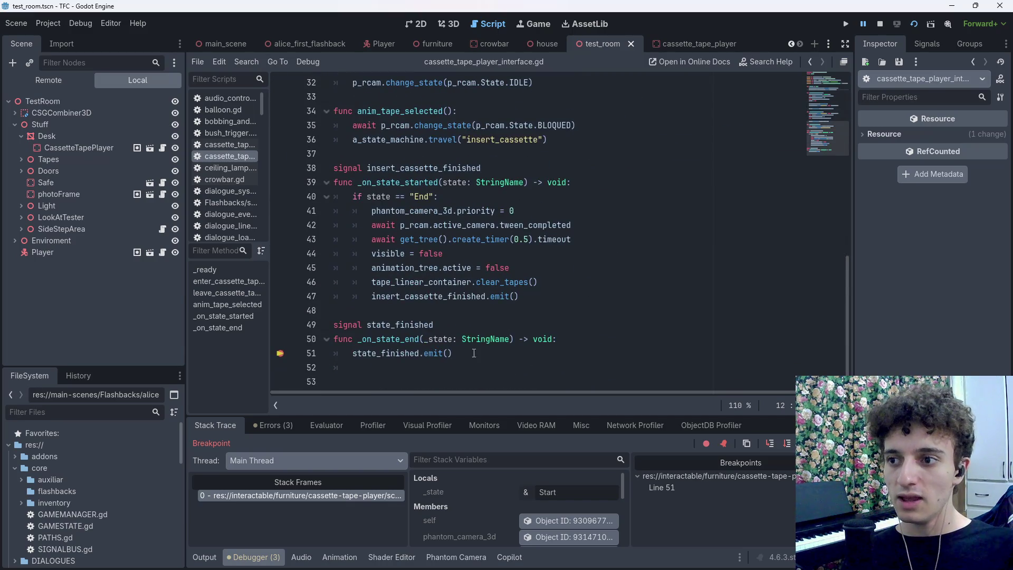
{"action": "left_click_drag", "start_coordinate": [474, 353], "coordinate": [311, 323]}
{"action": "key", "text": "BackSpace"}
{"action": "key", "text": "ctrl+s"}
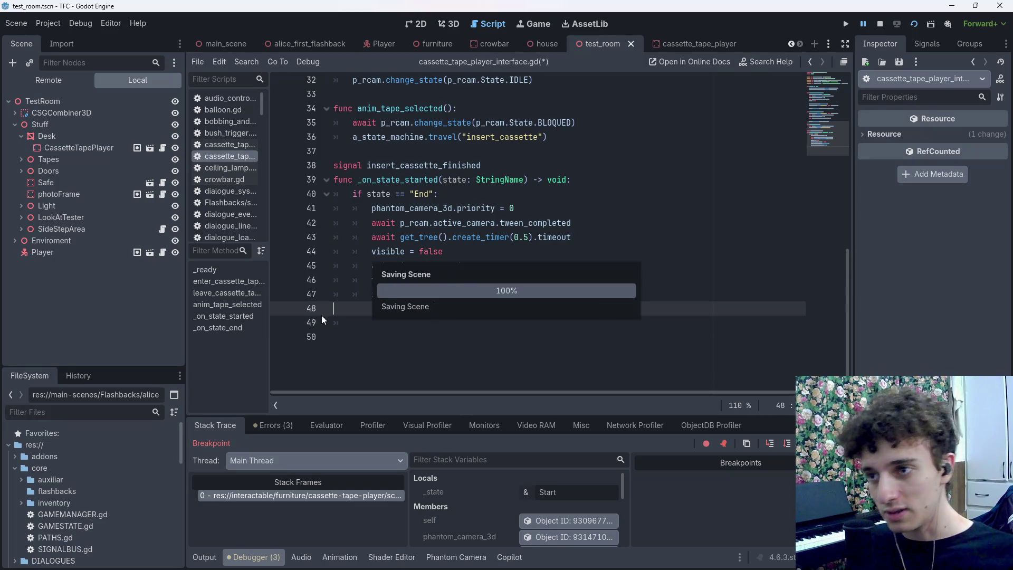
Remove the old 'await state_finished' on line 27 and start typing 'await a_state_machine'
{"action": "scroll", "coordinate": [488, 272], "scroll_direction": "up", "scroll_amount": 5}
{"action": "left_click_drag", "start_coordinate": [619, 225], "coordinate": [515, 225]}
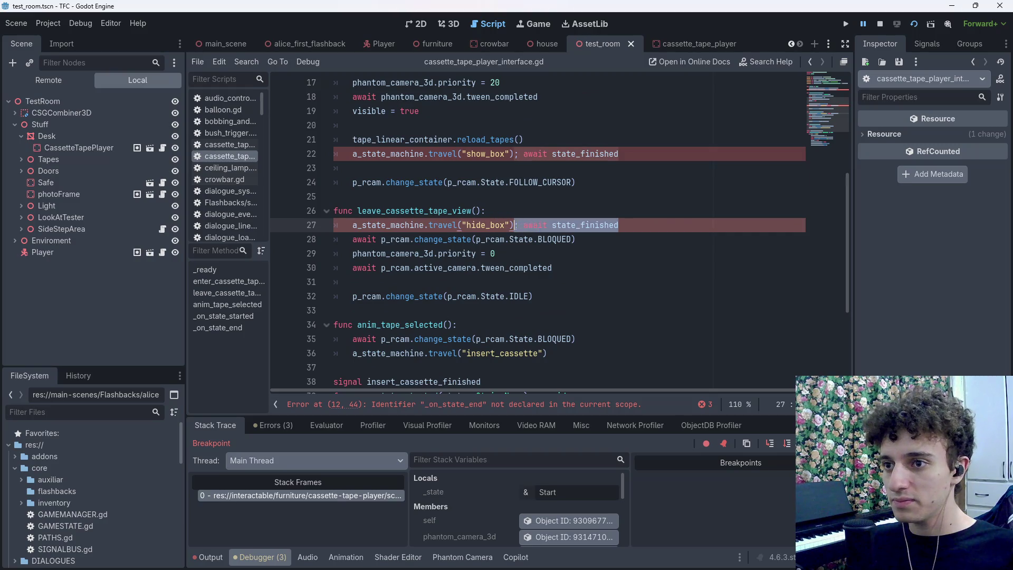
{"action": "left_click", "coordinate": [649, 226]}
{"action": "key", "text": "BackSpace"}
{"action": "key", "text": "BackSpace"}
{"action": "key", "text": "BackSpace"}
{"action": "key", "text": "BackSpace"}
{"action": "key", "text": "BackSpace"}
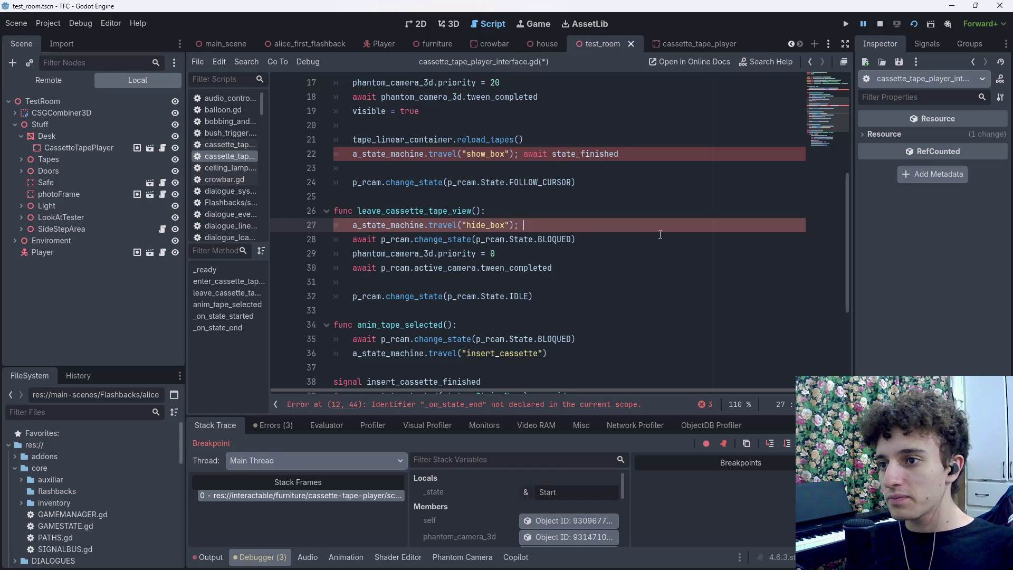
{"action": "type", "text": "aa"}
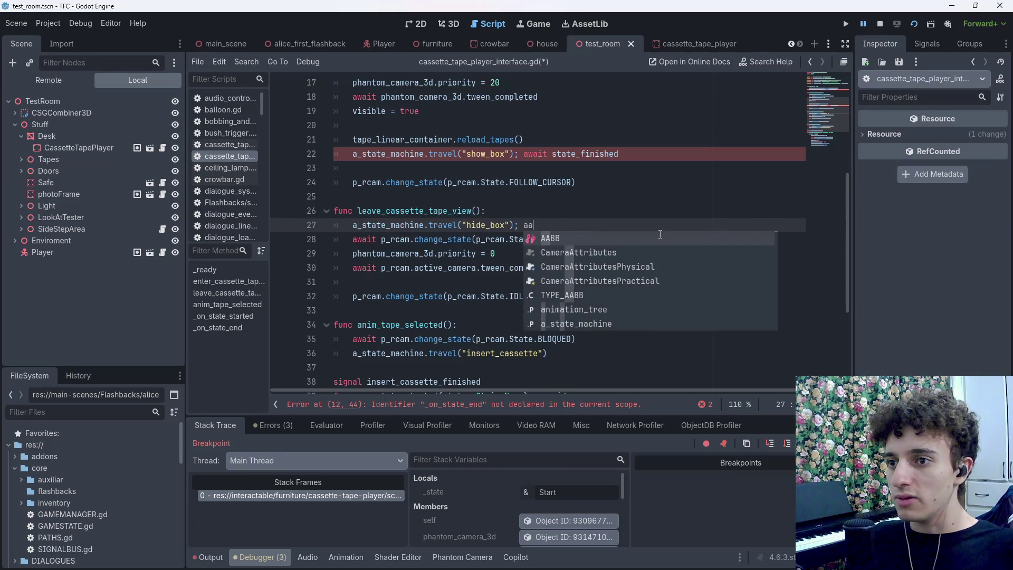
{"action": "key", "text": "BackSpace"}
{"action": "type", "text": "wait a"}
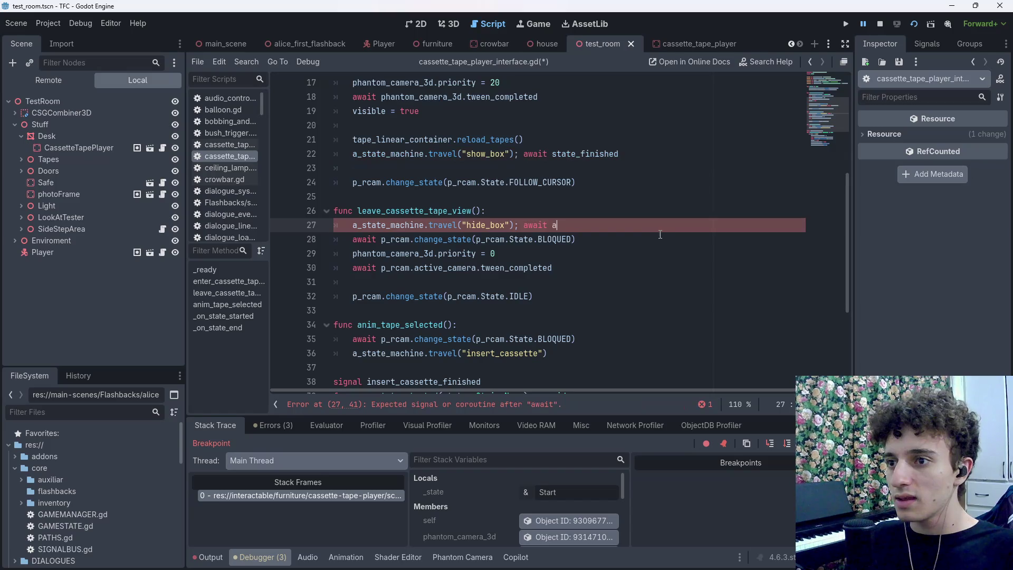
{"action": "type", "text": "_sa"}
{"action": "key", "text": "Return"}
Complete line 27 as 'await a_state_machine.state_finished' without parentheses
{"action": "type", "text": "."}
{"action": "type", "text": "state_machine.state"}
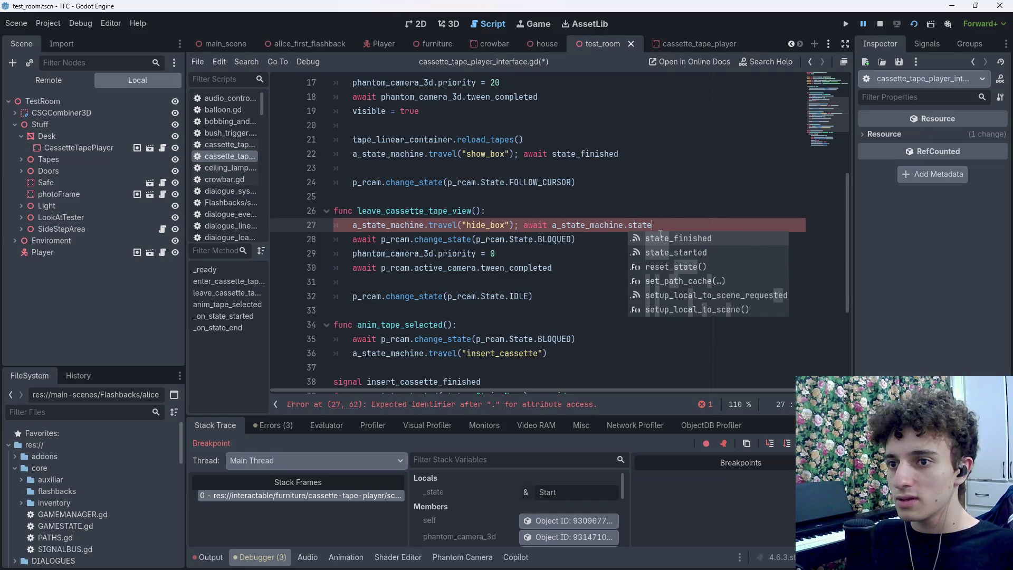
{"action": "key", "text": "Return"}
{"action": "type", "text": "("}
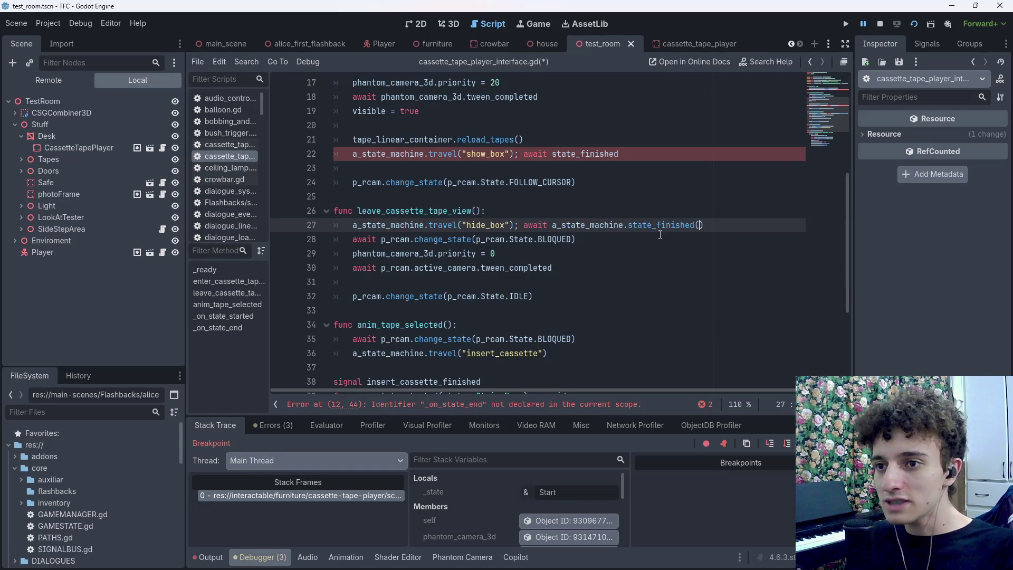
{"action": "key", "text": "BackSpace"}
{"action": "key", "text": "ctrl+shift+Left"}
{"action": "key", "text": "ctrl+shift+Left"}
{"action": "key", "text": "ctrl+shift+Left"}
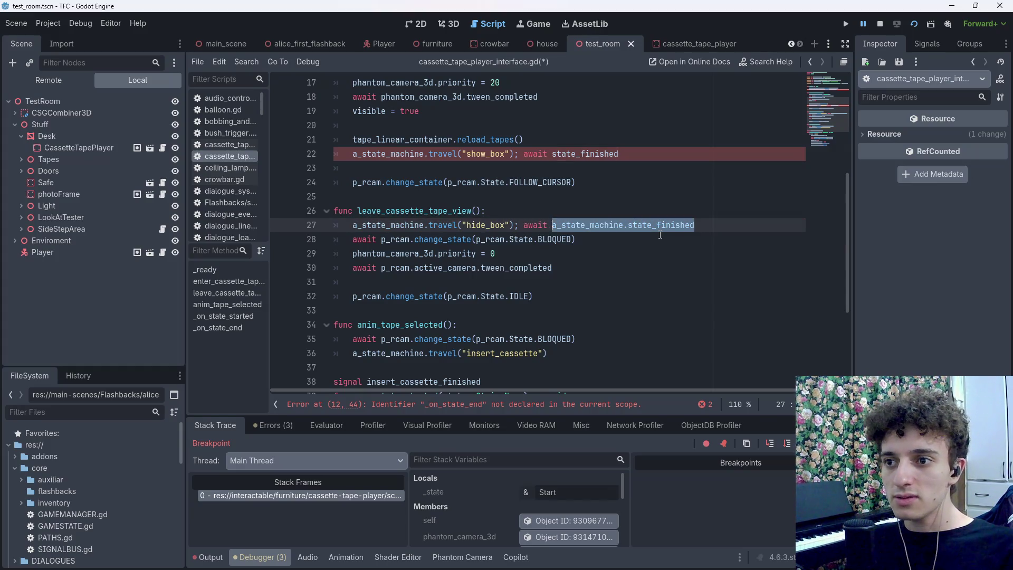
{"action": "key", "text": "Right"}
{"action": "scroll", "coordinate": [413, 355], "scroll_direction": "down", "scroll_amount": 4}
{"action": "left_click", "coordinate": [420, 367]}
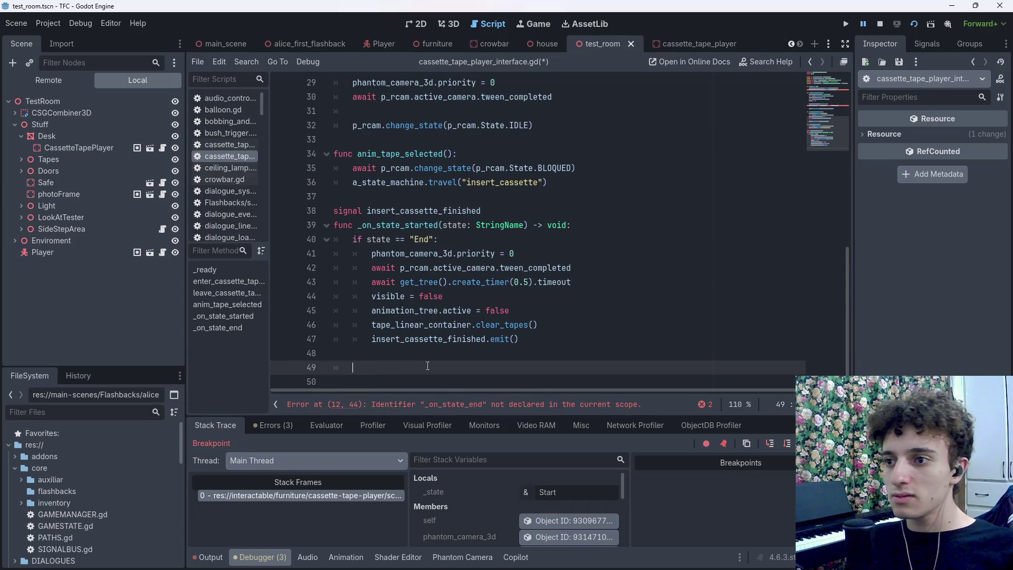
Start a wait_for_state function at the script's end by accepting the Copilot suggestion
{"action": "key", "text": "BackSpace"}
{"action": "type", "text": "func wait_fotr"}
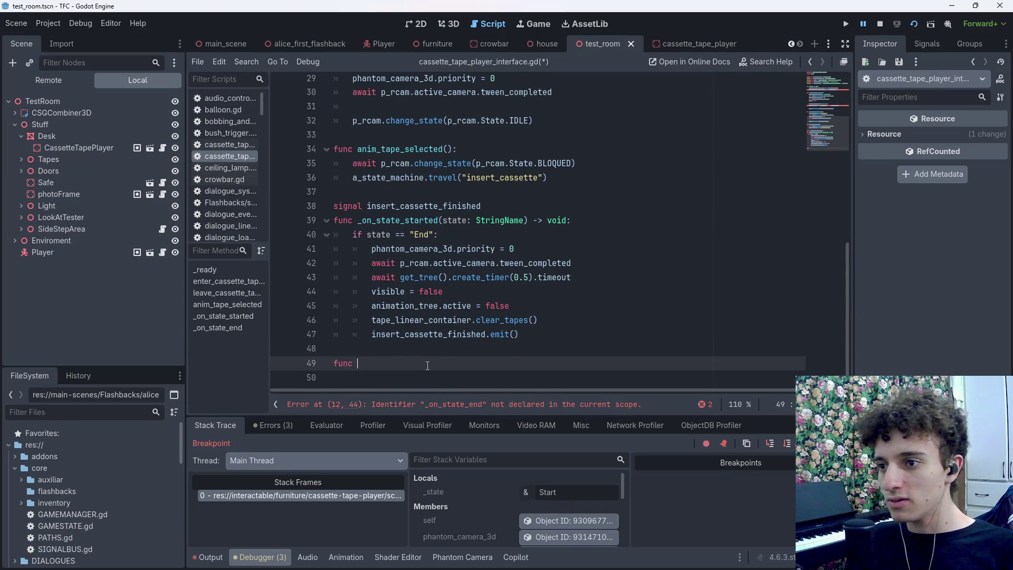
{"action": "key", "text": "BackSpace"}
{"action": "key", "text": "BackSpace"}
{"action": "type", "text": "r_state"}
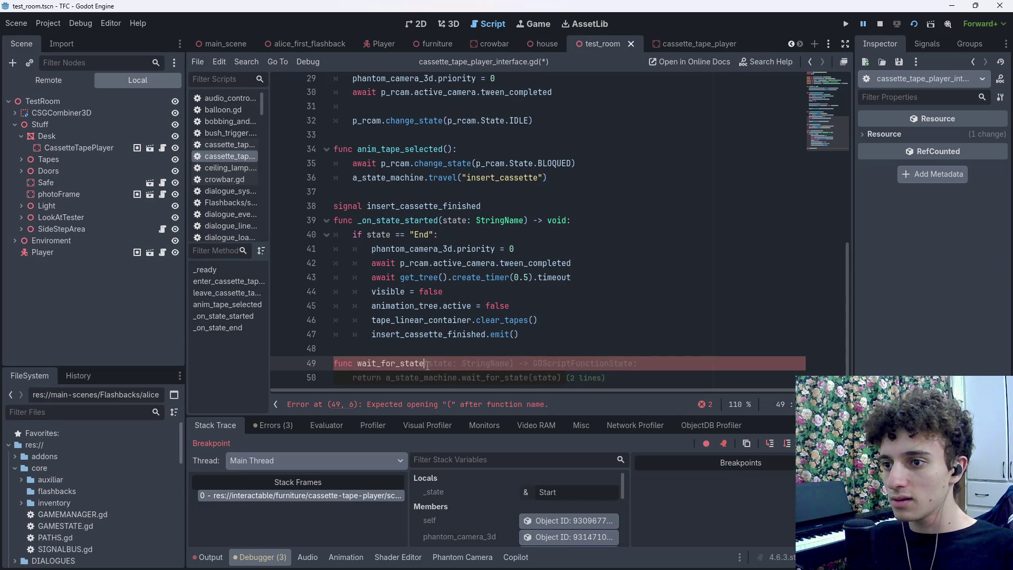
{"action": "key", "text": "Tab"}
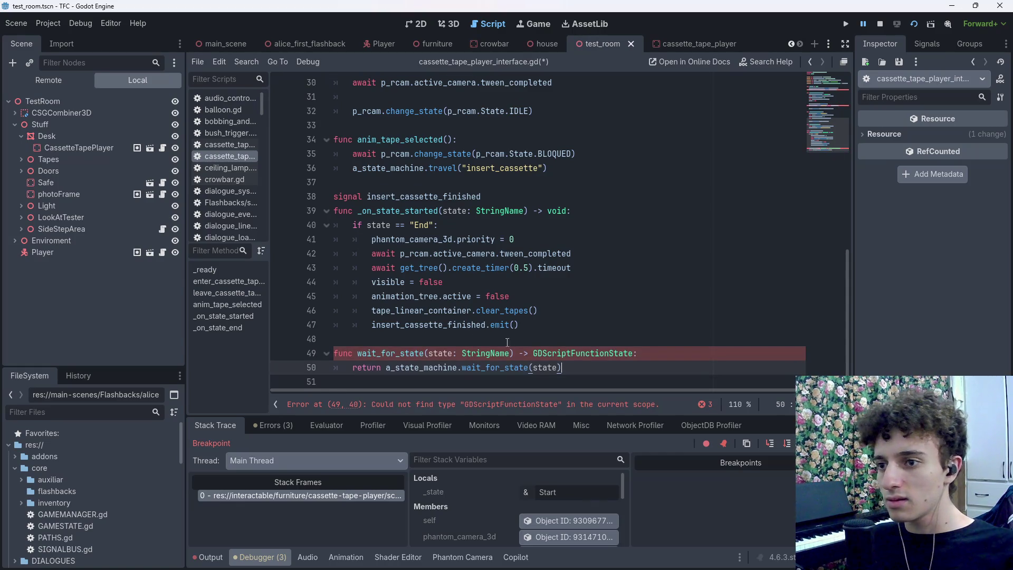
Delete the suggested body call, change the GDScriptFunctionState return type to Void, and save
{"action": "left_click_drag", "start_coordinate": [587, 371], "coordinate": [462, 368]}
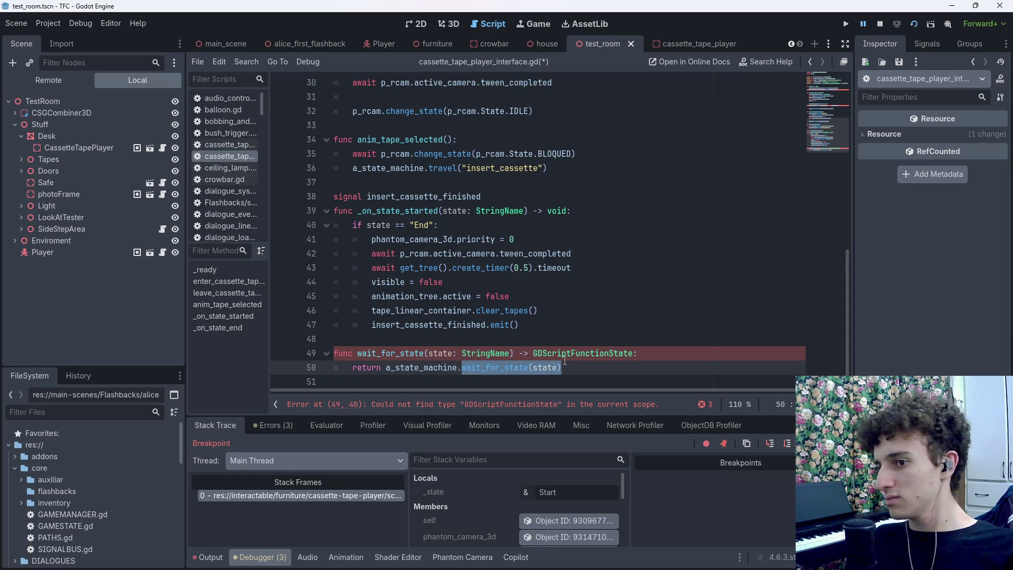
{"action": "key", "text": "BackSpace"}
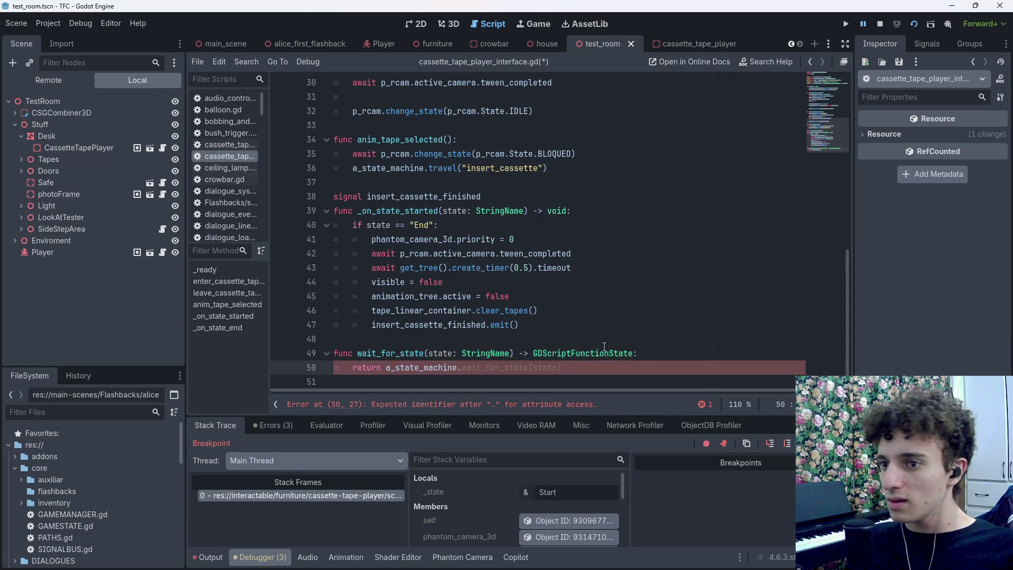
{"action": "left_click_drag", "start_coordinate": [631, 353], "coordinate": [532, 357]}
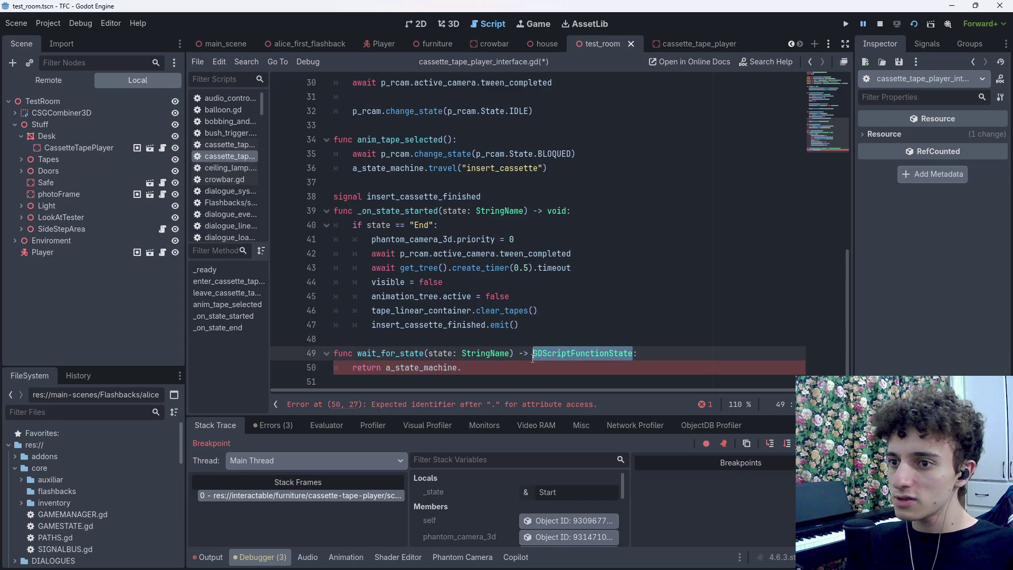
{"action": "key", "text": "BackSpace"}
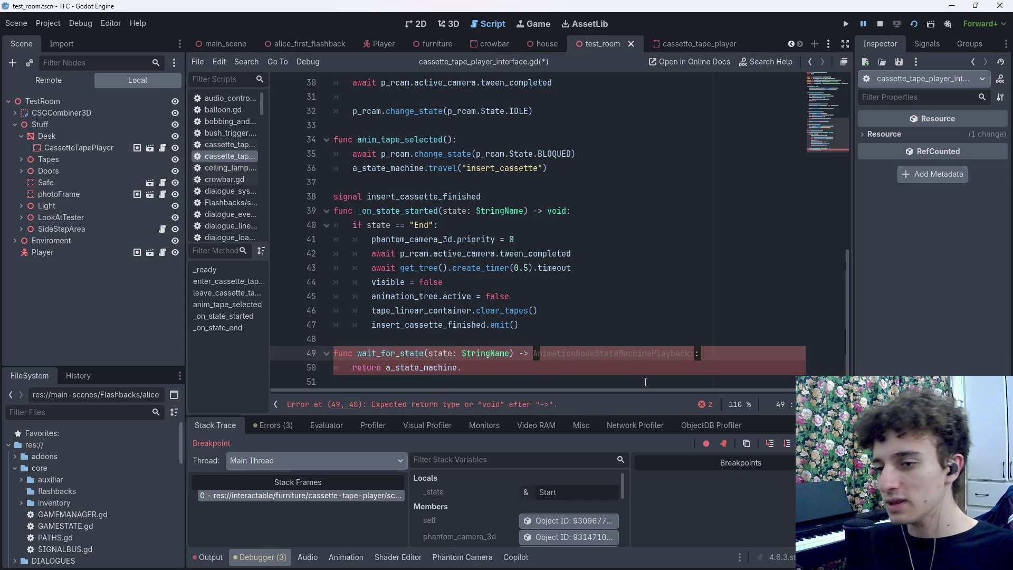
{"action": "type", "text": "Void"}
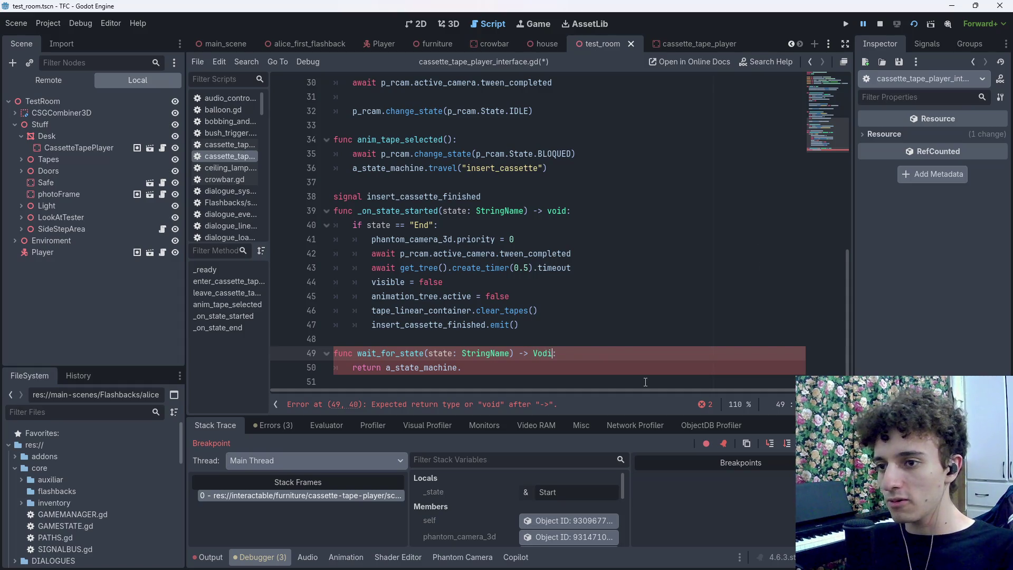
{"action": "key", "text": "ctrl+s"}
Replace the return statement with await a_state_machine.state_finished, then clear that body line
{"action": "left_click", "coordinate": [529, 370]}
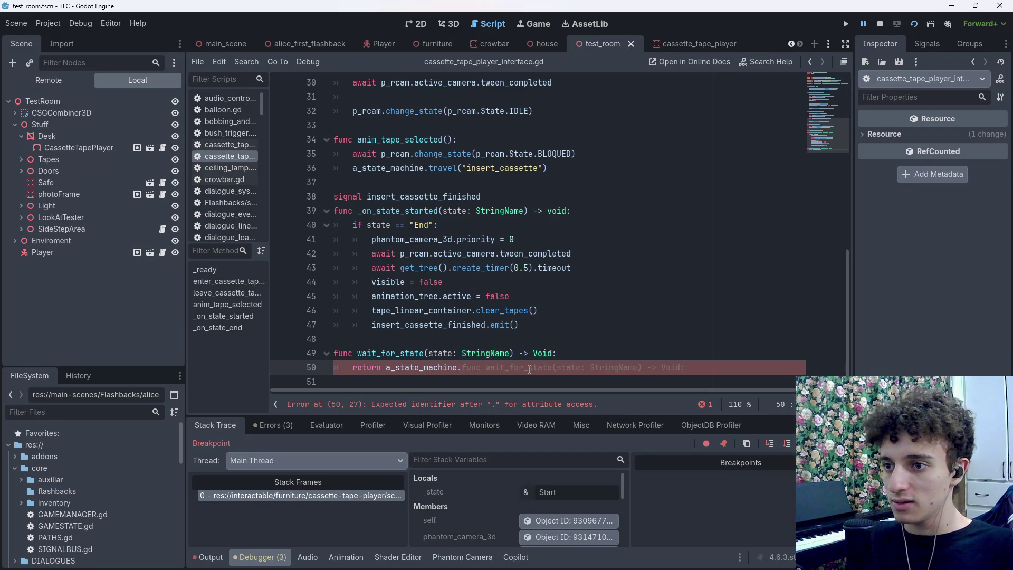
{"action": "key", "text": "ctrl+shift+Left"}
{"action": "key", "text": "ctrl+shift+Left"}
{"action": "key", "text": "BackSpace"}
{"action": "type", "text": "await s"}
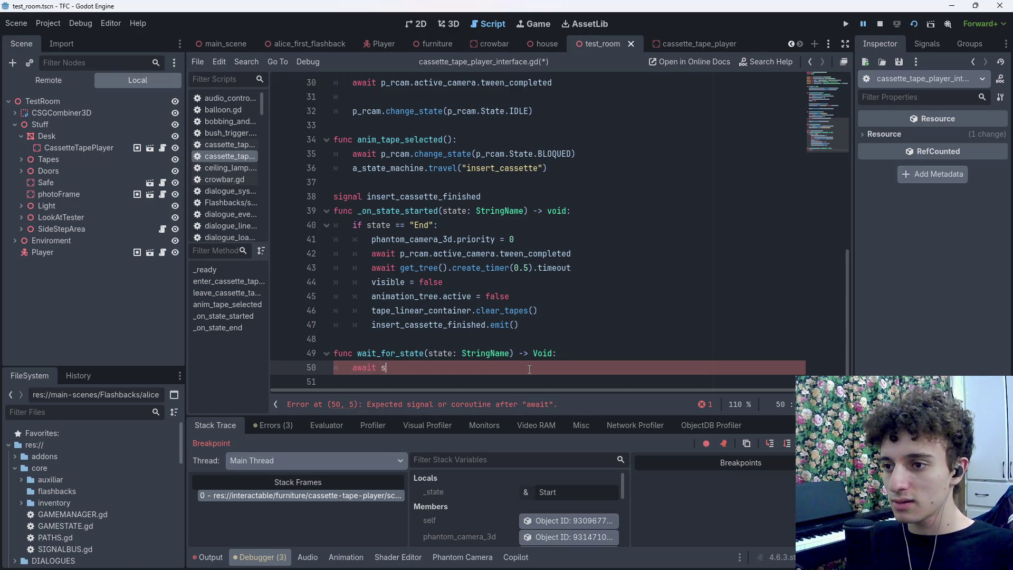
{"action": "key", "text": "ctrl+space"}
{"action": "type", "text": "a_s"}
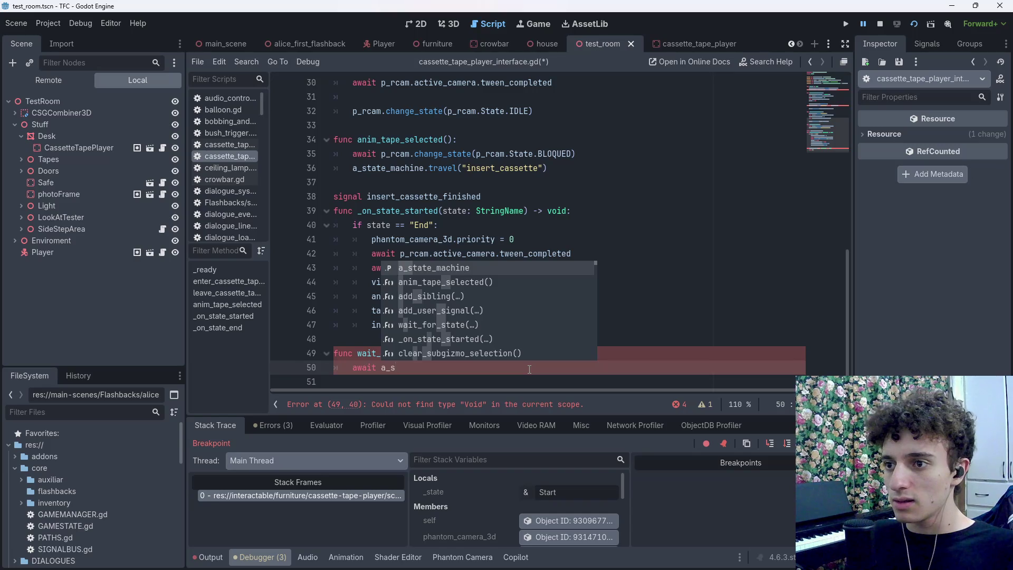
{"action": "key", "text": "Return"}
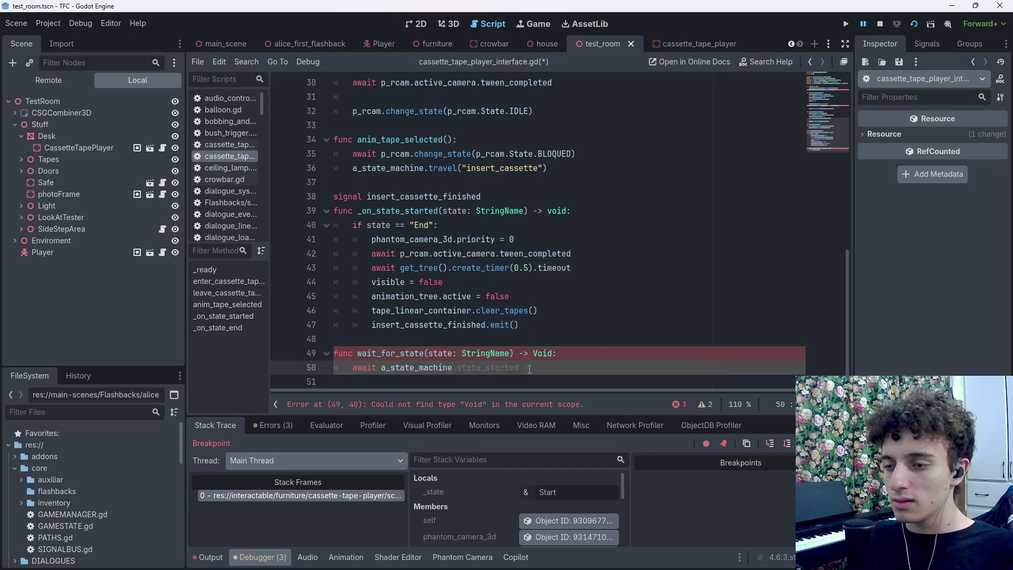
{"action": "key", "text": "Tab"}
{"action": "key", "text": "BackSpace"}
{"action": "key", "text": "BackSpace"}
{"action": "key", "text": "BackSpace"}
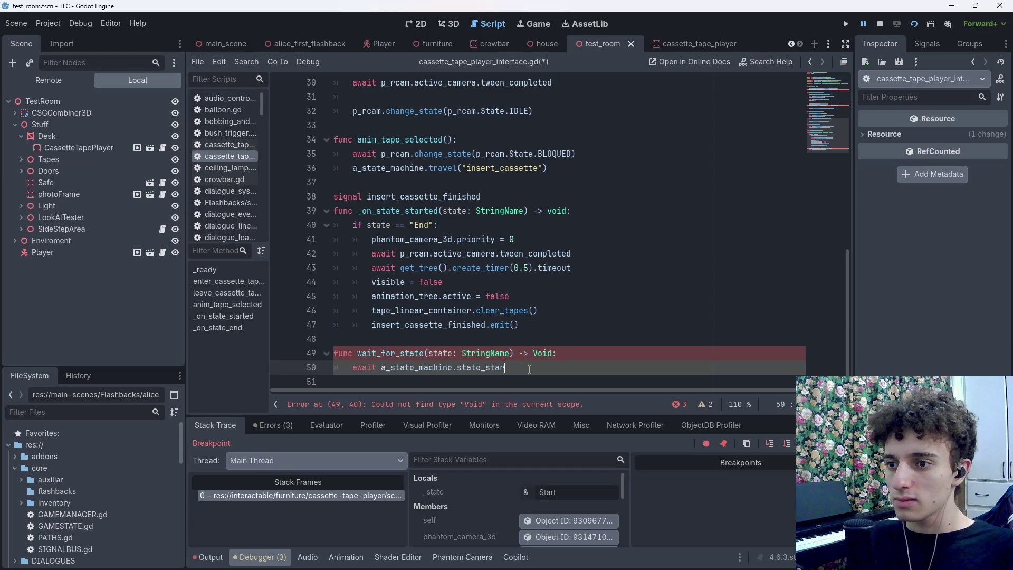
{"action": "key", "text": "Escape"}
{"action": "type", "text": "_fini"}
{"action": "key", "text": "Return"}
{"action": "left_click_drag", "start_coordinate": [529, 368], "coordinate": [350, 365]}
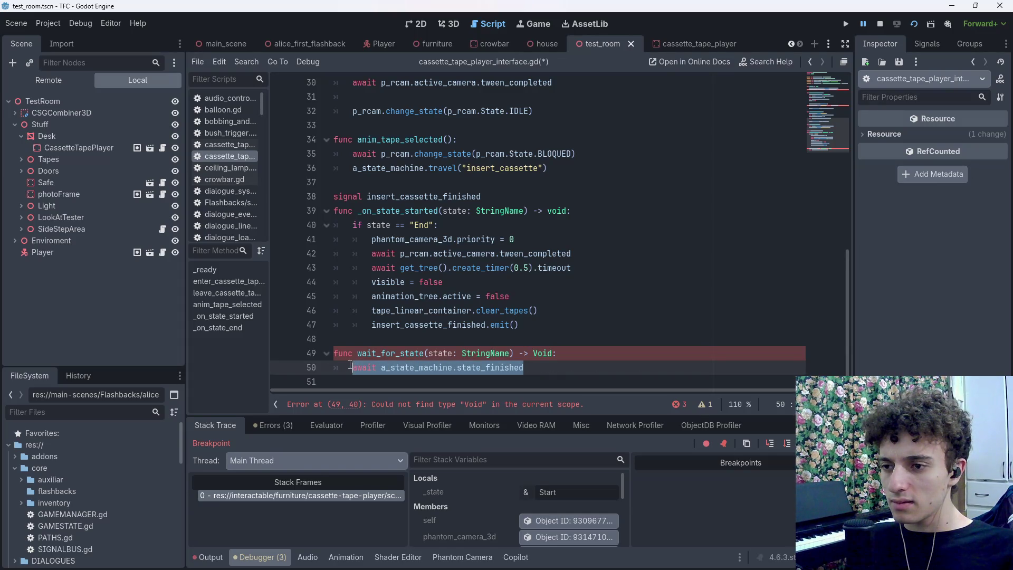
{"action": "key", "text": "BackSpace"}
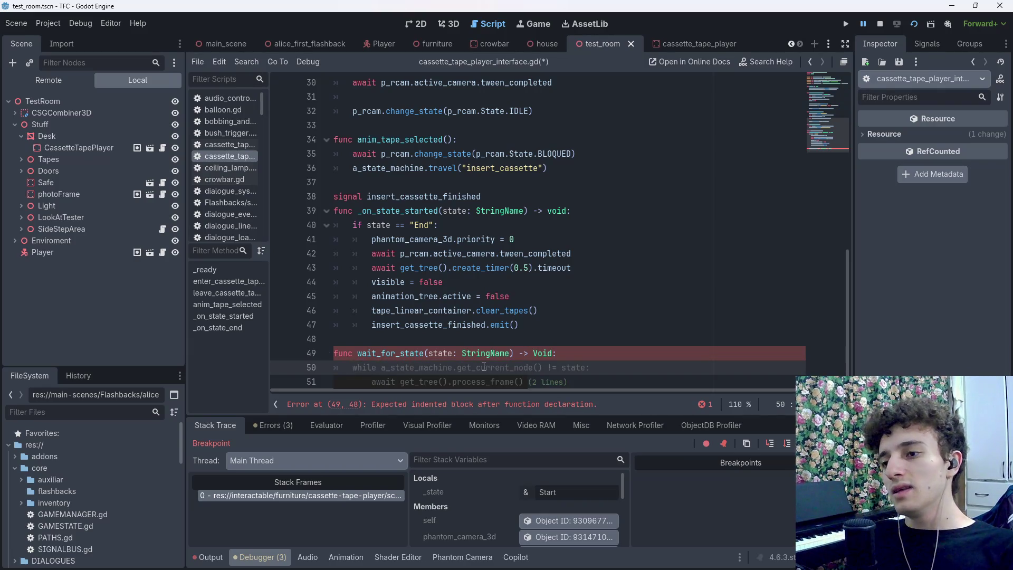
Add an empty while() loop preceded by var actual_state: StringName = "", and save
{"action": "type", "text": "while()"}
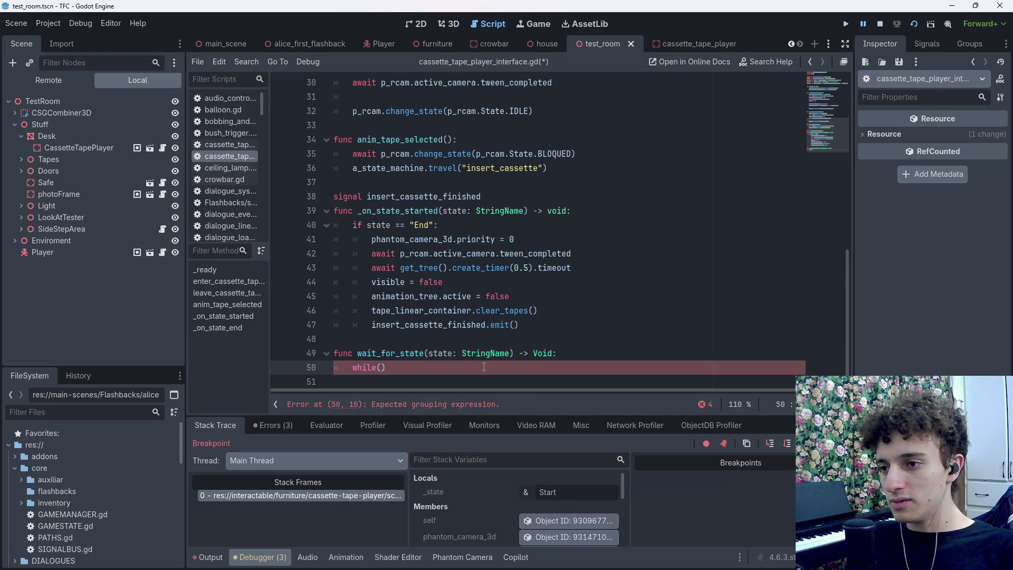
{"action": "left_click", "coordinate": [565, 354]}
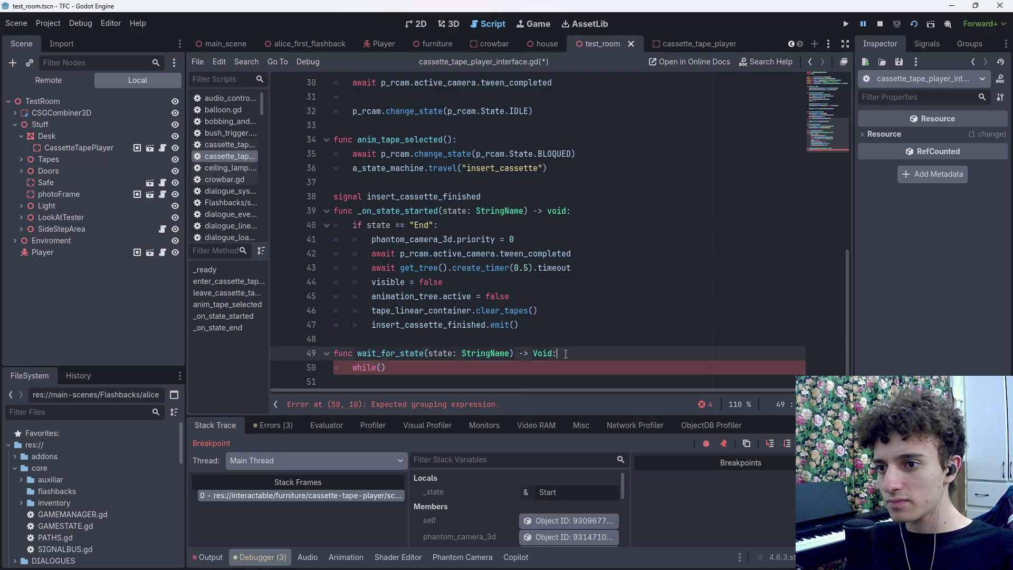
{"action": "key", "text": "Return"}
{"action": "type", "text": "var "}
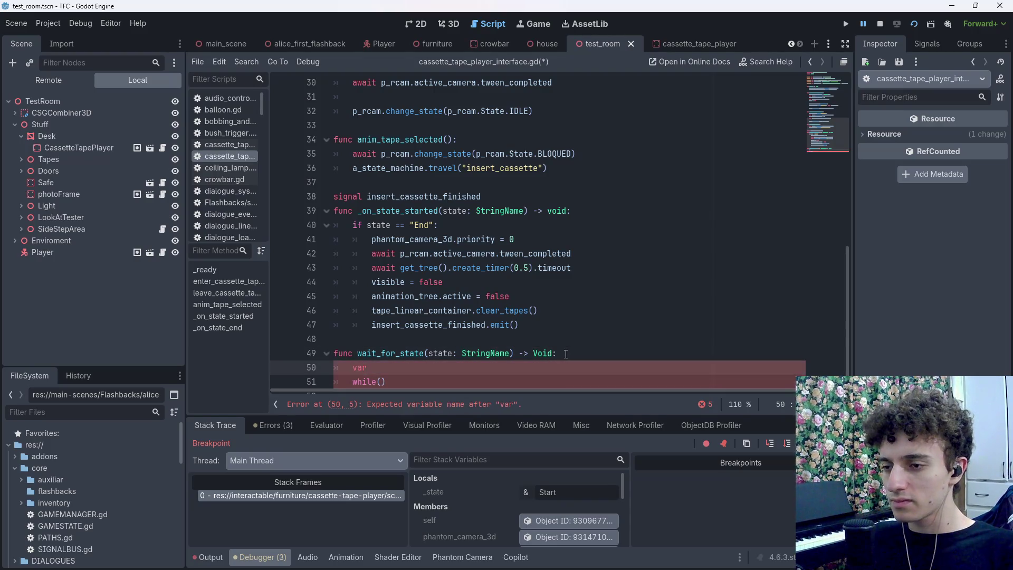
{"action": "type", "text": "actual_sat"}
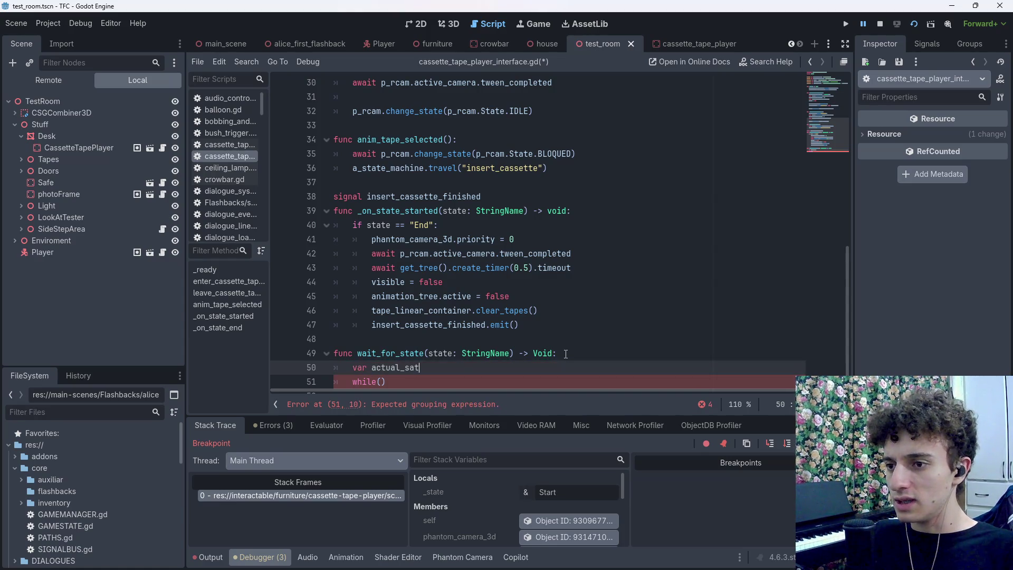
{"action": "key", "text": "BackSpace"}
{"action": "key", "text": "BackSpace"}
{"action": "type", "text": "tate = \"\""}
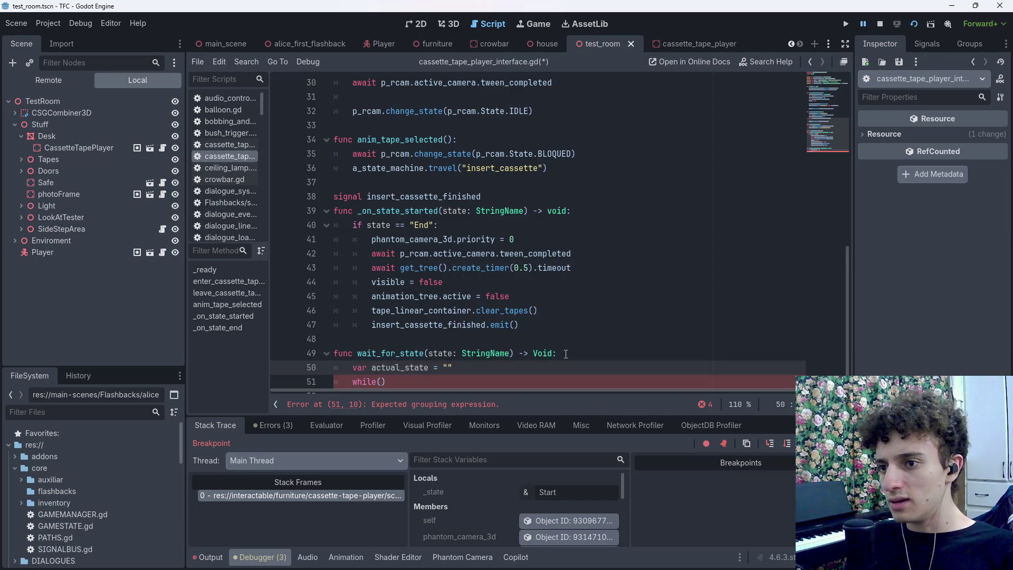
{"action": "key", "text": "Down"}
{"action": "key", "text": "Up"}
{"action": "key", "text": "End"}
{"action": "key", "text": "Left"}
{"action": "key", "text": "Left"}
{"action": "key", "text": "Left"}
{"action": "type", "text": ": String"}
{"action": "type", "text": "Name"}
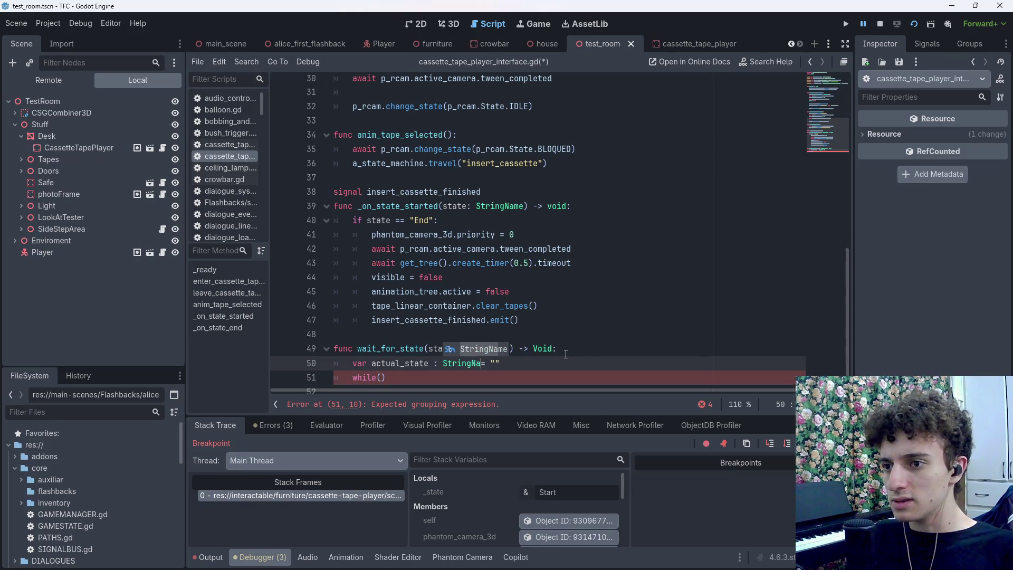
{"action": "key", "text": "ctrl+s"}
Fill the loop condition with actual_state != a_state_machine.get_current_node()
{"action": "left_click", "coordinate": [425, 372]}
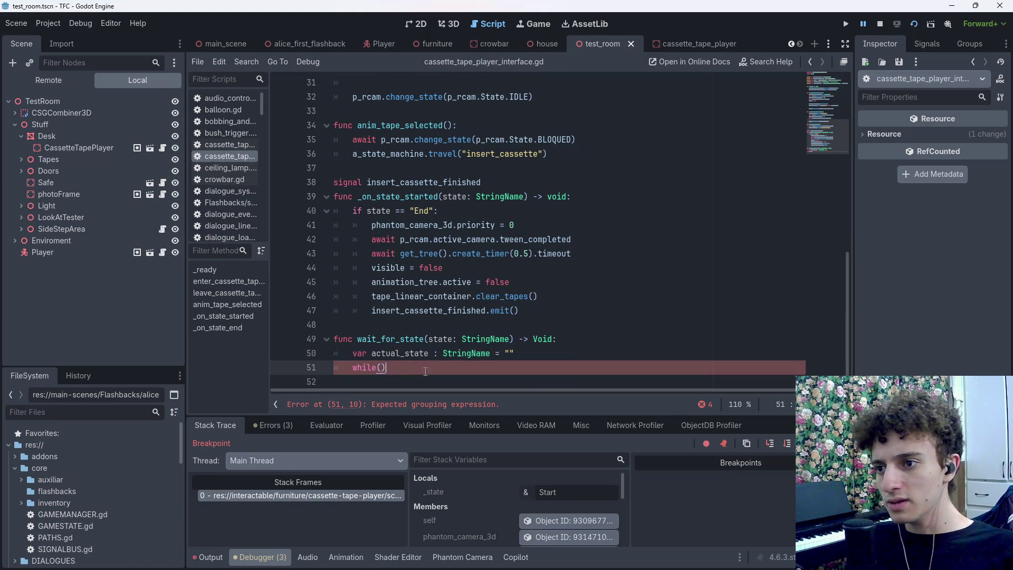
{"action": "type", "text": "actual_state"}
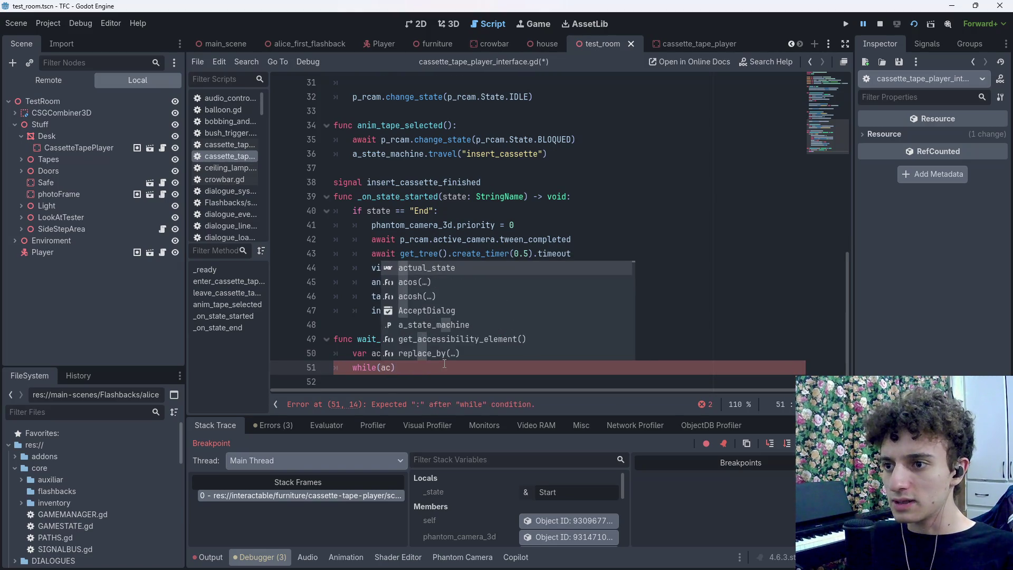
{"action": "type", "text": " != "}
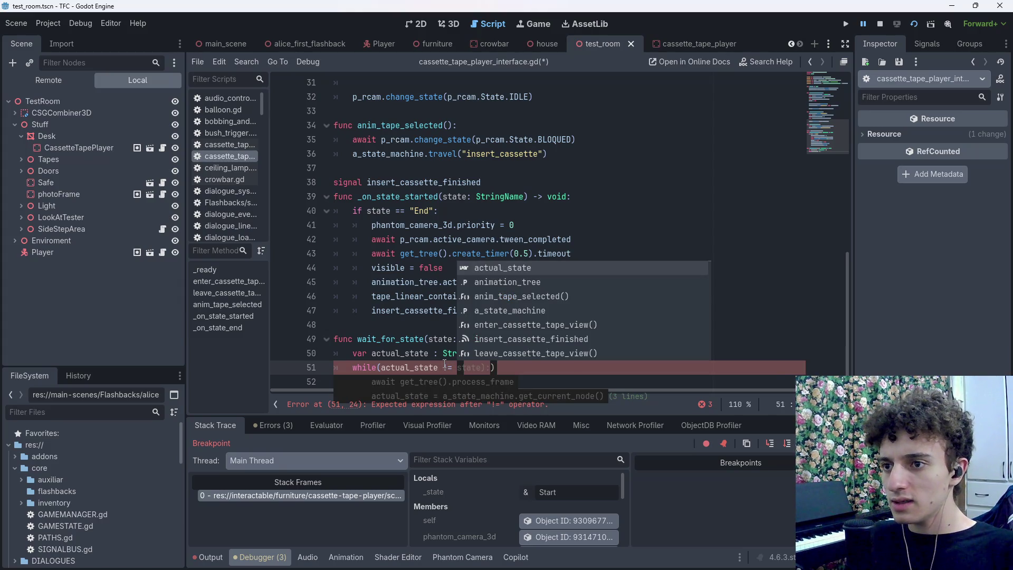
{"action": "type", "text": "a_a"}
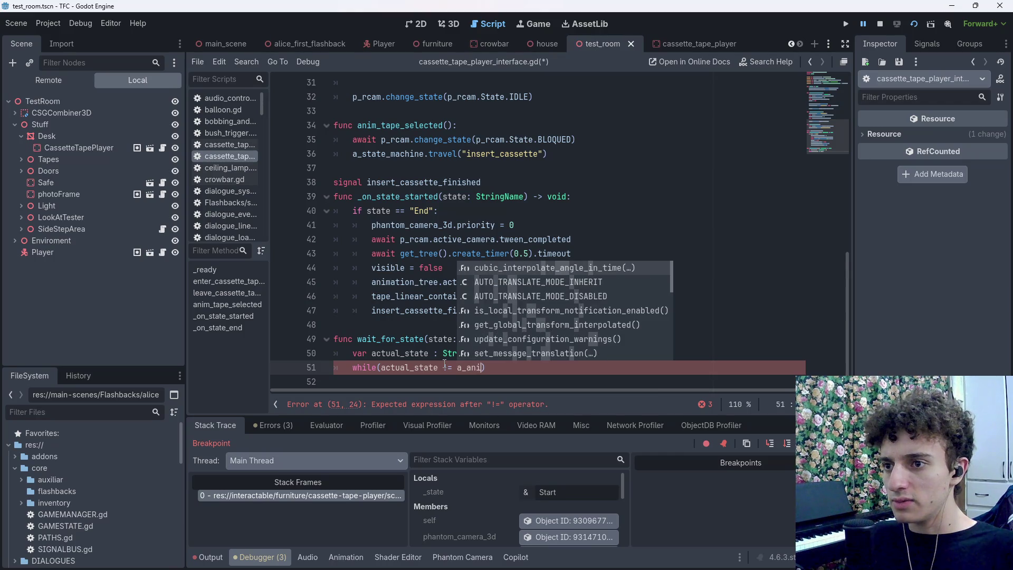
{"action": "key", "text": "Return"}
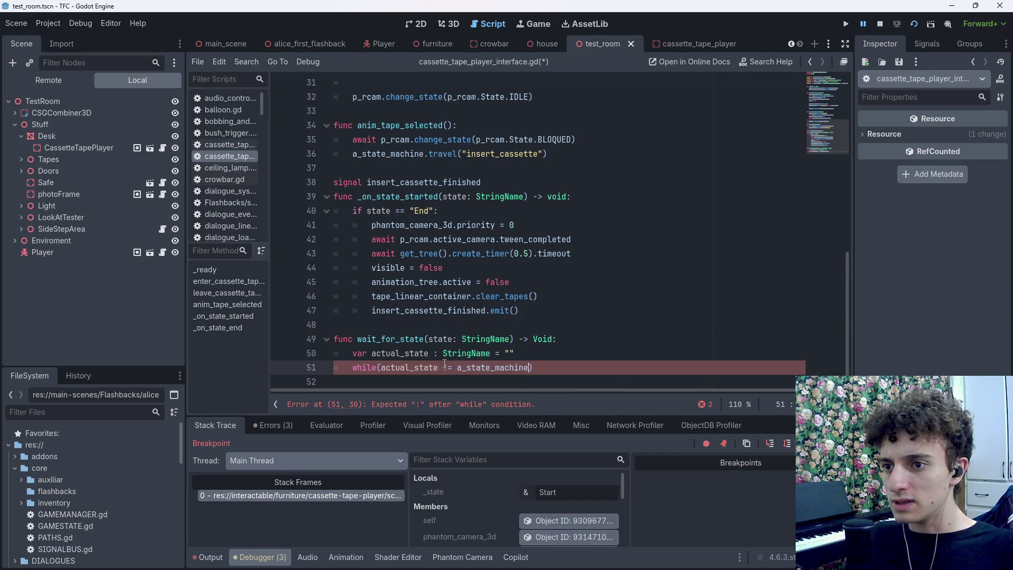
{"action": "type", "text": ".sta"}
{"action": "key", "text": "BackSpace"}
{"action": "key", "text": "BackSpace"}
{"action": "key", "text": "BackSpace"}
{"action": "type", "text": "get"}
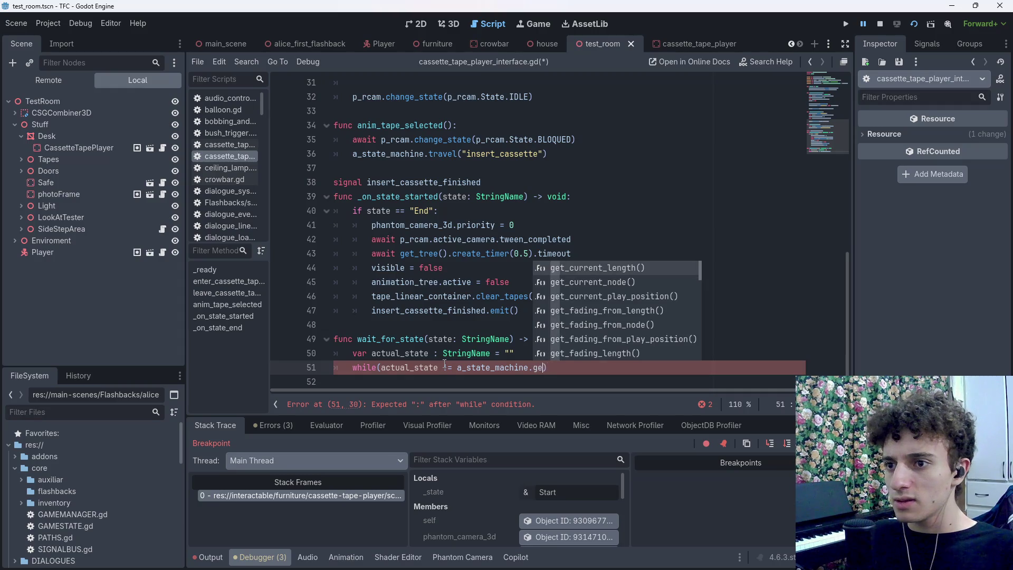
{"action": "type", "text": "_current"}
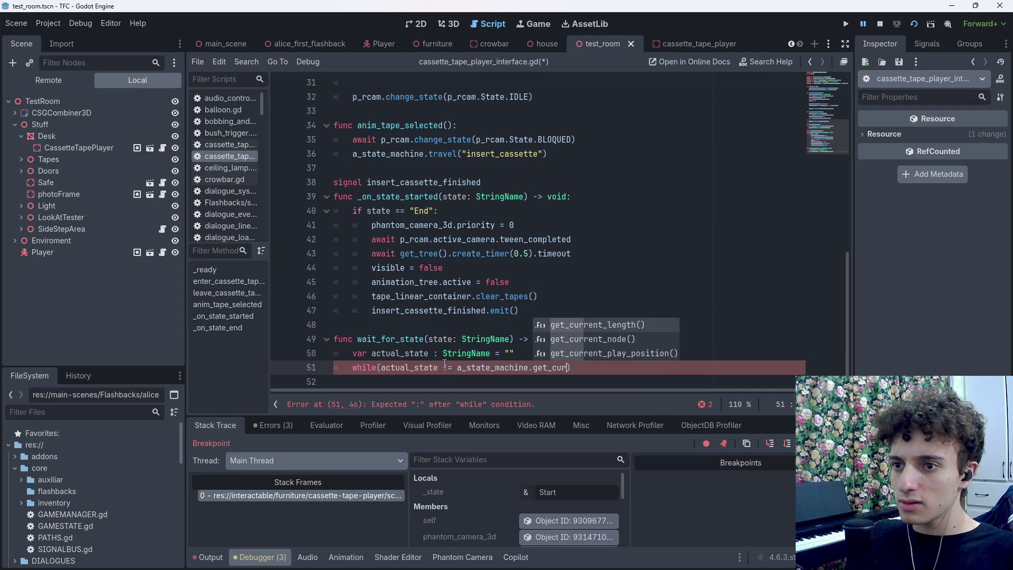
{"action": "type", "text": "_n"}
{"action": "key", "text": "Return"}
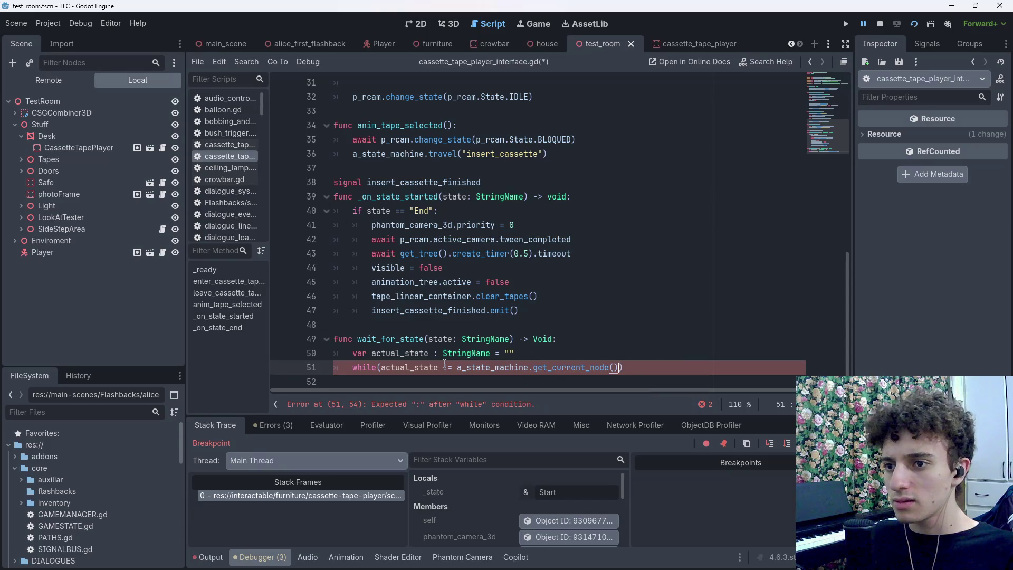
Look up the documentation for get_current_node() and return to the cassette player script
{"action": "left_click", "coordinate": [564, 368], "text": "ctrl"}
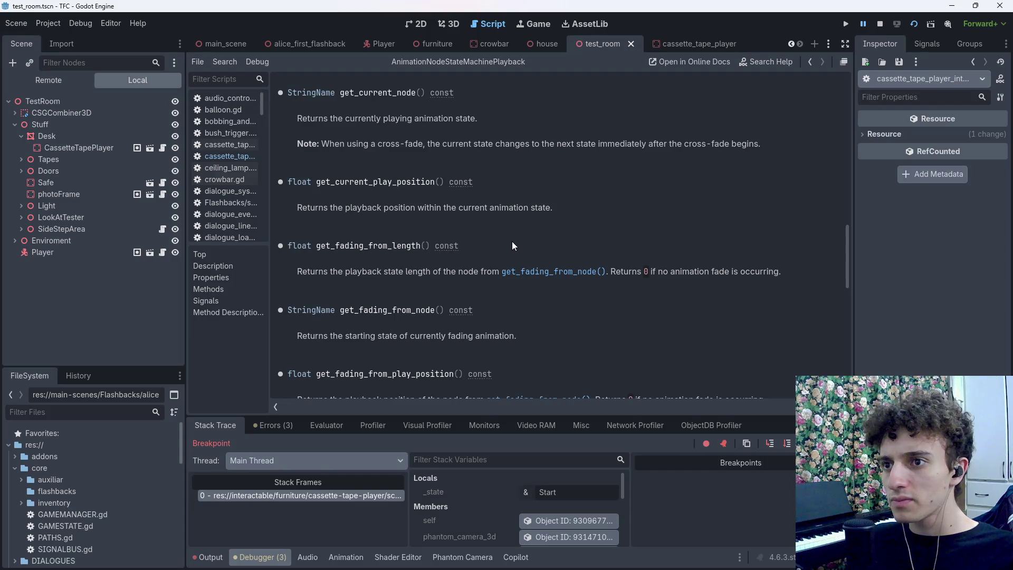
{"action": "left_click", "coordinate": [811, 61]}
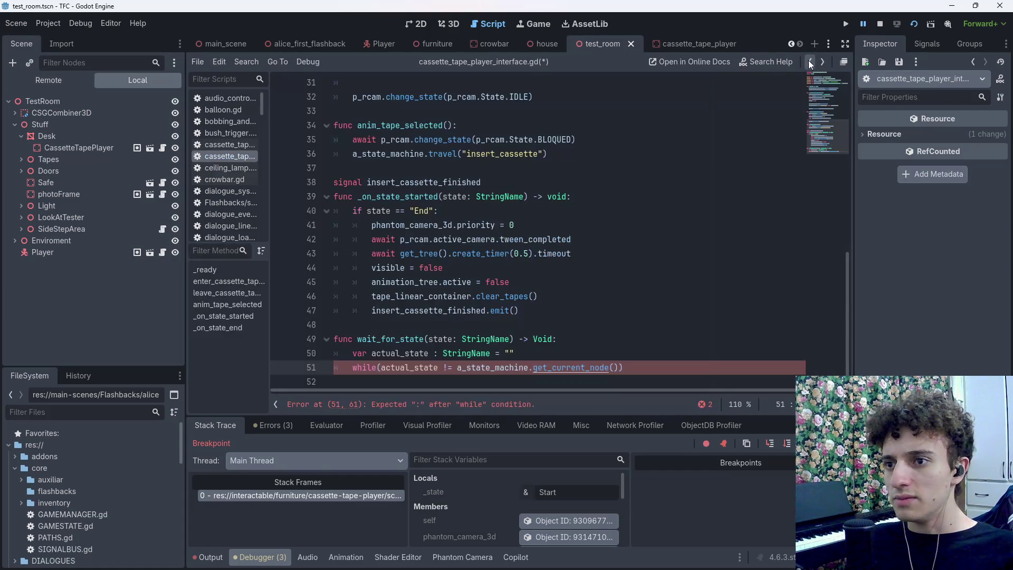
{"action": "left_click_drag", "start_coordinate": [457, 368], "coordinate": [515, 367]}
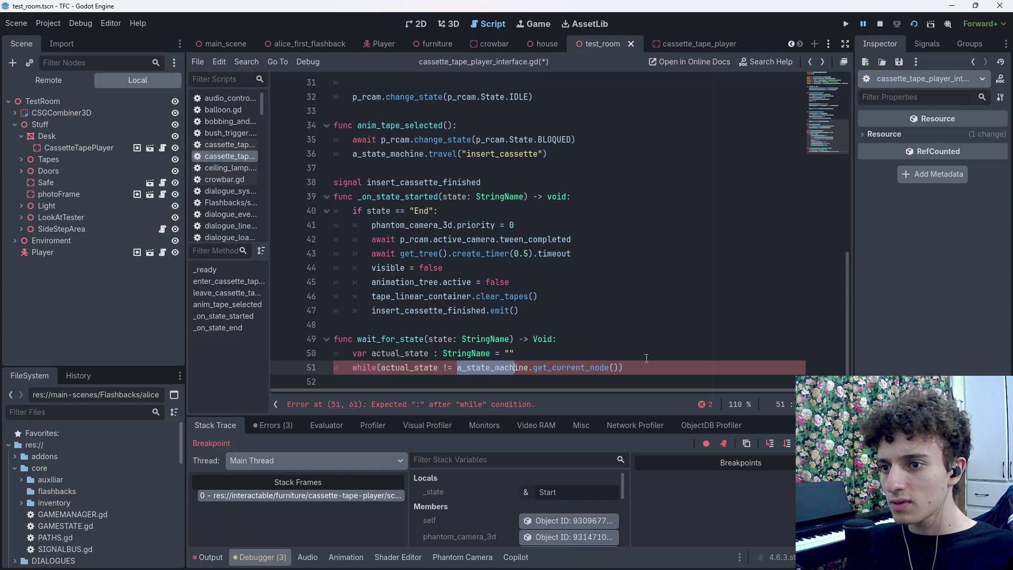
{"action": "left_click", "coordinate": [656, 366]}
{"action": "type", "text": ":"}
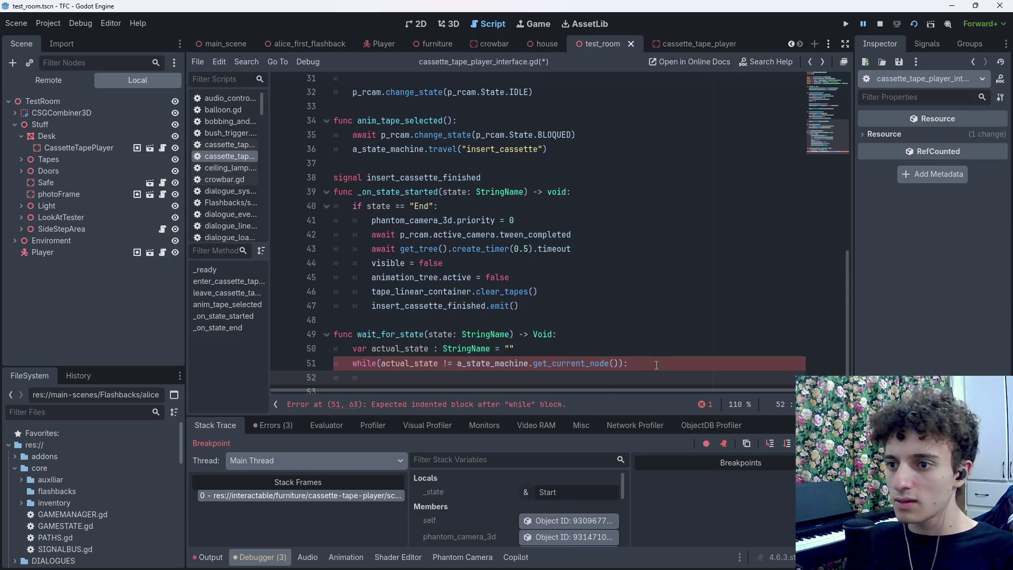
{"action": "left_click", "coordinate": [580, 368], "text": "ctrl"}
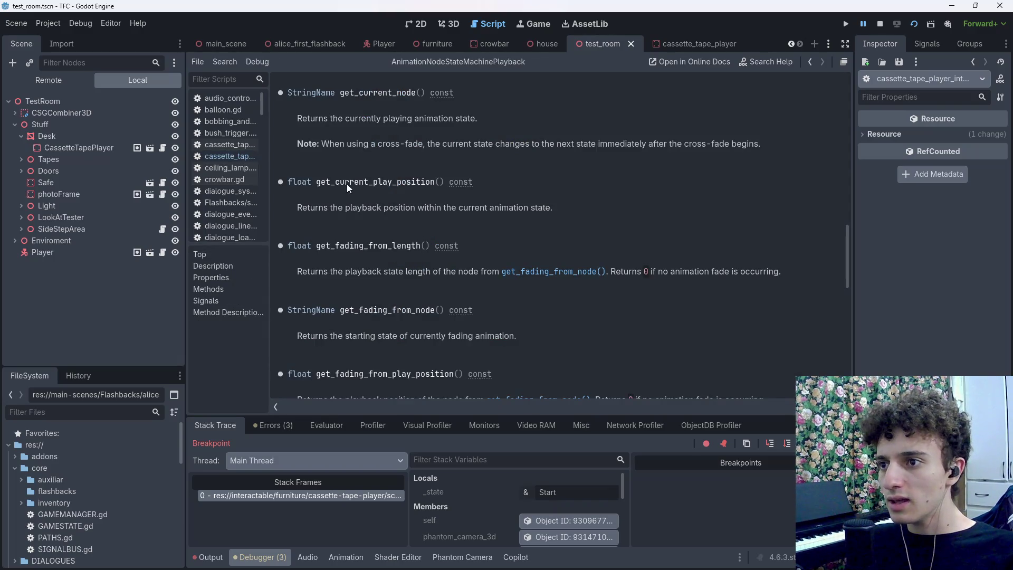
{"action": "left_click", "coordinate": [810, 62]}
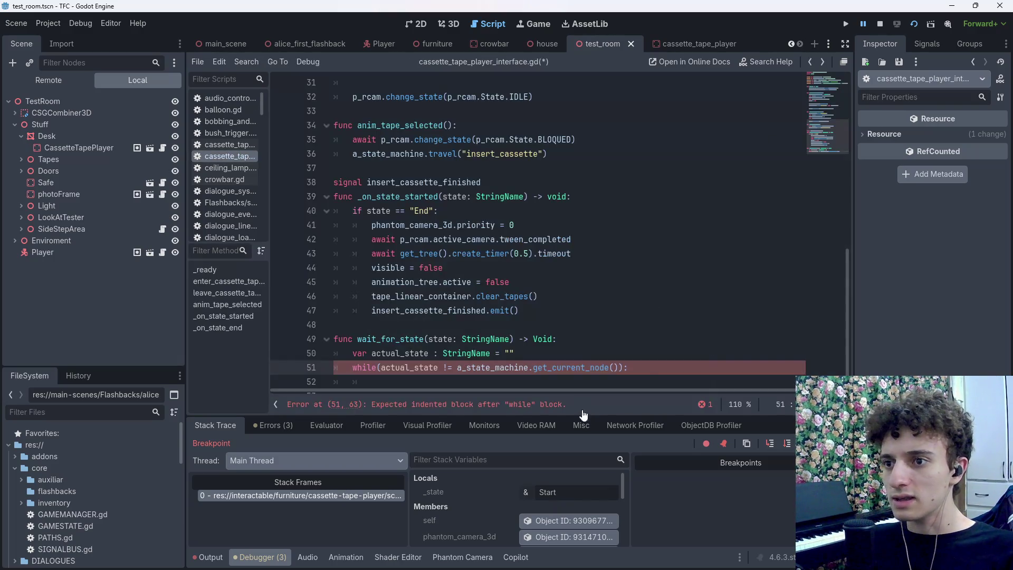
Add await get_tree().process_frame inside the loop and save the script
{"action": "key", "text": "Return"}
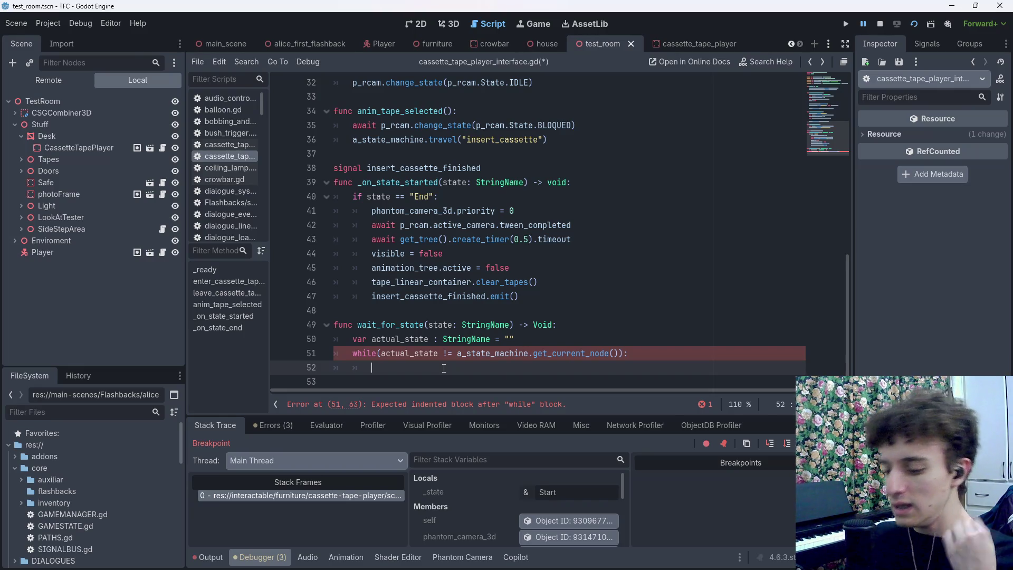
{"action": "type", "text": "await"}
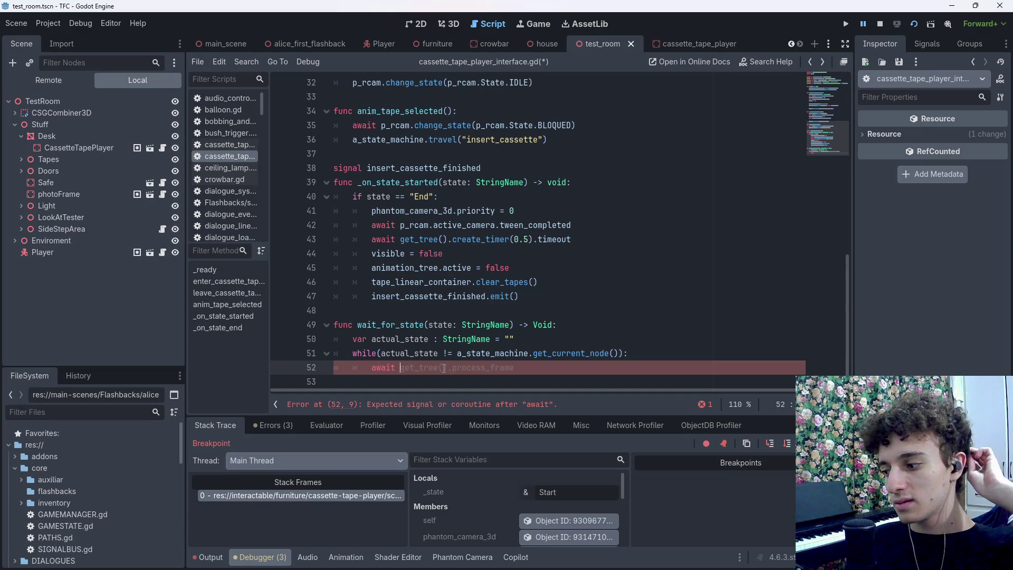
{"action": "key", "text": "Tab"}
{"action": "key", "text": "ctrl+s"}
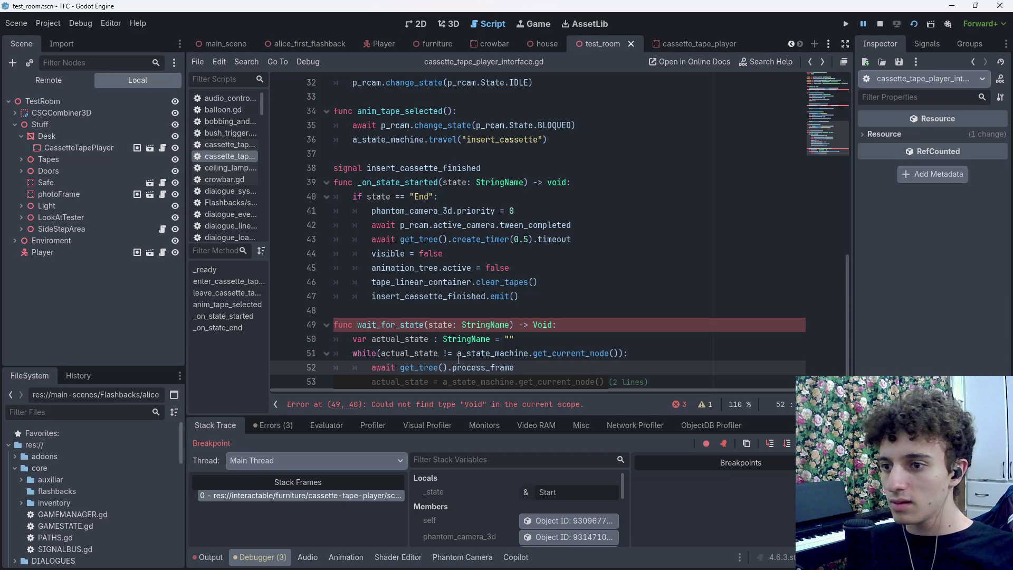
{"action": "left_click", "coordinate": [538, 324]}
Change the return type from Void to void and save
{"action": "key", "text": "BackSpace"}
{"action": "type", "text": "v"}
{"action": "key", "text": "Escape"}
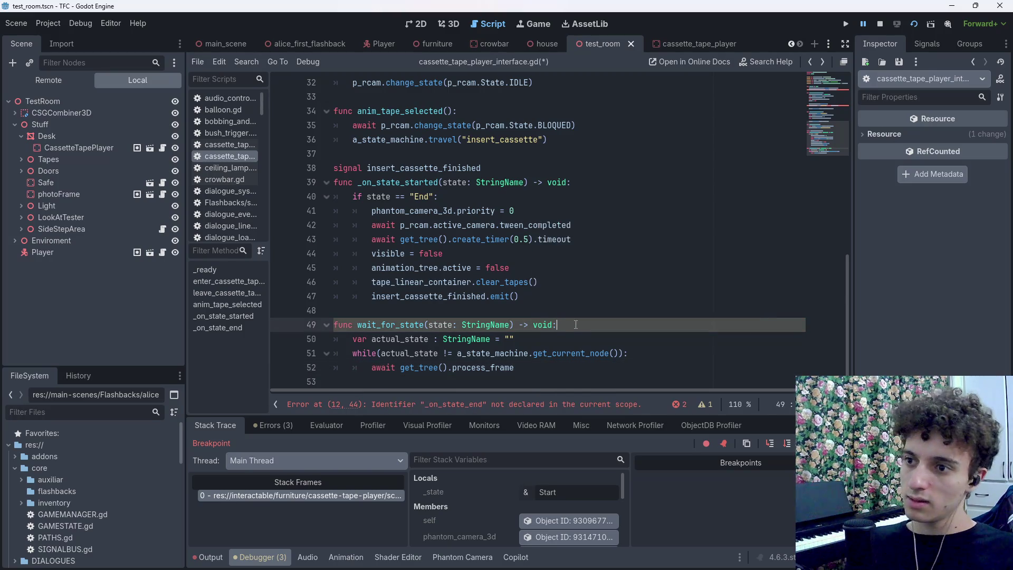
{"action": "key", "text": "ctrl+s"}
Cut get_current_node() out of the while condition, keeping actual_state initialised to ""
{"action": "left_click", "coordinate": [427, 324]}
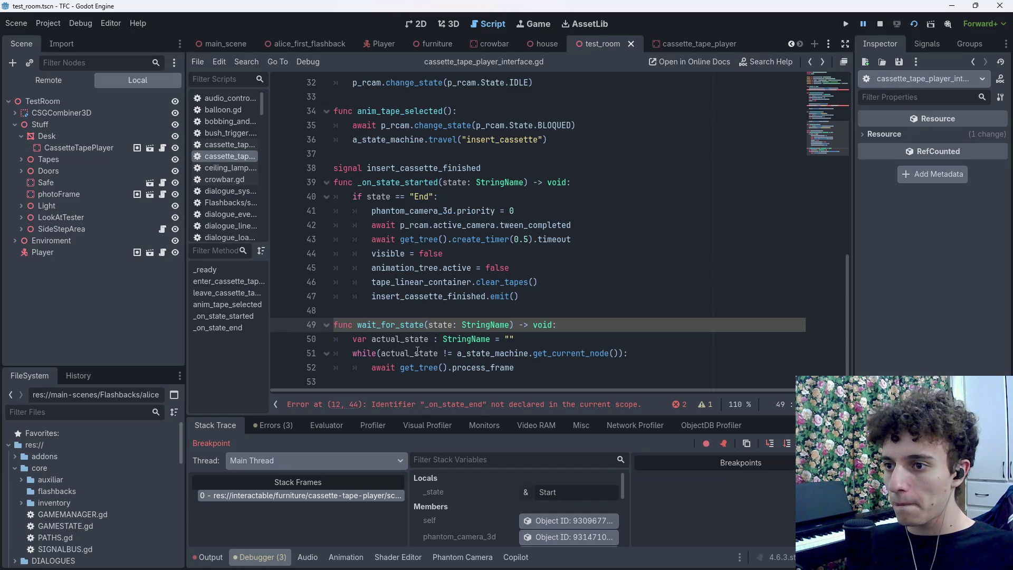
{"action": "left_click", "coordinate": [515, 353]}
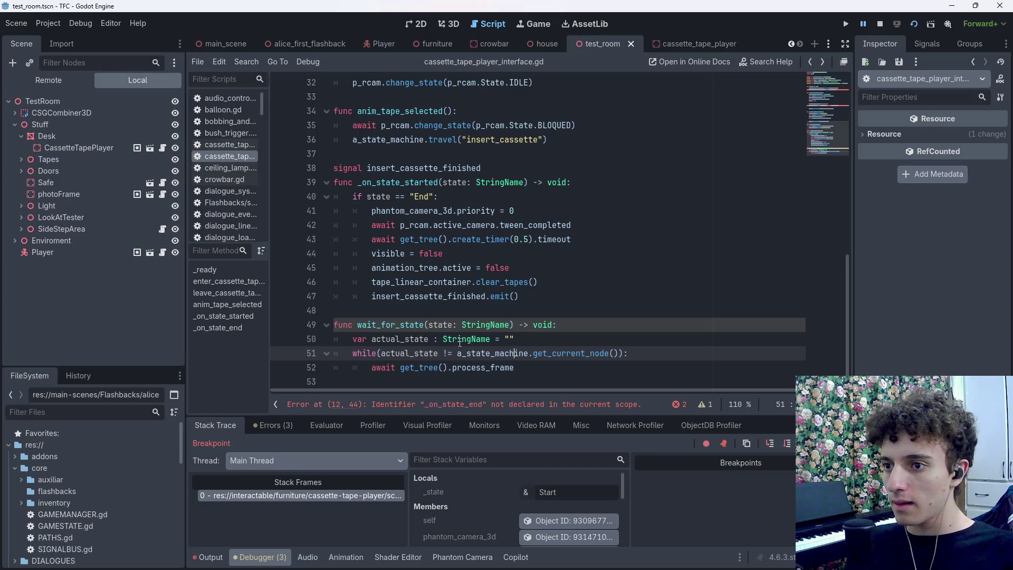
{"action": "left_click", "coordinate": [516, 339]}
{"action": "key", "text": "BackSpace"}
{"action": "key", "text": "BackSpace"}
{"action": "left_click_drag", "start_coordinate": [457, 353], "coordinate": [621, 353]}
{"action": "key", "text": "ctrl+x"}
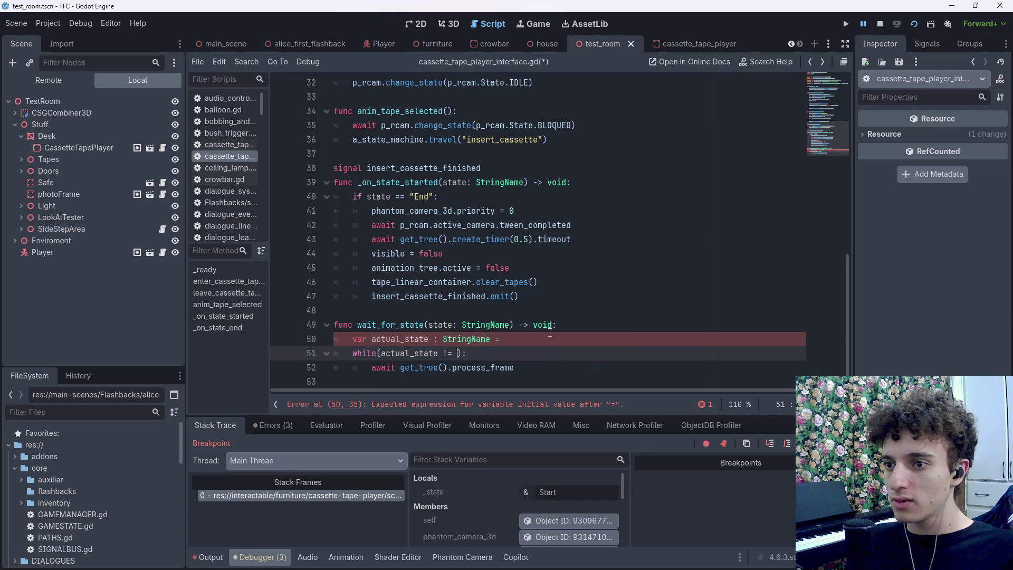
{"action": "left_click", "coordinate": [550, 334]}
{"action": "key", "text": "ctrl+v"}
{"action": "key", "text": "ctrl+s"}
{"action": "mouse_move", "coordinate": [690, 337]}
{"action": "left_mouse_down"}
{"action": "mouse_move", "coordinate": [359, 339]}
{"action": "mouse_move", "coordinate": [505, 339]}
{"action": "left_mouse_up"}
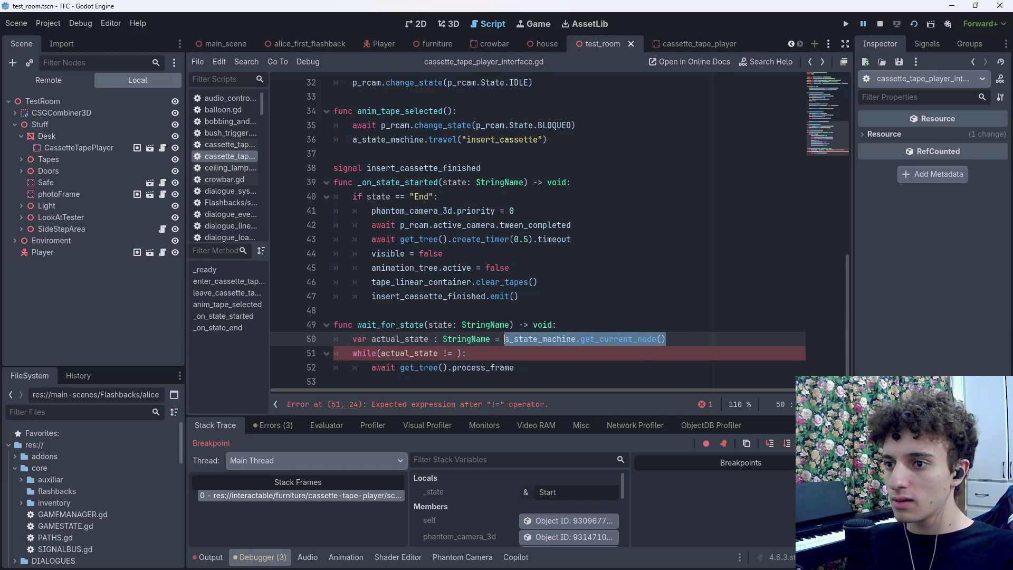
{"action": "key", "text": "BackSpace"}
{"action": "type", "text": "\""}
{"action": "key", "text": "ctrl+s"}
Add actual_state = a_state_machine.get_current_node() inside the loop and save
{"action": "left_click", "coordinate": [561, 354]}
{"action": "key", "text": "Return"}
{"action": "type", "text": "ac"}
{"action": "key", "text": "Return"}
{"action": "type", "text": "="}
{"action": "key", "text": "ctrl+v"}
{"action": "key", "text": "ctrl+s"}
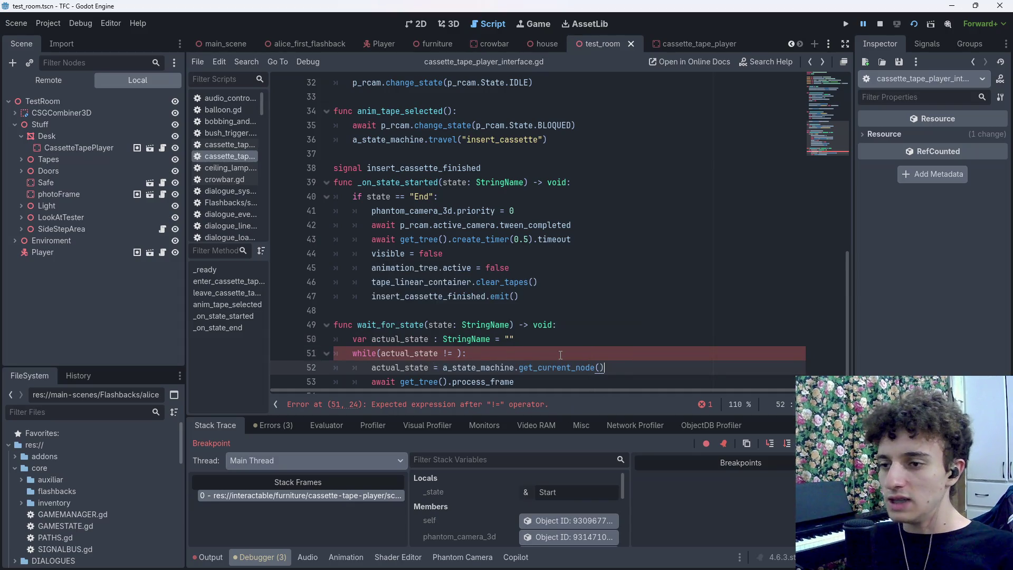
Complete the loop condition as actual_state != state and save
{"action": "left_click", "coordinate": [560, 354]}
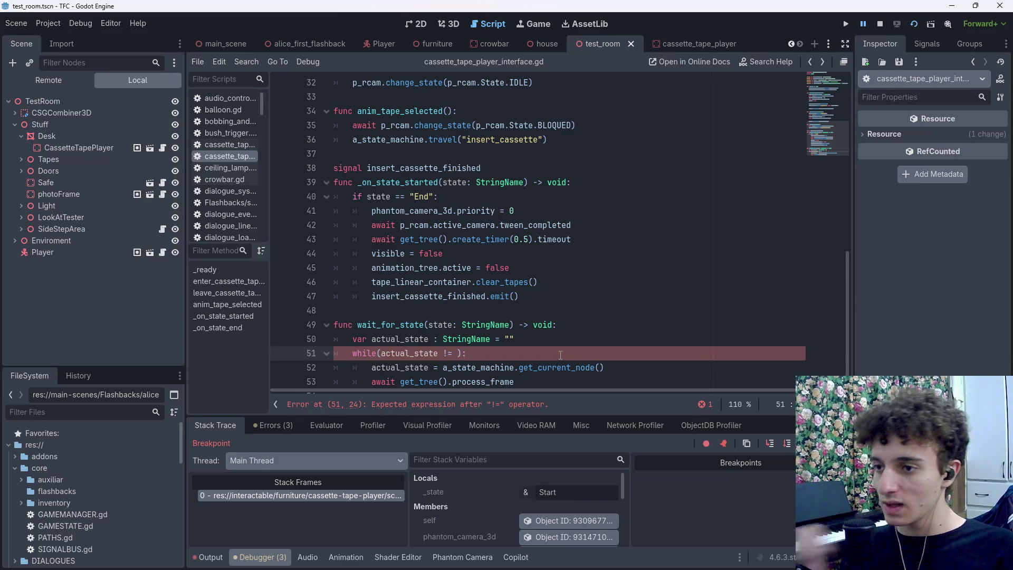
{"action": "type", "text": "sta"}
{"action": "key", "text": "Return"}
{"action": "scroll", "coordinate": [562, 360], "scroll_direction": "down", "scroll_amount": 1}
{"action": "key", "text": "Down"}
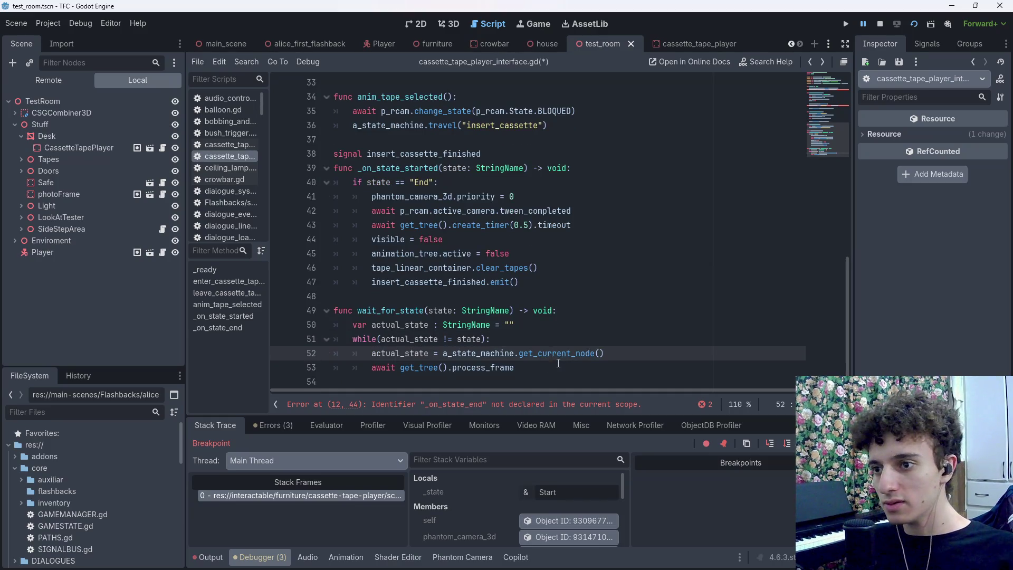
{"action": "key", "text": "Down"}
{"action": "key", "text": "End"}
{"action": "key", "text": "ctrl+s"}
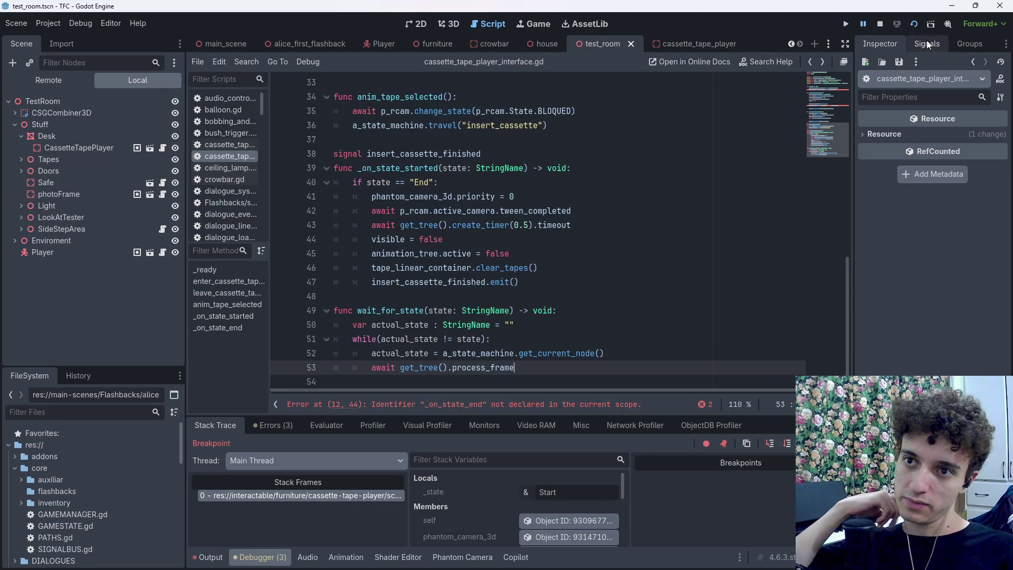
Run the current scene to test the change, then stop the game
{"action": "left_click", "coordinate": [917, 30]}
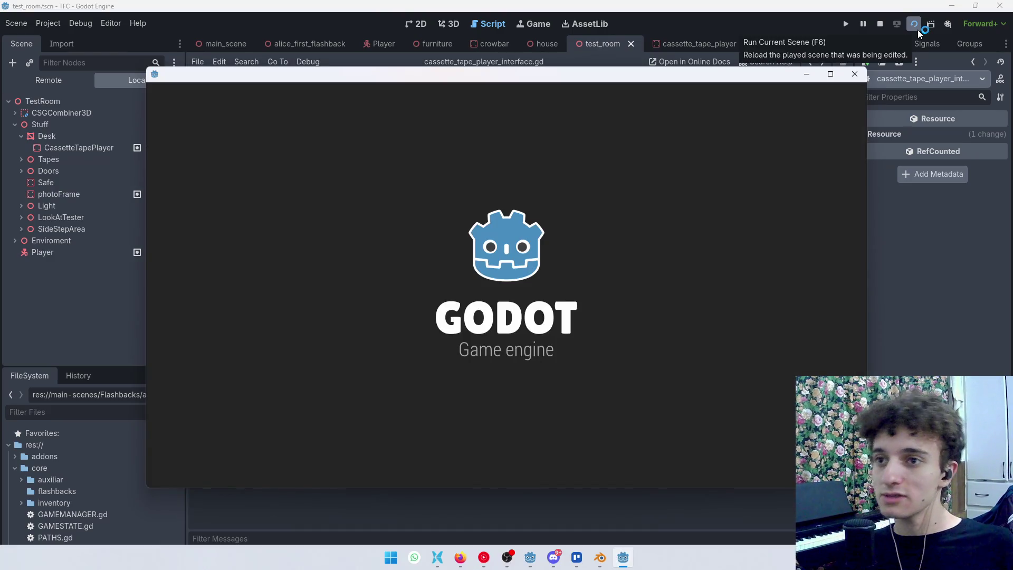
{"action": "scroll", "coordinate": [395, 250], "scroll_direction": "down", "scroll_amount": 5}
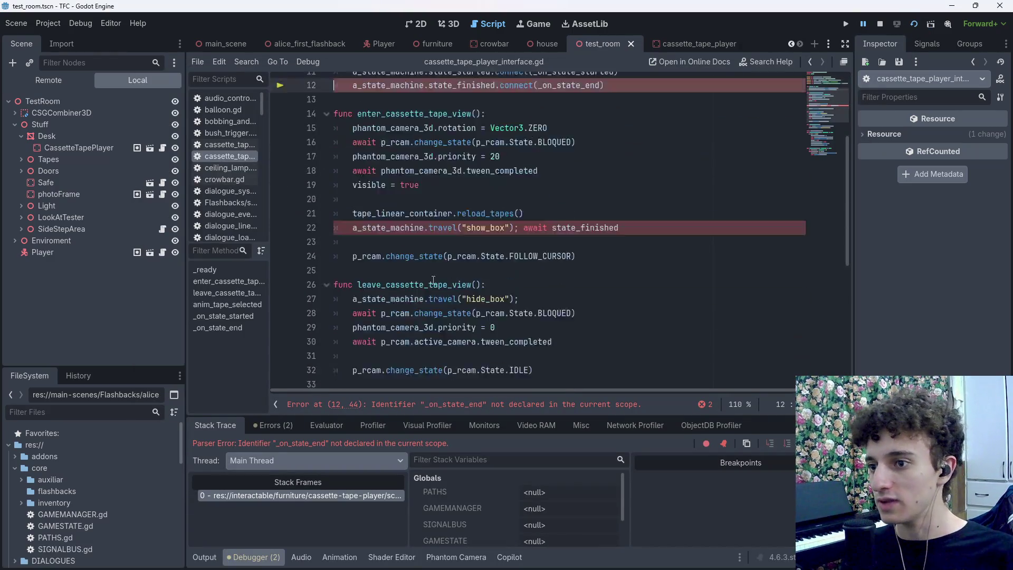
{"action": "scroll", "coordinate": [394, 250], "scroll_direction": "up", "scroll_amount": 3}
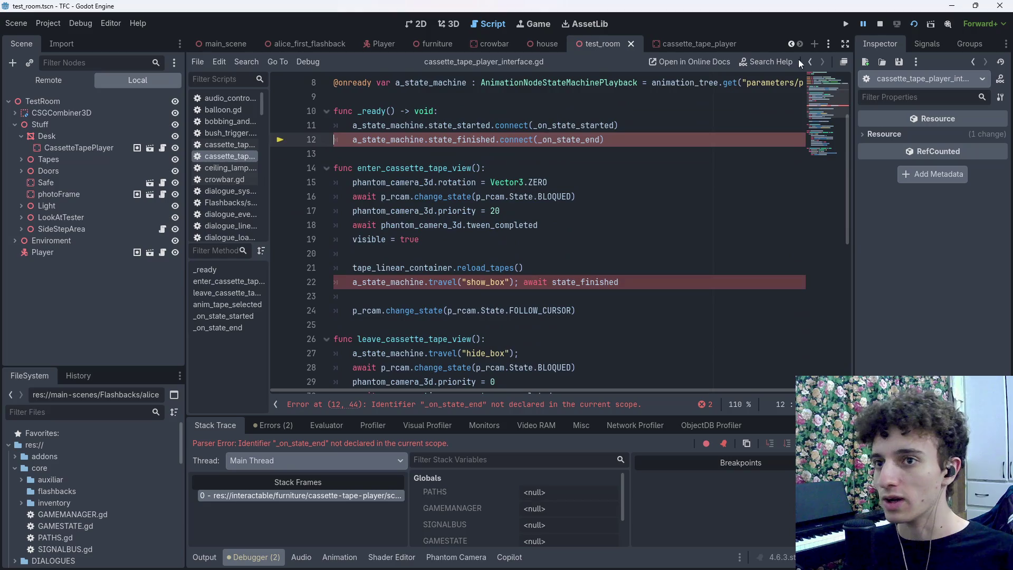
{"action": "left_click", "coordinate": [881, 24]}
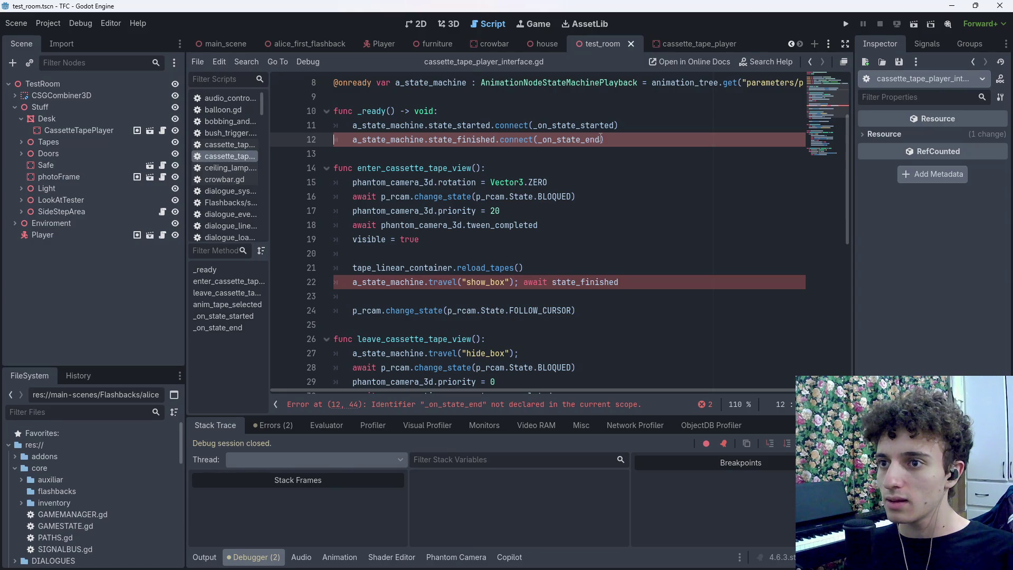
Delete the state_finished connection on line 12 and await wait_for_state("ShowBox") on line 21
{"action": "left_click_drag", "start_coordinate": [617, 138], "coordinate": [334, 139]}
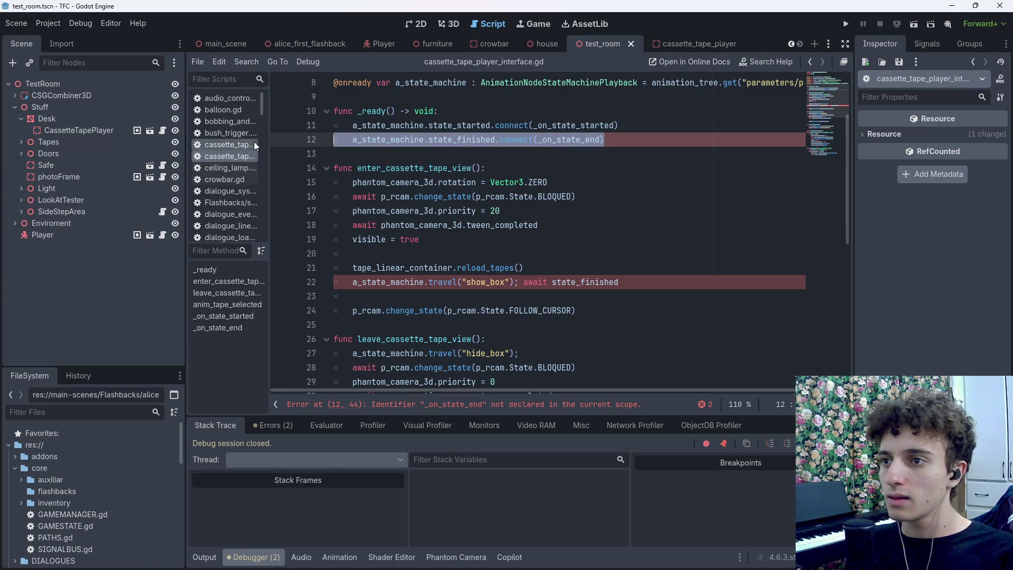
{"action": "key", "text": "BackSpace"}
{"action": "key", "text": "BackSpace"}
{"action": "key", "text": "ctrl+s"}
{"action": "scroll", "coordinate": [523, 221], "scroll_direction": "down", "scroll_amount": 8}
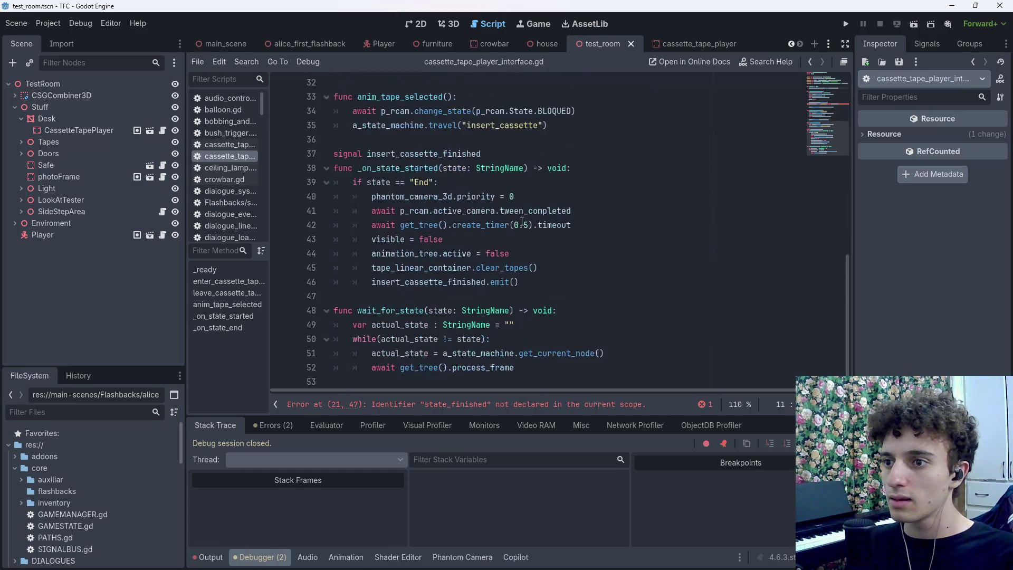
{"action": "scroll", "coordinate": [516, 231], "scroll_direction": "up", "scroll_amount": 7}
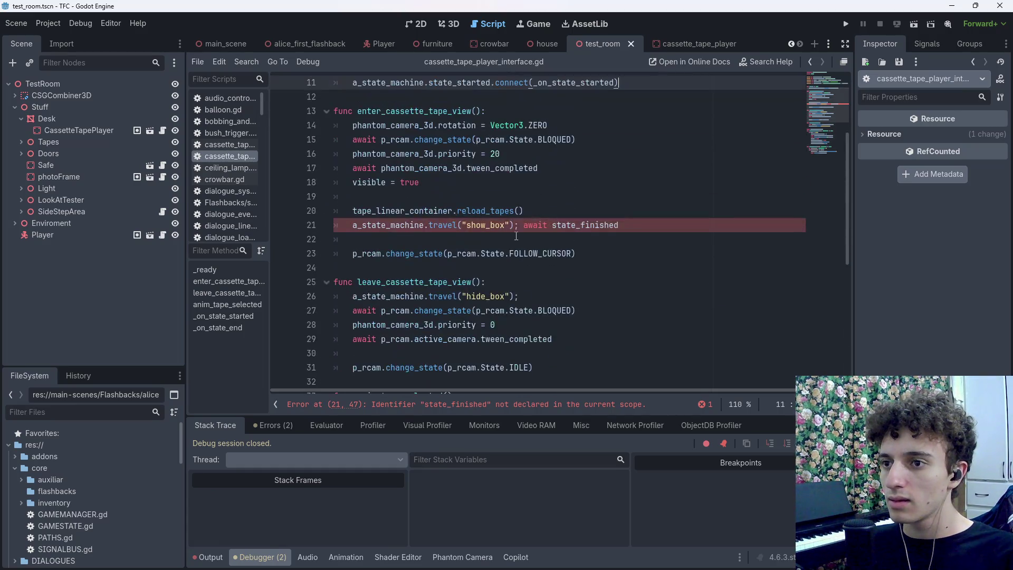
{"action": "double_click", "coordinate": [612, 230]}
{"action": "type", "text": "wa"}
{"action": "key", "text": "Return"}
{"action": "key", "text": "Tab"}
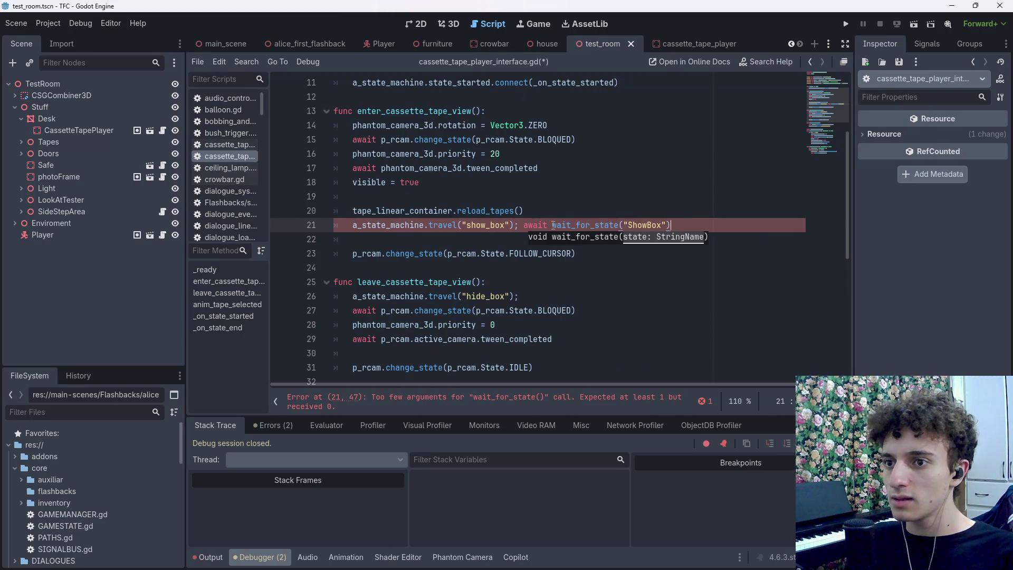
{"action": "key", "text": "ctrl+s"}
Set a breakpoint on line 23 and restart the game
{"action": "scroll", "coordinate": [379, 312], "scroll_direction": "down", "scroll_amount": 2}
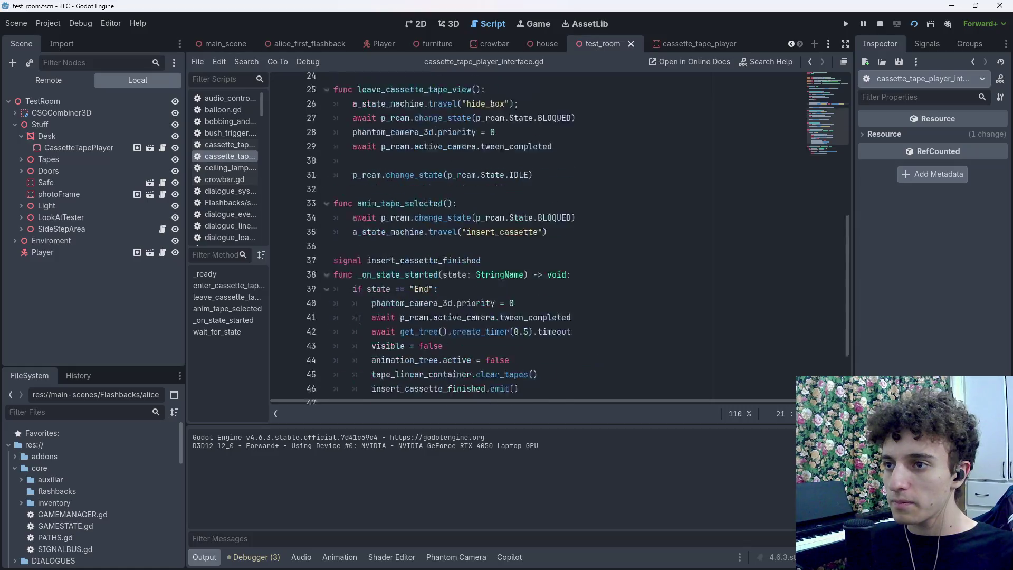
{"action": "left_click", "coordinate": [282, 175]}
{"action": "left_click", "coordinate": [914, 24]}
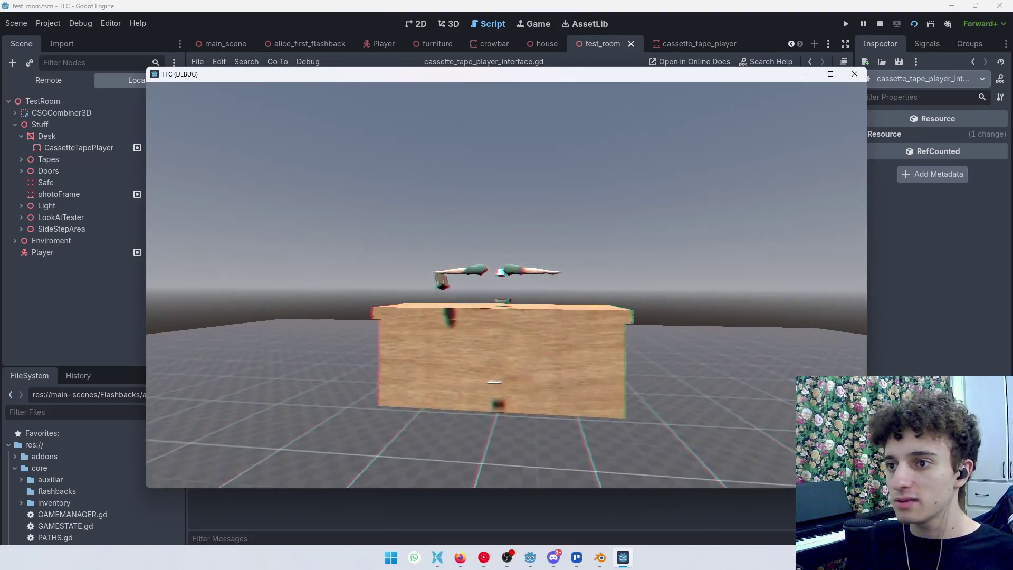
Stop the running game and save the script
{"action": "key", "text": "alt+Tab"}
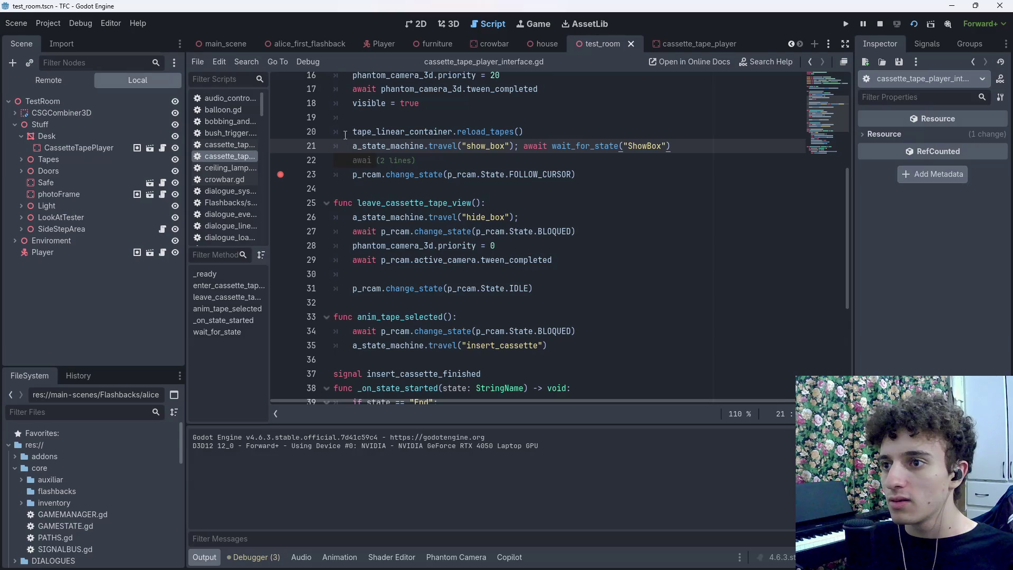
{"action": "key", "text": "alt+Tab"}
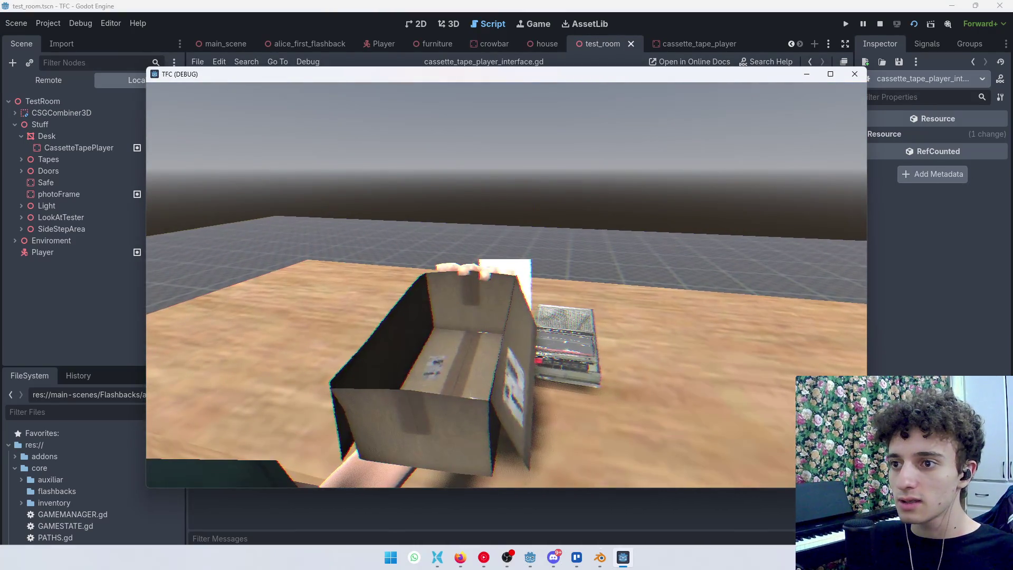
{"action": "key", "text": "F8"}
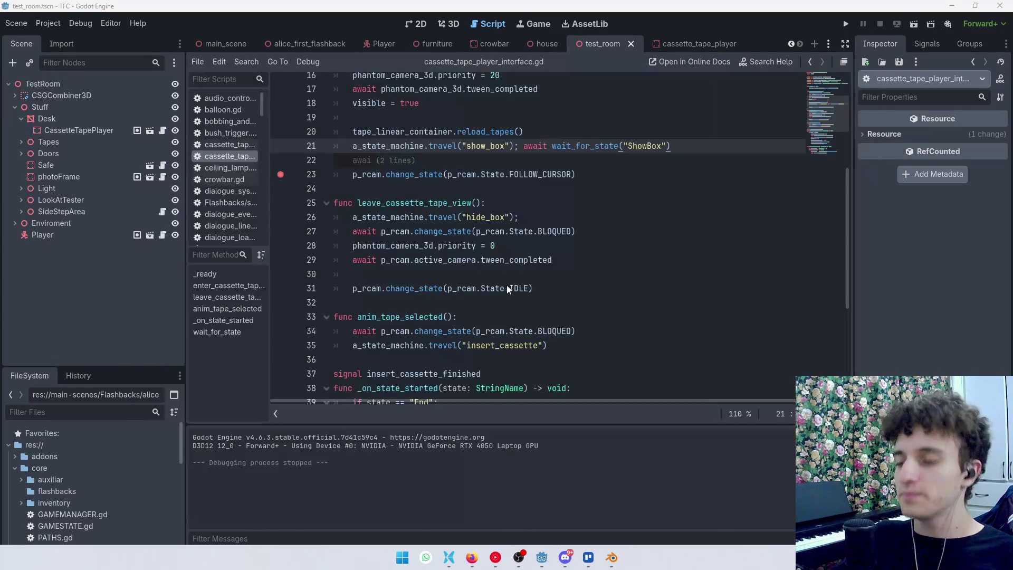
{"action": "left_click", "coordinate": [359, 160]}
{"action": "key", "text": "ctrl+s"}
Add a breakpoint on line 51 inside the wait loop and save
{"action": "scroll", "coordinate": [408, 348], "scroll_direction": "down", "scroll_amount": 5}
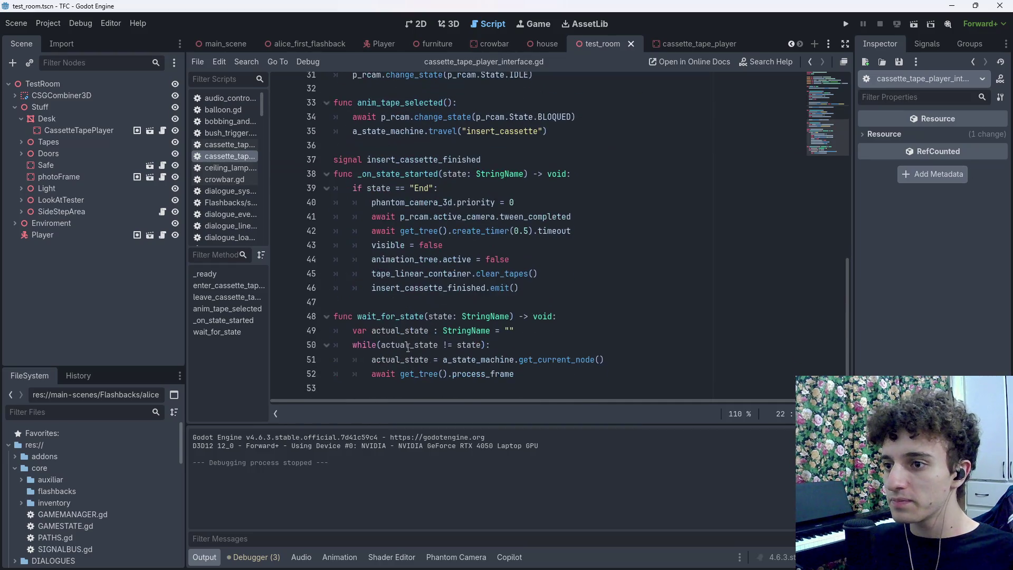
{"action": "left_click", "coordinate": [279, 360]}
{"action": "key", "text": "ctrl+s"}
{"action": "scroll", "coordinate": [468, 321], "scroll_direction": "up", "scroll_amount": 5}
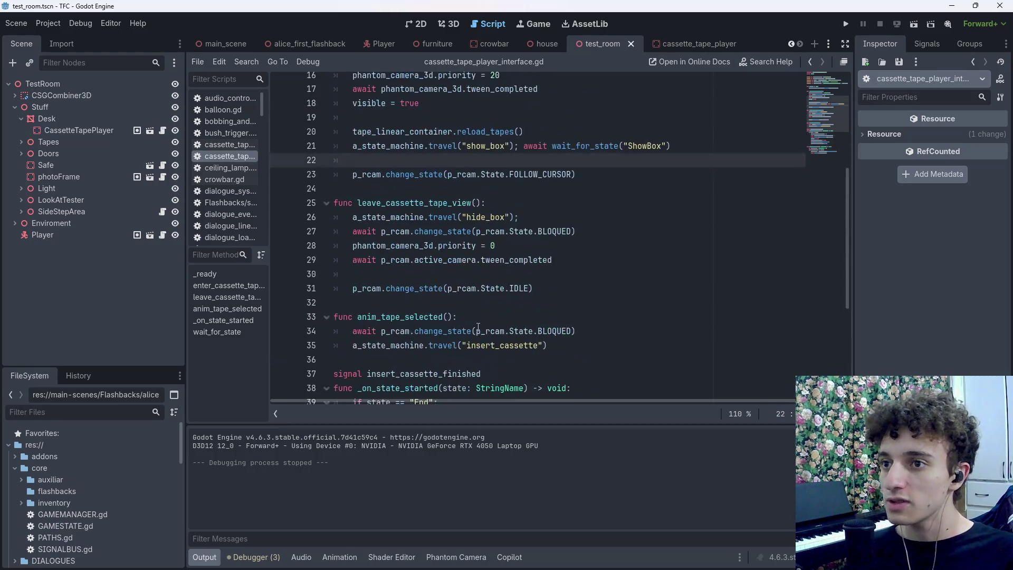
{"action": "scroll", "coordinate": [450, 351], "scroll_direction": "down", "scroll_amount": 5}
{"action": "scroll", "coordinate": [449, 354], "scroll_direction": "up", "scroll_amount": 6}
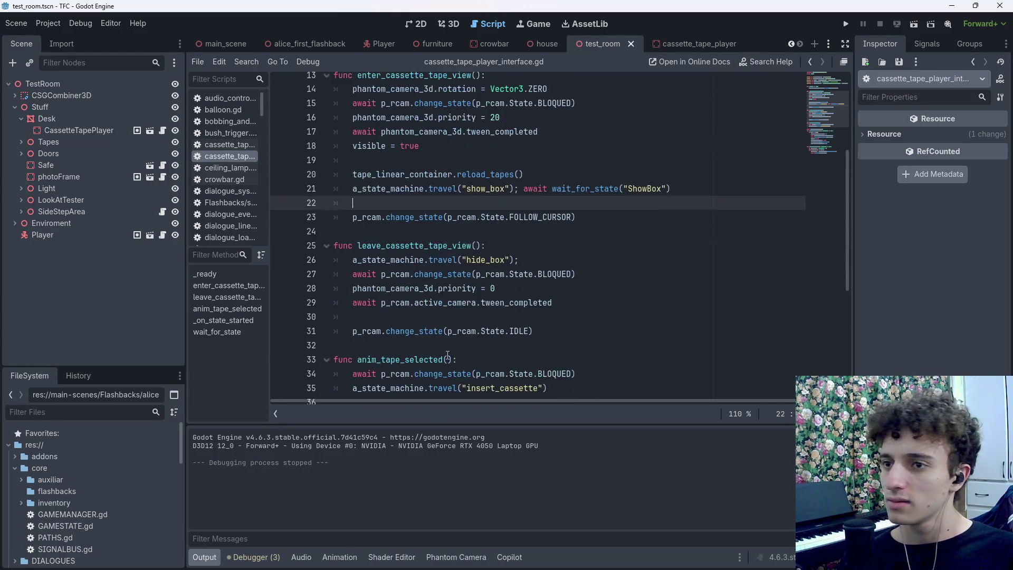
Change the wait_for_state argument on line 21 from "ShowBox" to "show_box" and save
{"action": "left_click", "coordinate": [629, 189]}
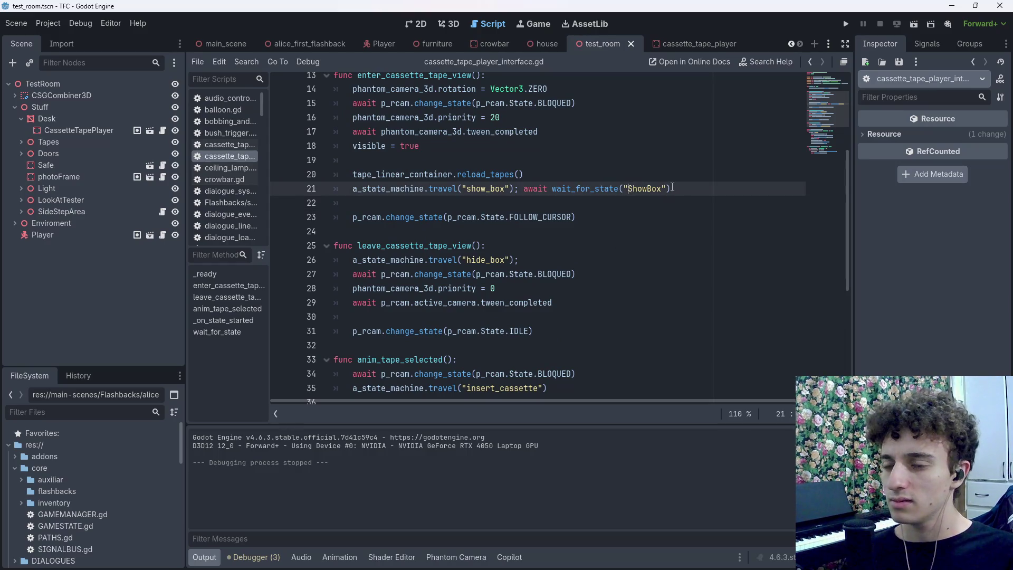
{"action": "key", "text": "Delete"}
{"action": "type", "text": "s"}
{"action": "key", "text": "Delete"}
{"action": "type", "text": "_b"}
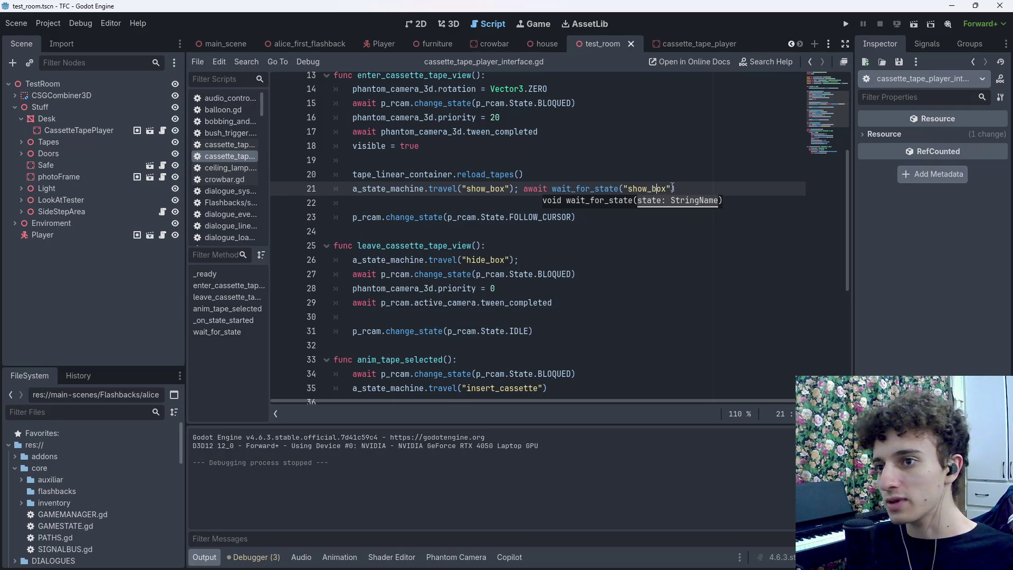
{"action": "key", "text": "ctrl+s"}
{"action": "scroll", "coordinate": [657, 272], "scroll_direction": "down", "scroll_amount": 6}
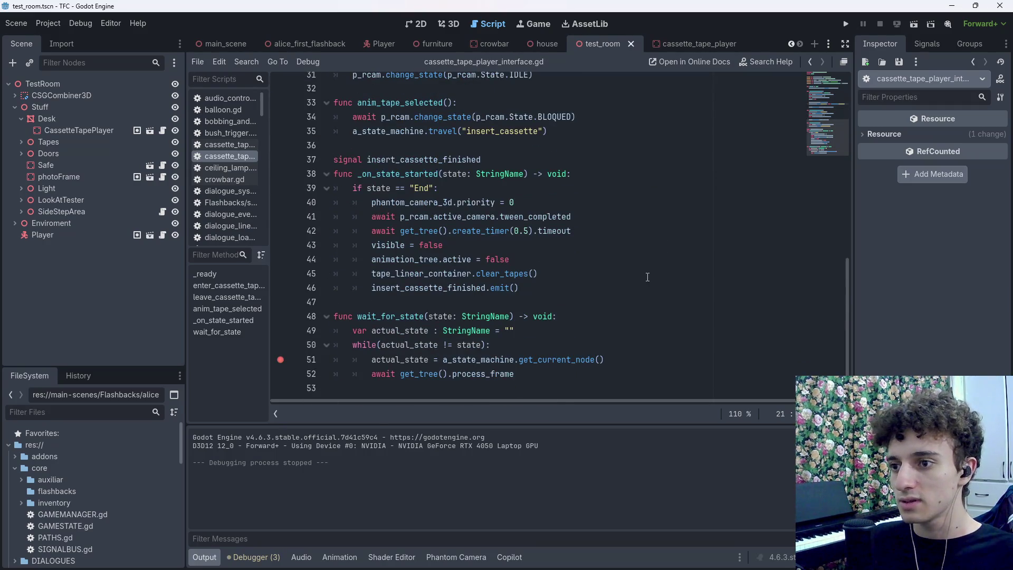
{"action": "left_click", "coordinate": [913, 24]}
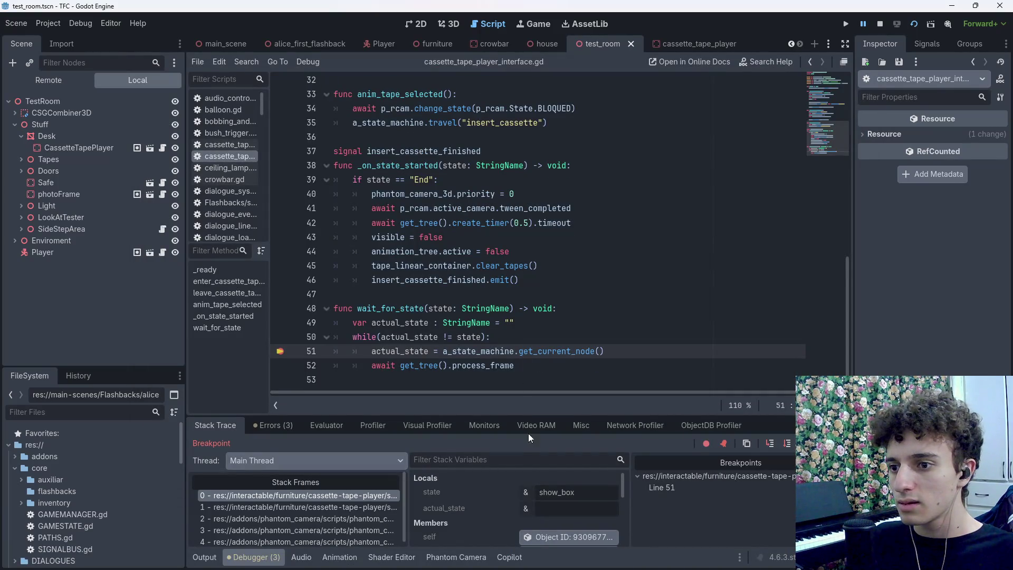
Continue execution past the line-51 breakpoint twice, then remove that breakpoint
{"action": "left_click", "coordinate": [824, 443]}
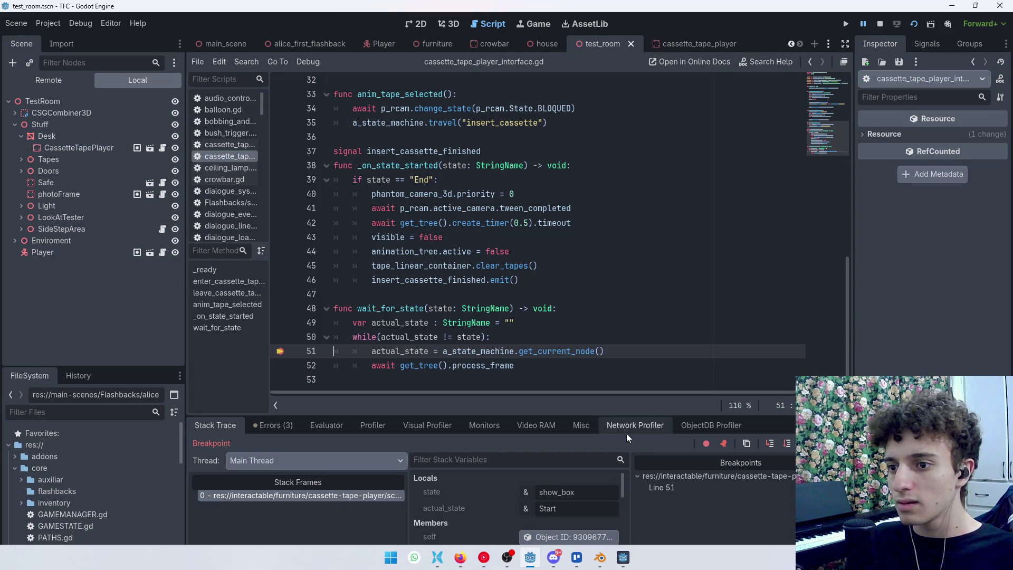
{"action": "key", "text": "F12"}
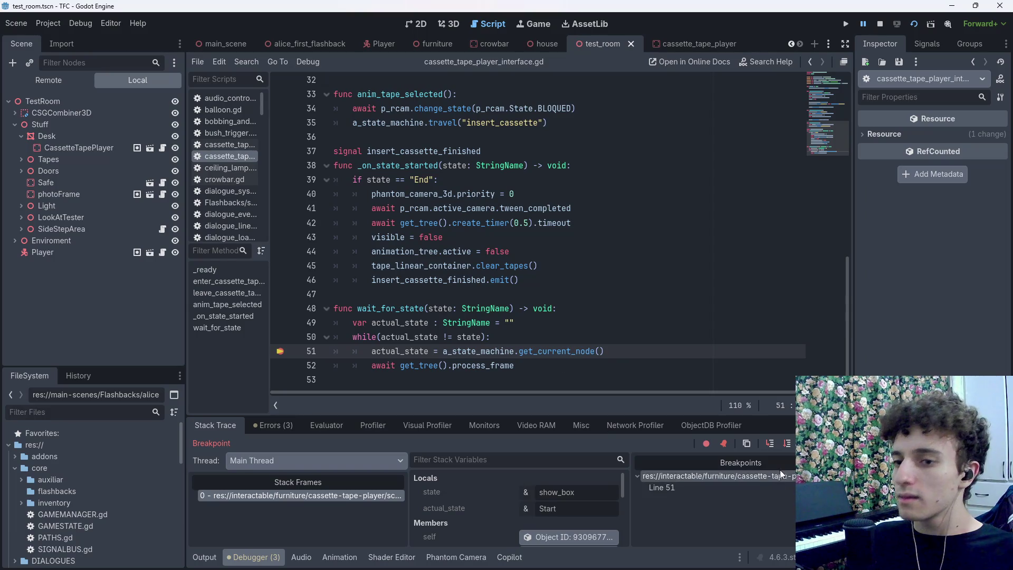
{"action": "left_click", "coordinate": [824, 443]}
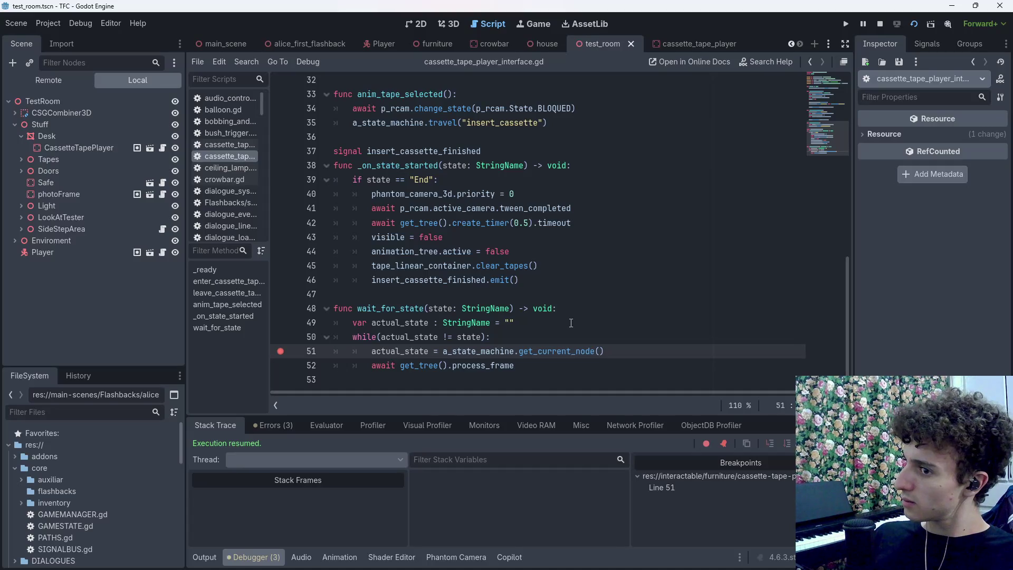
{"action": "left_click", "coordinate": [281, 351]}
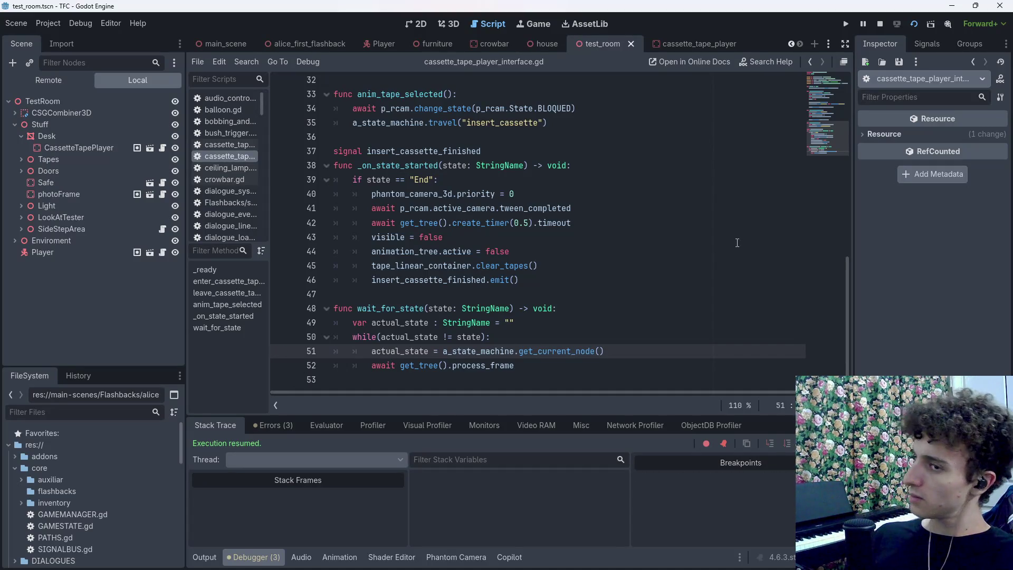
Relaunch and stop the game, set a breakpoint on line 23, and restart it
{"action": "left_click", "coordinate": [913, 23]}
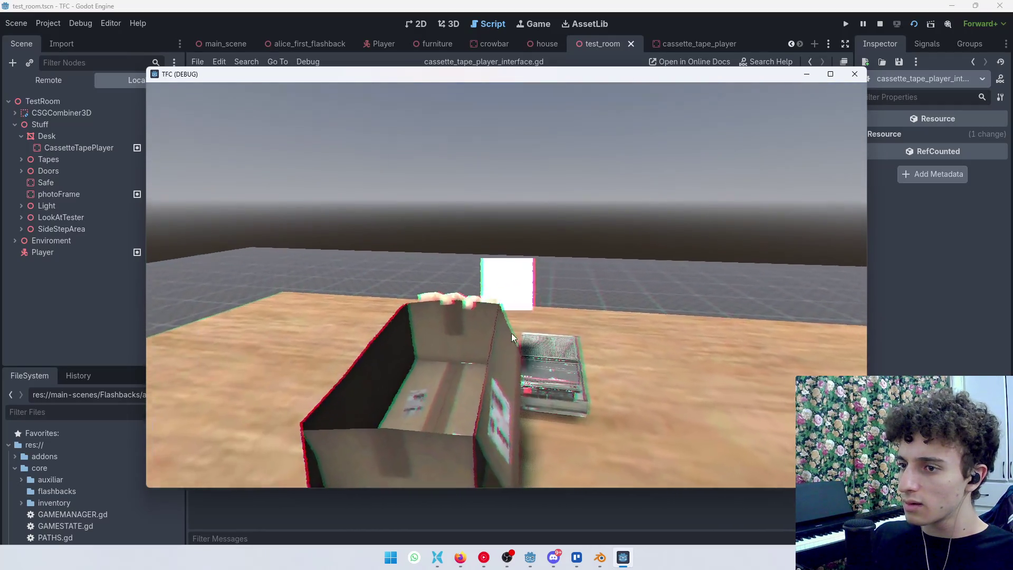
{"action": "key", "text": "F8"}
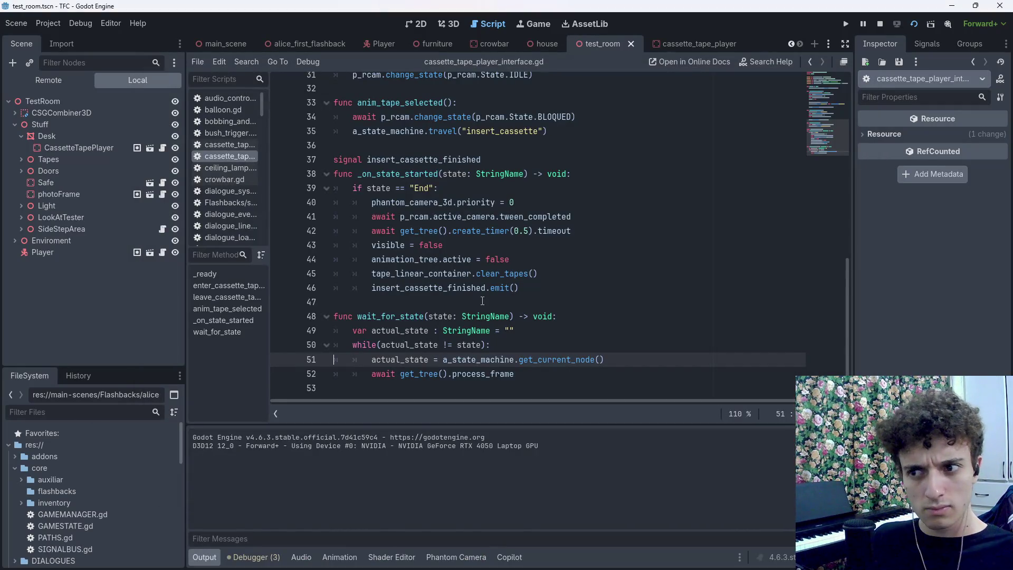
{"action": "scroll", "coordinate": [480, 302], "scroll_direction": "up", "scroll_amount": 7}
{"action": "scroll", "coordinate": [473, 304], "scroll_direction": "up", "scroll_amount": 3}
{"action": "scroll", "coordinate": [354, 288], "scroll_direction": "down", "scroll_amount": 3}
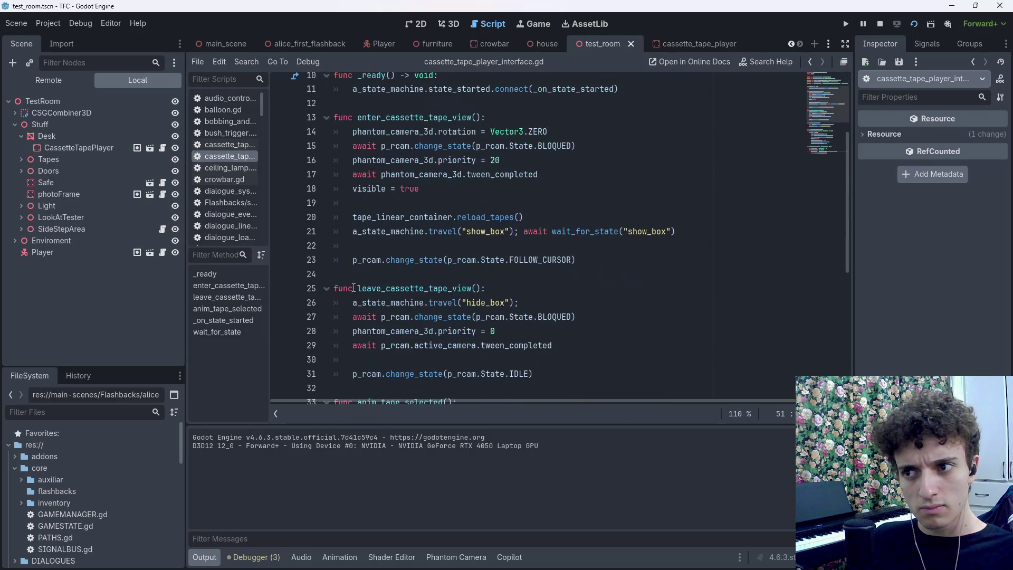
{"action": "left_click", "coordinate": [280, 260]}
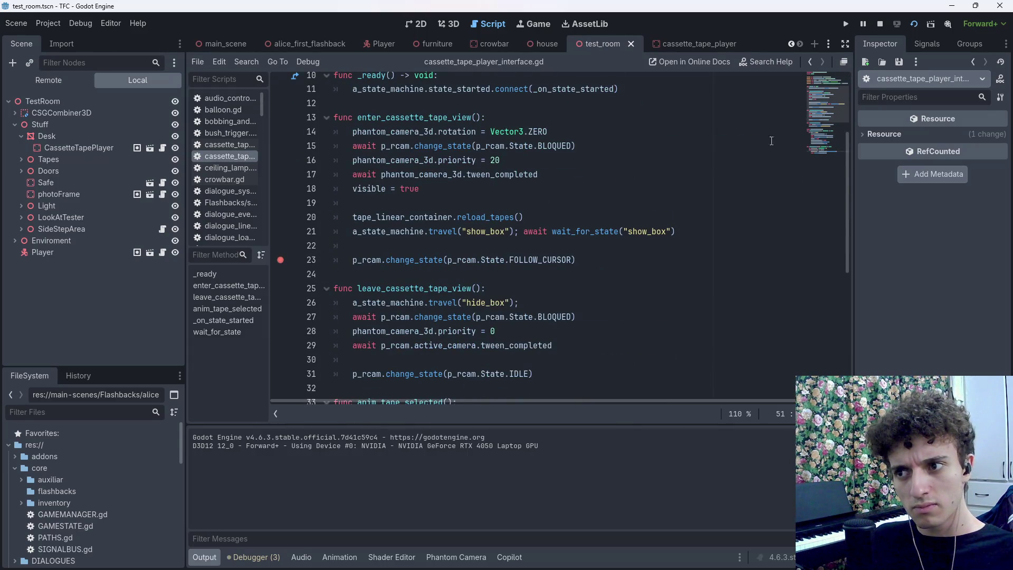
{"action": "left_click", "coordinate": [915, 29]}
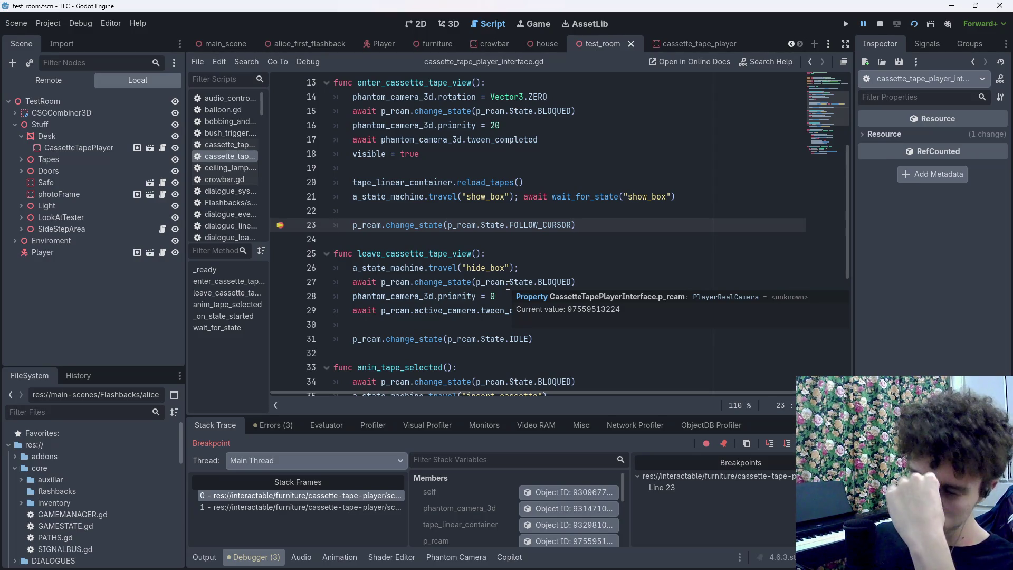
Minimize the streaming software window
{"action": "scroll", "coordinate": [508, 285], "scroll_direction": "down", "scroll_amount": 6}
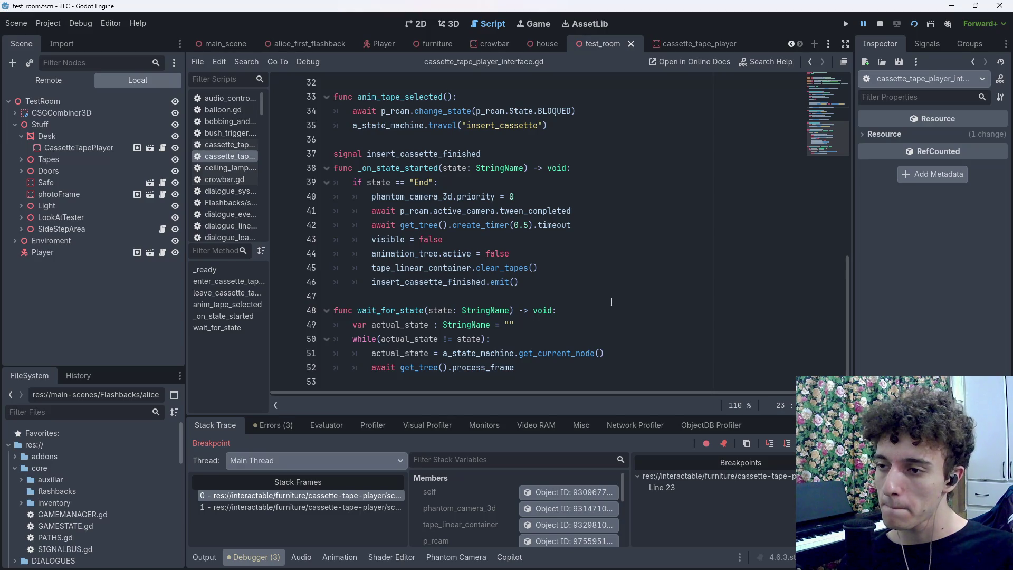
{"action": "scroll", "coordinate": [612, 302], "scroll_direction": "up", "scroll_amount": 7}
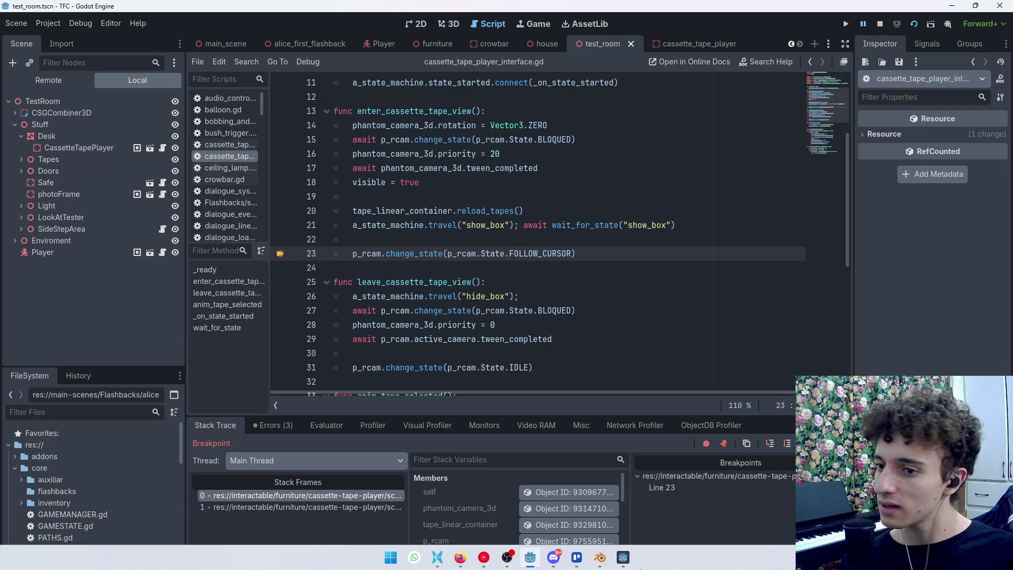
{"action": "left_click", "coordinate": [514, 561]}
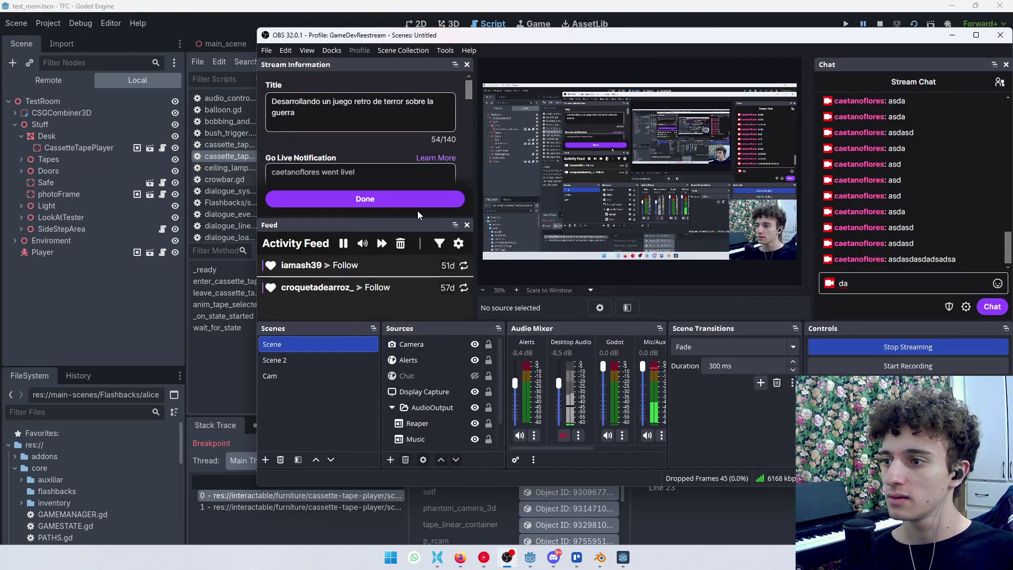
{"action": "left_click", "coordinate": [952, 34]}
Move the breakpoint from line 23 to the process_frame await on line 52
{"action": "scroll", "coordinate": [500, 320], "scroll_direction": "down", "scroll_amount": 7}
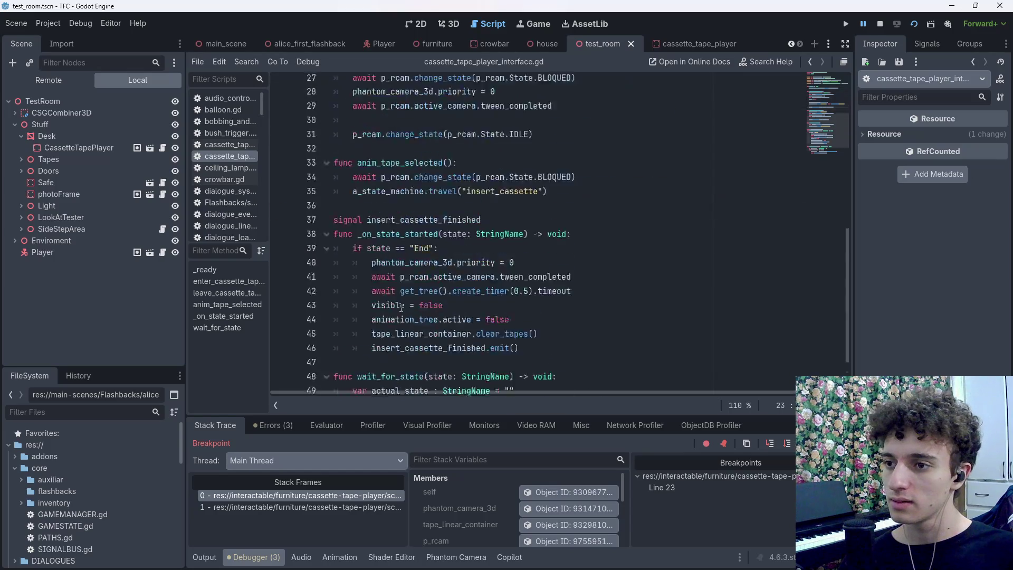
{"action": "left_click", "coordinate": [559, 371]}
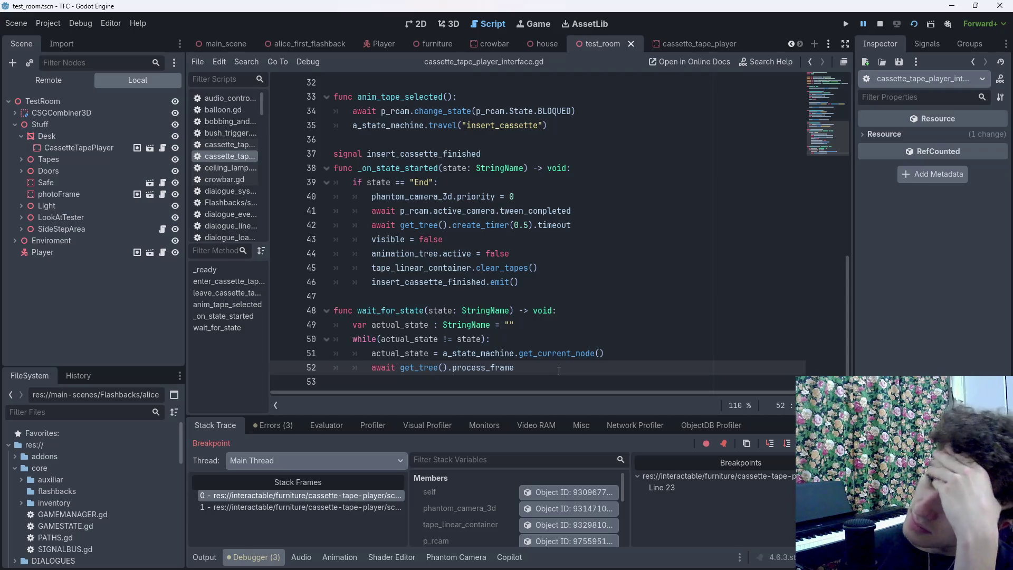
{"action": "left_click", "coordinate": [280, 368]}
{"action": "scroll", "coordinate": [317, 290], "scroll_direction": "up", "scroll_amount": 7}
{"action": "left_click", "coordinate": [280, 253]}
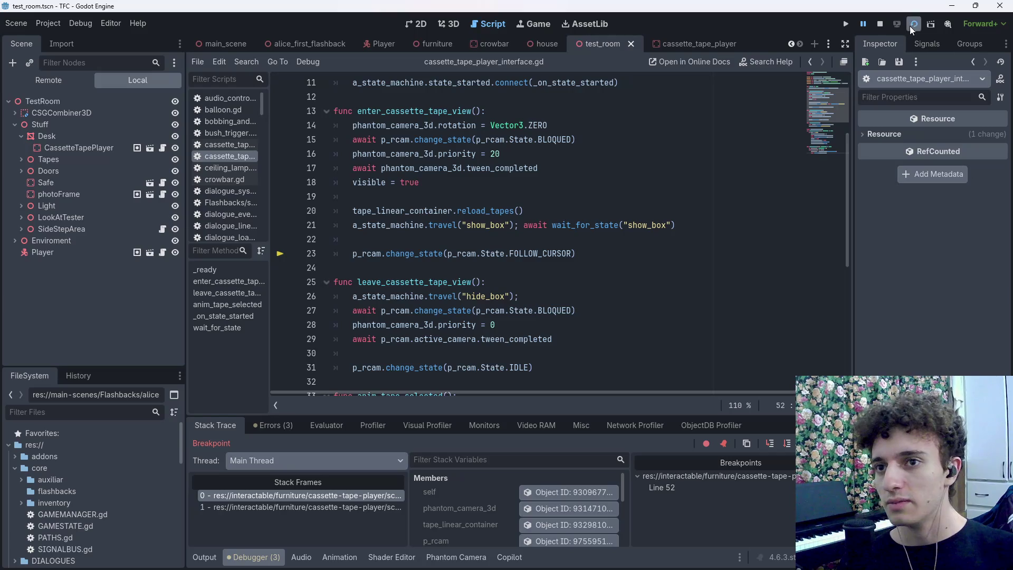
Restart the game and continue execution to the next breakpoint hit
{"action": "left_click", "coordinate": [911, 26]}
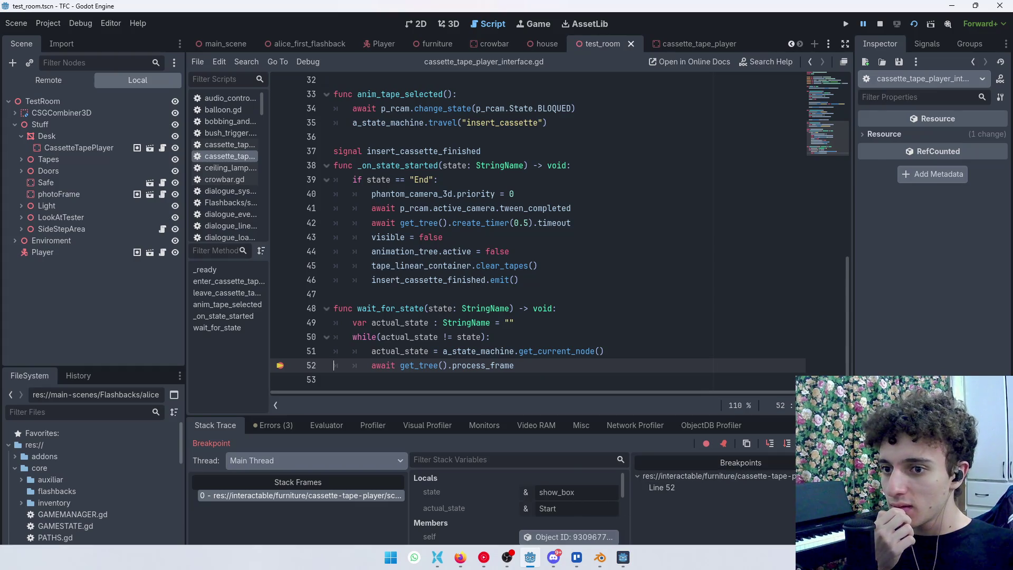
{"action": "key", "text": "F12"}
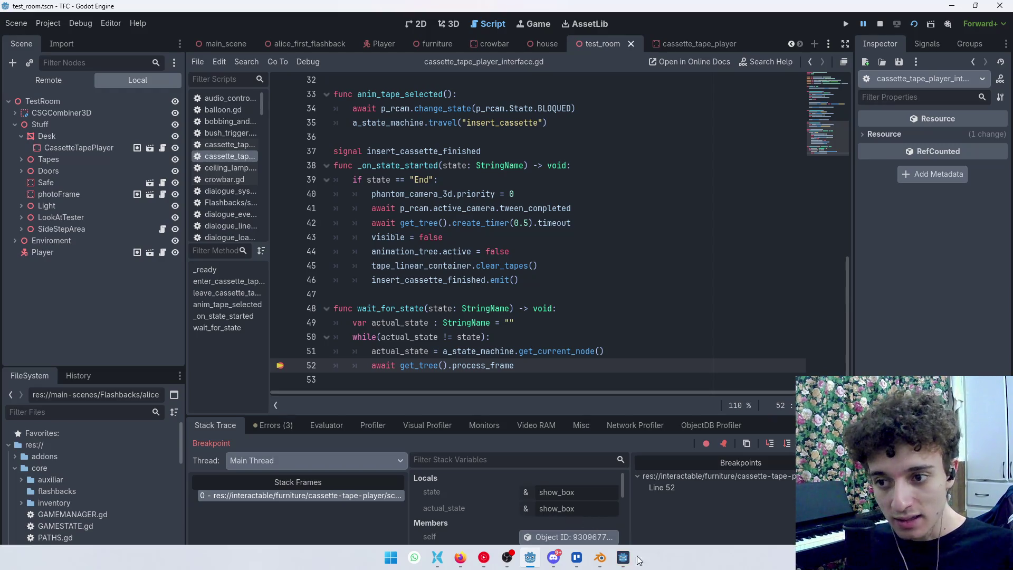
{"action": "mouse_move", "coordinate": [623, 557]}
{"action": "scroll", "coordinate": [455, 289], "scroll_direction": "up", "scroll_amount": 5}
{"action": "scroll", "coordinate": [455, 289], "scroll_direction": "up", "scroll_amount": 4}
{"action": "scroll", "coordinate": [517, 258], "scroll_direction": "down", "scroll_amount": 2}
Break at a new line-23 breakpoint, resume, stop the game, and select line 51's get_current_node call
{"action": "left_click", "coordinate": [280, 252]}
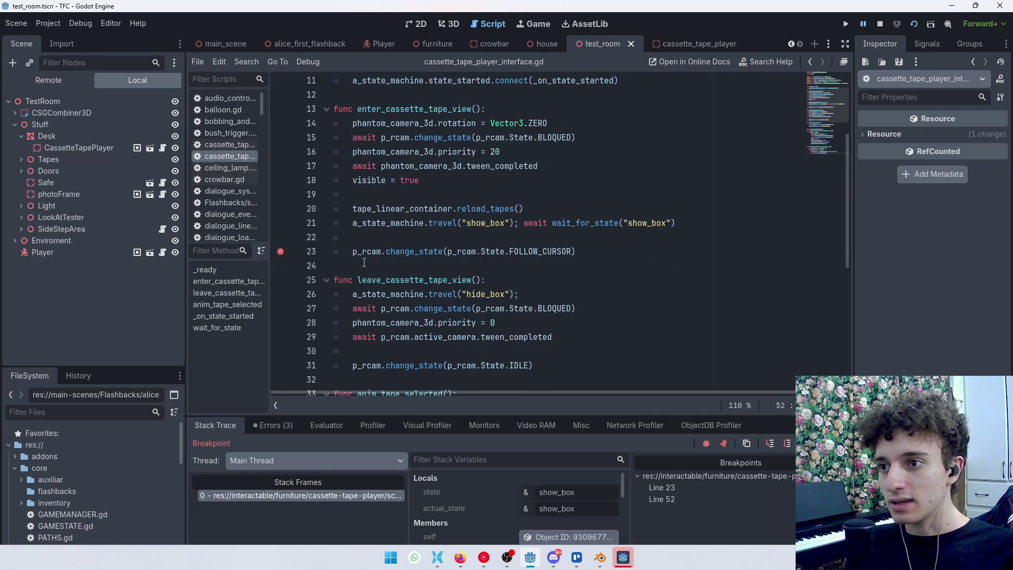
{"action": "key", "text": "F12"}
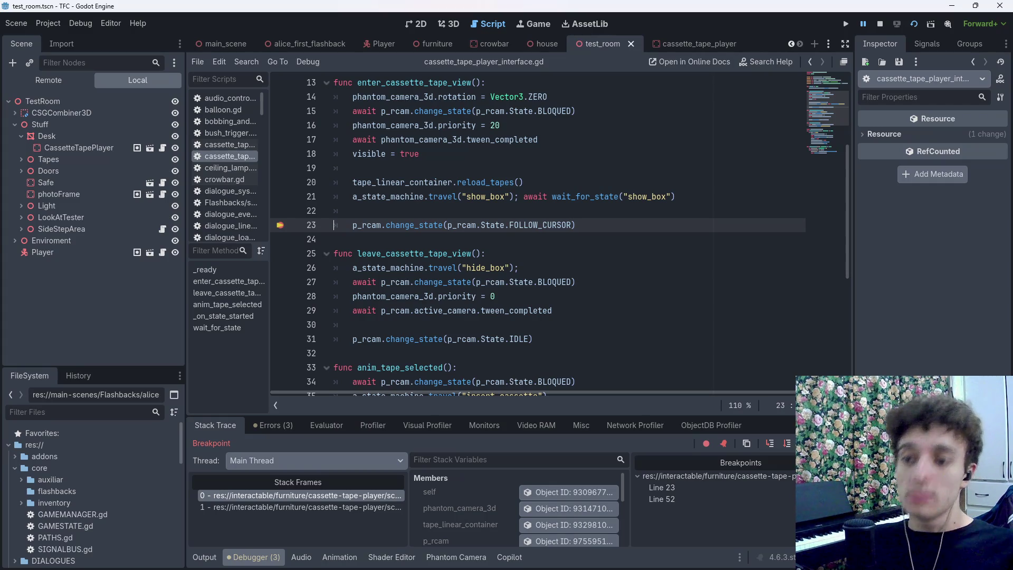
{"action": "key", "text": "F12"}
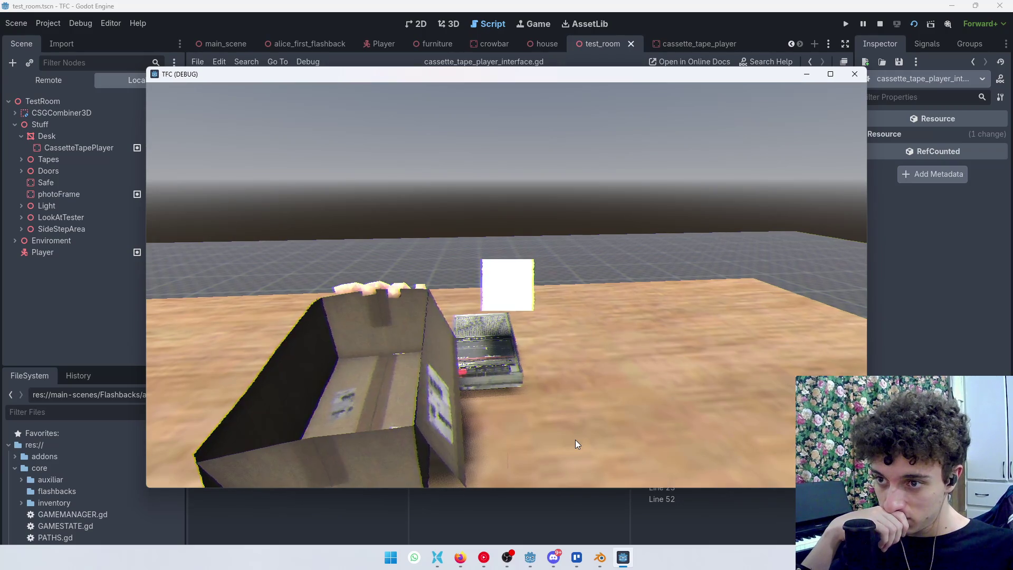
{"action": "key", "text": "F8"}
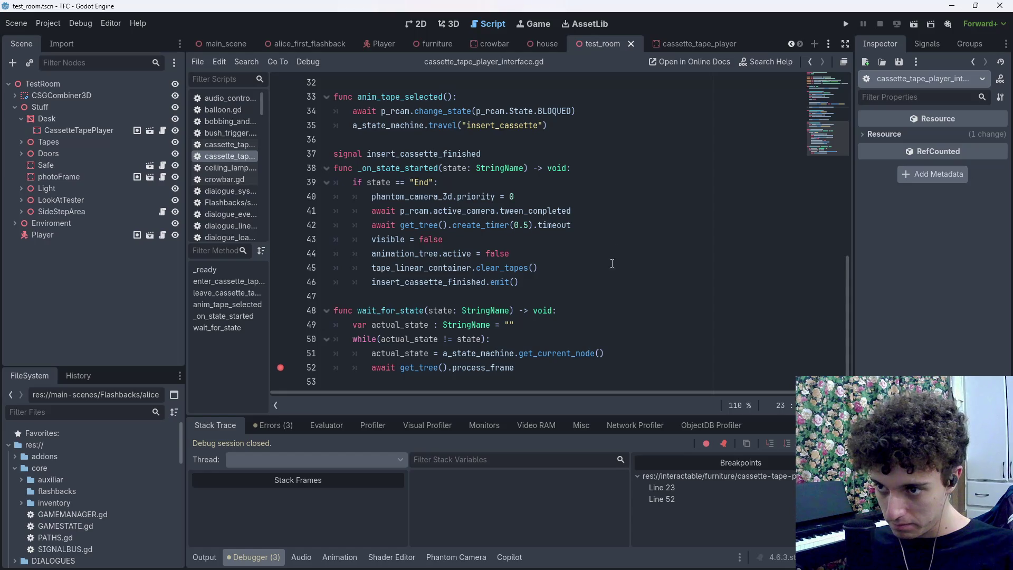
{"action": "left_click_drag", "start_coordinate": [621, 356], "coordinate": [443, 356]}
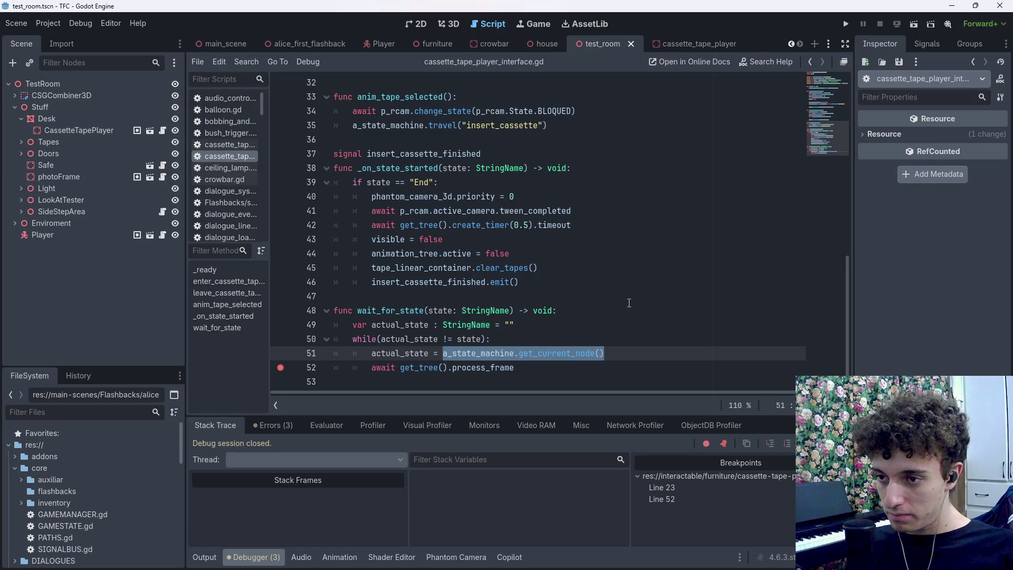
Replace get_current_node() with an await on a_state_machine.state_finished and remove the process_frame line
{"action": "key", "text": "BackSpace"}
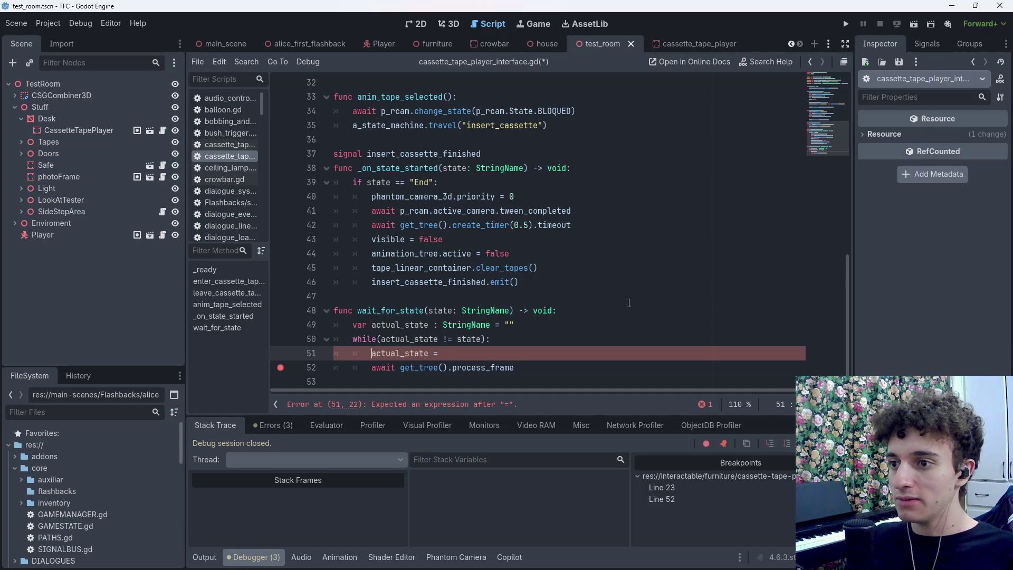
{"action": "type", "text": "await"}
{"action": "key", "text": "Down"}
{"action": "key", "text": "shift+End"}
{"action": "key", "text": "BackSpace"}
{"action": "key", "text": "BackSpace"}
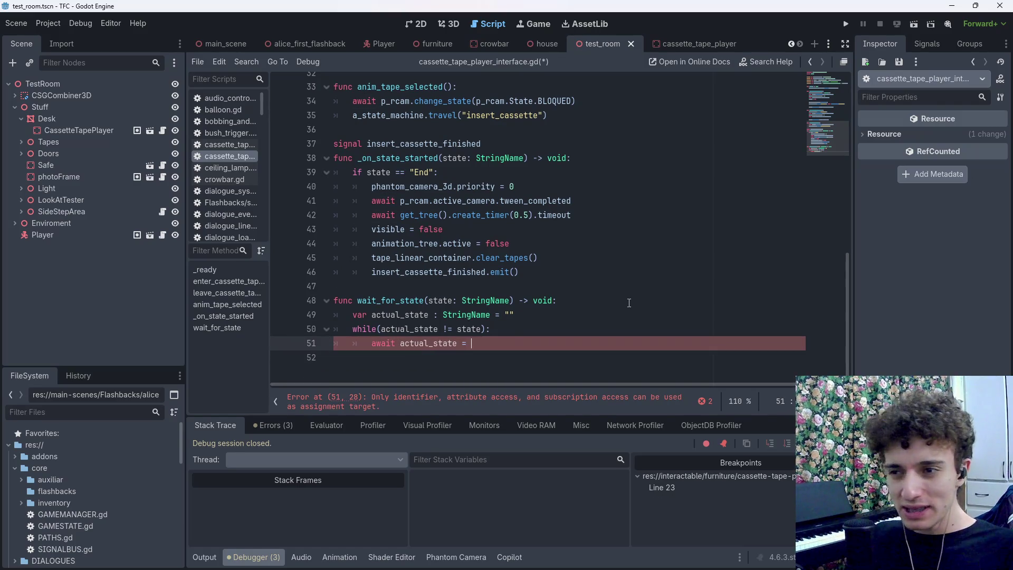
{"action": "type", "text": "s"}
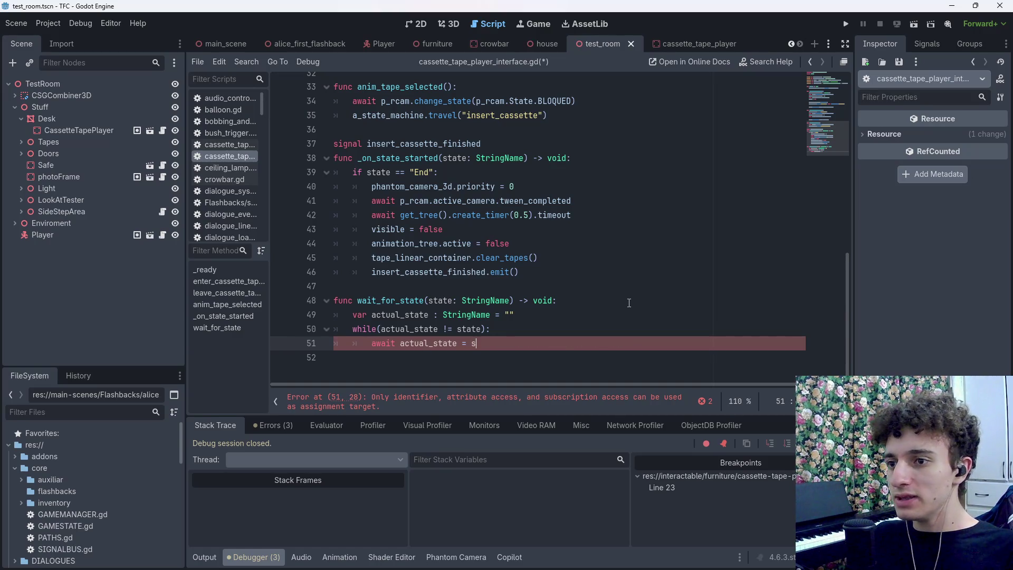
{"action": "type", "text": "_sta"}
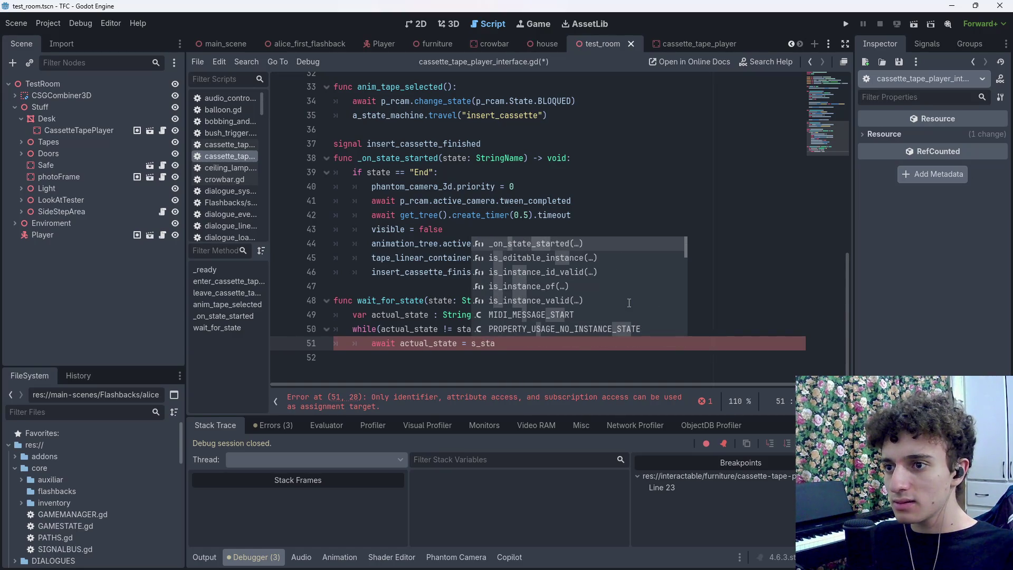
{"action": "key", "text": "BackSpace"}
{"action": "key", "text": "BackSpace"}
{"action": "key", "text": "BackSpace"}
{"action": "type", "text": "a_st"}
{"action": "key", "text": "Return"}
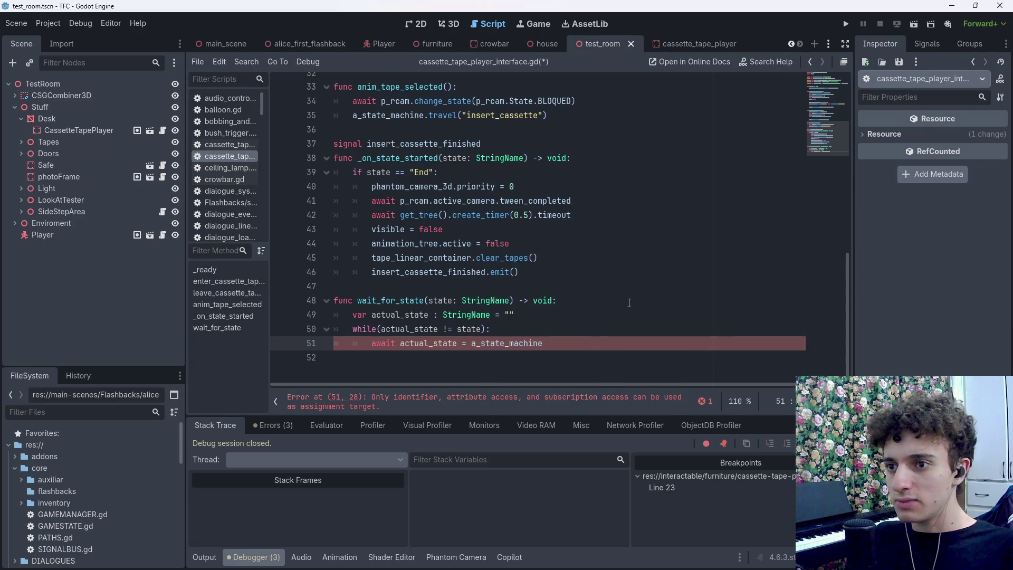
{"action": "type", "text": "."}
{"action": "type", "text": "stat"}
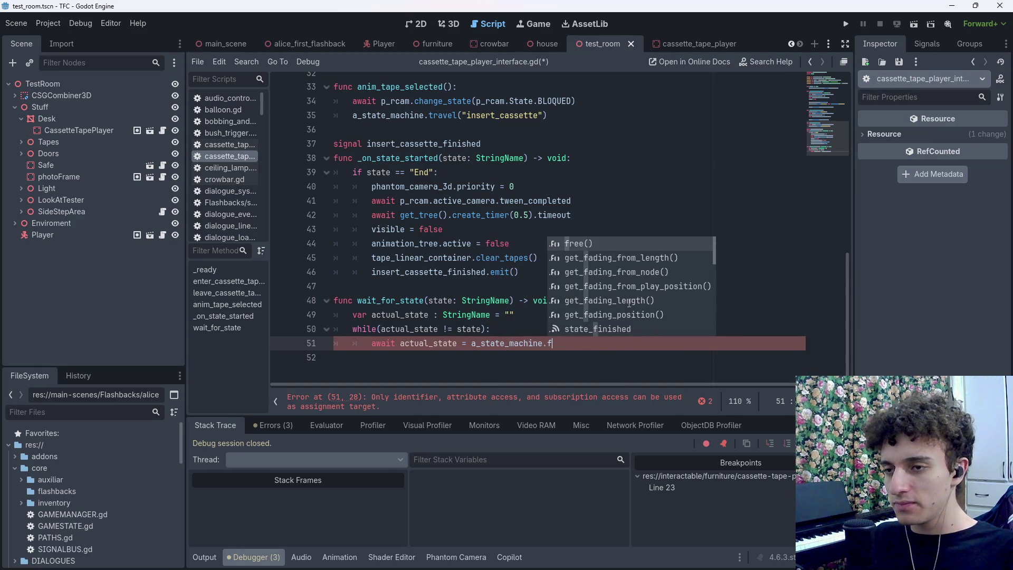
{"action": "key", "text": "Return"}
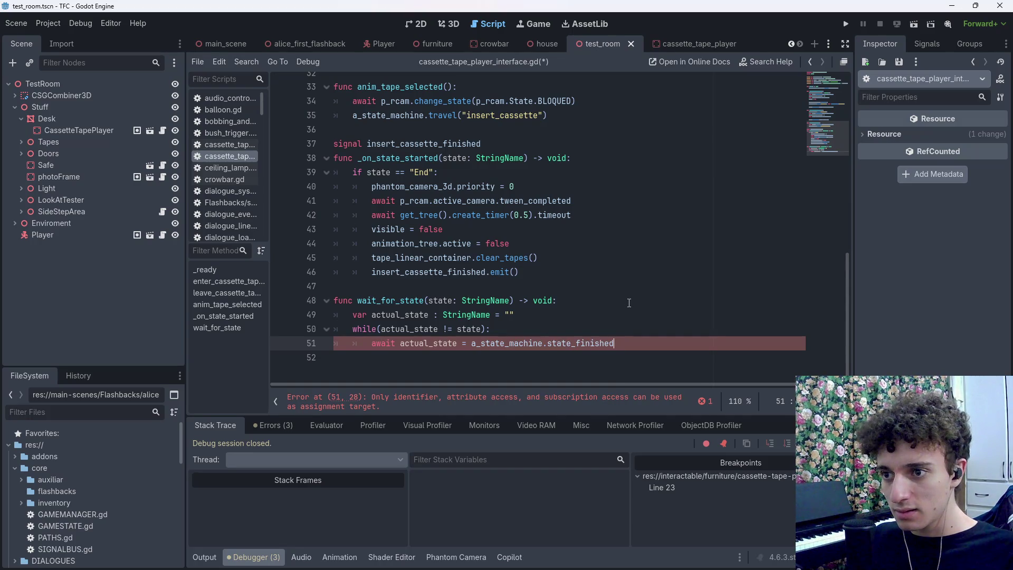
Move the misplaced await so line 51 reads actual_state = await a_state_machine.state_finished, save, and rerun
{"action": "key", "text": "BackSpace"}
{"action": "key", "text": "BackSpace"}
{"action": "key", "text": "BackSpace"}
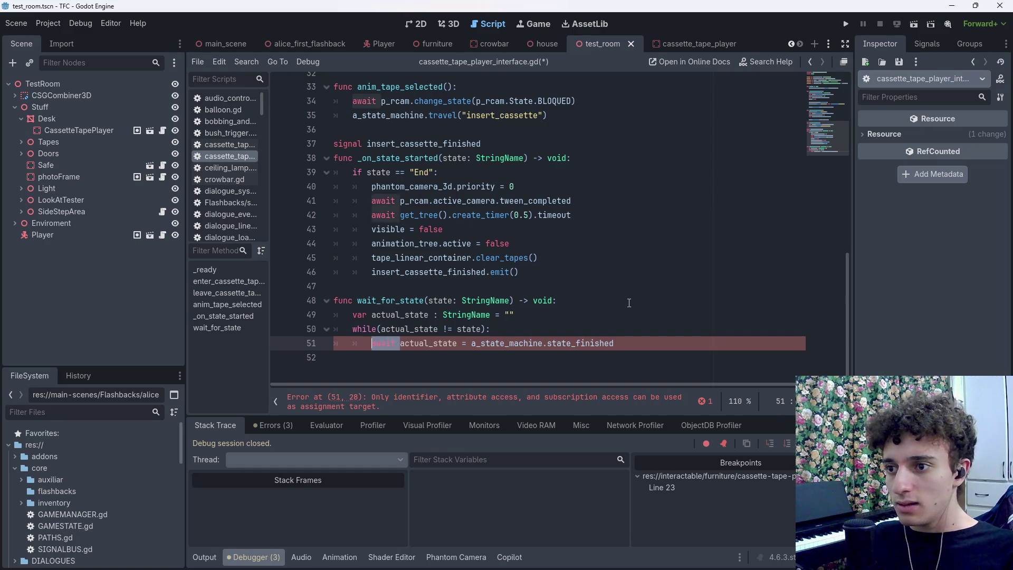
{"action": "key", "text": "ctrl+Right"}
{"action": "type", "text": "await"}
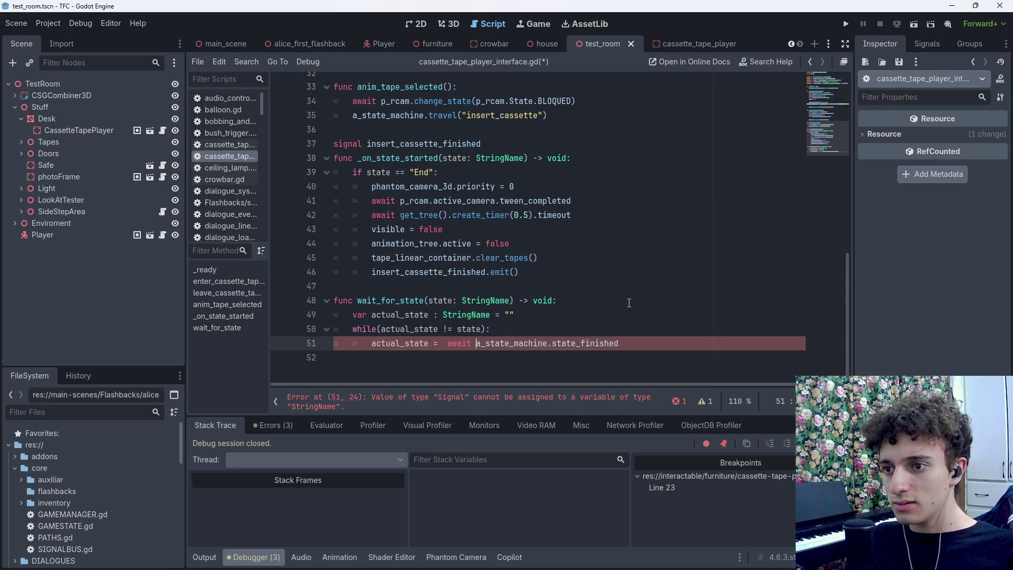
{"action": "key", "text": "ctrl+s"}
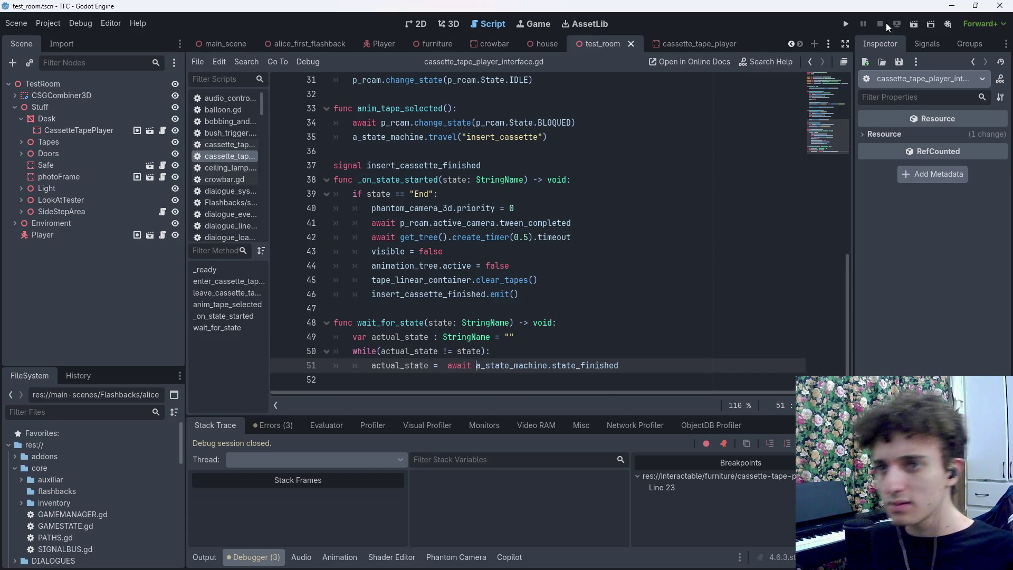
{"action": "left_click", "coordinate": [913, 24]}
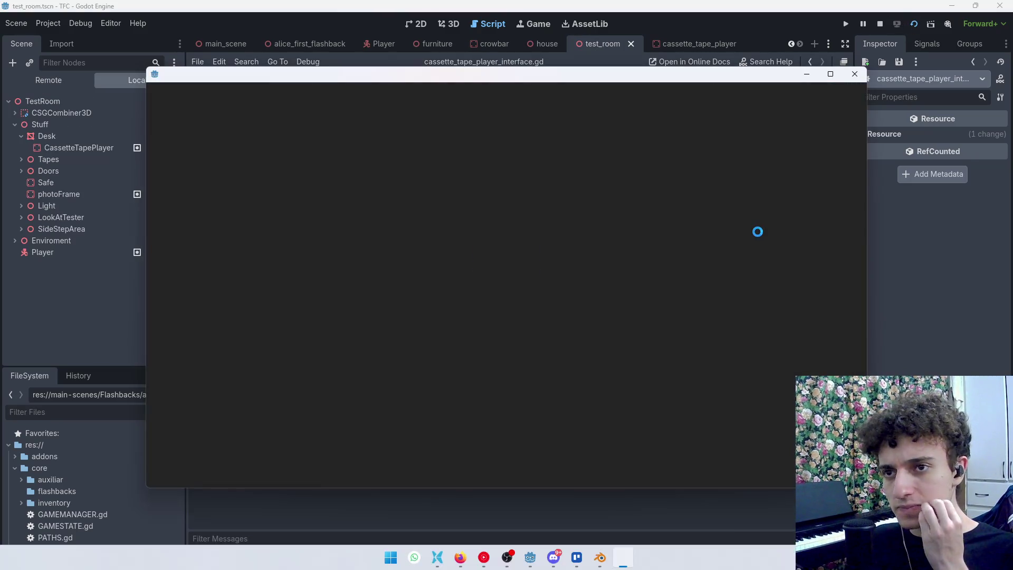
Stop the game, add var tiempo = "" on line 52 with a breakpoint, save, and run
{"action": "key", "text": "F8"}
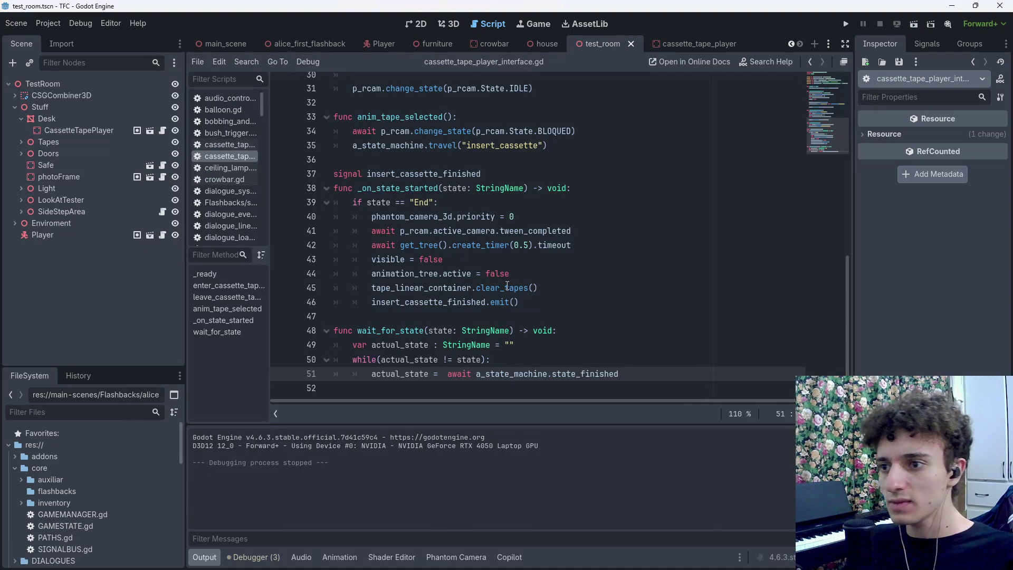
{"action": "left_click", "coordinate": [649, 374]}
{"action": "key", "text": "Return"}
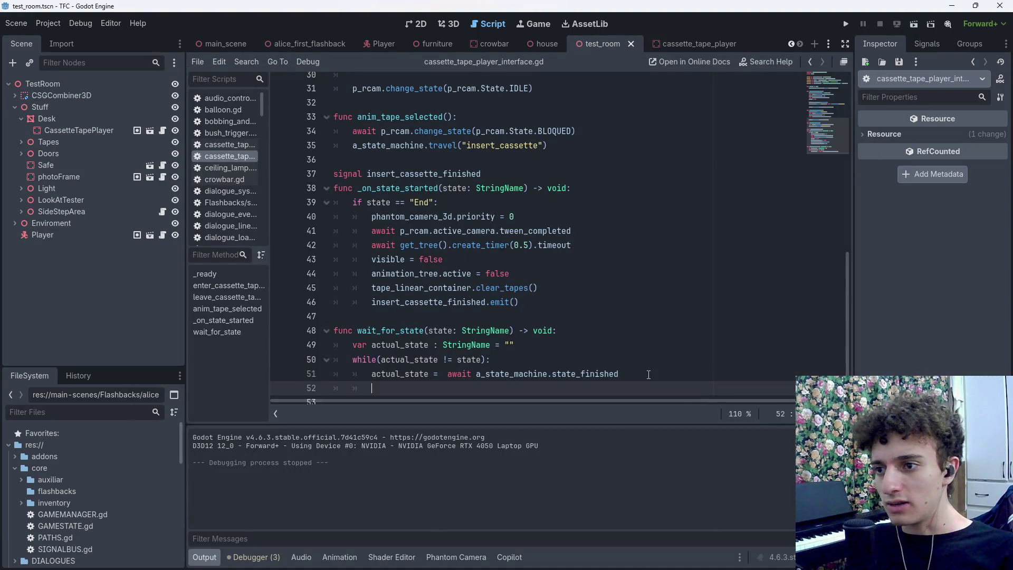
{"action": "type", "text": "var tiempoi"}
{"action": "key", "text": "BackSpace"}
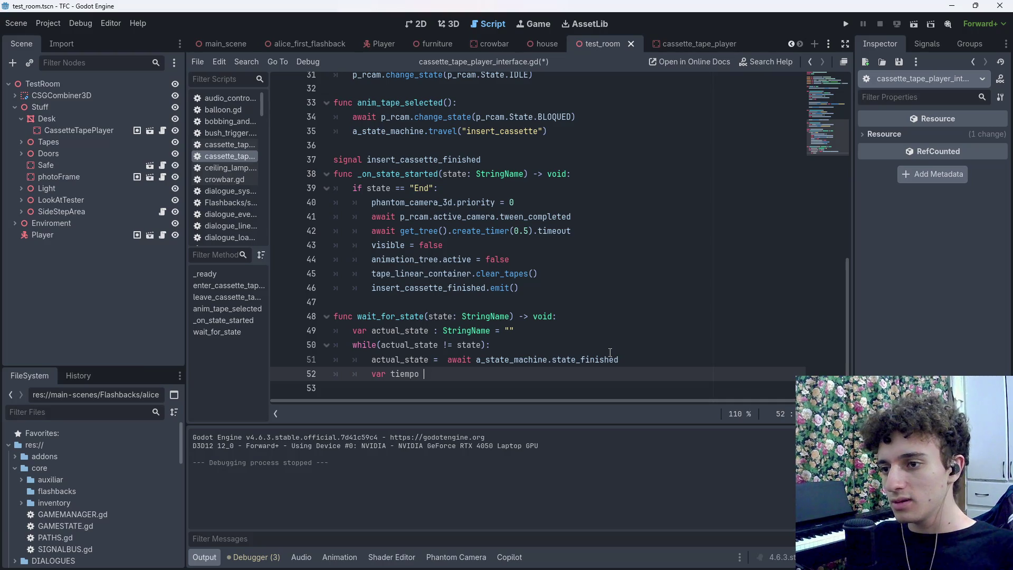
{"action": "type", "text": "= \""}
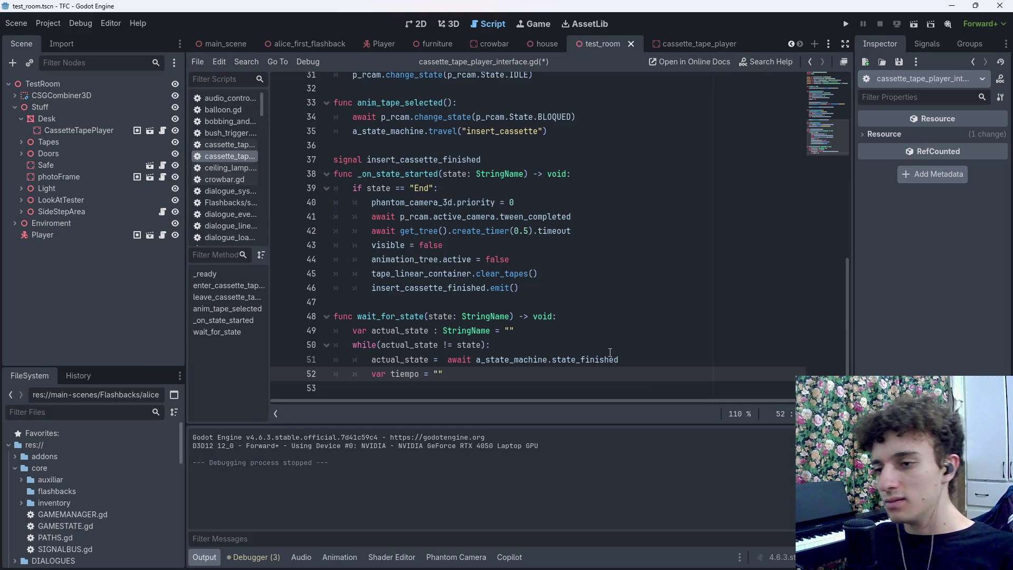
{"action": "key", "text": "ctrl+s"}
{"action": "left_click", "coordinate": [280, 381]}
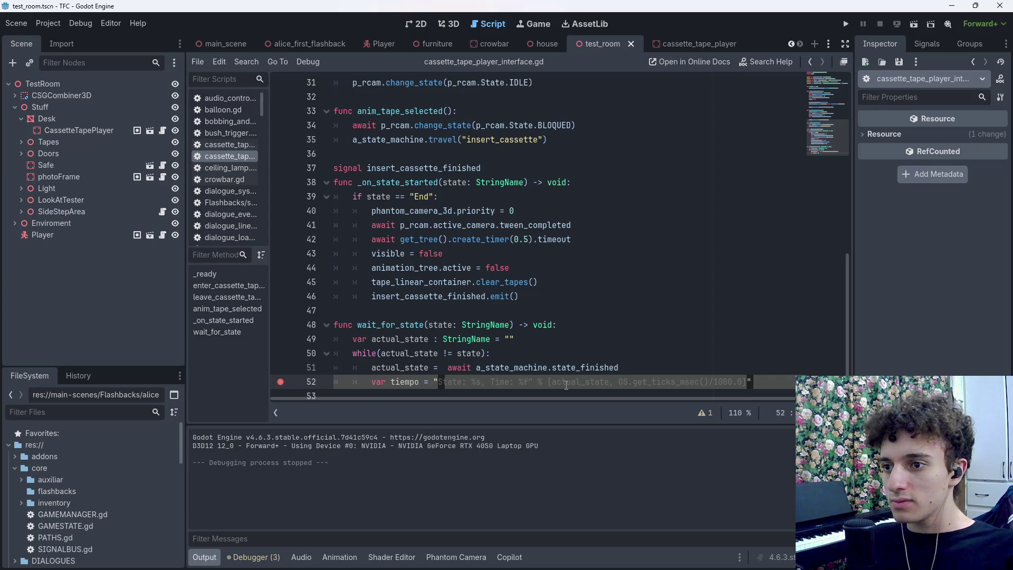
{"action": "key", "text": "ctrl+s"}
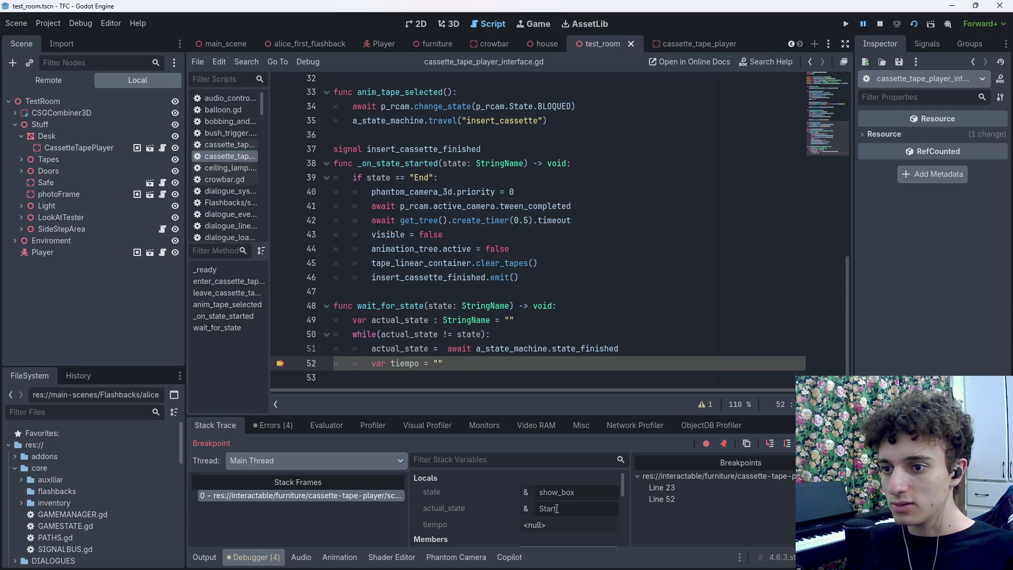
Resume past the line 52 breakpoint, check the four warnings under Errors, then return to Stack Trace
{"action": "left_click", "coordinate": [807, 444]}
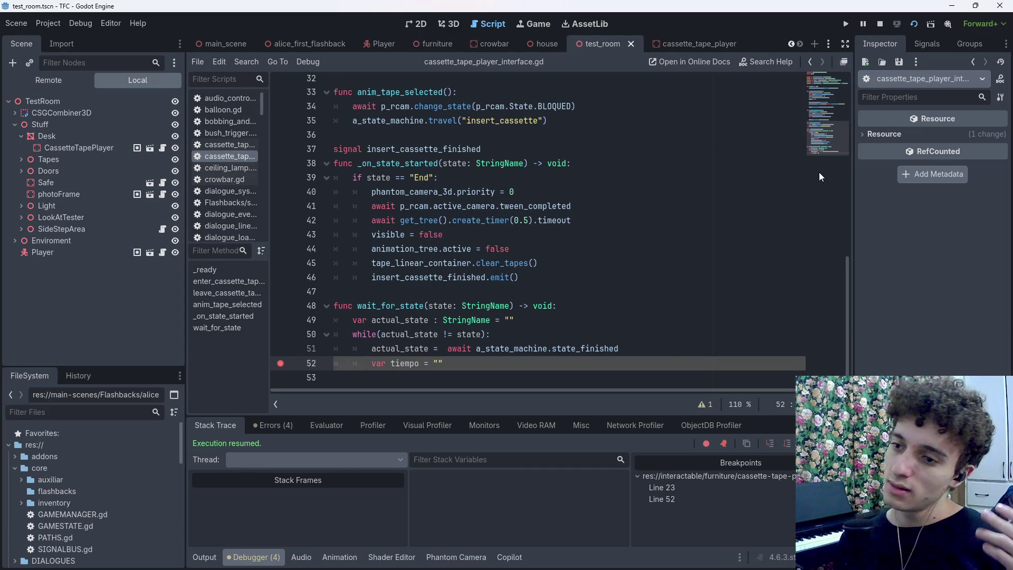
{"action": "left_click", "coordinate": [277, 431]}
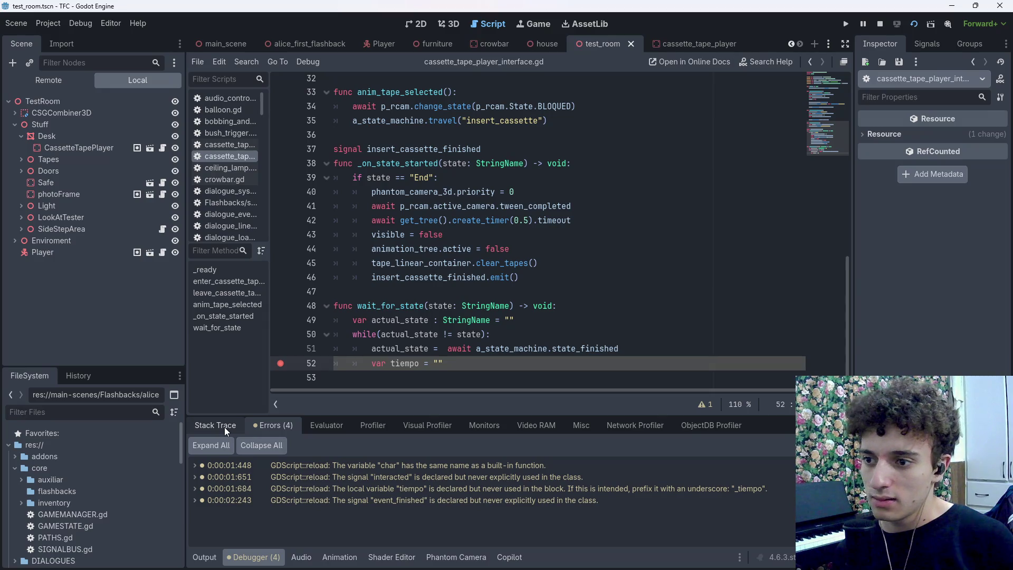
{"action": "left_click", "coordinate": [224, 426]}
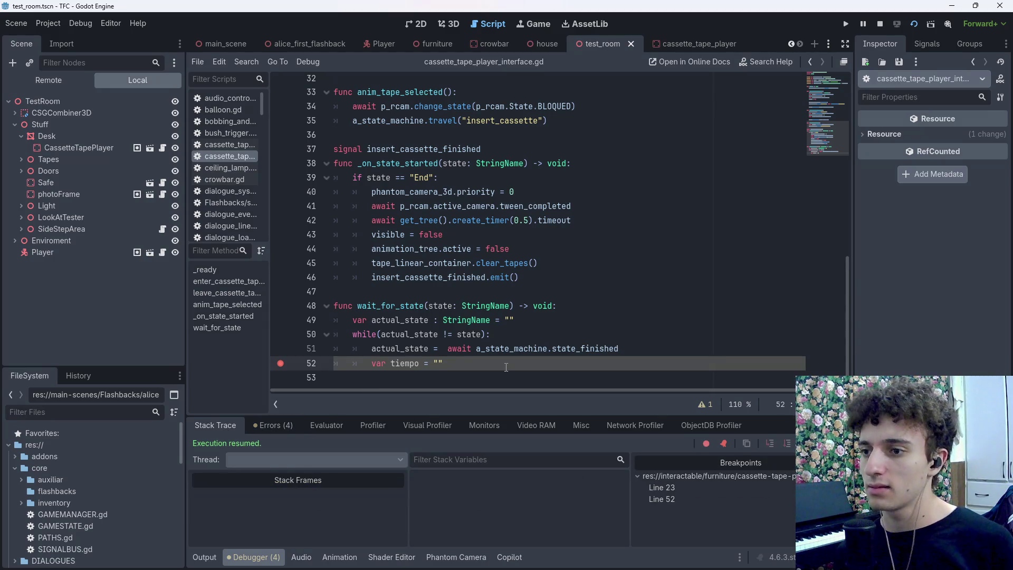
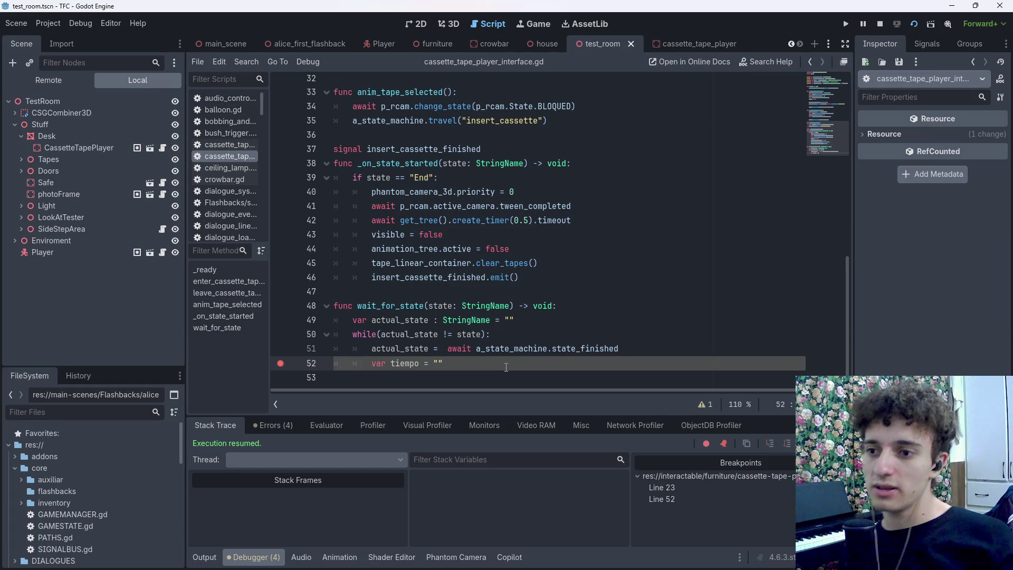
Look up the StringName class documentation for state, then return to the script
{"action": "left_click_drag", "start_coordinate": [619, 348], "coordinate": [447, 349]}
{"action": "left_click", "coordinate": [471, 360]}
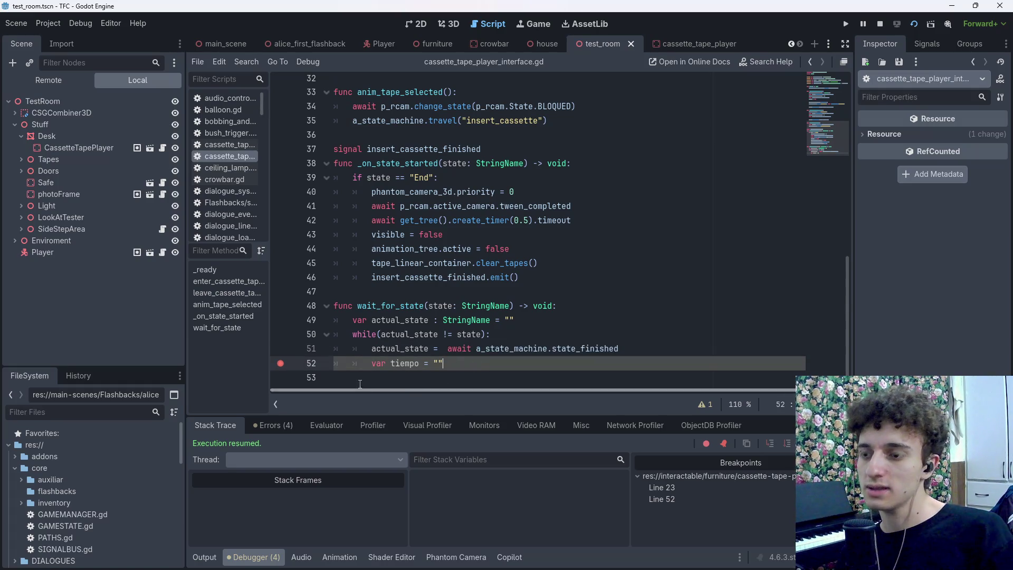
{"action": "left_click", "coordinate": [490, 335]}
{"action": "double_click", "coordinate": [478, 334]}
{"action": "left_click", "coordinate": [457, 334]}
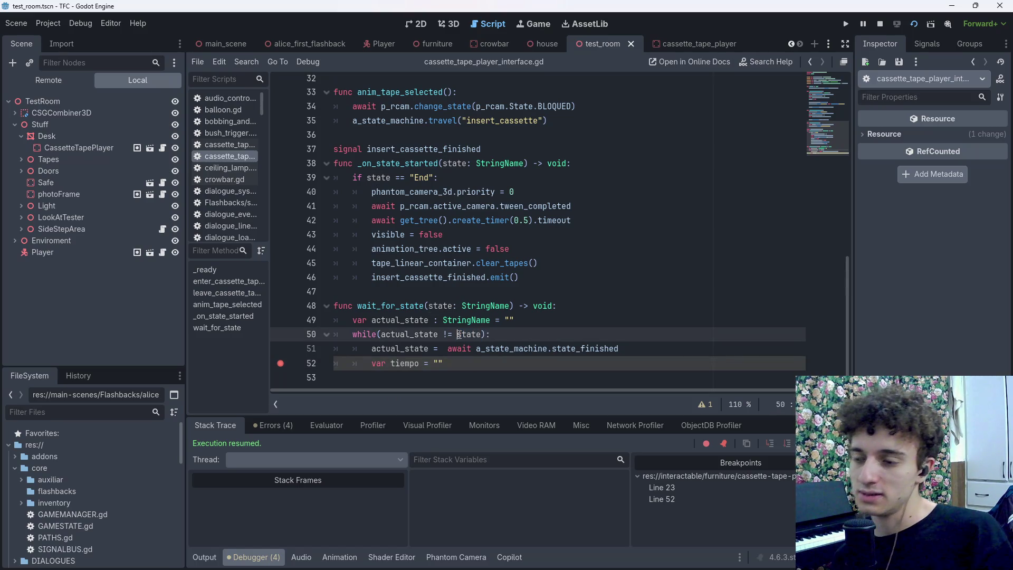
{"action": "left_click", "coordinate": [486, 305], "text": "ctrl"}
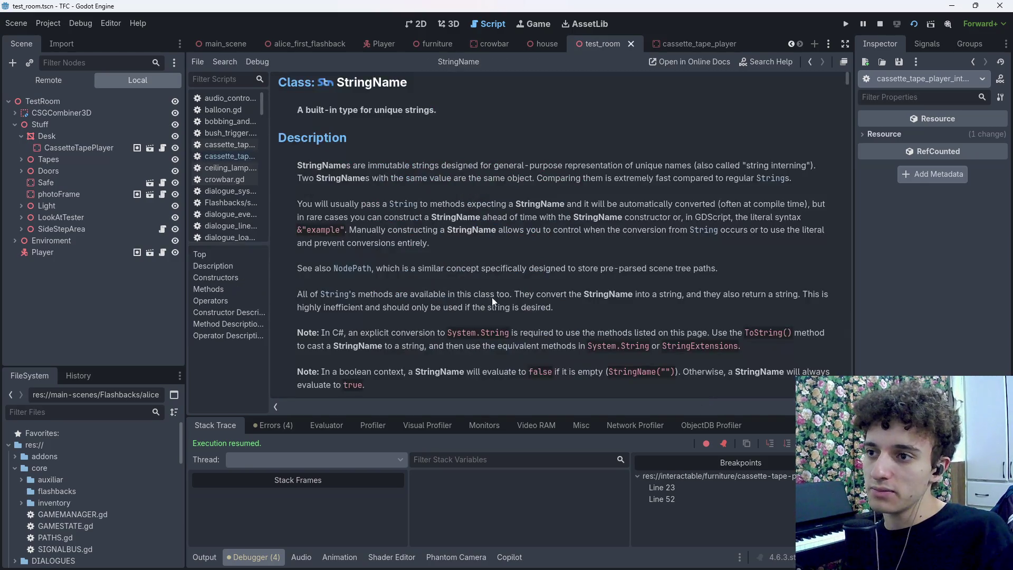
{"action": "scroll", "coordinate": [496, 276], "scroll_direction": "down", "scroll_amount": 3}
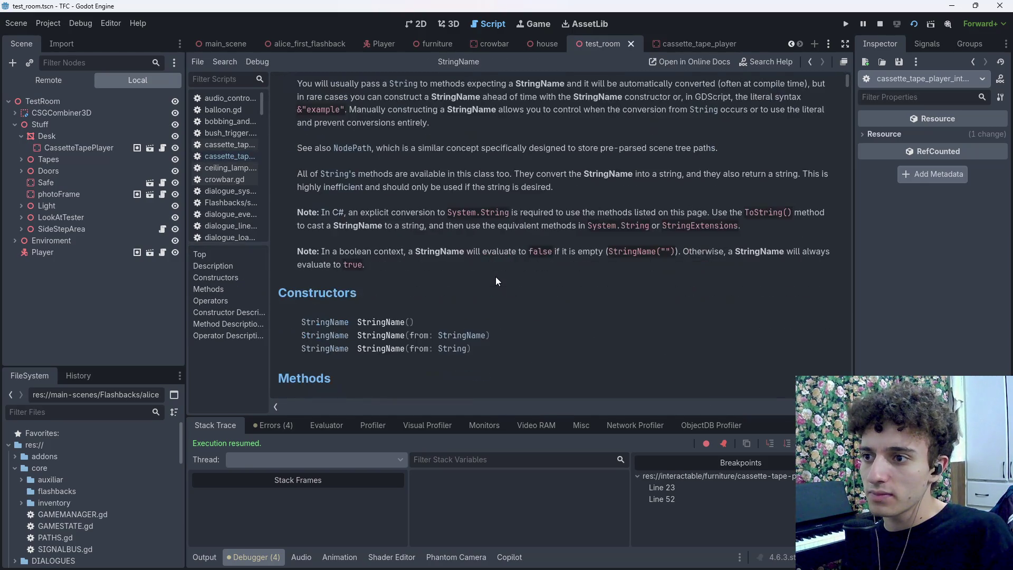
{"action": "scroll", "coordinate": [496, 277], "scroll_direction": "down", "scroll_amount": 6}
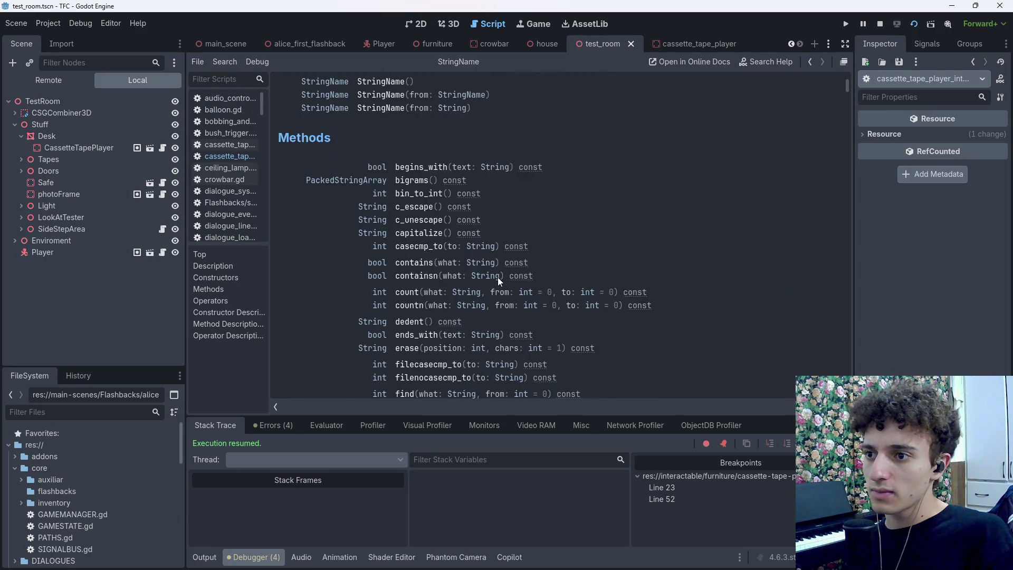
{"action": "scroll", "coordinate": [499, 276], "scroll_direction": "down", "scroll_amount": 6}
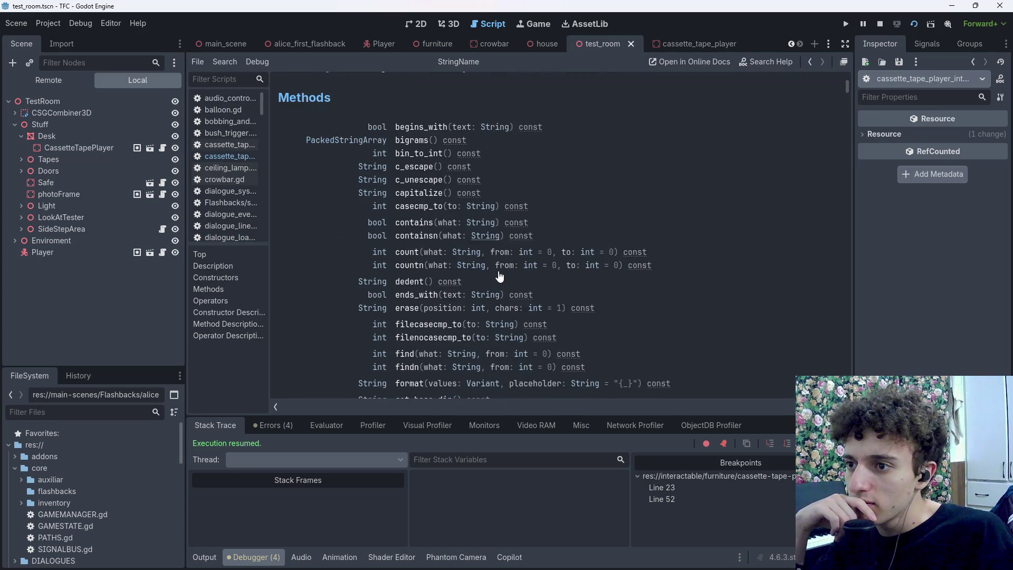
{"action": "scroll", "coordinate": [500, 276], "scroll_direction": "down", "scroll_amount": 3}
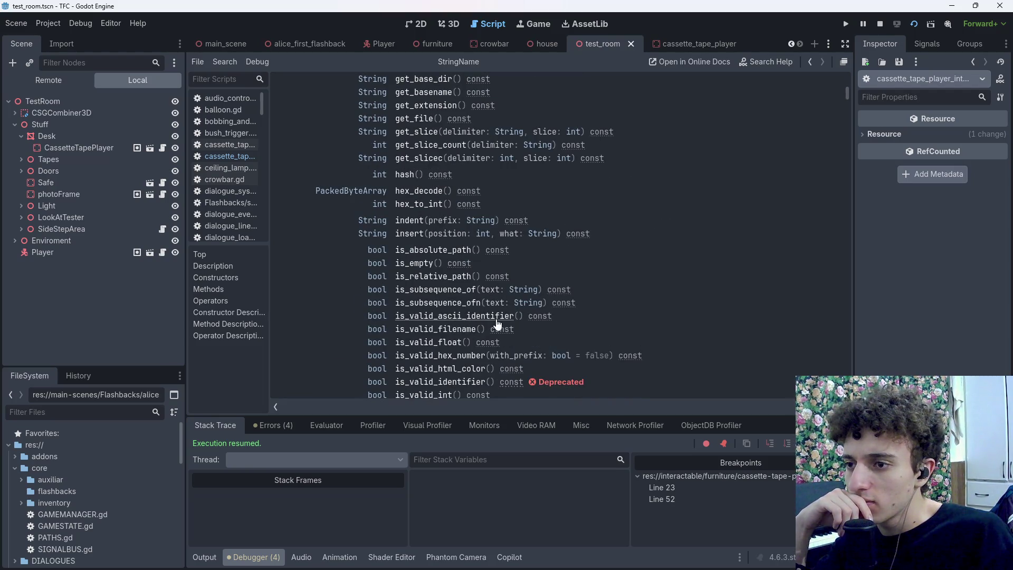
{"action": "scroll", "coordinate": [611, 312], "scroll_direction": "down", "scroll_amount": 5}
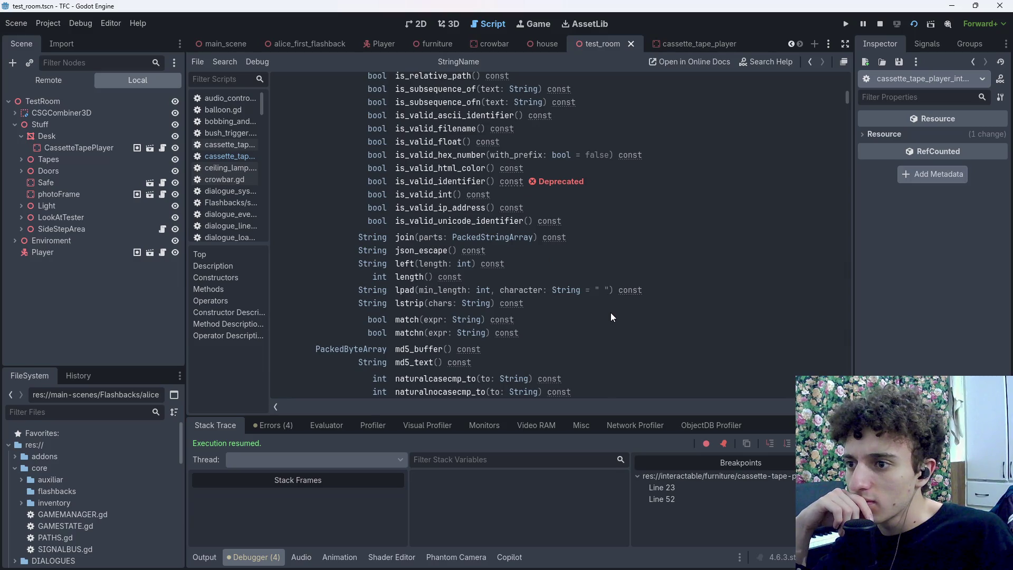
{"action": "scroll", "coordinate": [611, 316], "scroll_direction": "up", "scroll_amount": 2}
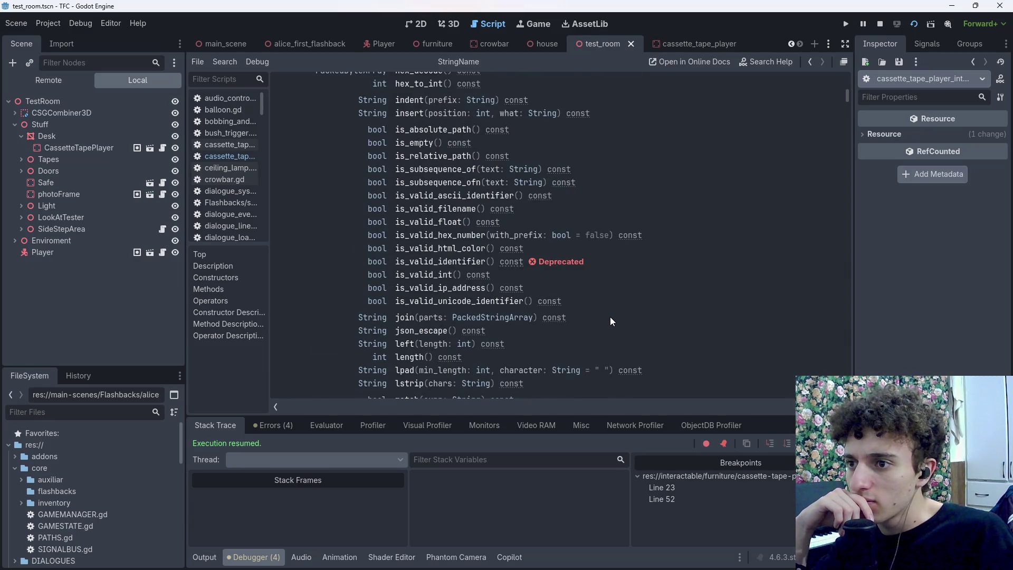
{"action": "scroll", "coordinate": [611, 317], "scroll_direction": "up", "scroll_amount": 6}
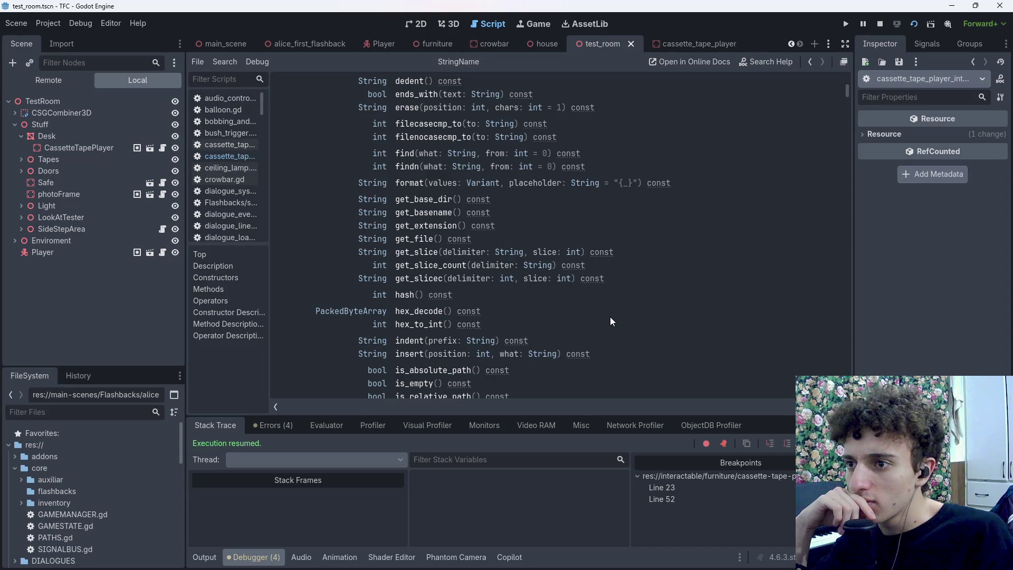
{"action": "scroll", "coordinate": [610, 317], "scroll_direction": "up", "scroll_amount": 10}
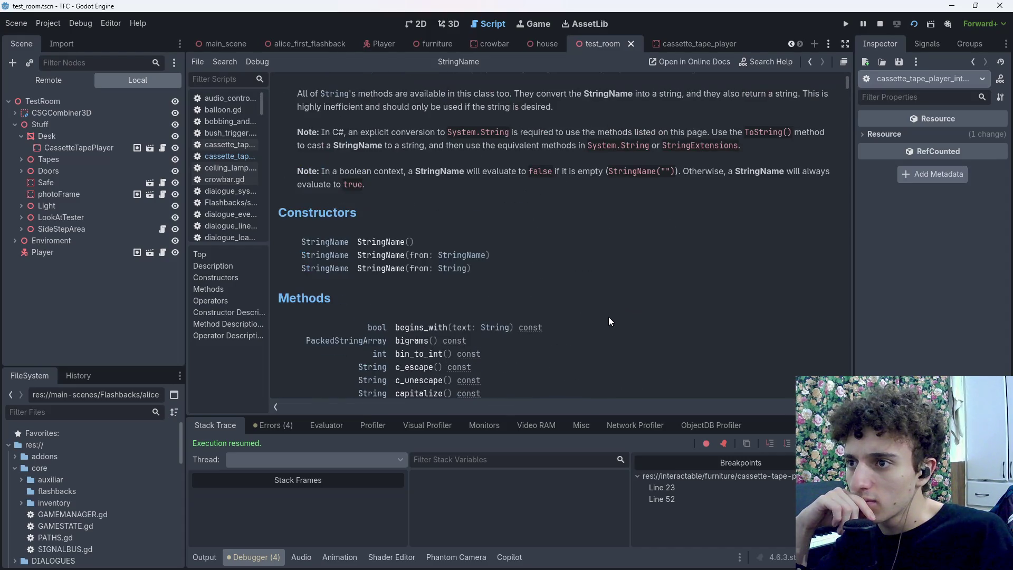
{"action": "scroll", "coordinate": [609, 322], "scroll_direction": "down", "scroll_amount": 3}
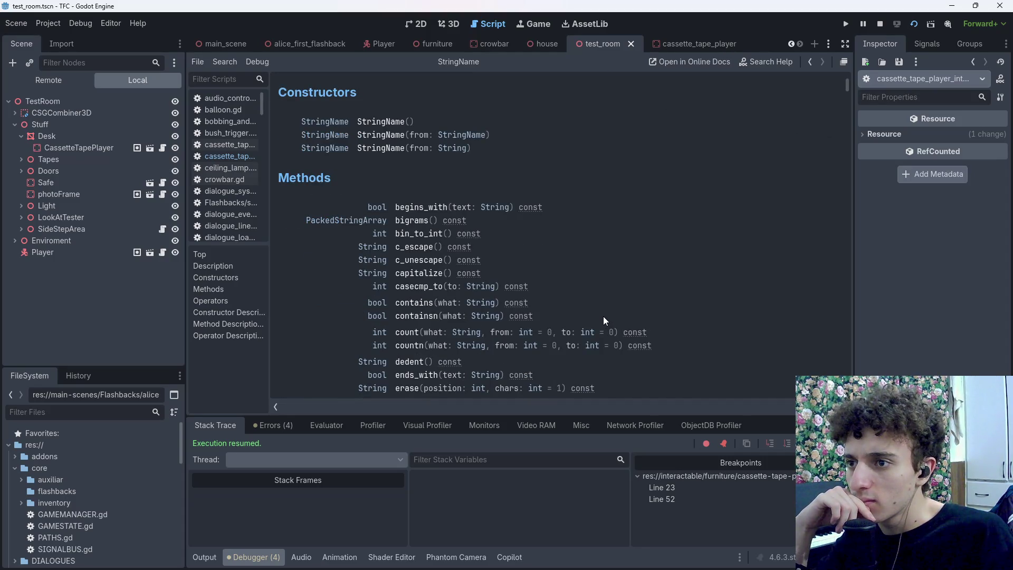
{"action": "scroll", "coordinate": [603, 316], "scroll_direction": "down", "scroll_amount": 2}
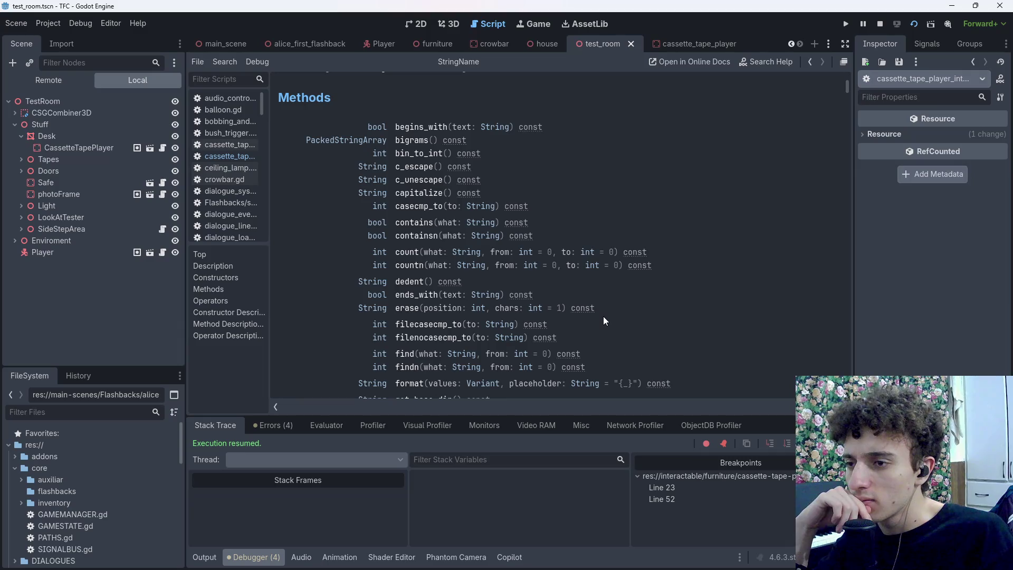
{"action": "scroll", "coordinate": [603, 317], "scroll_direction": "down", "scroll_amount": 4}
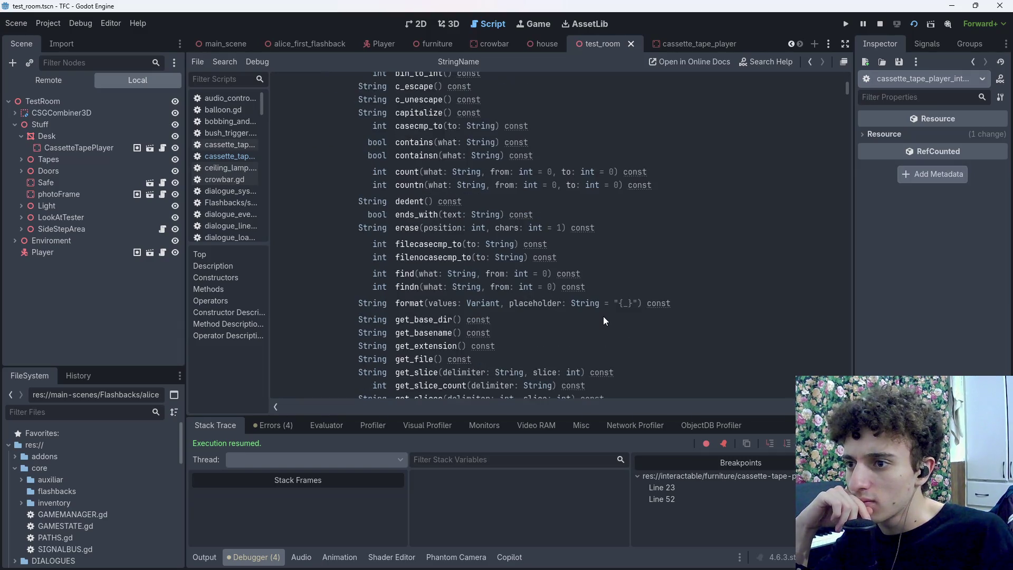
{"action": "scroll", "coordinate": [603, 320], "scroll_direction": "down", "scroll_amount": 3}
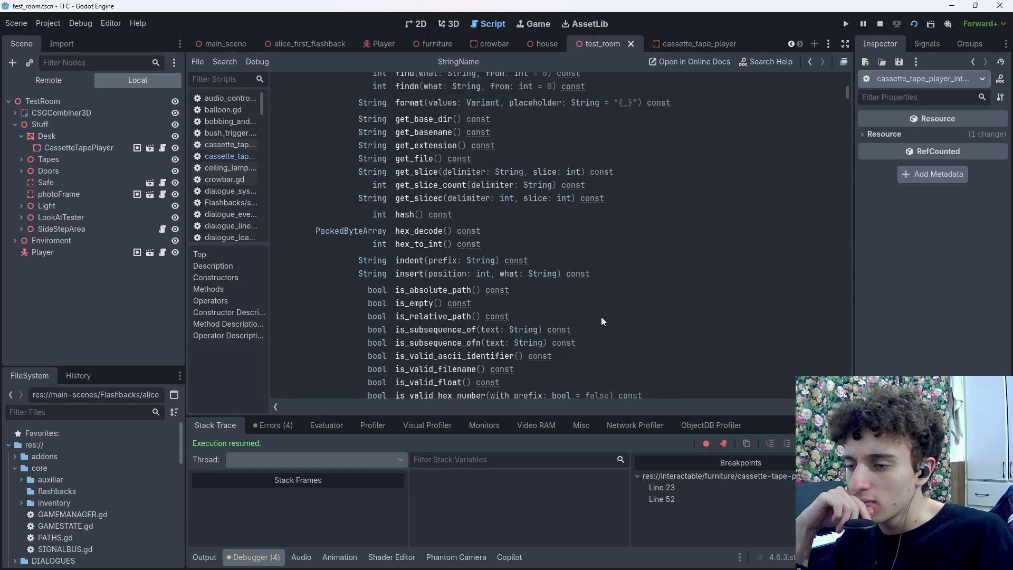
{"action": "scroll", "coordinate": [599, 321], "scroll_direction": "down", "scroll_amount": 1}
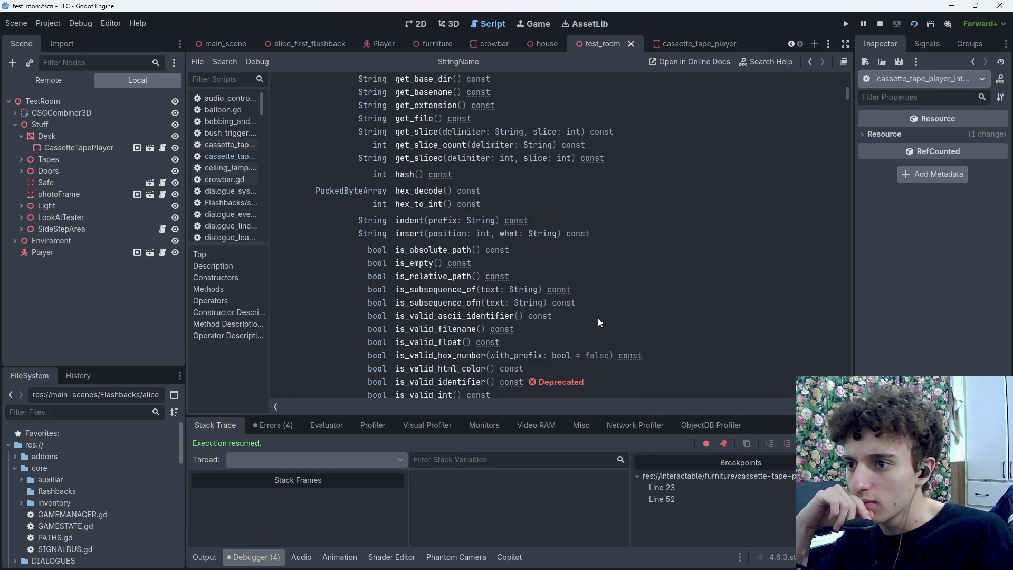
{"action": "scroll", "coordinate": [599, 319], "scroll_direction": "down", "scroll_amount": 2}
{"action": "scroll", "coordinate": [597, 318], "scroll_direction": "down", "scroll_amount": 3}
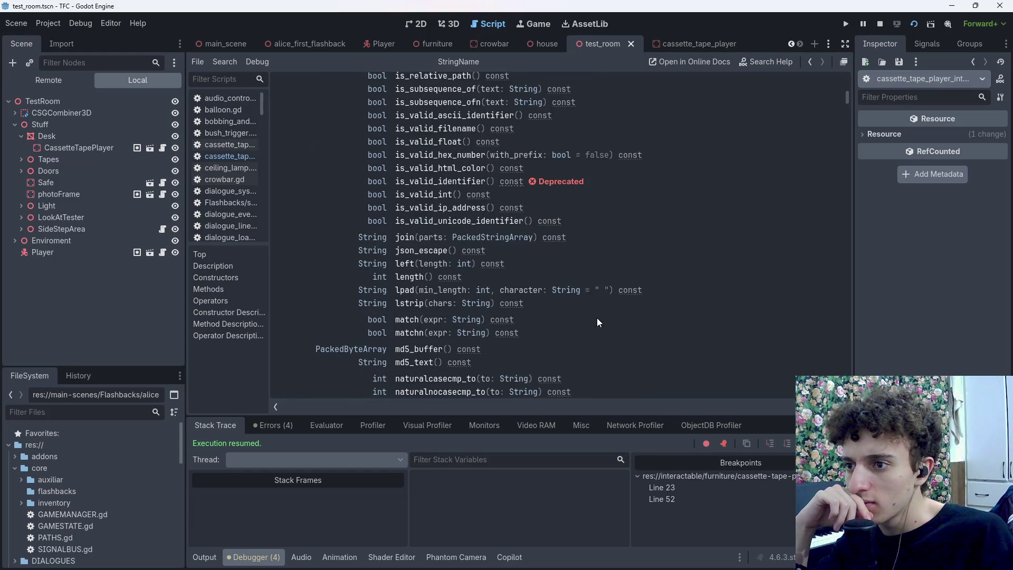
{"action": "left_click", "coordinate": [817, 63]}
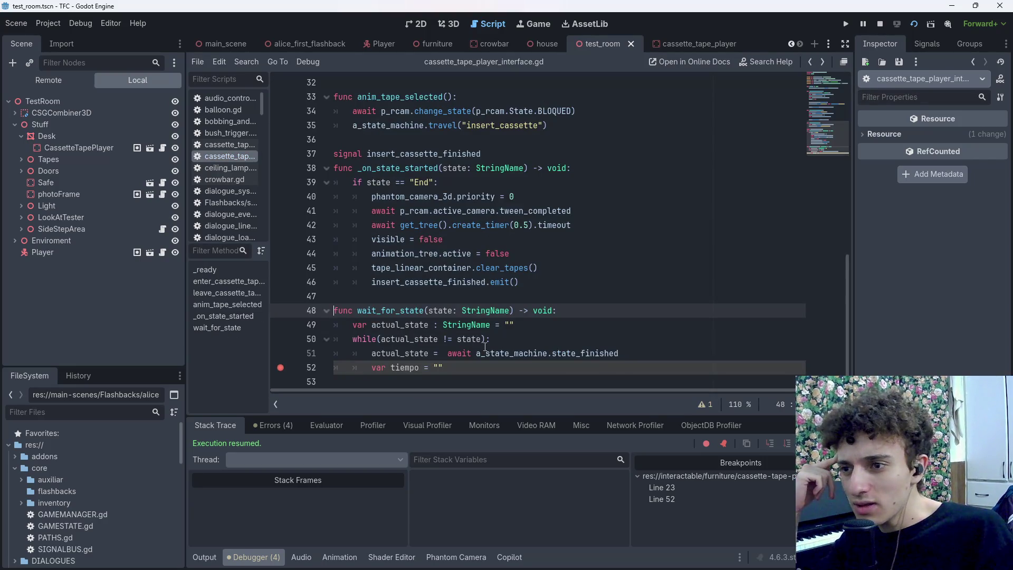
Replace the != comparison on line 50 with state.contains(actual_state) and save
{"action": "left_click", "coordinate": [452, 339]}
{"action": "left_click_drag", "start_coordinate": [457, 339], "coordinate": [444, 339]}
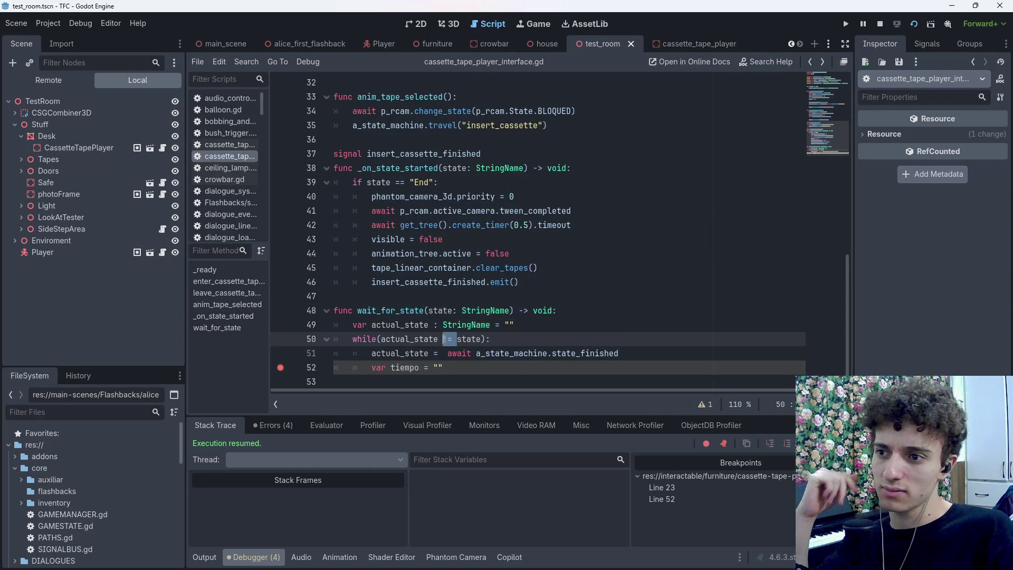
{"action": "key", "text": "BackSpace"}
{"action": "key", "text": "BackSpace"}
{"action": "key", "text": "Delete"}
{"action": "key", "text": "Delete"}
{"action": "key", "text": "Delete"}
{"action": "key", "text": "BackSpace"}
{"action": "type", "text": "state.c"}
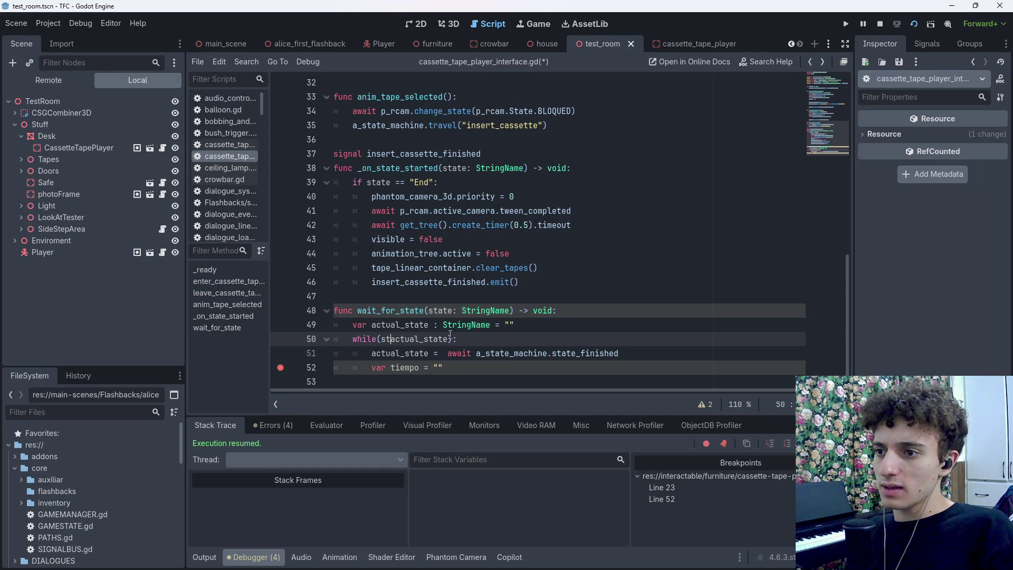
{"action": "type", "text": "on"}
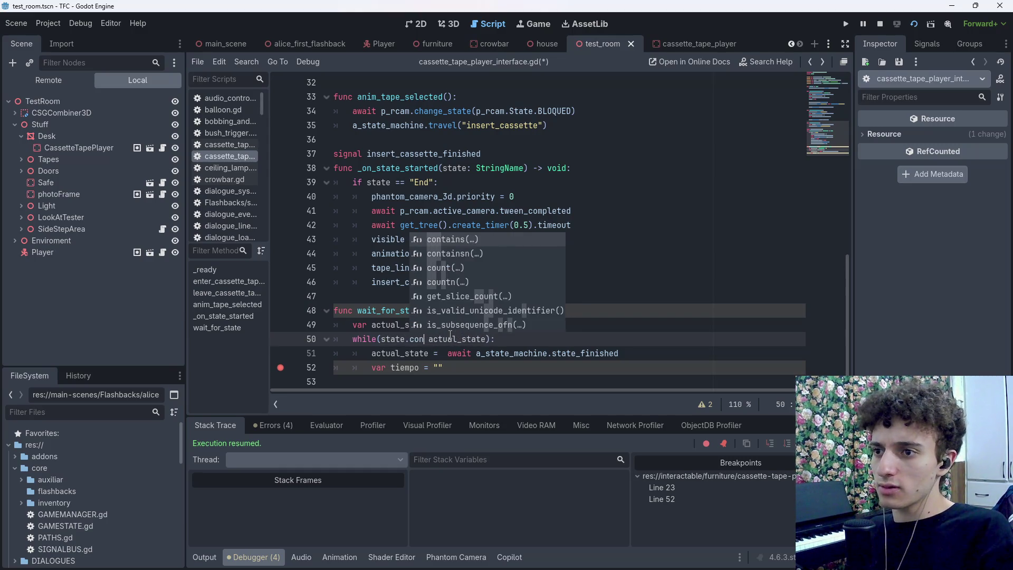
{"action": "key", "text": "Return"}
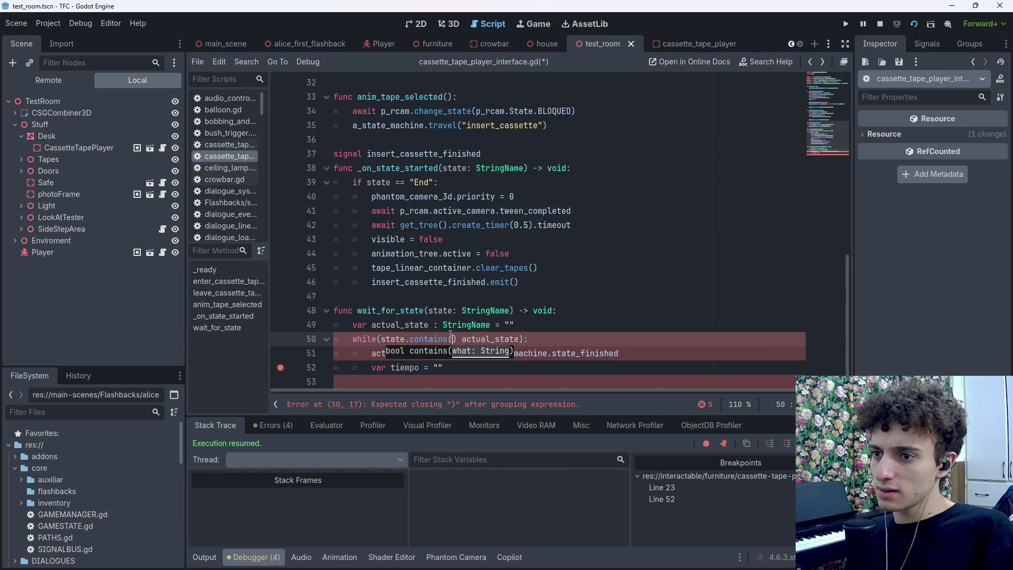
{"action": "key", "text": "shift+Right"}
{"action": "key", "text": "shift+Right"}
{"action": "key", "text": "shift+Right"}
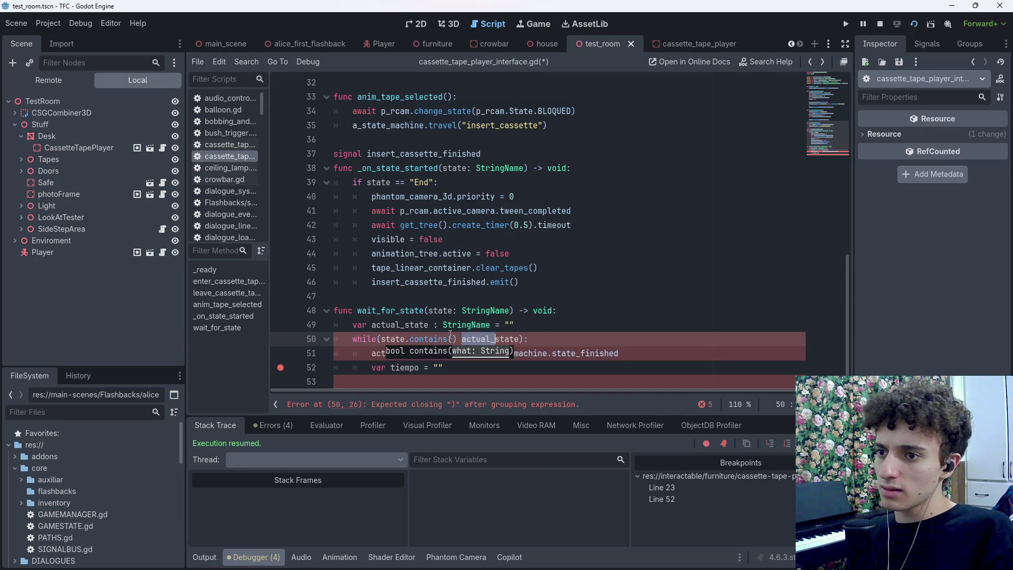
{"action": "key", "text": "Delete"}
{"action": "key", "text": "BackSpace"}
{"action": "key", "text": "Left"}
{"action": "type", "text": "actual_state"}
{"action": "key", "text": "ctrl+s"}
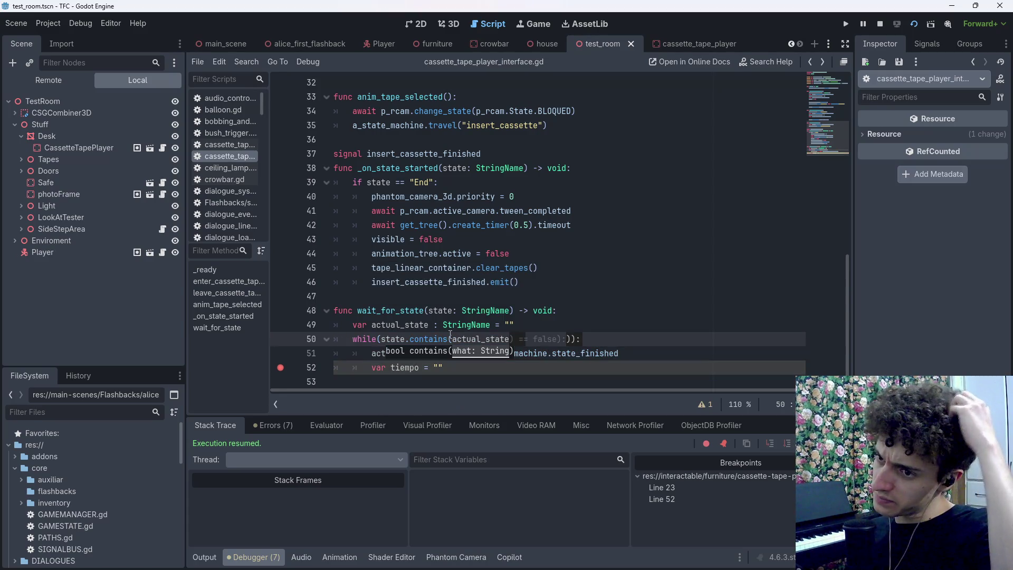
{"action": "key", "text": "Right"}
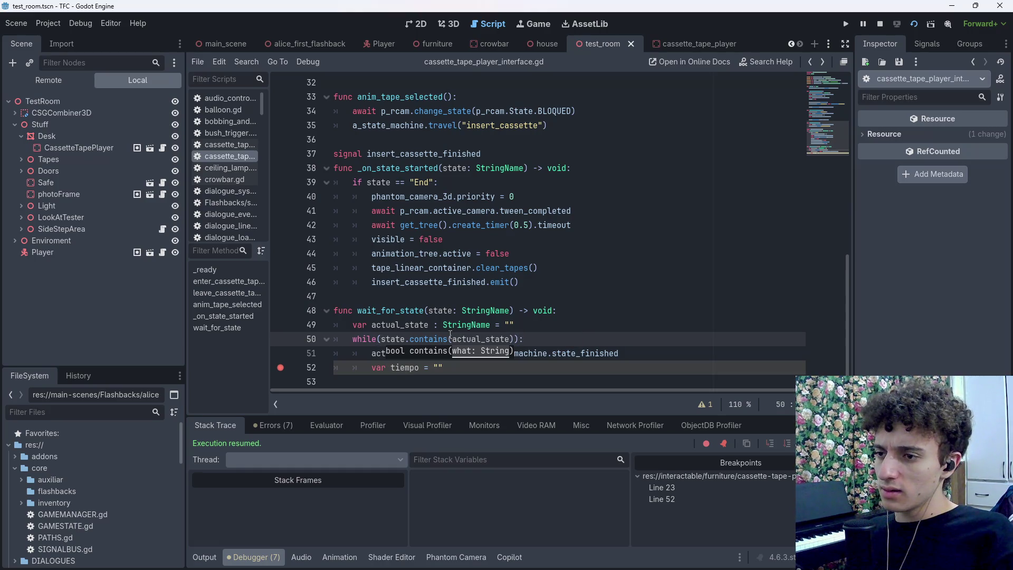
Fix the parentheses and insert 'not' after while, then save and run the game
{"action": "key", "text": "BackSpace"}
{"action": "key", "text": "ctrl+Right"}
{"action": "key", "text": "Left"}
{"action": "key", "text": "BackSpace"}
{"action": "key", "text": "BackSpace"}
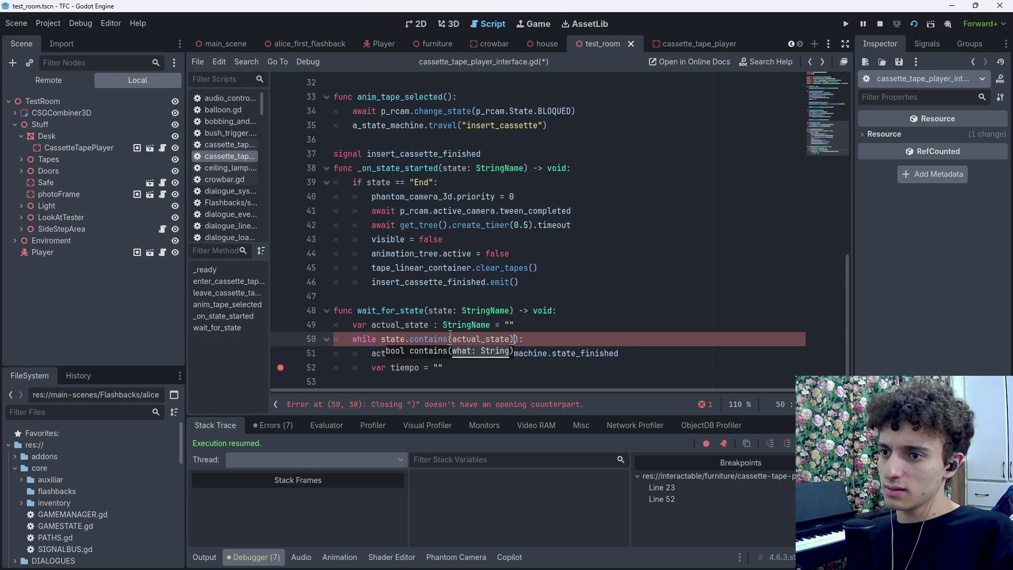
{"action": "type", "text": ")"}
{"action": "key", "text": "Down"}
{"action": "key", "text": "Down"}
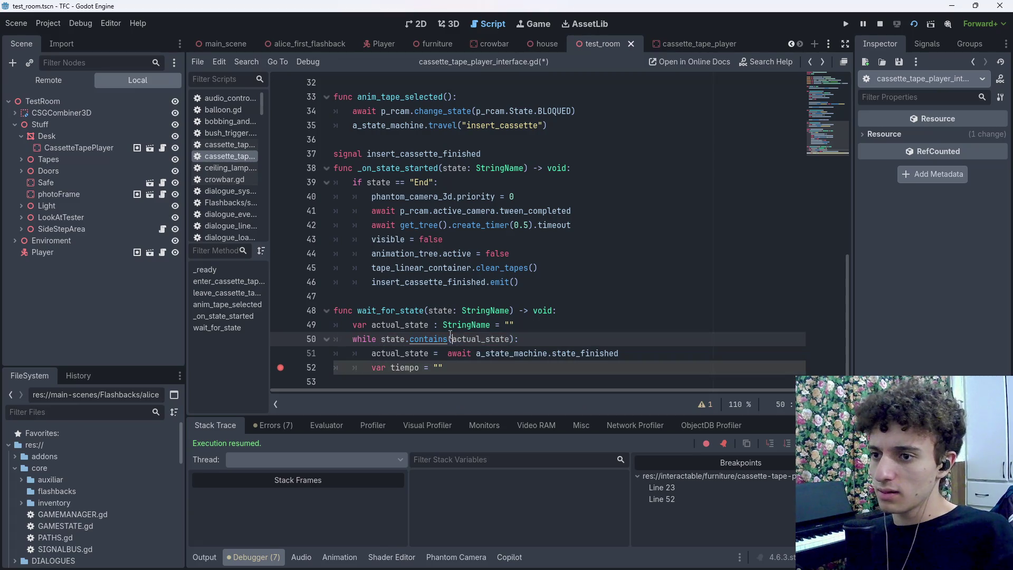
{"action": "type", "text": "not"}
{"action": "left_click", "coordinate": [559, 342]}
{"action": "key", "text": "ctrl+s"}
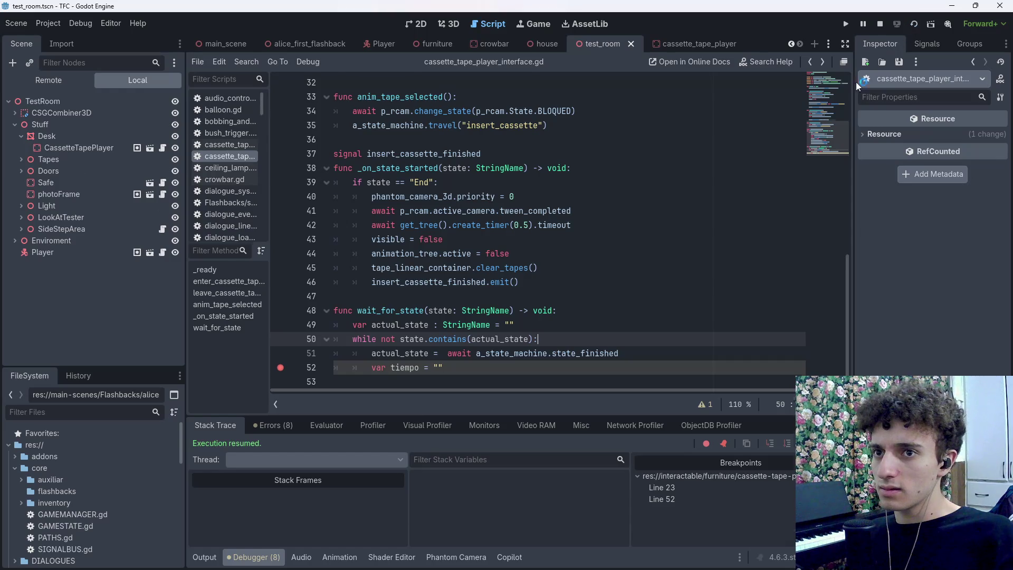
{"action": "key", "text": "F6"}
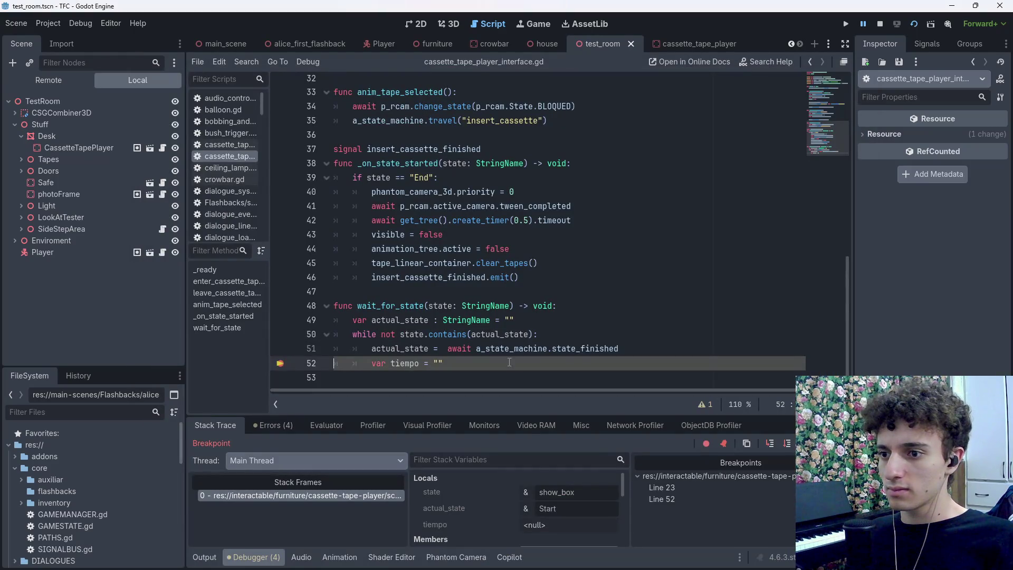
Resume execution from the line 52 breakpoint and return to the script editor
{"action": "key", "text": "F12"}
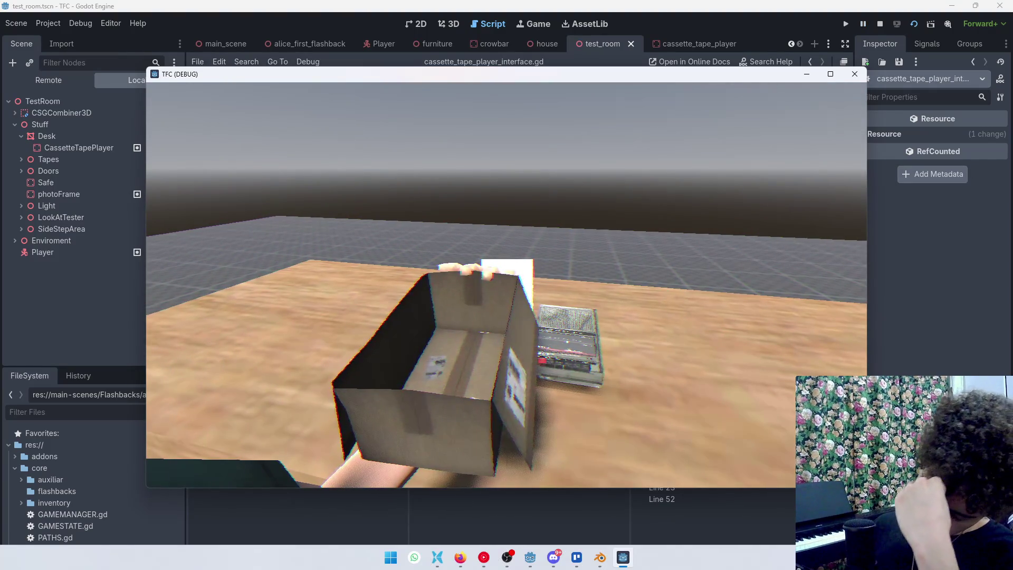
{"action": "key", "text": "alt+Tab"}
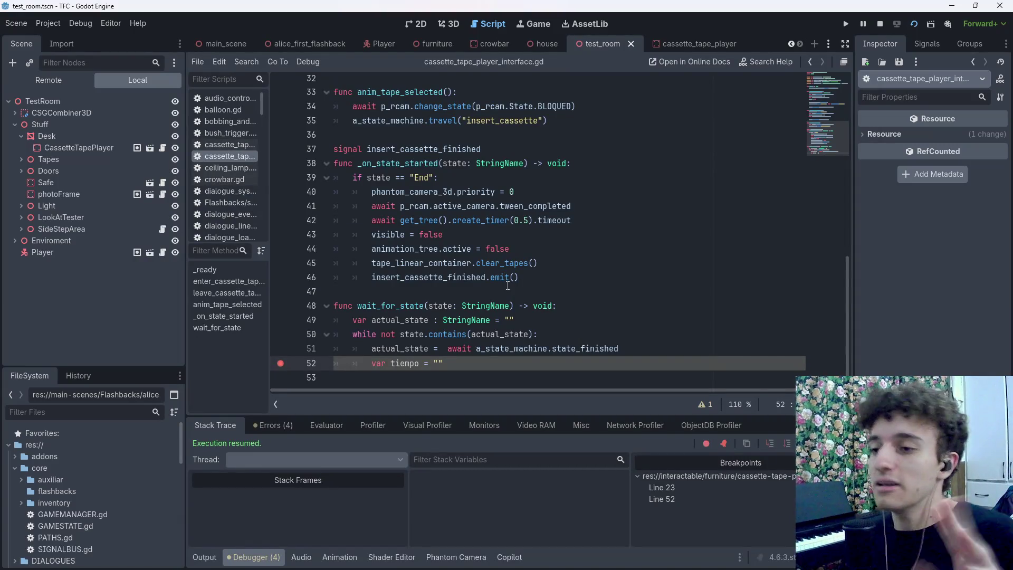
{"action": "key", "text": "ctrl+a"}
Copy the whole script and ask Gemini in Spanish why the while loop doesn't stay waiting
{"action": "key", "text": "Escape"}
{"action": "key", "text": "ctrl+a"}
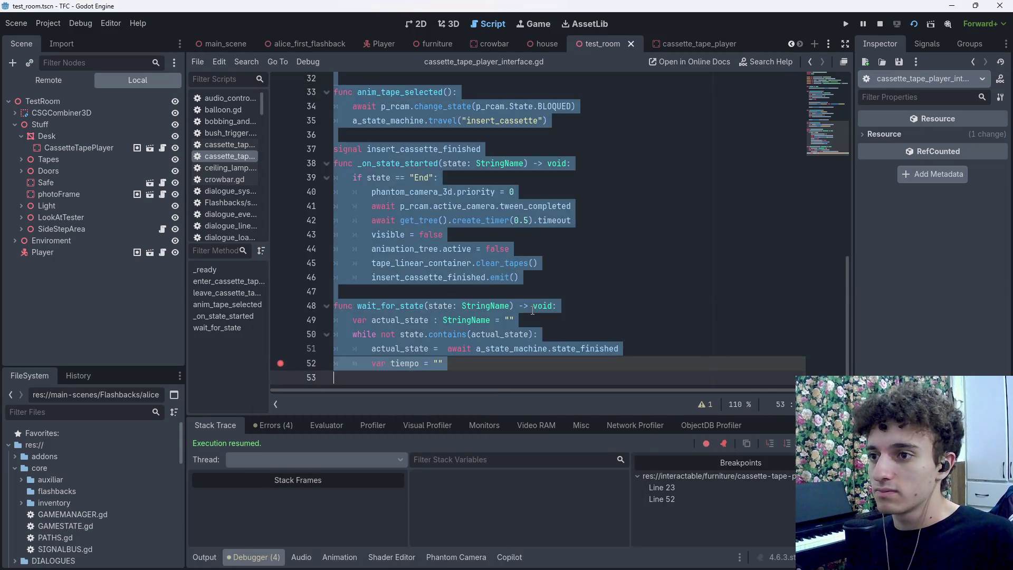
{"action": "key", "text": "alt+Tab"}
{"action": "key", "text": "alt+Tab"}
{"action": "key", "text": "alt+Tab"}
{"action": "left_click", "coordinate": [496, 520]}
{"action": "type", "text": "El"}
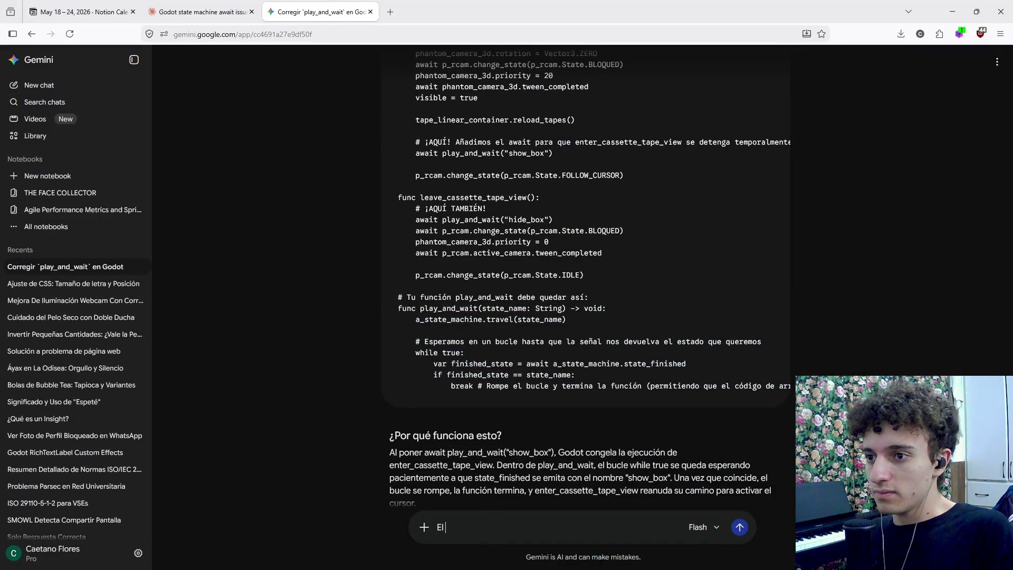
{"action": "type", "text": " while tru no es"}
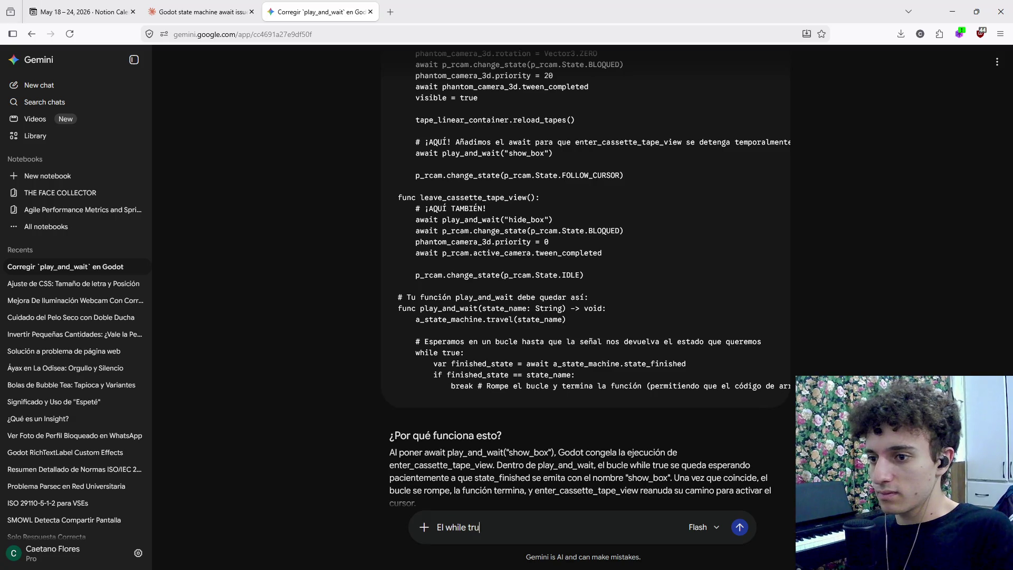
{"action": "key", "text": "BackSpace"}
{"action": "key", "text": "BackSpace"}
{"action": "key", "text": "BackSpace"}
{"action": "type", "text": "e no es"}
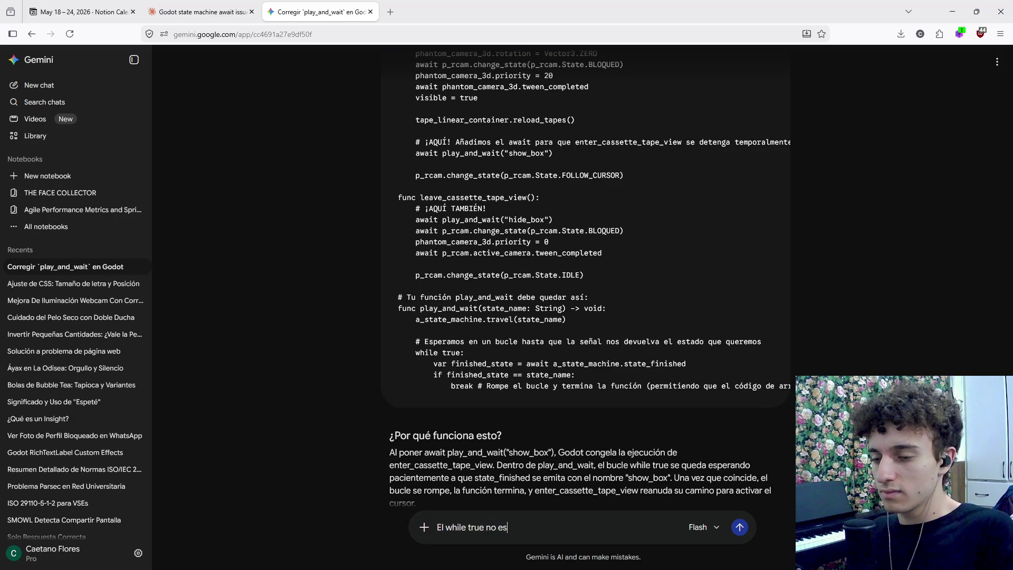
{"action": "key", "text": "BackSpace"}
{"action": "key", "text": "BackSpace"}
{"action": "type", "text": "se qu"}
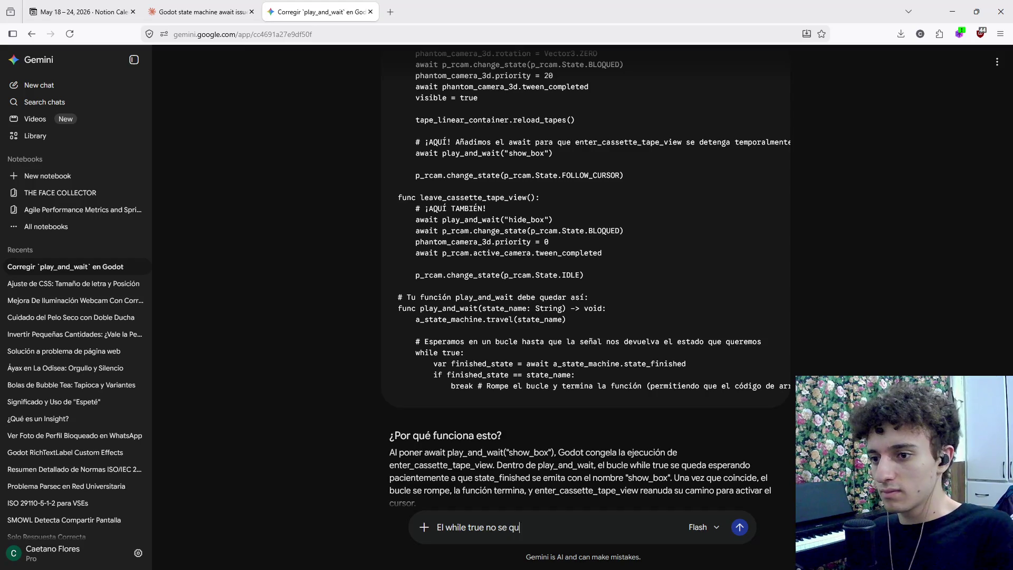
{"action": "type", "text": "eda esperando"}
{"action": "key", "text": "ctrl+v"}
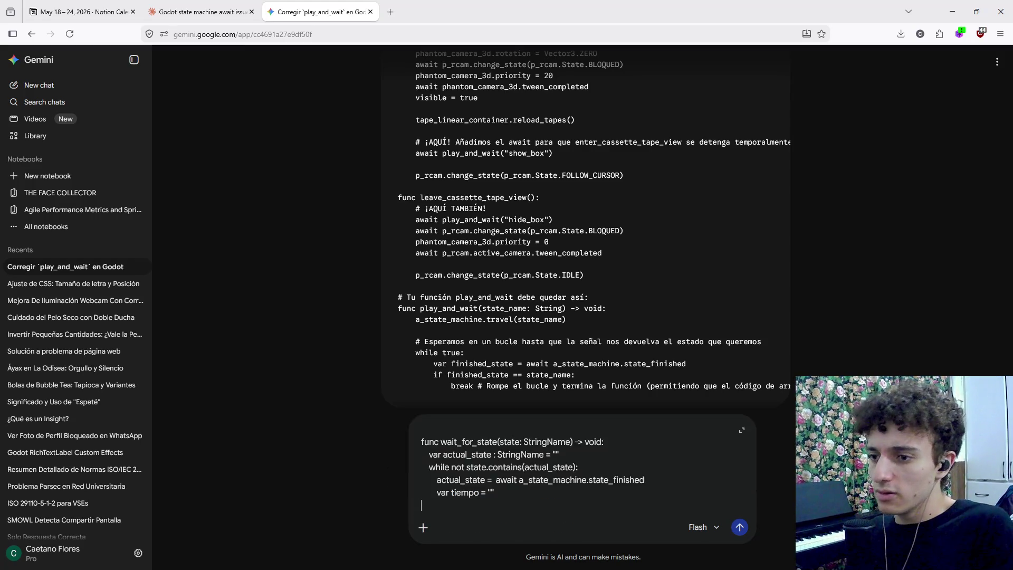
{"action": "key", "text": "Return"}
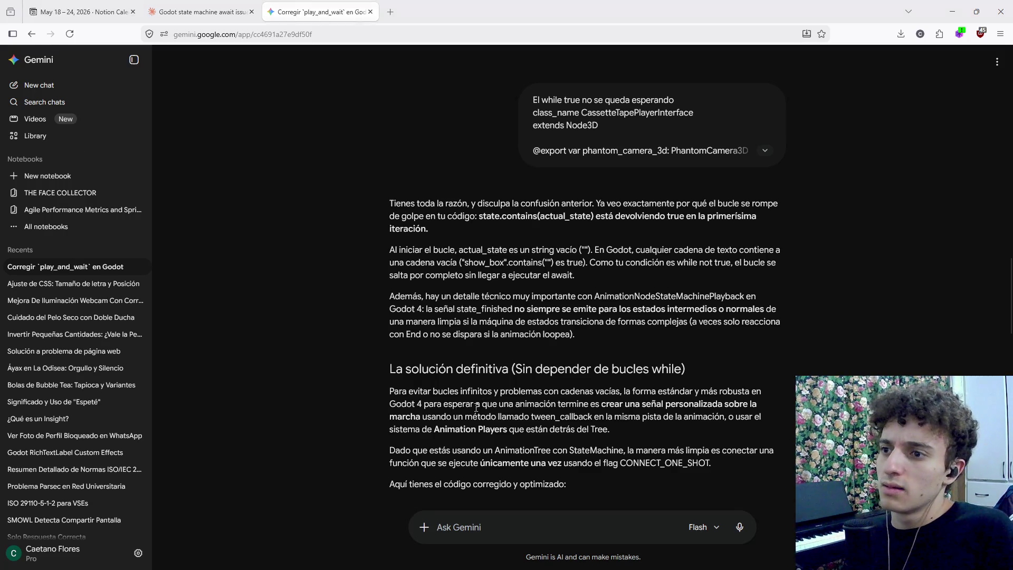
Change line 50 to 'while actual_state != state:', drop tiempo's empty-string value, save and copy
{"action": "key", "text": "alt+Tab"}
{"action": "type", "text": "(actual_state != state"}
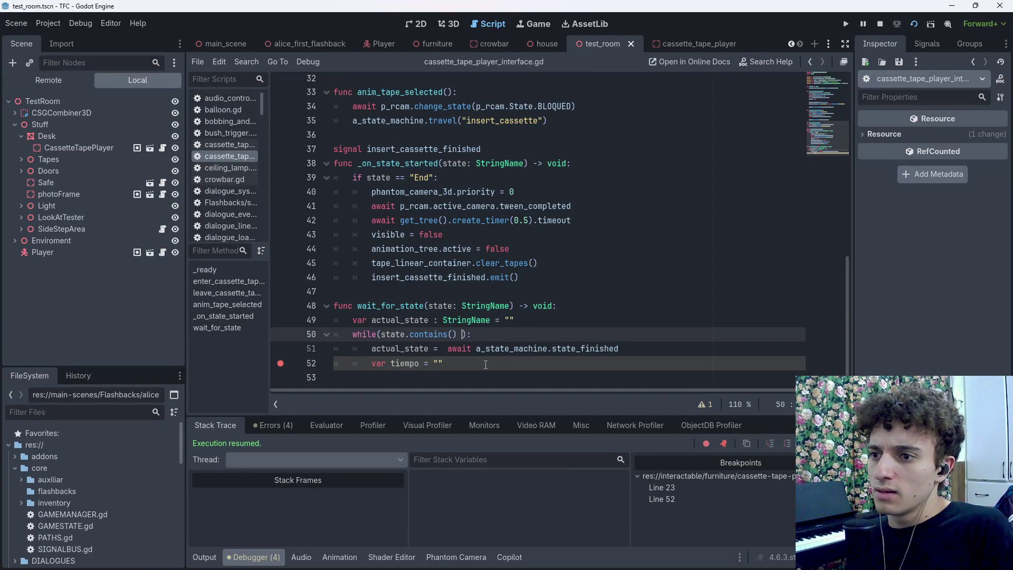
{"action": "left_click", "coordinate": [485, 365]}
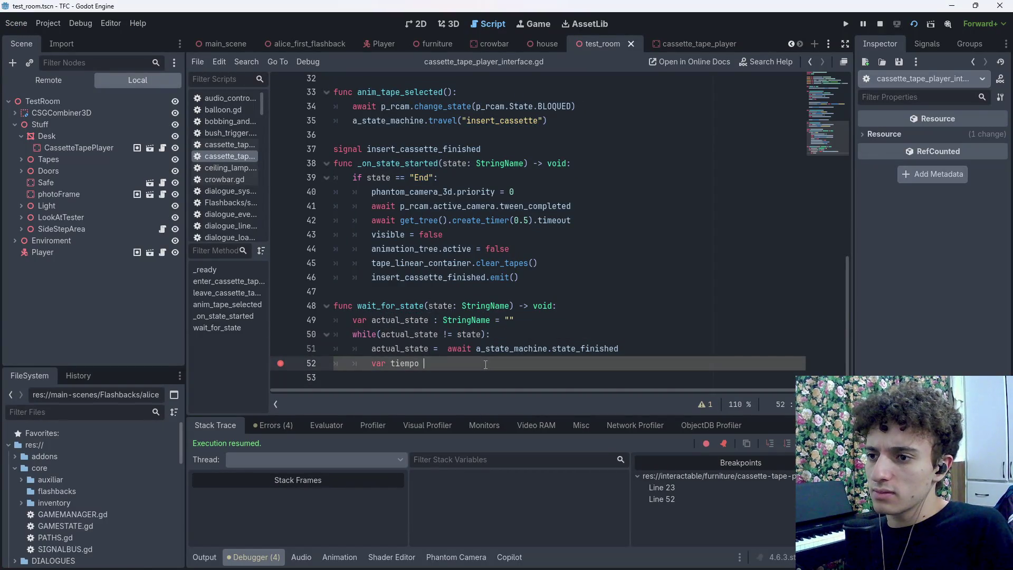
{"action": "key", "text": "BackSpace"}
{"action": "key", "text": "BackSpace"}
{"action": "key", "text": "BackSpace"}
{"action": "left_click", "coordinate": [383, 334]}
{"action": "key", "text": "BackSpace"}
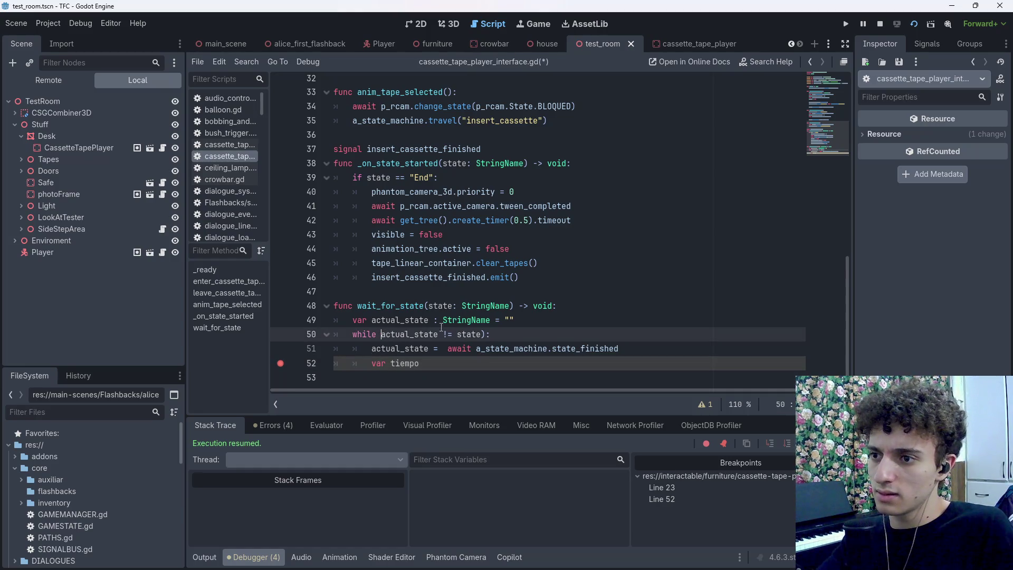
{"action": "left_click", "coordinate": [490, 334]}
{"action": "key", "text": "BackSpace"}
{"action": "key", "text": "BackSpace"}
{"action": "key", "text": "ctrl+s"}
{"action": "key", "text": "ctrl+a"}
{"action": "key", "text": "alt+Tab"}
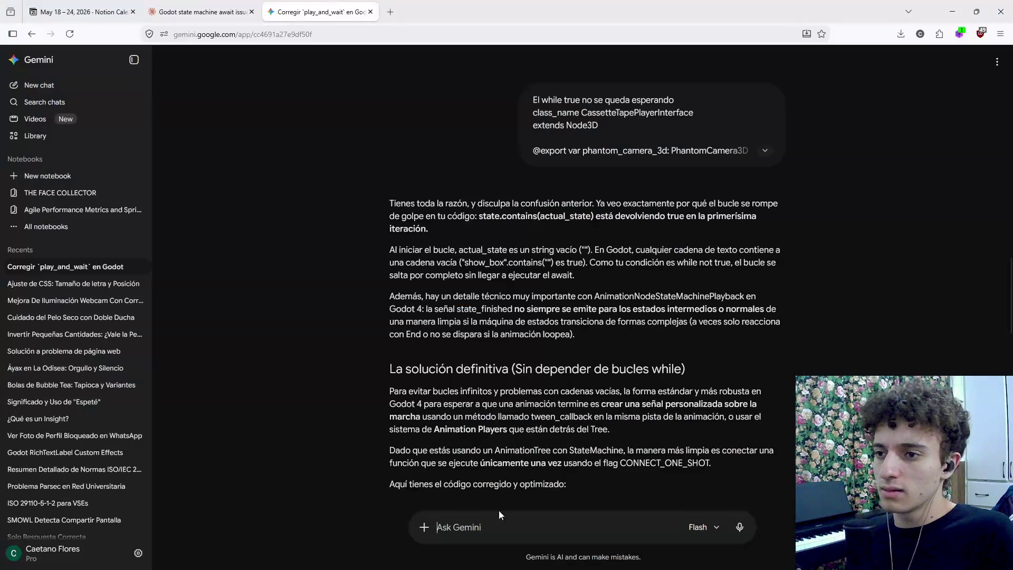
Resend the updated script to Gemini and scroll through its AnimationPlayer-based answer
{"action": "key", "text": "ctrl+v"}
{"action": "key", "text": "Return"}
{"action": "scroll", "coordinate": [564, 372], "scroll_direction": "down", "scroll_amount": 10}
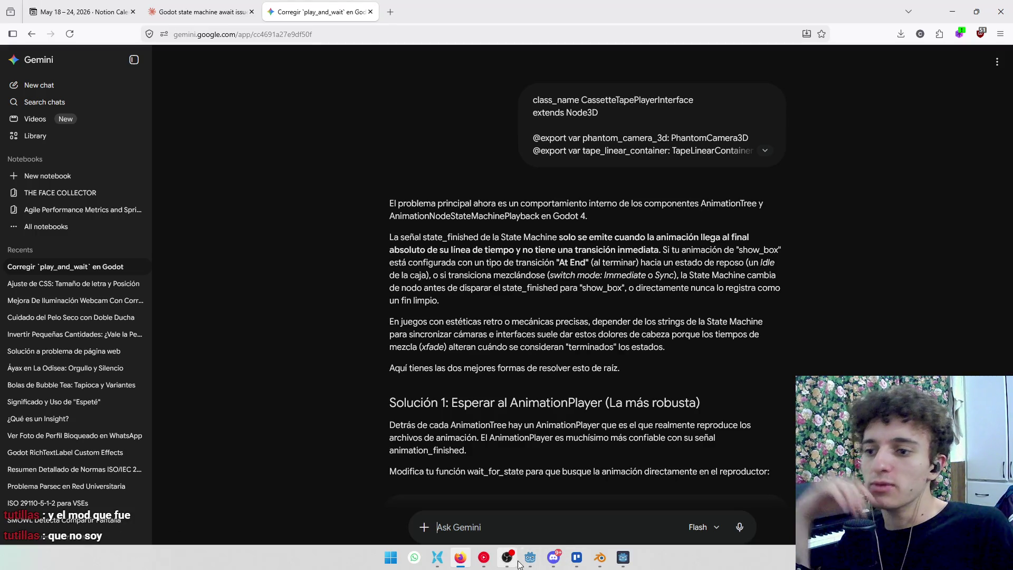
Open the chatter's user card in the OBS chat dock, make them moderator, then return to Gemini
{"action": "left_click", "coordinate": [507, 557]}
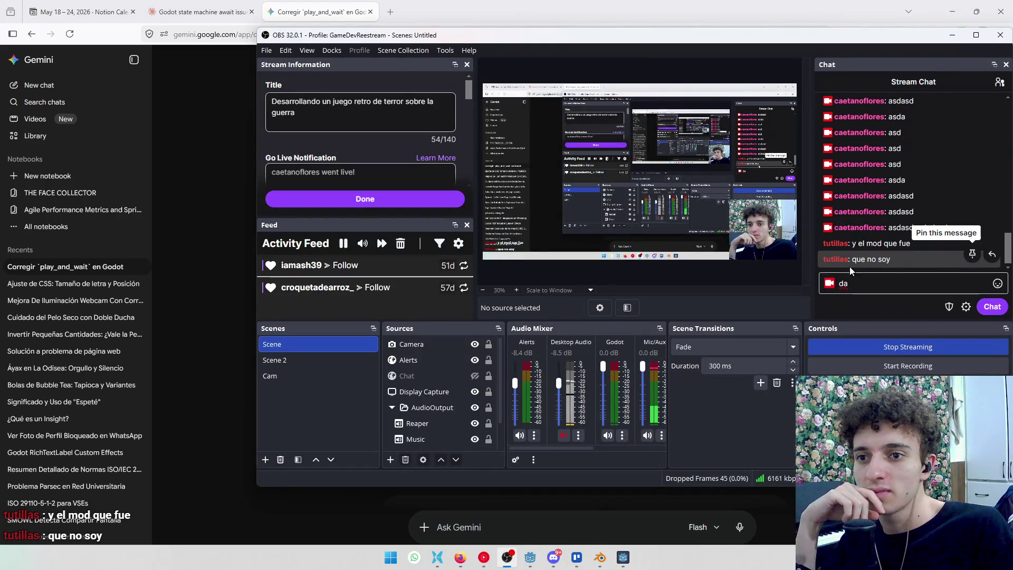
{"action": "right_click", "coordinate": [830, 261]}
{"action": "left_click", "coordinate": [821, 261]}
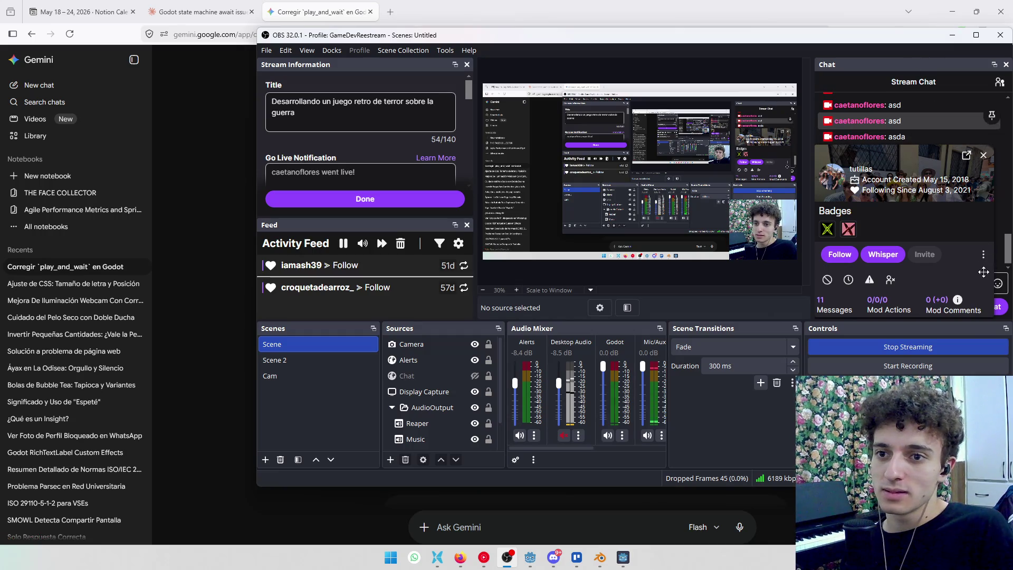
{"action": "left_click", "coordinate": [984, 155]}
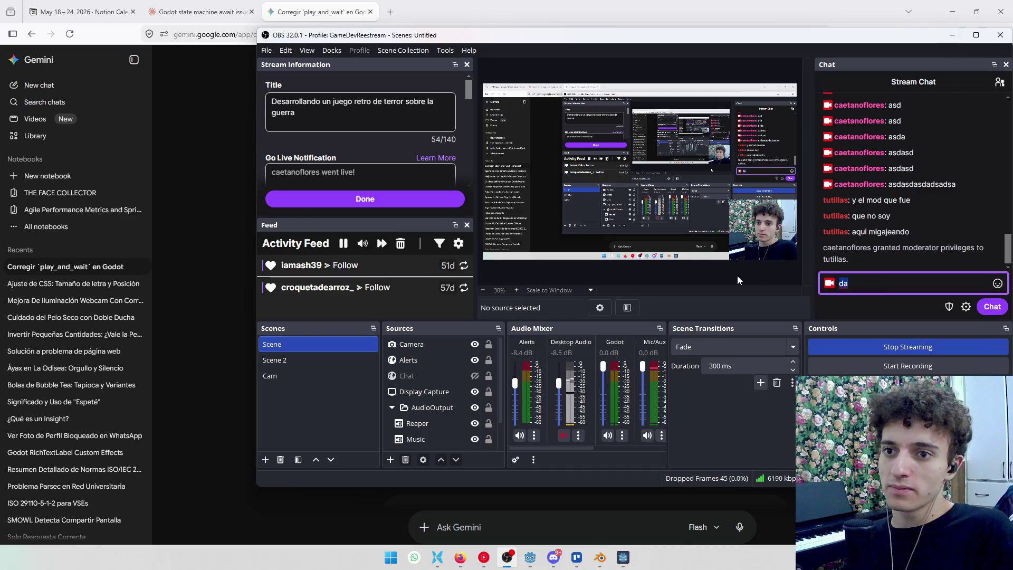
{"action": "key", "text": "BackSpace"}
{"action": "key", "text": "BackSpace"}
{"action": "left_click", "coordinate": [952, 34]}
{"action": "scroll", "coordinate": [621, 311], "scroll_direction": "down", "scroll_amount": 3}
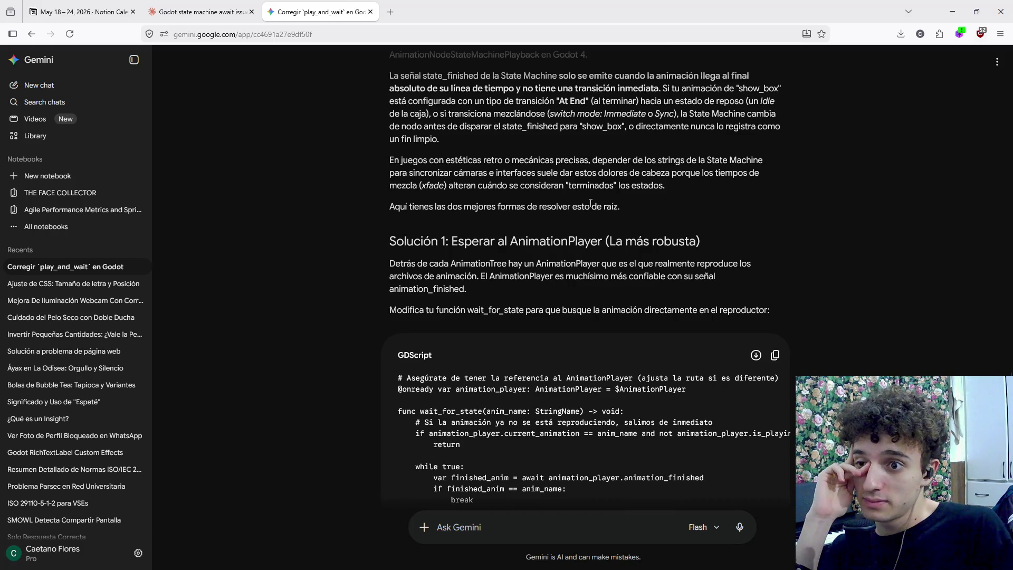
Read Gemini's Solución 1 and Solución 2 for waiting on the animation, then go back to Godot
{"action": "scroll", "coordinate": [693, 255], "scroll_direction": "down", "scroll_amount": 6}
{"action": "left_click_drag", "start_coordinate": [484, 262], "coordinate": [672, 264]}
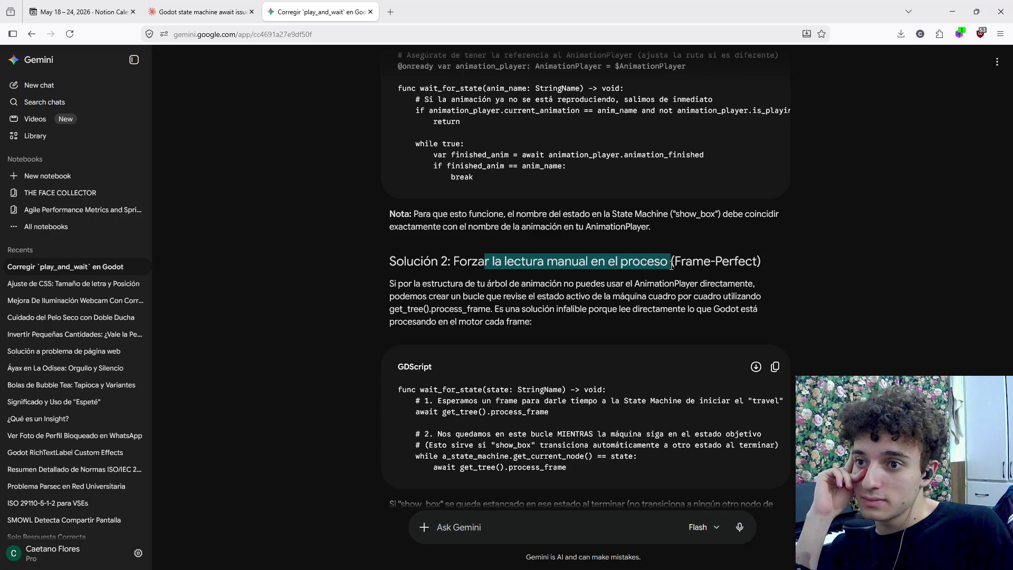
{"action": "left_click", "coordinate": [667, 269]}
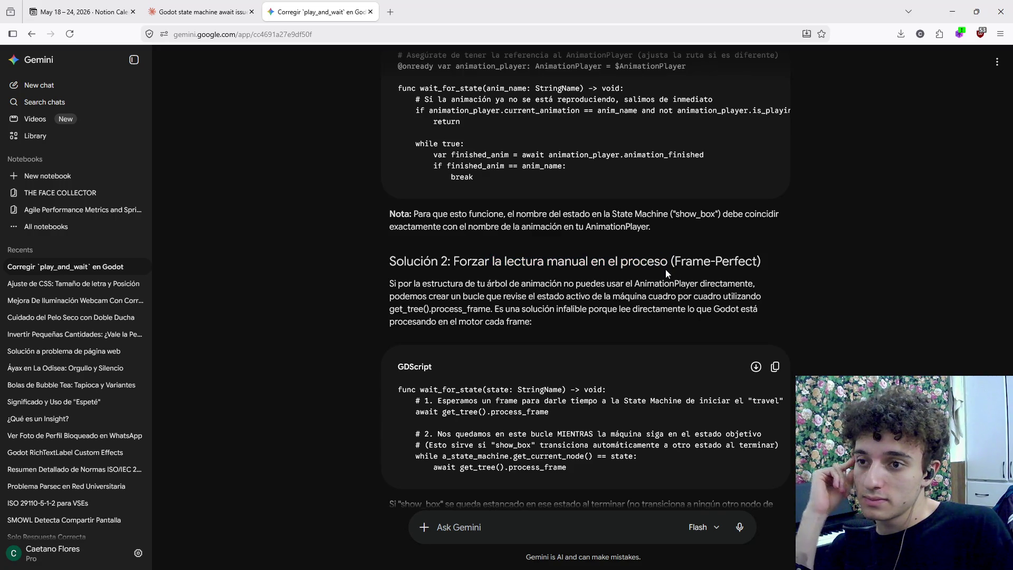
{"action": "scroll", "coordinate": [666, 274], "scroll_direction": "down", "scroll_amount": 4}
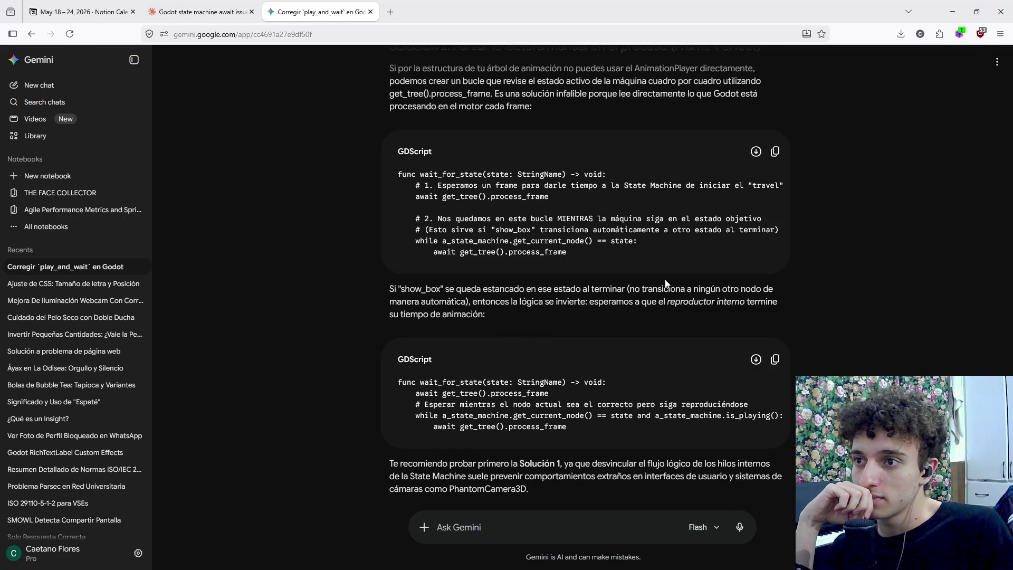
{"action": "mouse_move", "coordinate": [566, 557]}
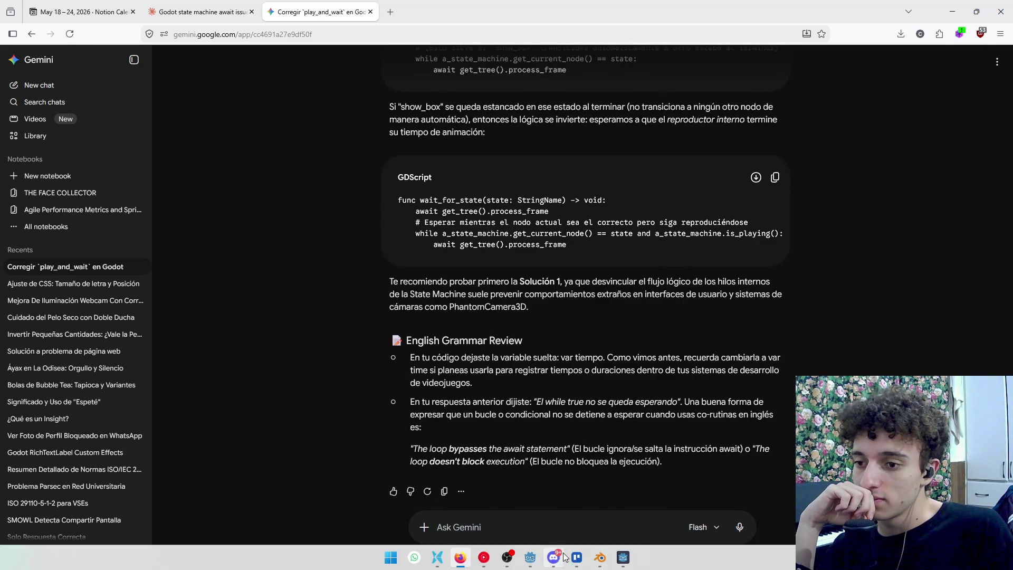
{"action": "left_click", "coordinate": [530, 558]}
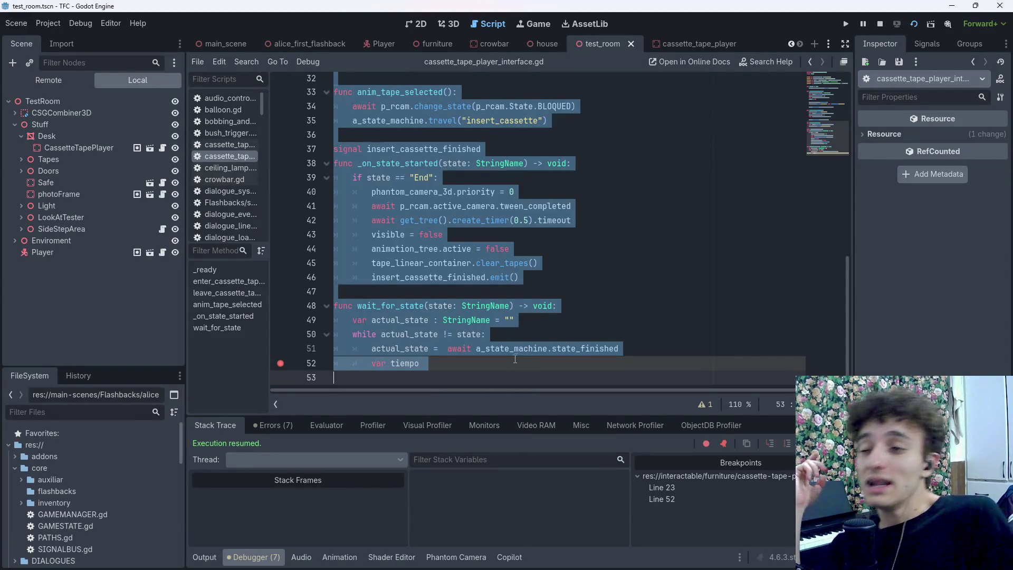
Insert a blank line on line 9 after the a_state_machine declaration
{"action": "left_click", "coordinate": [515, 360]}
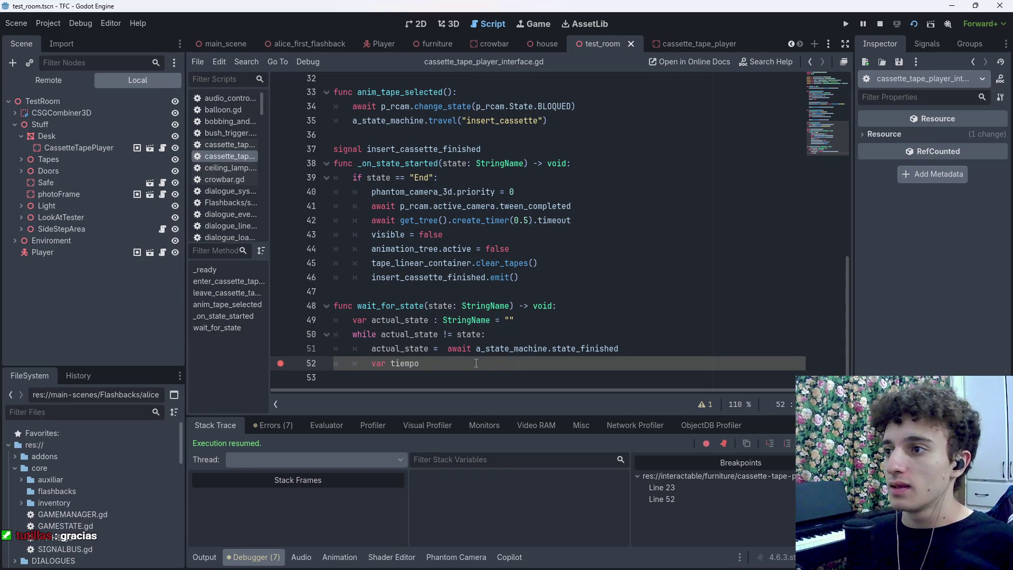
{"action": "scroll", "coordinate": [478, 343], "scroll_direction": "up", "scroll_amount": 10}
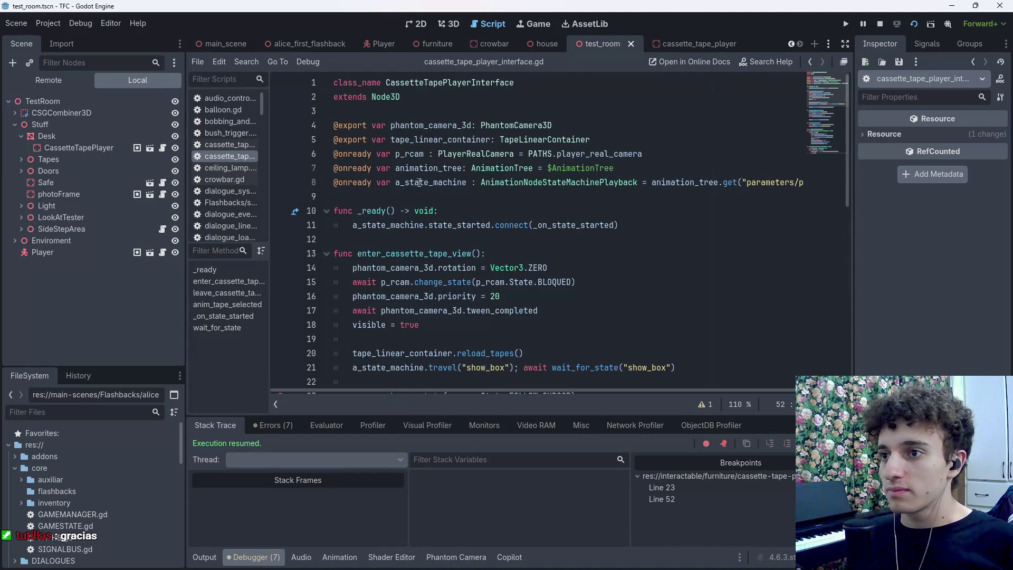
{"action": "left_click", "coordinate": [660, 151]}
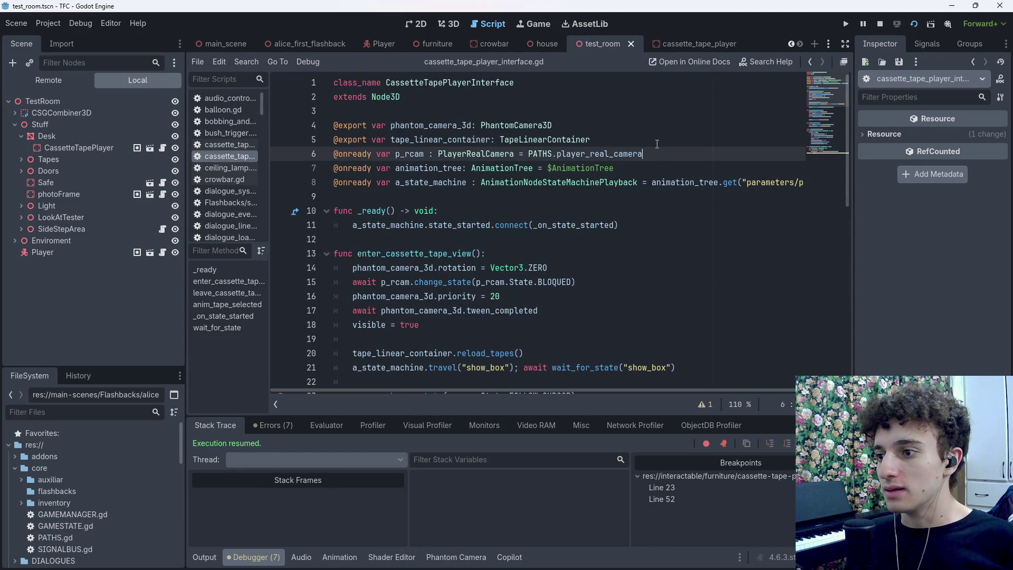
{"action": "left_click", "coordinate": [699, 211]}
{"action": "left_click", "coordinate": [388, 199]}
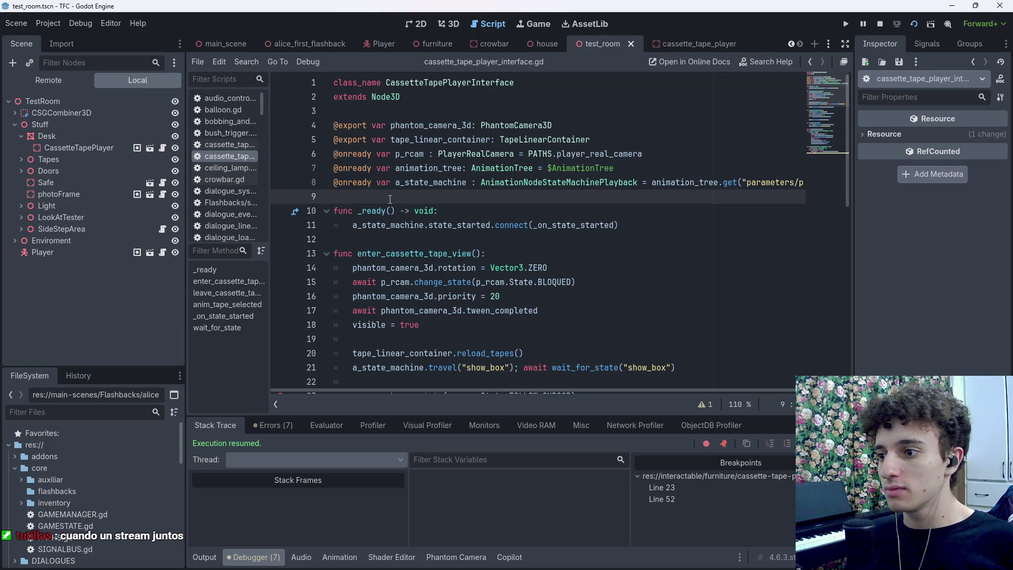
{"action": "key", "text": "Return"}
{"action": "key", "text": "Up"}
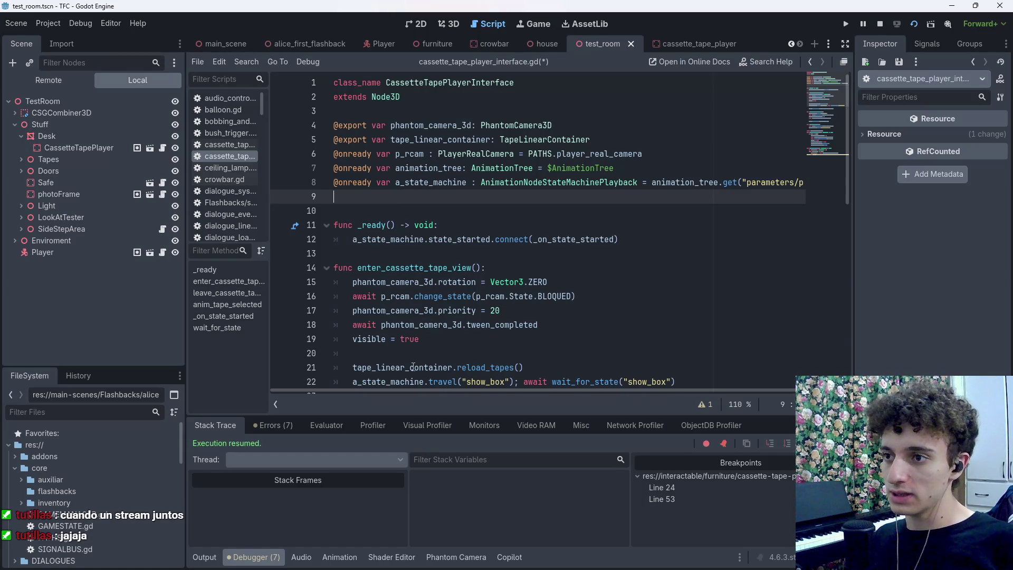
Open the cassette_tape_player scene and expand CassetteTapePlayerInterface to show AnimationPlayer and AnimationTree
{"action": "left_click", "coordinate": [681, 43]}
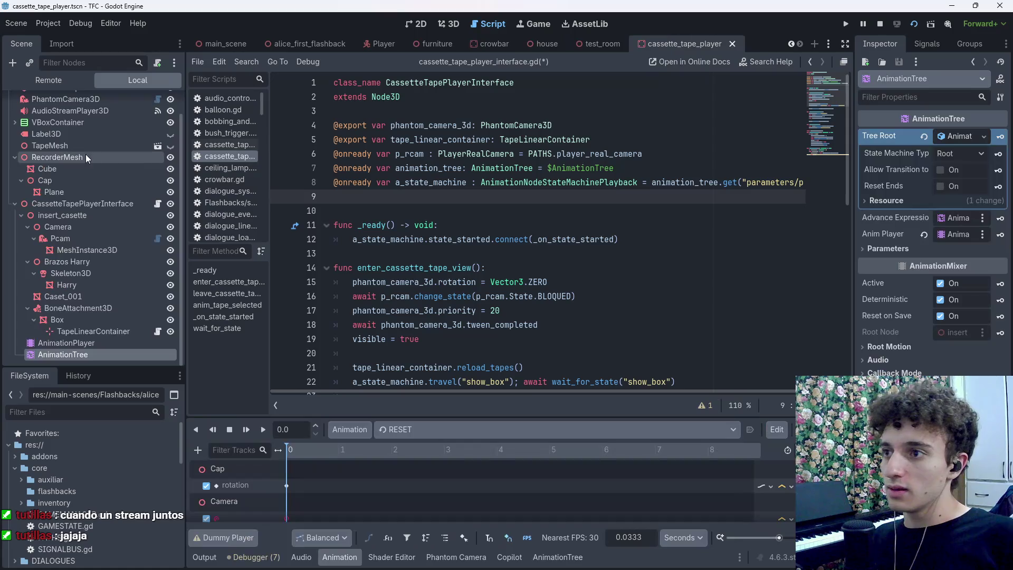
{"action": "scroll", "coordinate": [88, 184], "scroll_direction": "up", "scroll_amount": 2}
{"action": "left_click", "coordinate": [9, 231]}
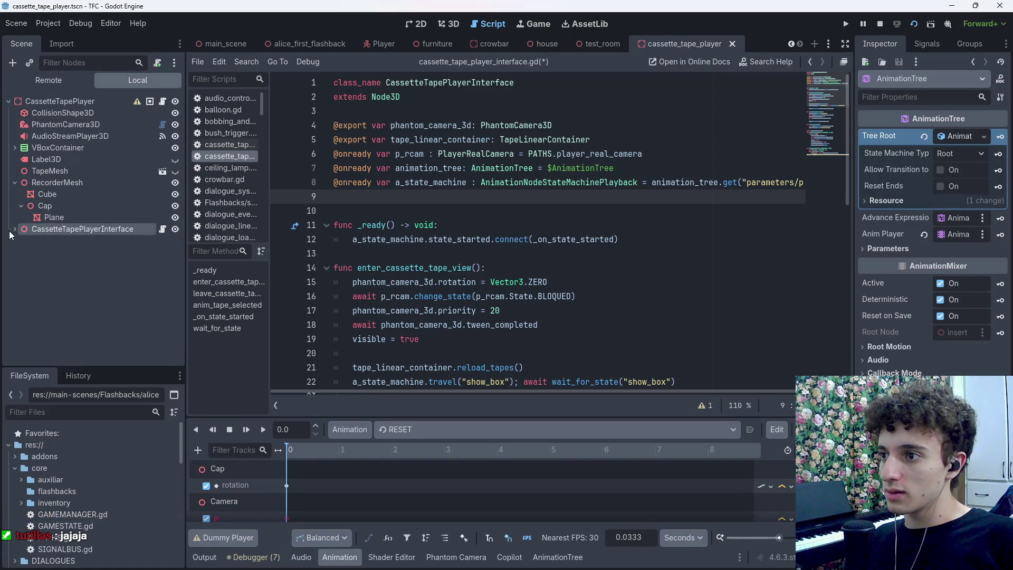
{"action": "left_click", "coordinate": [10, 230]}
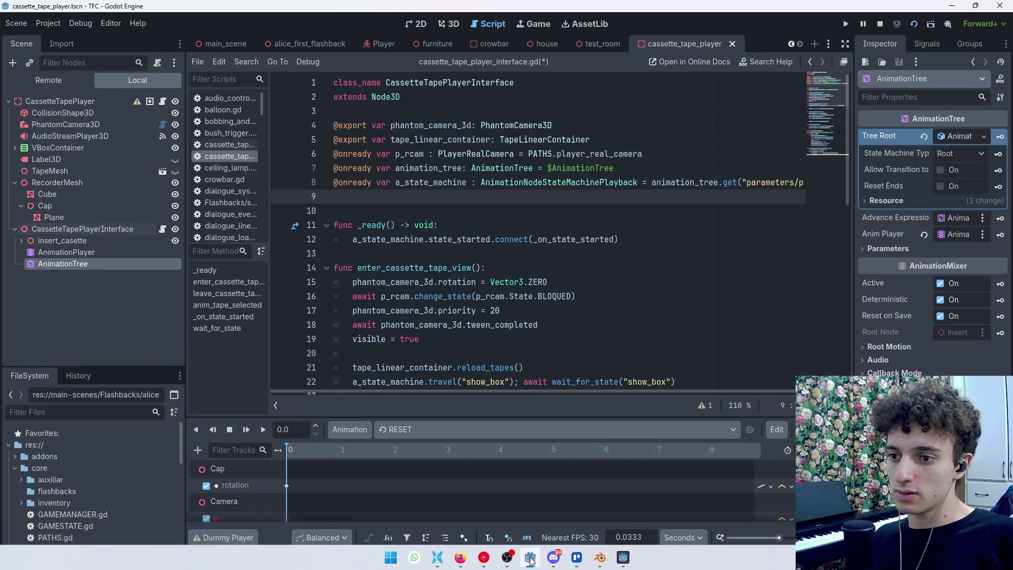
{"action": "left_click", "coordinate": [531, 558]}
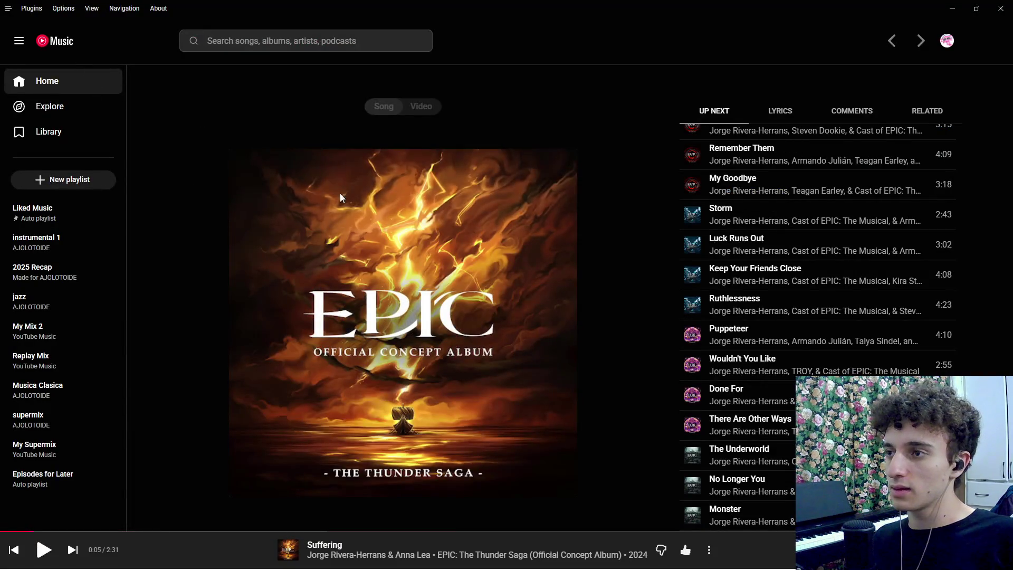
Go back to YouTube Music Home and play Alicia (Violin) from the Listen again shelf
{"action": "key", "text": "Escape"}
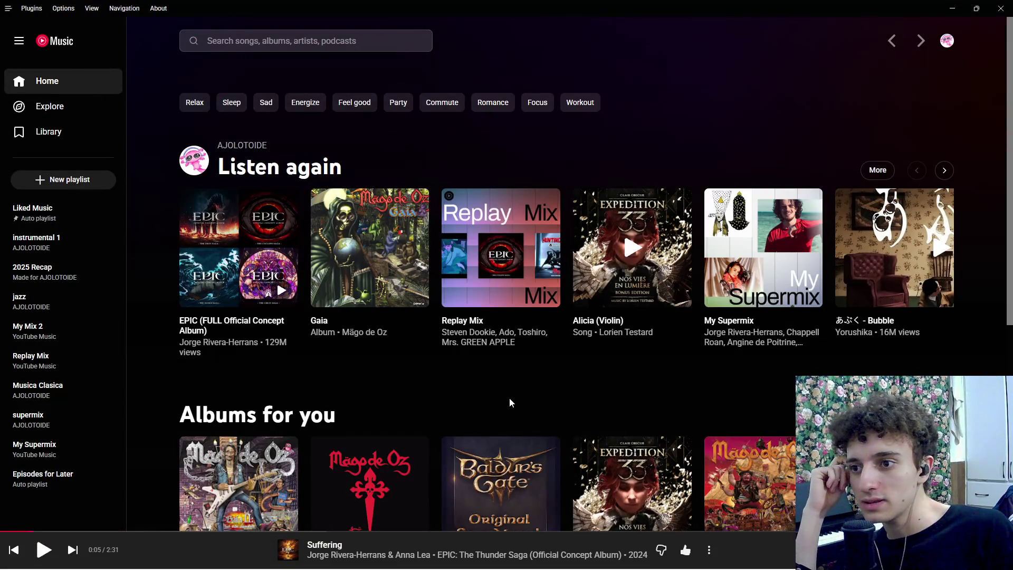
{"action": "left_click", "coordinate": [613, 291]}
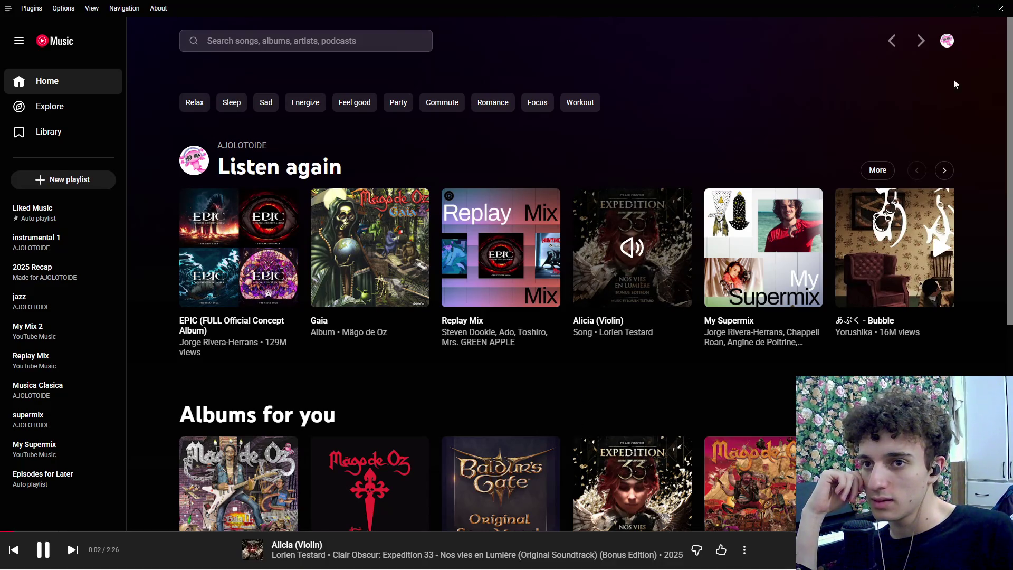
{"action": "left_click", "coordinate": [952, 9]}
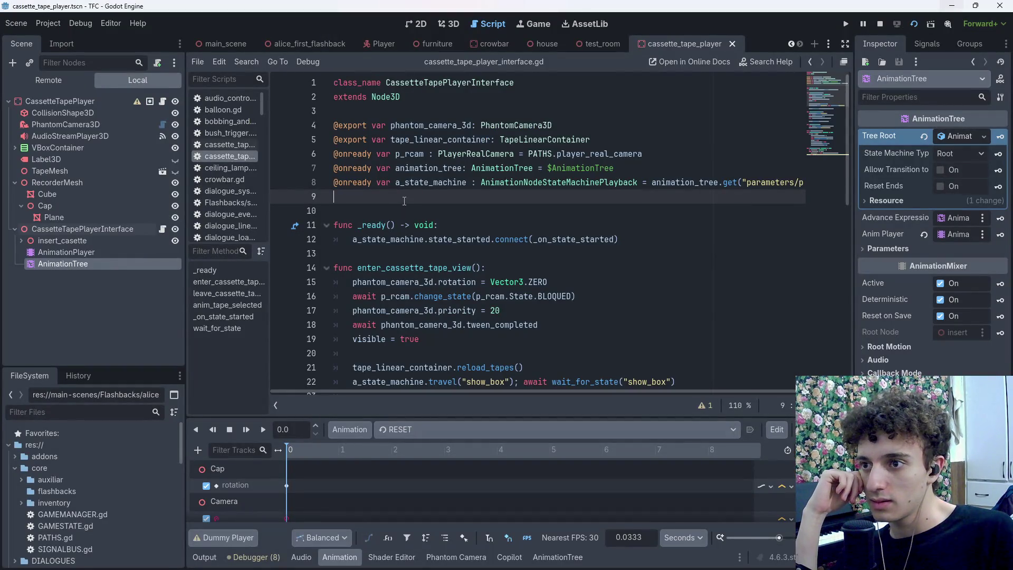
Declare an onready animation_player variable for $AnimationPlayer on line 9 and save
{"action": "mouse_move", "coordinate": [65, 253]}
{"action": "left_mouse_down"}
{"action": "mouse_move", "coordinate": [288, 224]}
{"action": "mouse_move", "coordinate": [373, 201]}
{"action": "left_mouse_up"}
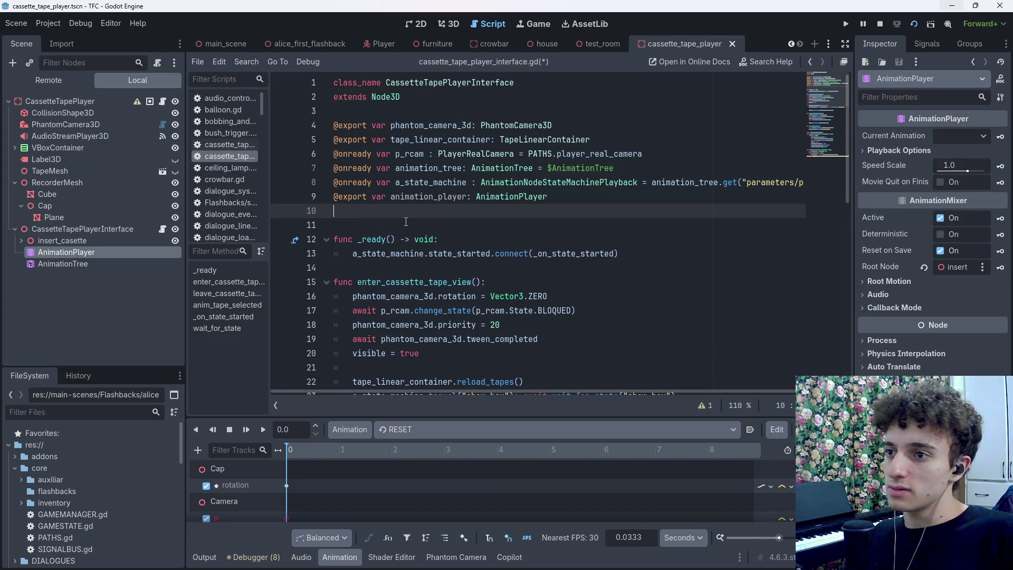
{"action": "key", "text": "ctrl+z"}
{"action": "mouse_move", "coordinate": [66, 252]}
{"action": "left_mouse_down"}
{"action": "mouse_move", "coordinate": [190, 256]}
{"action": "mouse_move", "coordinate": [410, 203]}
{"action": "left_mouse_up"}
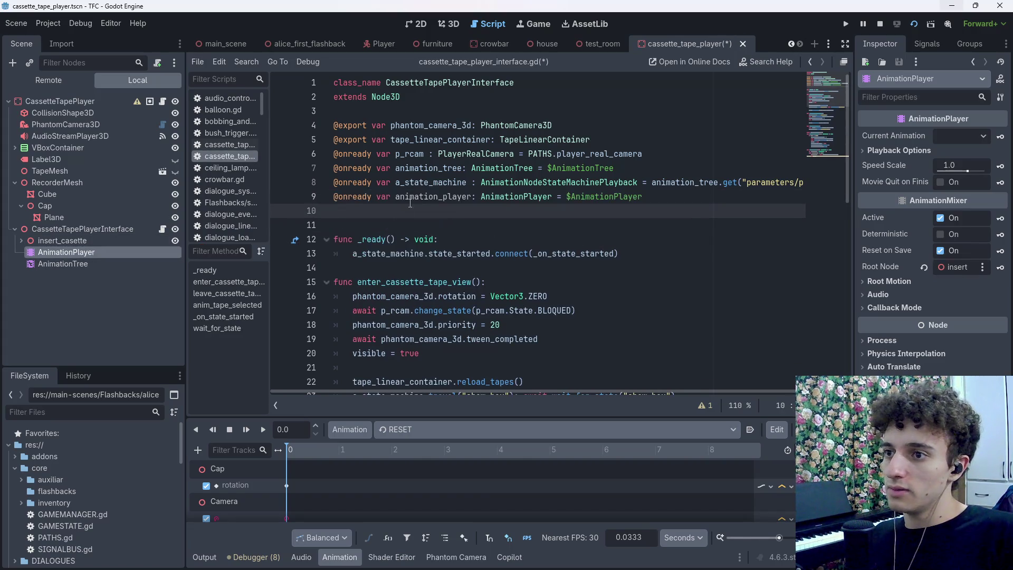
{"action": "key", "text": "BackSpace"}
{"action": "key", "text": "ctrl+s"}
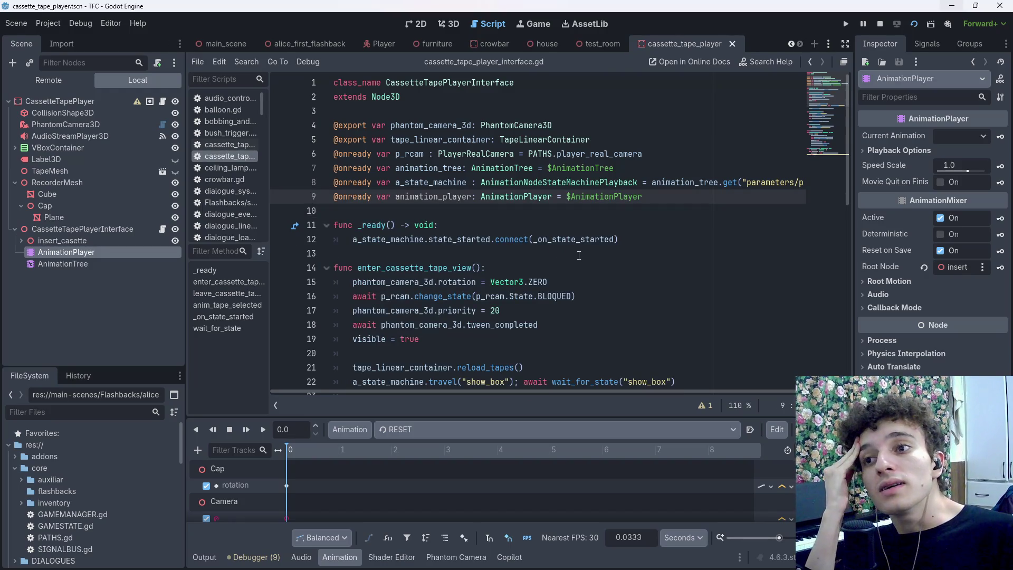
Review the var tiempo line and the while loop in wait_for_state
{"action": "scroll", "coordinate": [607, 237], "scroll_direction": "down", "scroll_amount": 10}
{"action": "left_click_drag", "start_coordinate": [424, 367], "coordinate": [370, 367]}
{"action": "scroll", "coordinate": [499, 354], "scroll_direction": "up", "scroll_amount": 10}
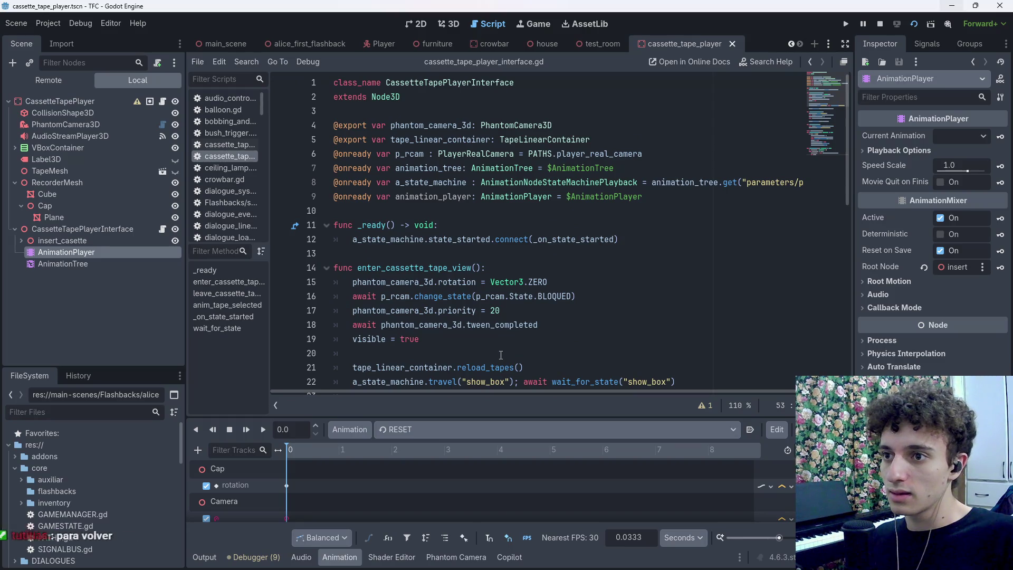
{"action": "scroll", "coordinate": [504, 356], "scroll_direction": "down", "scroll_amount": 10}
{"action": "mouse_move", "coordinate": [452, 371]}
{"action": "left_mouse_down"}
{"action": "mouse_move", "coordinate": [370, 368]}
{"action": "mouse_move", "coordinate": [419, 368]}
{"action": "mouse_move", "coordinate": [366, 359]}
{"action": "left_mouse_up"}
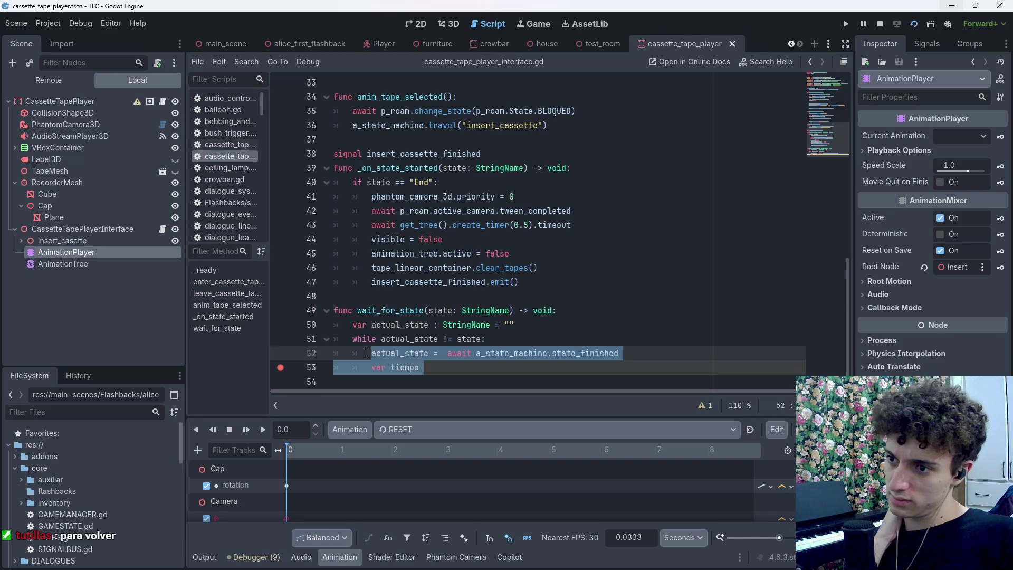
{"action": "left_click_drag", "start_coordinate": [424, 368], "coordinate": [342, 342]}
{"action": "key", "text": "ctrl+c"}
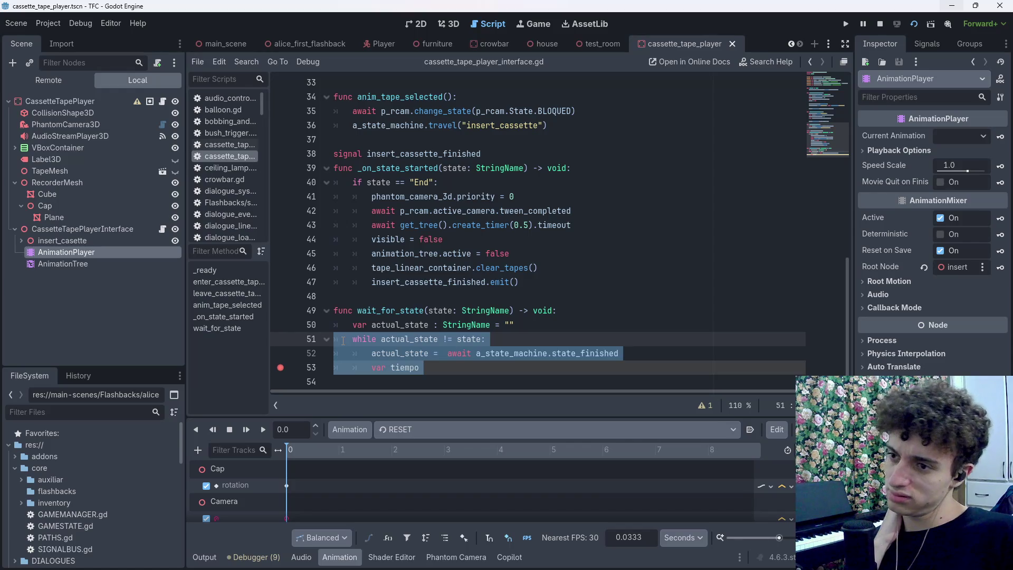
{"action": "left_click", "coordinate": [548, 558]}
Copy Gemini's Solution 1 wait_for_state code, from func wait_for_state down to break
{"action": "left_click", "coordinate": [549, 558]}
{"action": "left_click", "coordinate": [460, 557]}
{"action": "scroll", "coordinate": [516, 425], "scroll_direction": "up", "scroll_amount": 5}
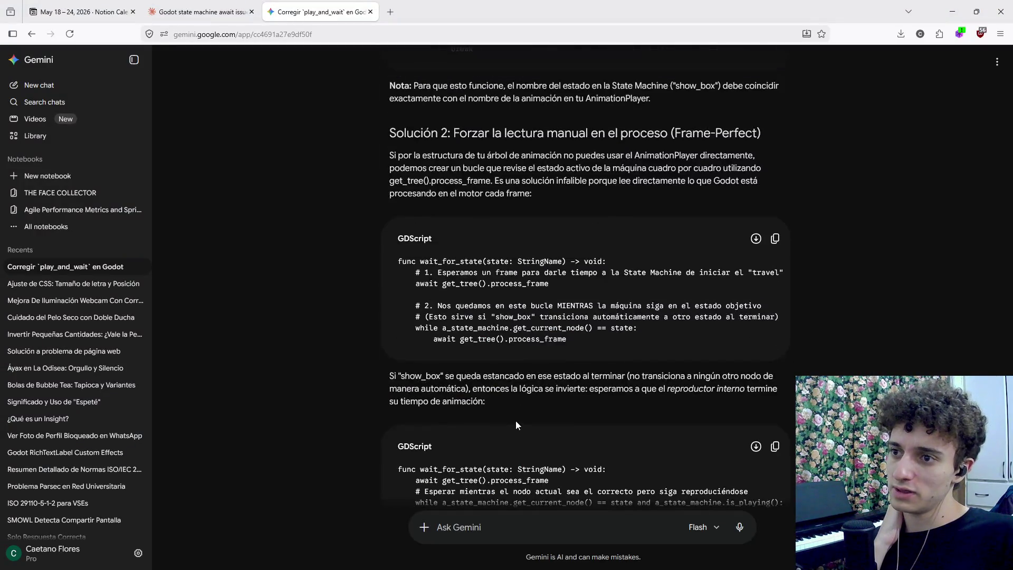
{"action": "scroll", "coordinate": [517, 424], "scroll_direction": "up", "scroll_amount": 5}
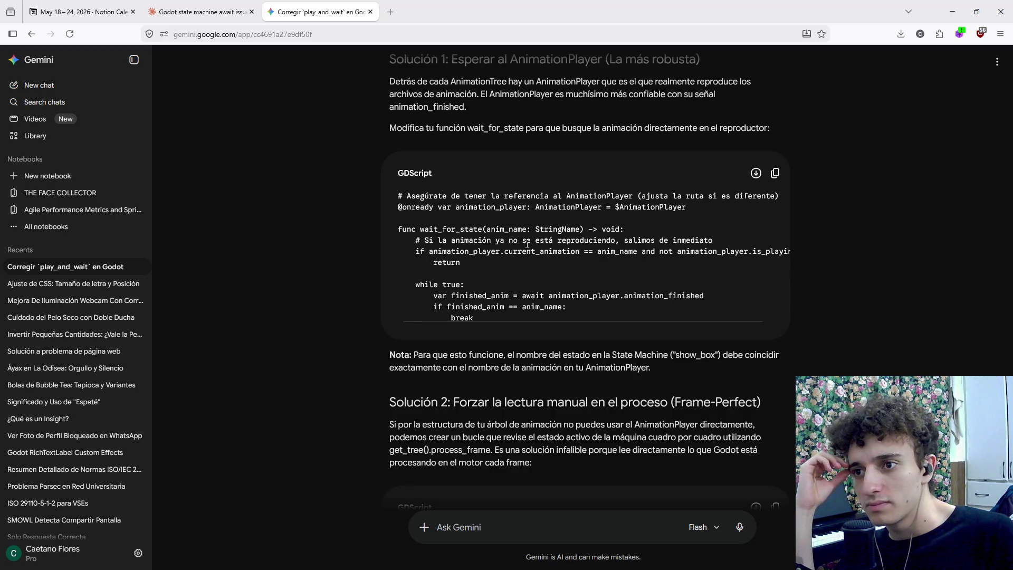
{"action": "mouse_move", "coordinate": [523, 252]}
{"action": "left_mouse_down"}
{"action": "mouse_move", "coordinate": [464, 262]}
{"action": "mouse_move", "coordinate": [792, 252]}
{"action": "left_mouse_up"}
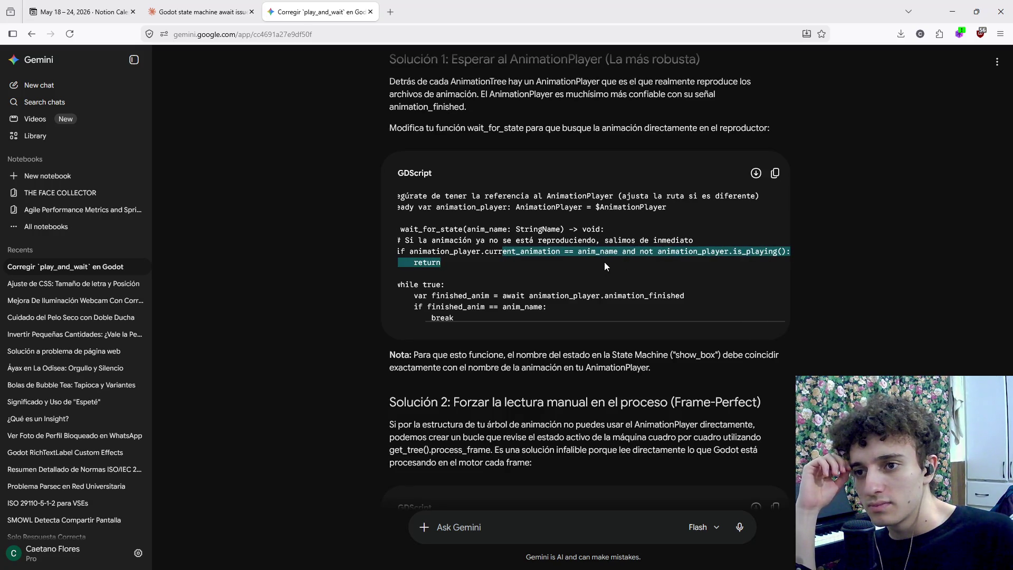
{"action": "left_click", "coordinate": [604, 262]}
{"action": "mouse_move", "coordinate": [452, 296]}
{"action": "left_mouse_down"}
{"action": "mouse_move", "coordinate": [701, 293]}
{"action": "mouse_move", "coordinate": [666, 323]}
{"action": "left_mouse_up"}
{"action": "left_click", "coordinate": [666, 315]}
{"action": "scroll", "coordinate": [666, 311], "scroll_direction": "down", "scroll_amount": 3}
{"action": "scroll", "coordinate": [662, 307], "scroll_direction": "up", "scroll_amount": 3}
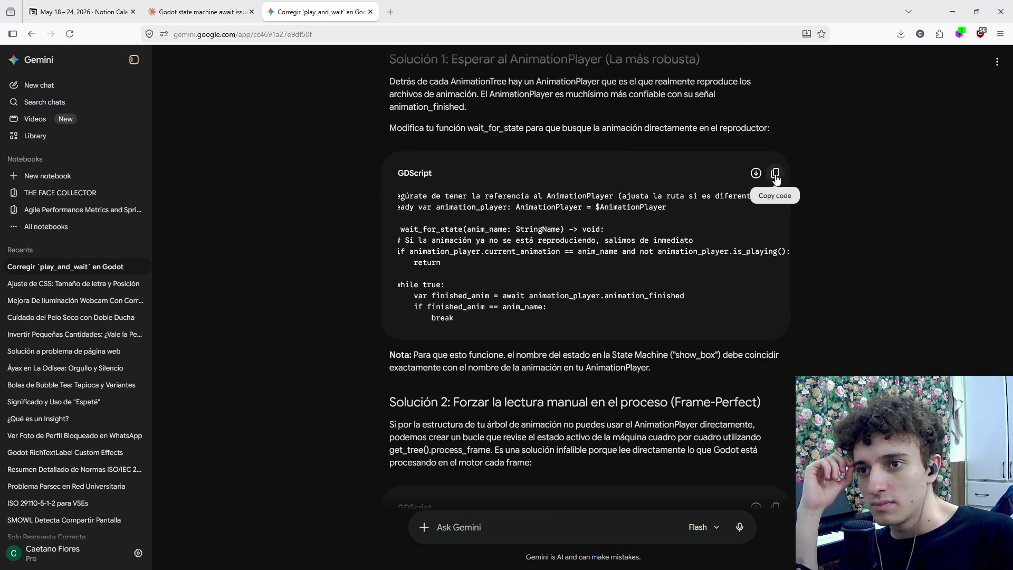
{"action": "left_click_drag", "start_coordinate": [459, 313], "coordinate": [389, 228]}
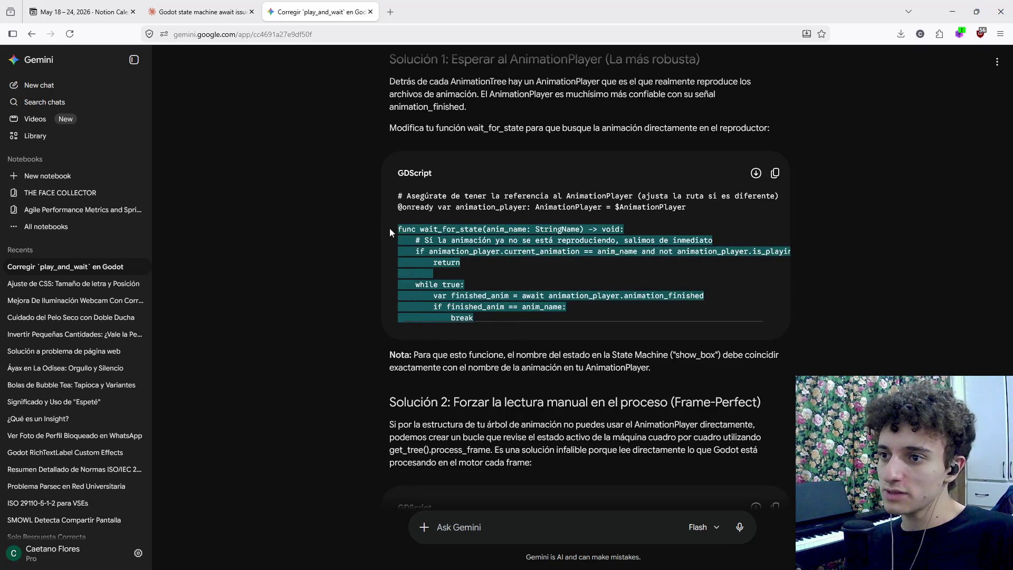
{"action": "key", "text": "alt+Tab"}
Replace the old wait_for_state with the pasted Solution 1 code and save the script
{"action": "key", "text": "ctrl+v"}
{"action": "key", "text": "ctrl+z"}
{"action": "type", "text": "func wait_for_state(anim_name: StringName) -> void: \t# Si la animación ya no se está reproduciendo, salimos de inmediato \tif animation_player.current_animation == anim_name and not animation_player.is_playing(): \t\treturn  \twhile true: \t\tvar finished_anim = await animation_player.animation_finished \t\tif finished_anim == anim_name: \t\t\tbreak"}
{"action": "key", "text": "ctrl+s"}
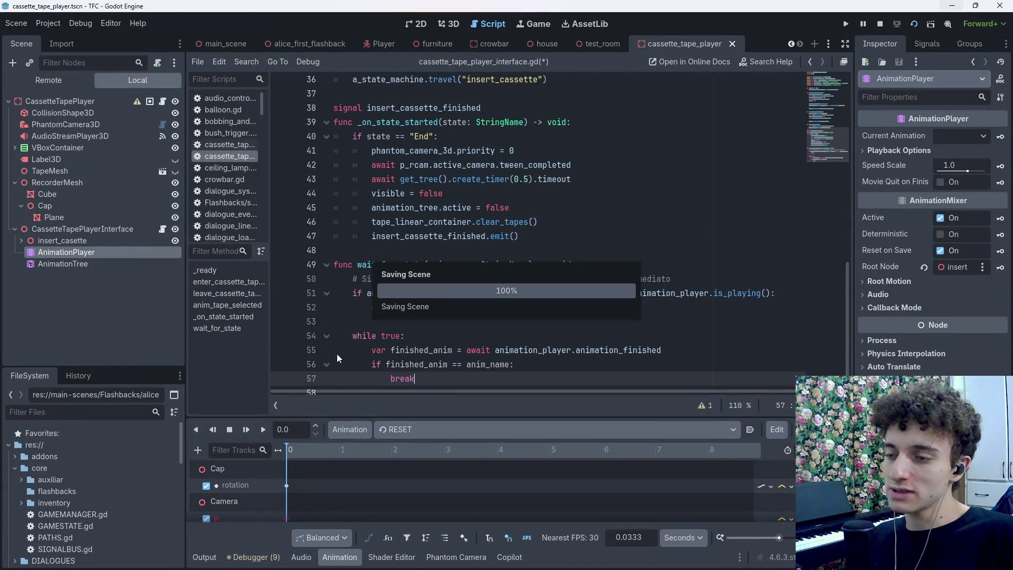
Inspect the AnimationTree state machine graph and its resource, then close the panel
{"action": "left_click", "coordinate": [63, 264]}
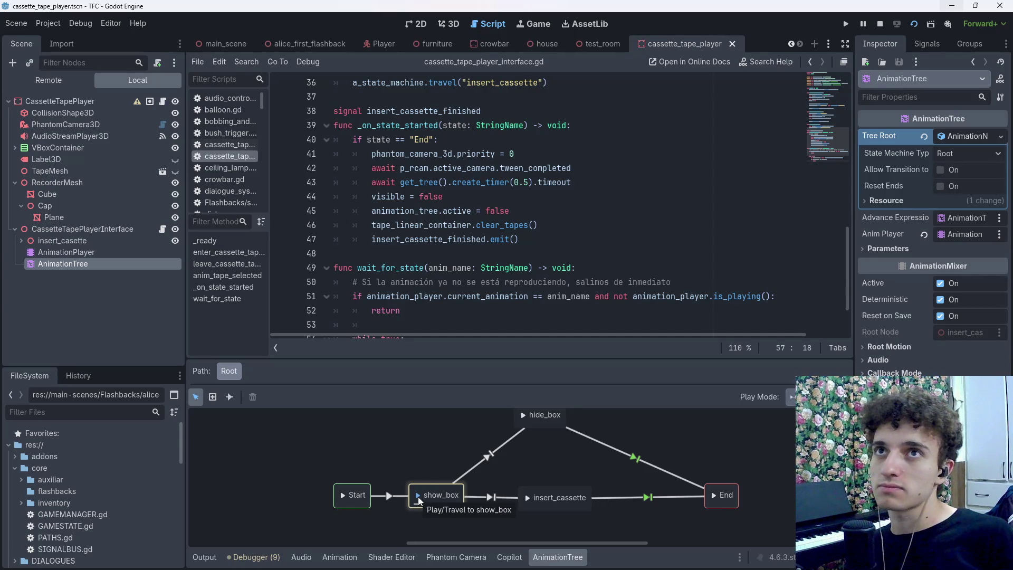
{"action": "left_click", "coordinate": [574, 475]}
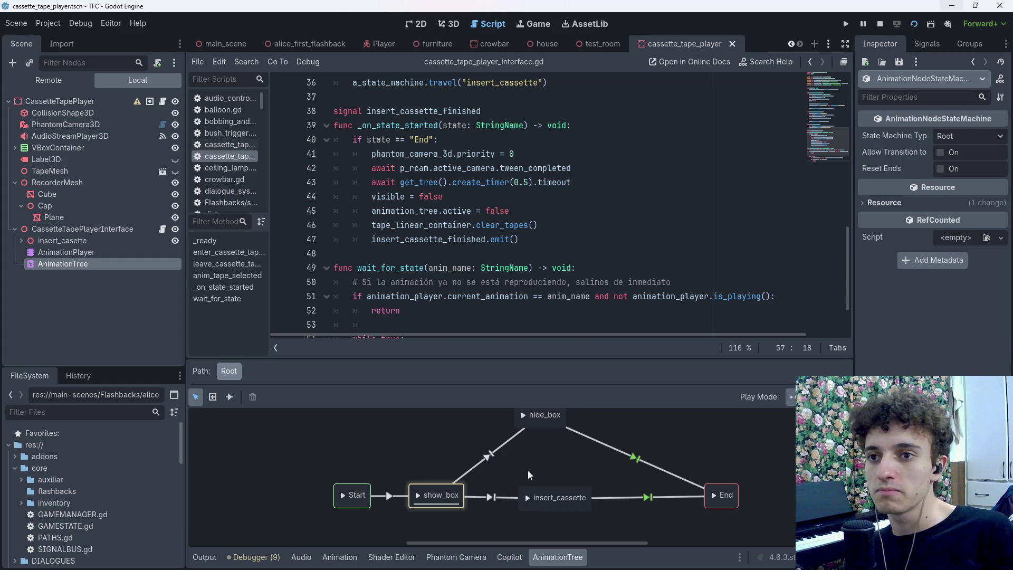
{"action": "scroll", "coordinate": [530, 475], "scroll_direction": "up", "scroll_amount": 2}
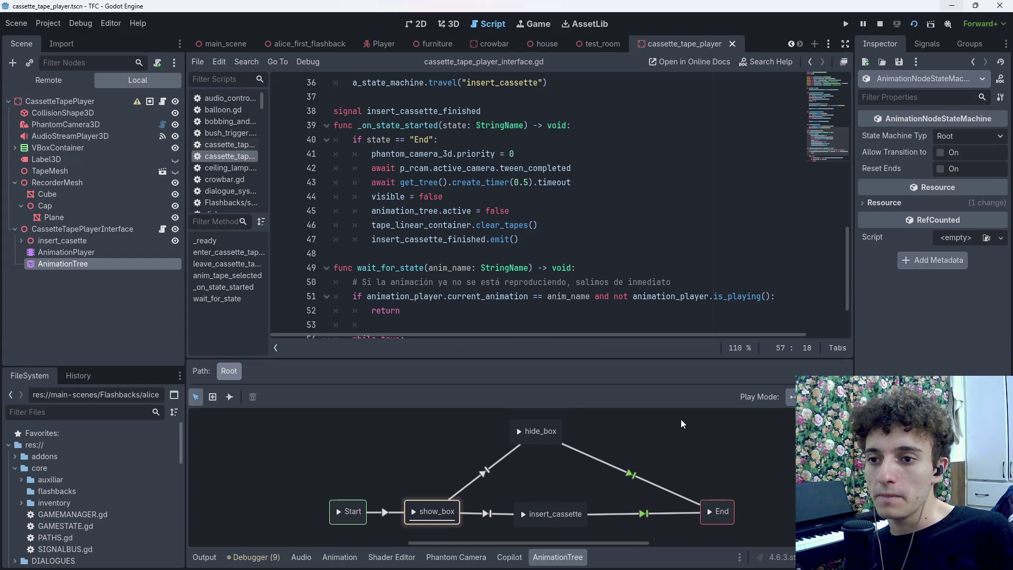
{"action": "left_click", "coordinate": [568, 559]}
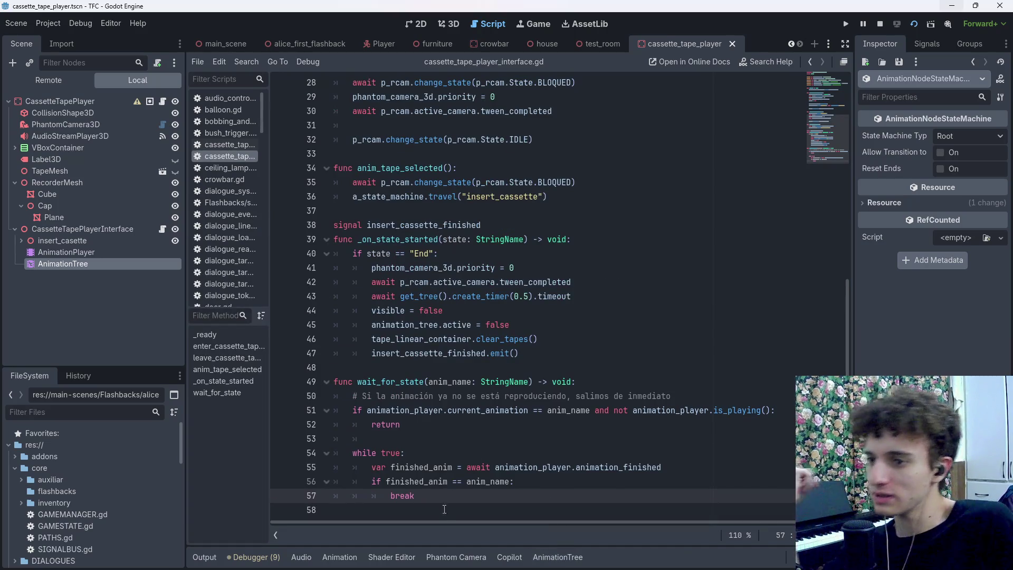
Delete the leftover comment on line 50 and save cassette_tape_player_interface.gd
{"action": "left_click", "coordinate": [287, 397]}
{"action": "key", "text": "BackSpace"}
{"action": "key", "text": "BackSpace"}
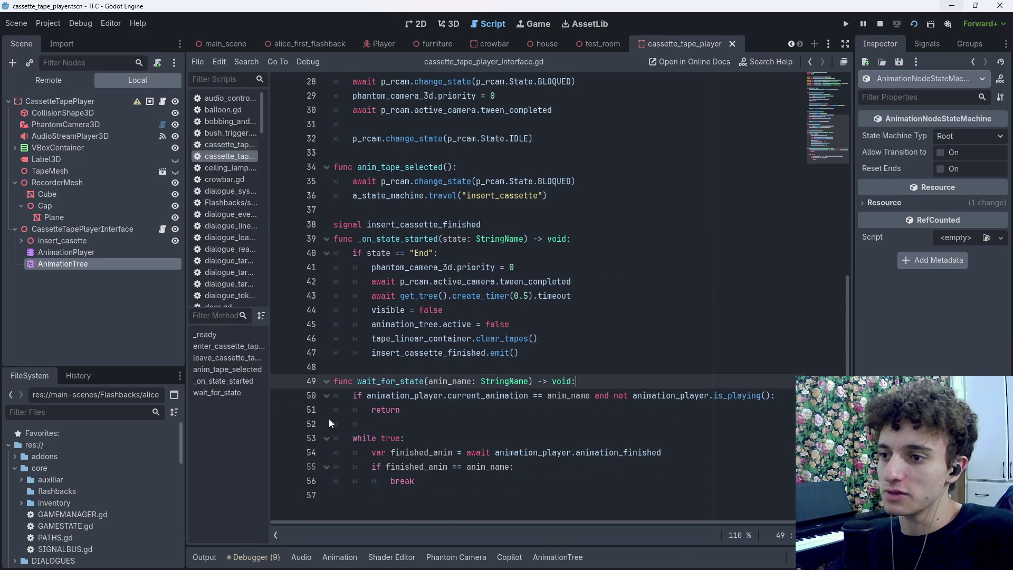
{"action": "key", "text": "ctrl+s"}
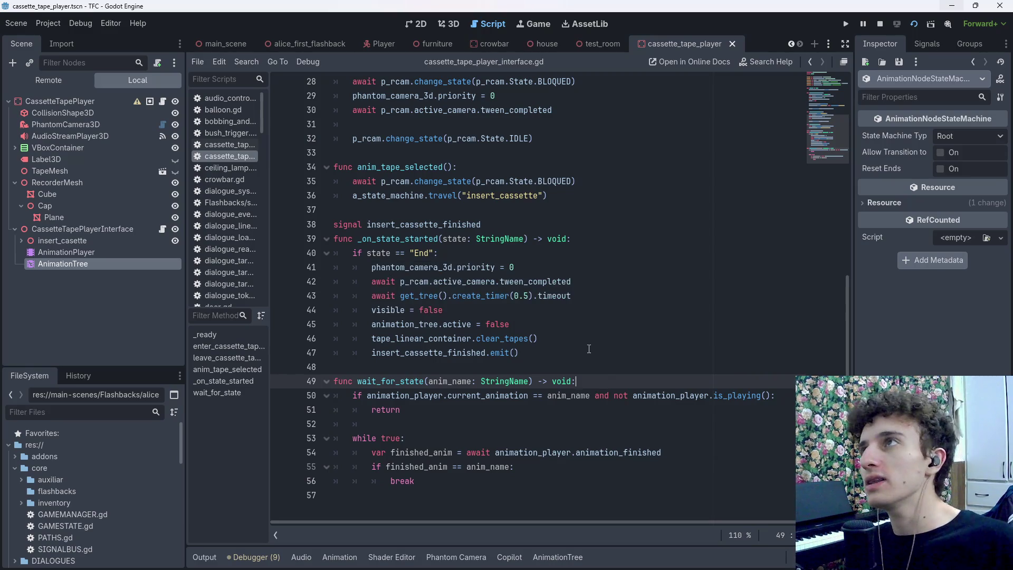
{"action": "key", "text": "ctrl+s"}
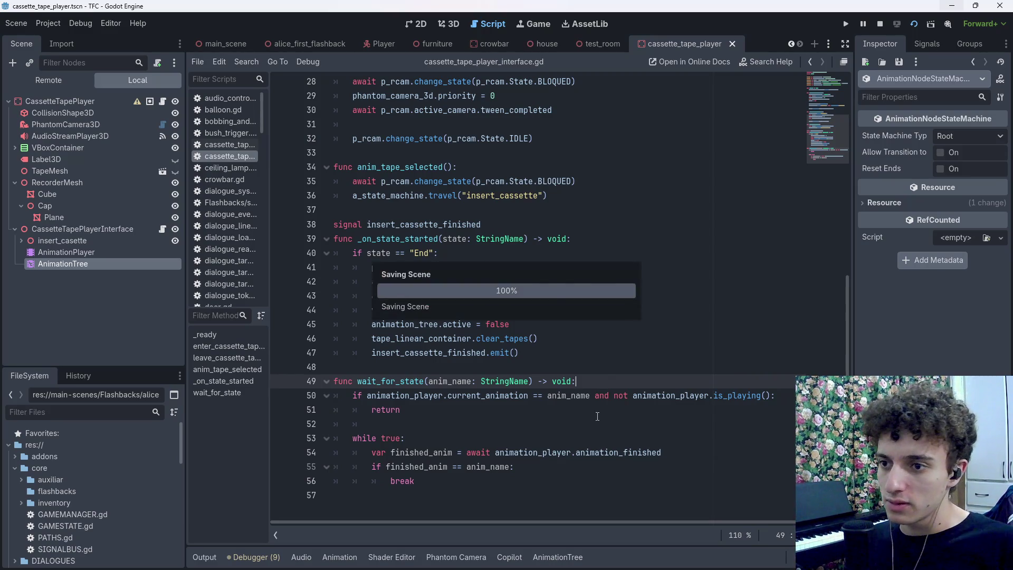
{"action": "left_click", "coordinate": [481, 484]}
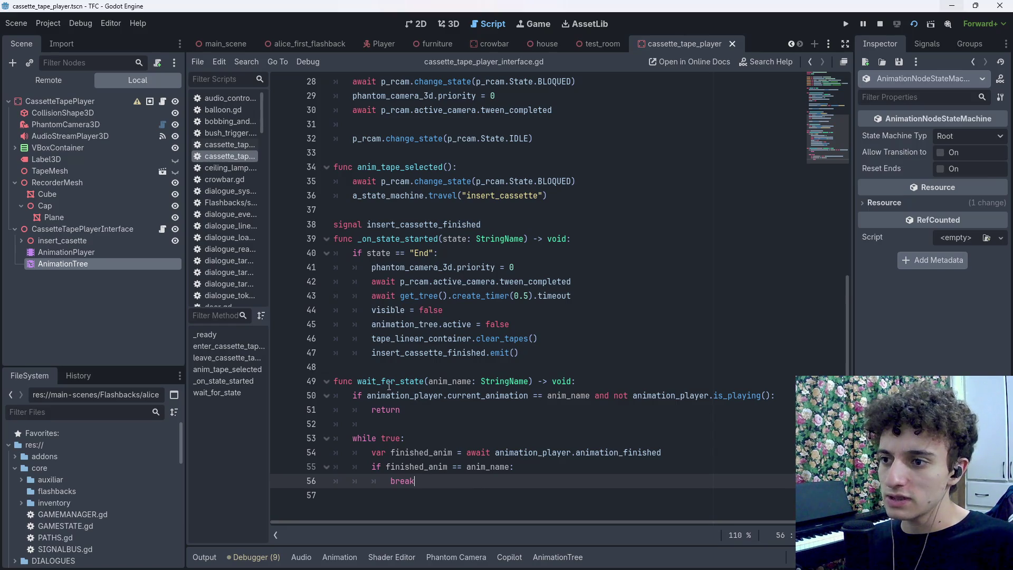
{"action": "left_click", "coordinate": [423, 381]}
{"action": "key", "text": "ctrl+s"}
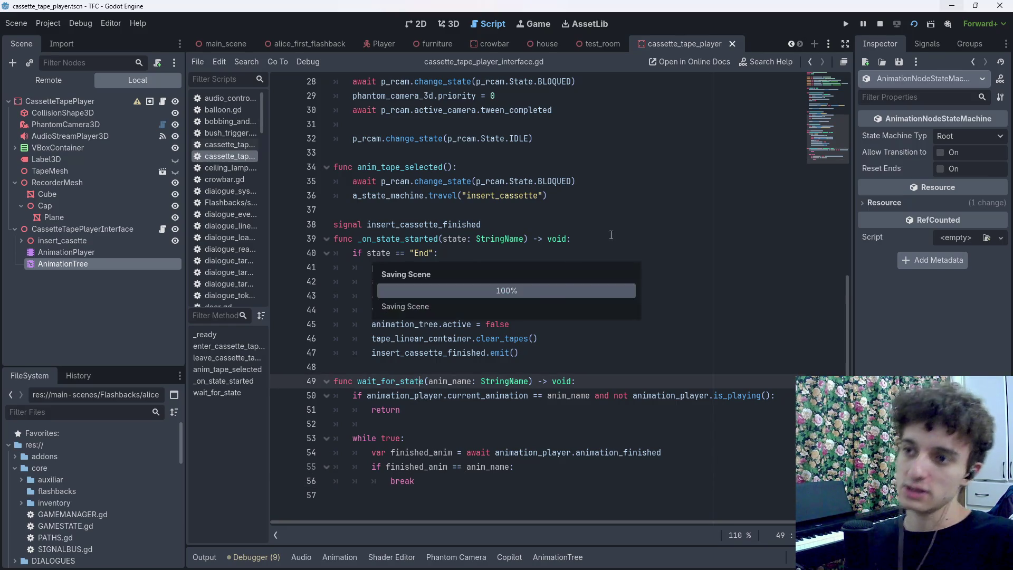
{"action": "scroll", "coordinate": [647, 291], "scroll_direction": "up", "scroll_amount": 6}
{"action": "scroll", "coordinate": [647, 290], "scroll_direction": "down", "scroll_amount": 3}
{"action": "scroll", "coordinate": [647, 290], "scroll_direction": "down", "scroll_amount": 3}
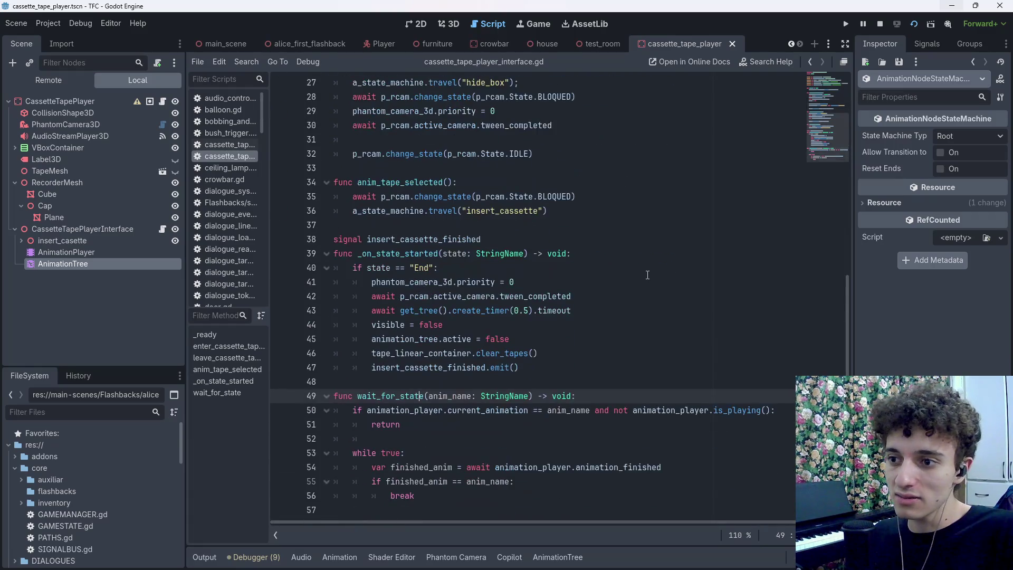
{"action": "key", "text": "ctrl+s"}
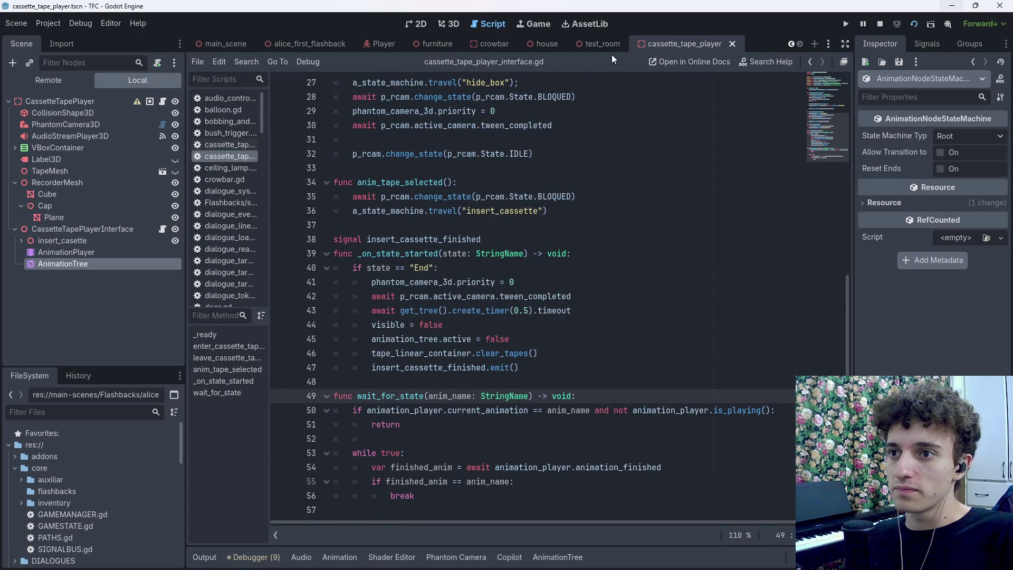
Run the test_room scene, stop it with F8, and save the script again
{"action": "left_click", "coordinate": [607, 45]}
{"action": "left_click", "coordinate": [908, 24]}
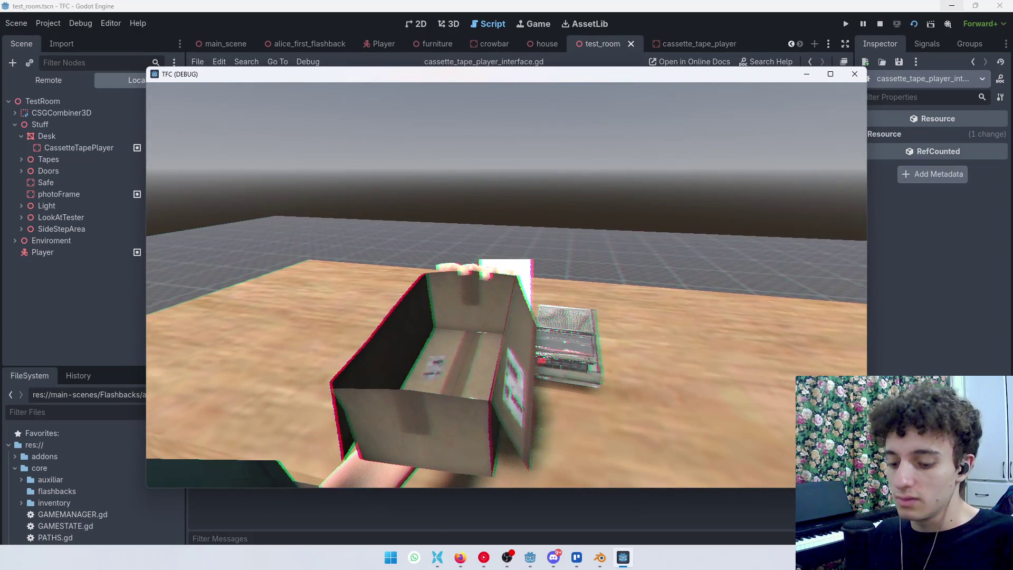
{"action": "key", "text": "F8"}
{"action": "scroll", "coordinate": [511, 285], "scroll_direction": "down", "scroll_amount": 3}
{"action": "key", "text": "ctrl+s"}
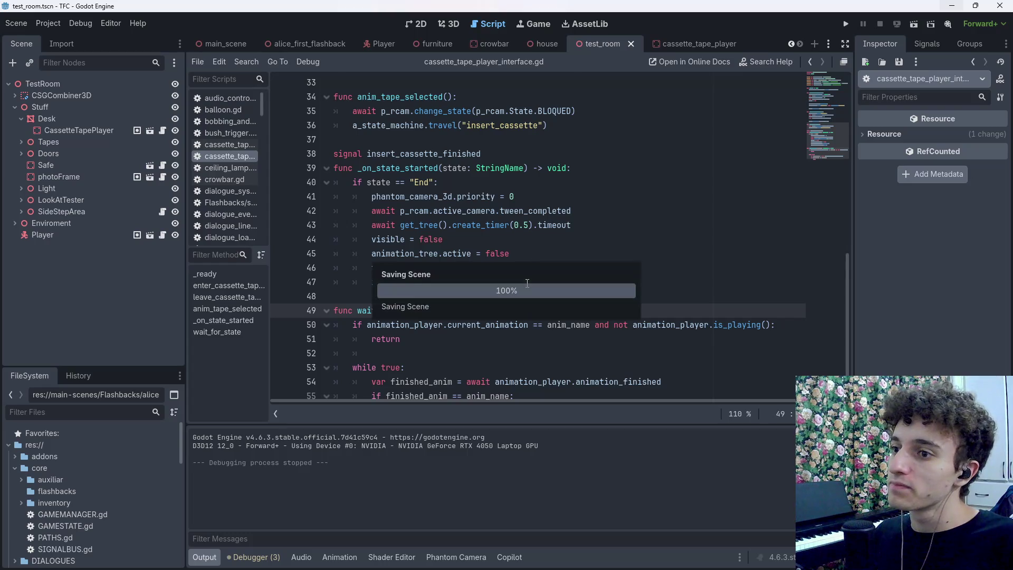
{"action": "scroll", "coordinate": [559, 323], "scroll_direction": "up", "scroll_amount": 8}
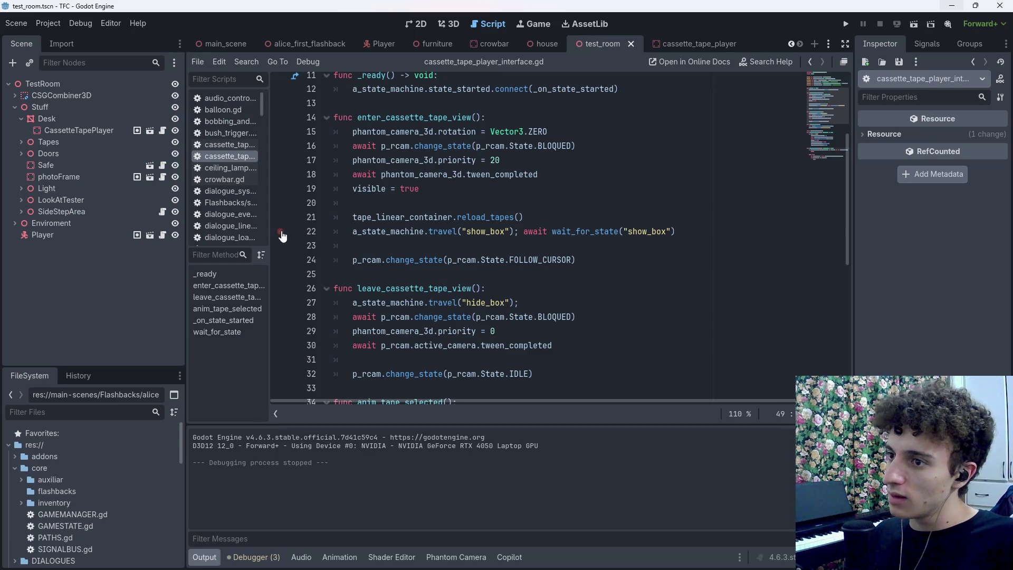
Delete the wait_for_state function and save
{"action": "scroll", "coordinate": [687, 231], "scroll_direction": "down", "scroll_amount": 8}
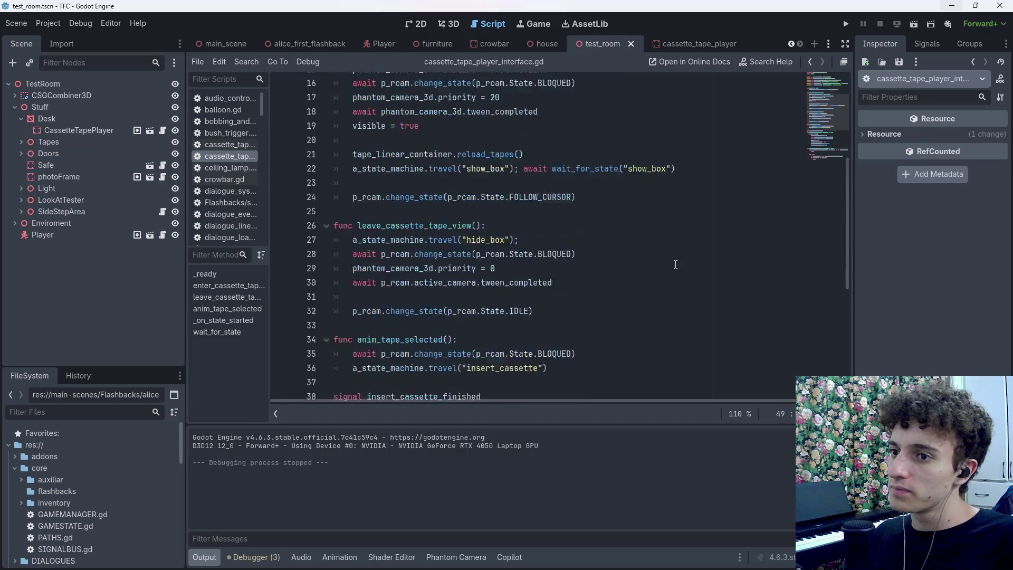
{"action": "mouse_move", "coordinate": [448, 374]}
{"action": "left_mouse_down"}
{"action": "mouse_move", "coordinate": [274, 288]}
{"action": "mouse_move", "coordinate": [271, 271]}
{"action": "left_mouse_up"}
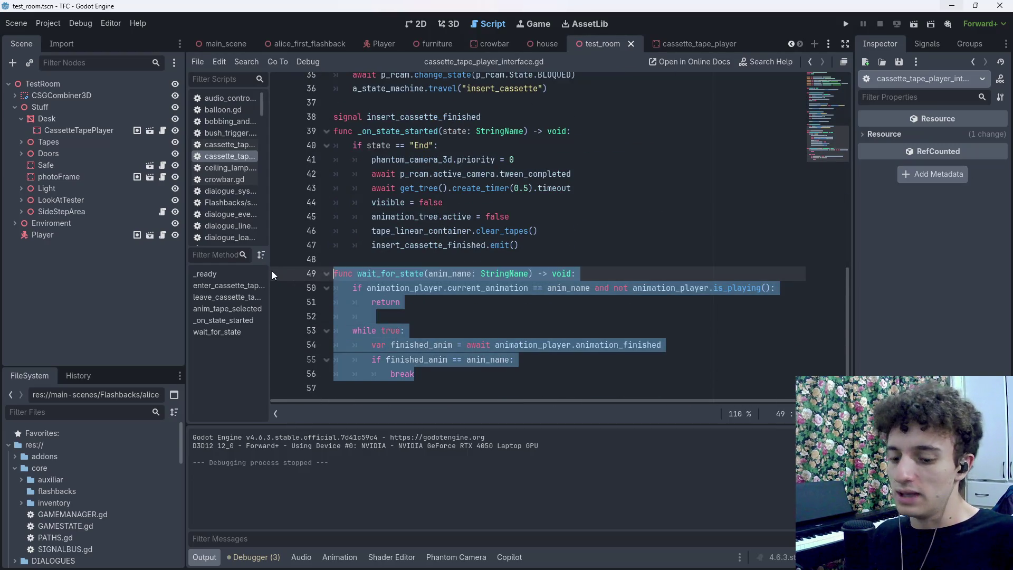
{"action": "key", "text": "BackSpace"}
{"action": "key", "text": "BackSpace"}
{"action": "key", "text": "ctrl+s"}
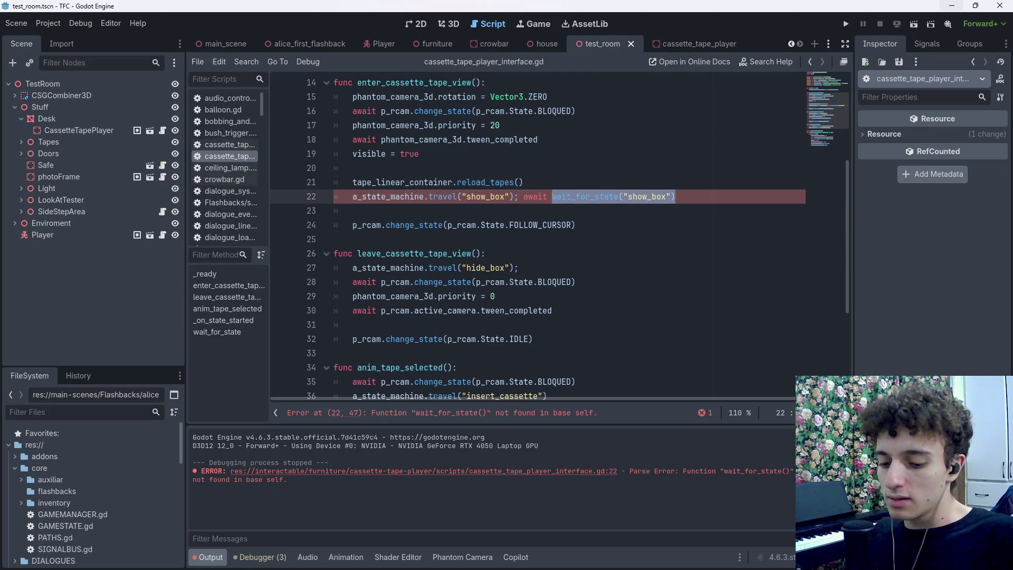
Make line 22 await animation_player.animation_finished instead of calling wait_for_state, and save
{"action": "type", "text": "ani"}
{"action": "key", "text": "Return"}
{"action": "type", "text": ".f"}
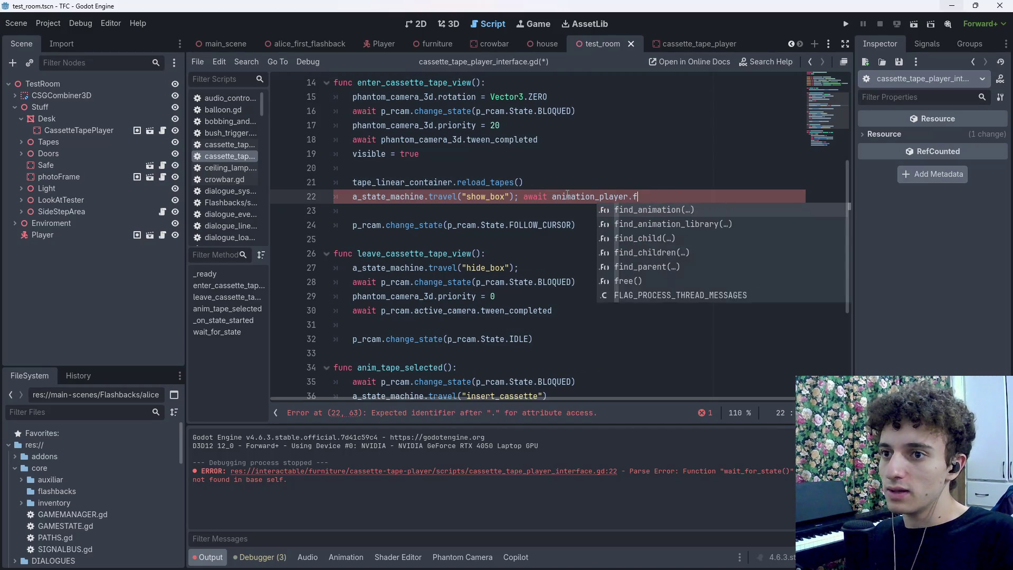
{"action": "key", "text": "BackSpace"}
{"action": "type", "text": "animati"}
{"action": "key", "text": "Down"}
{"action": "key", "text": "Down"}
{"action": "key", "text": "Return"}
{"action": "key", "text": "ctrl+s"}
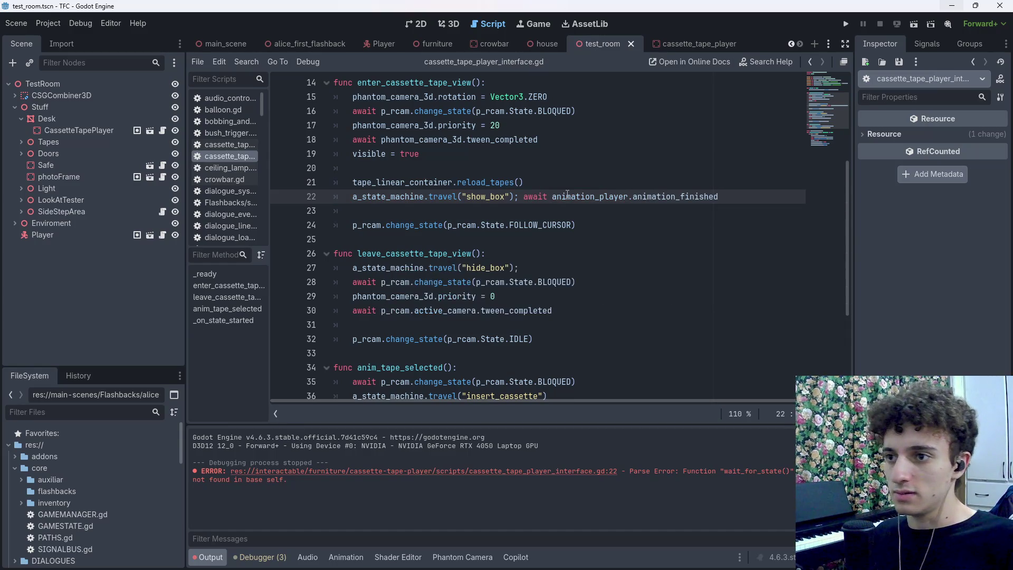
Copy that await statement to the line after the hide_box travel on line 27
{"action": "left_click_drag", "start_coordinate": [752, 188], "coordinate": [524, 196]}
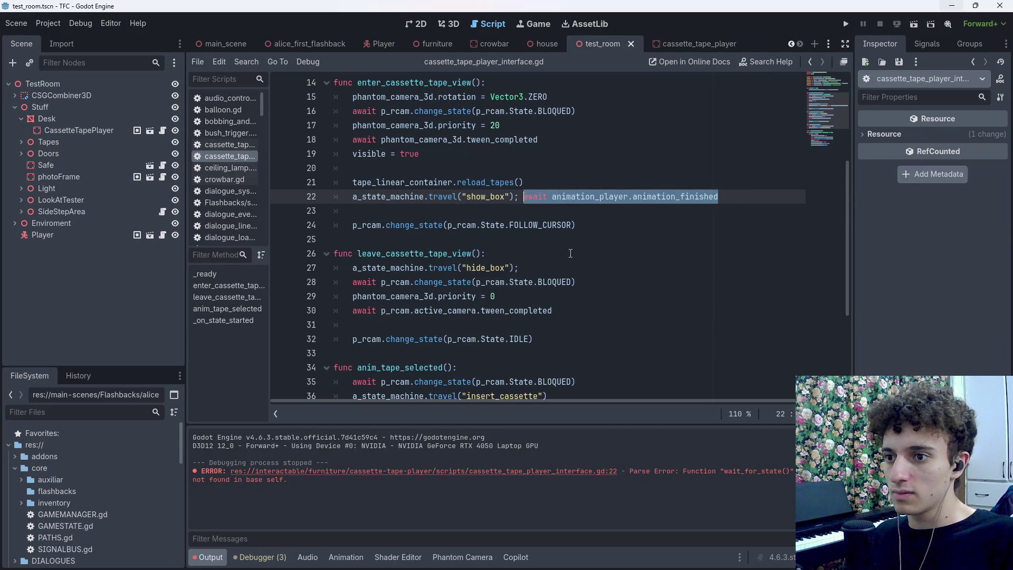
{"action": "scroll", "coordinate": [570, 253], "scroll_direction": "down", "scroll_amount": 4}
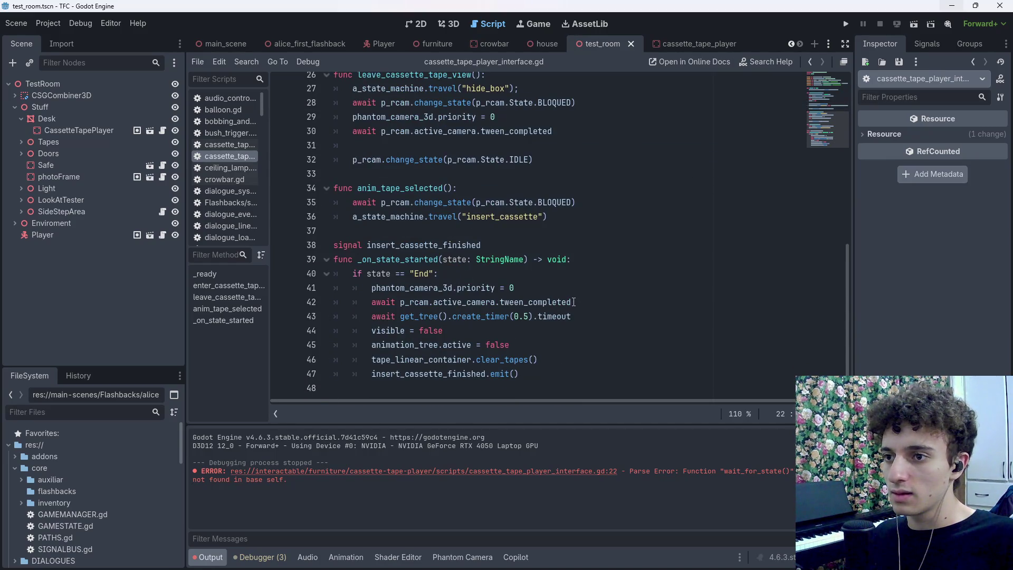
{"action": "scroll", "coordinate": [573, 302], "scroll_direction": "up", "scroll_amount": 2}
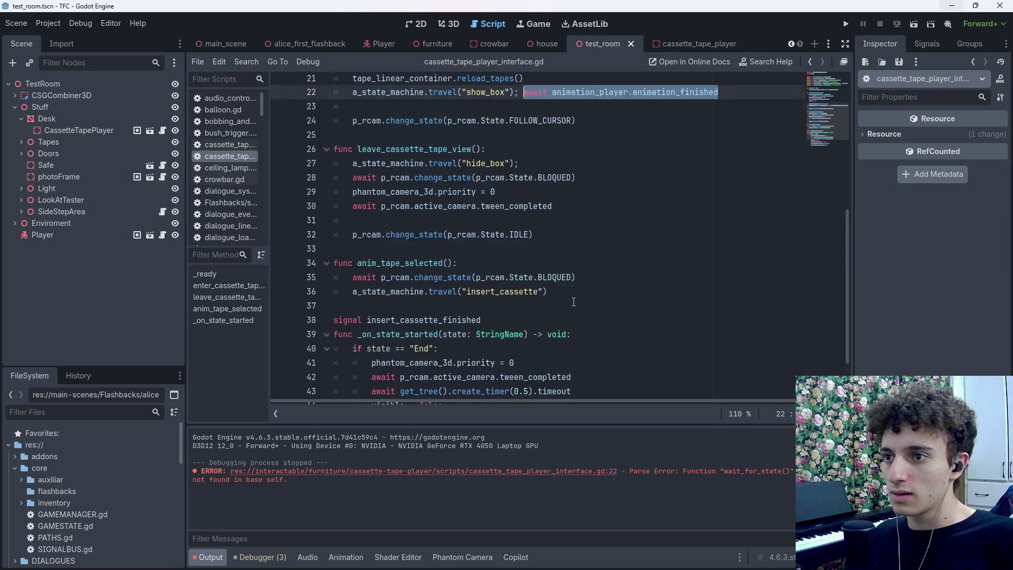
{"action": "key", "text": "ctrl+c"}
{"action": "left_click", "coordinate": [553, 174]}
{"action": "key", "text": "ctrl+v"}
Test-run the scene with F6, stop it, and return to the cassette_tape_player scene
{"action": "key", "text": "F6"}
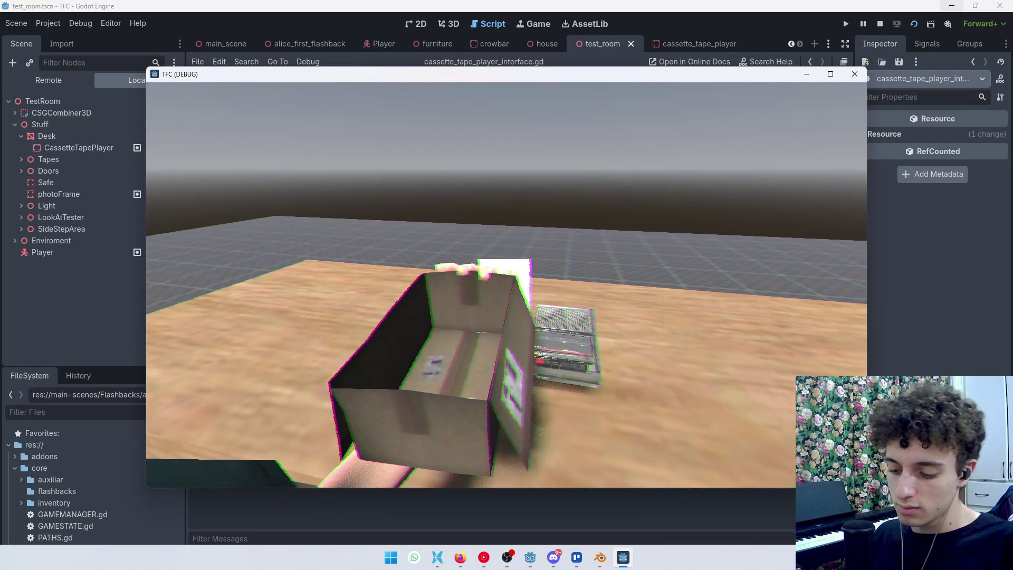
{"action": "key", "text": "F8"}
{"action": "key", "text": "ctrl+s"}
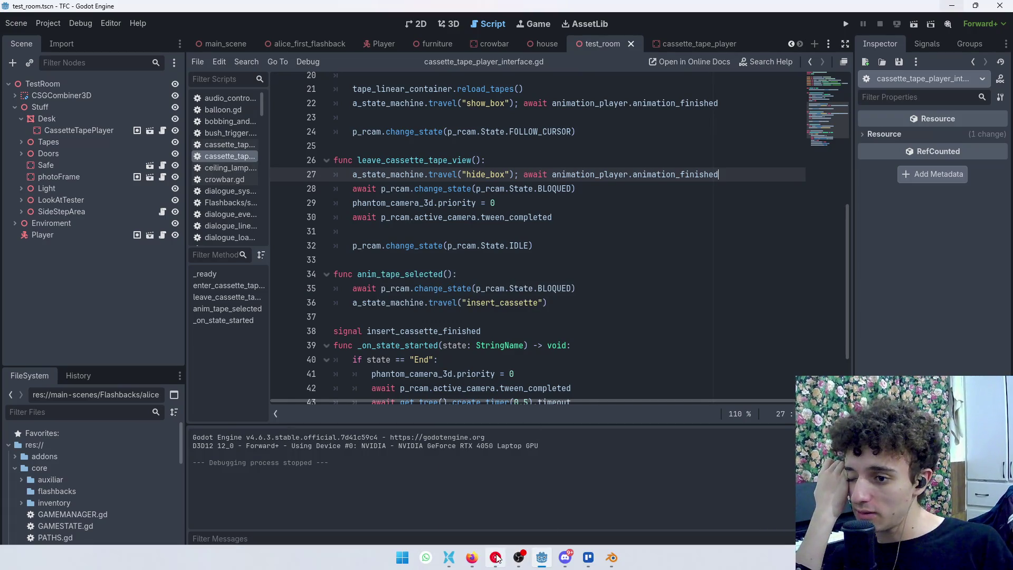
{"action": "mouse_move", "coordinate": [471, 557]}
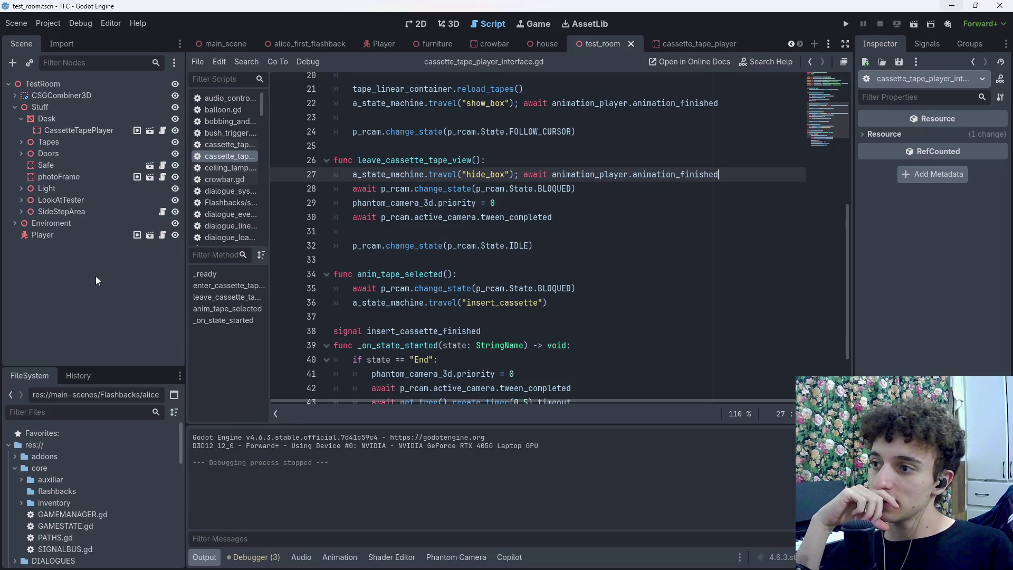
{"action": "left_click", "coordinate": [667, 45]}
Compare the AnimationPlayer and AnimationTree signal lists in the Node panel
{"action": "left_click", "coordinate": [83, 245]}
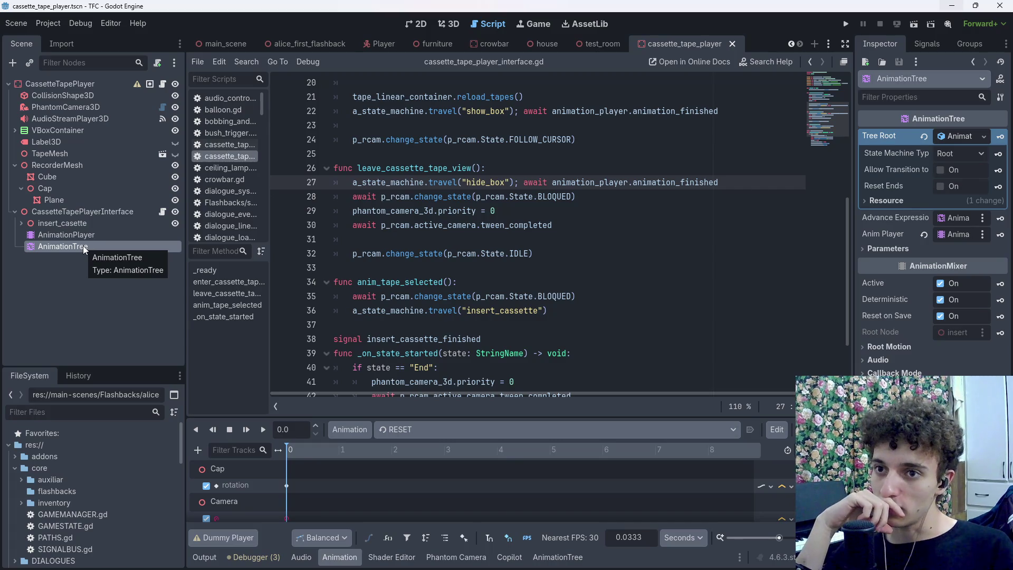
{"action": "left_click", "coordinate": [92, 236]}
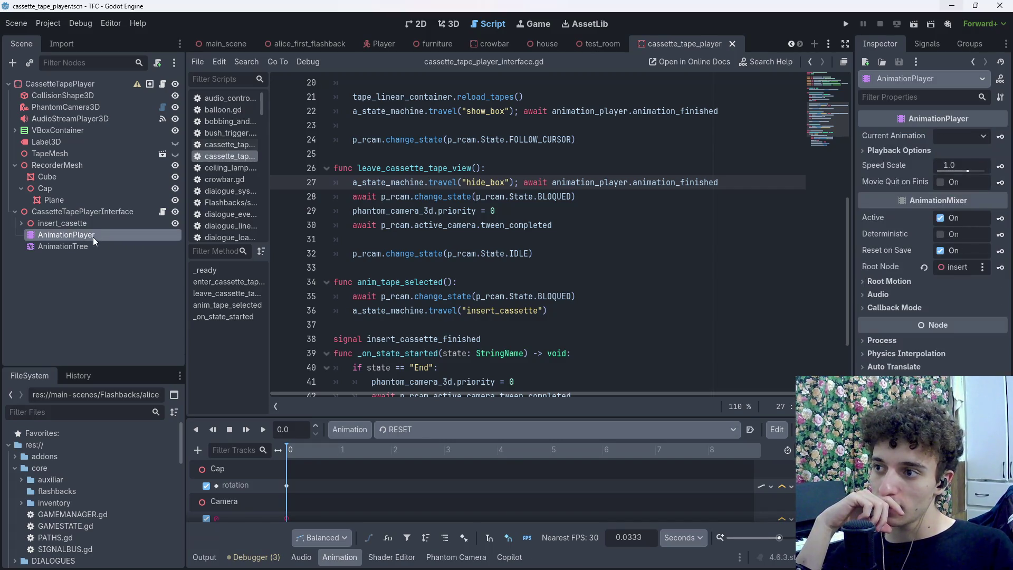
{"action": "left_click", "coordinate": [920, 42]}
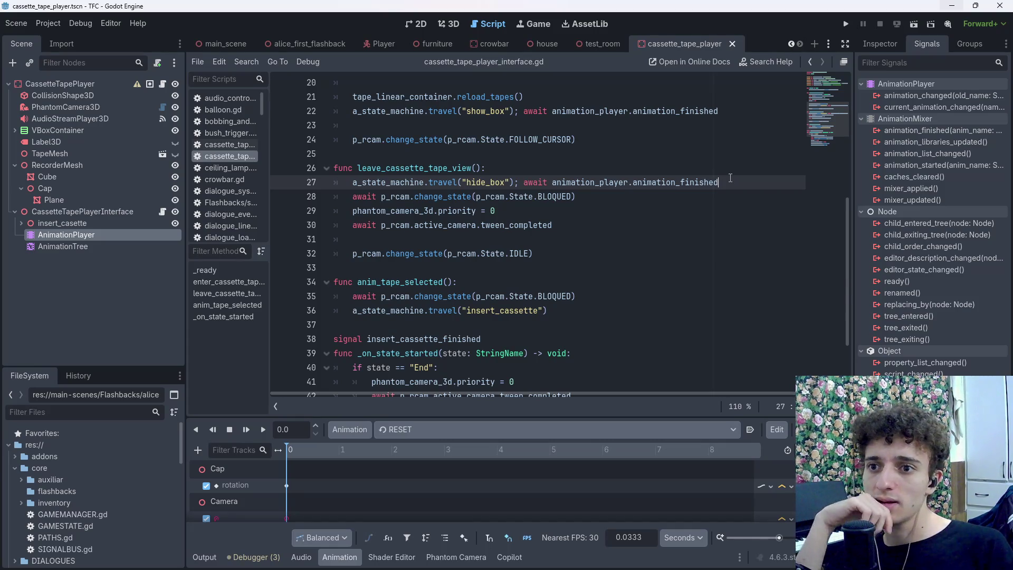
{"action": "left_click", "coordinate": [110, 246]}
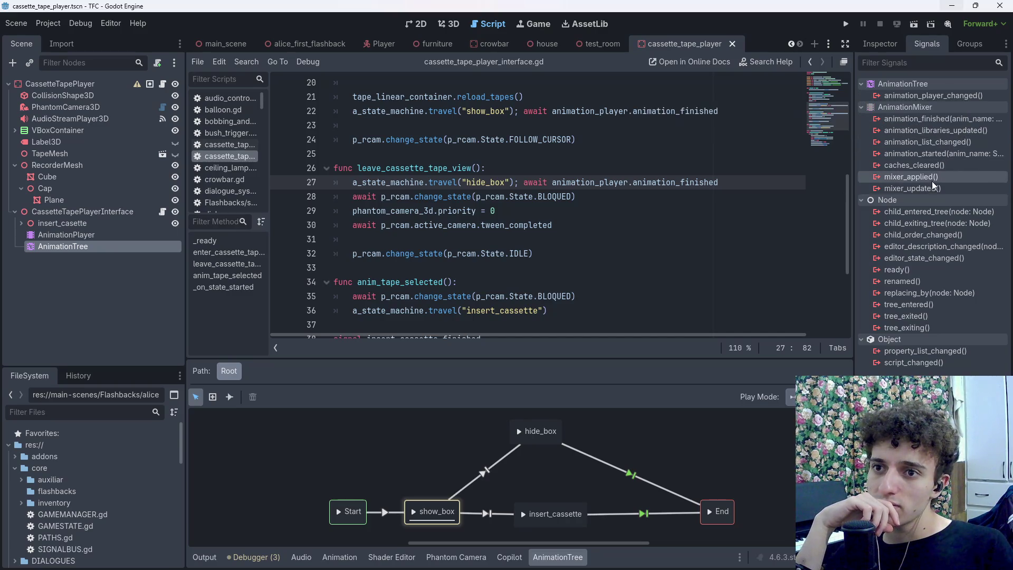
{"action": "mouse_move", "coordinate": [974, 118]}
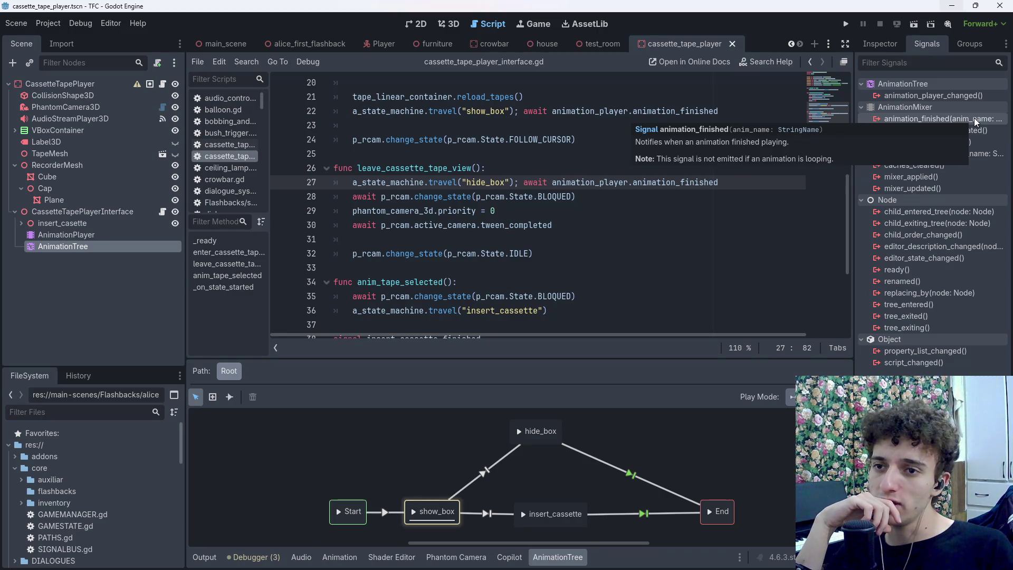
Change line 22's await to animation_tree.animation_finished and save
{"action": "left_click_drag", "start_coordinate": [727, 182], "coordinate": [596, 182]}
{"action": "left_click_drag", "start_coordinate": [600, 110], "coordinate": [719, 109]}
{"action": "type", "text": "tre"}
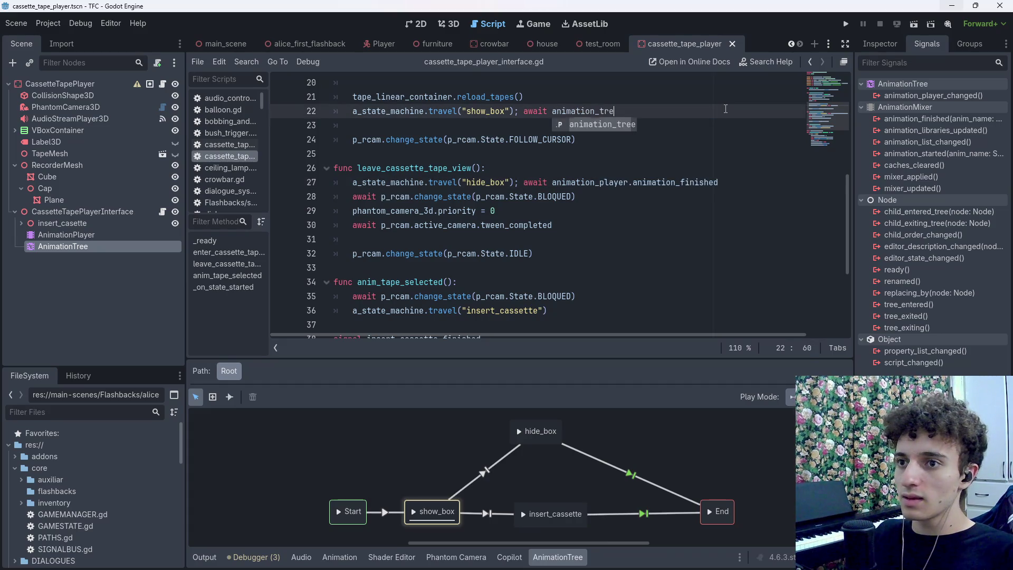
{"action": "type", "text": "e.animation"}
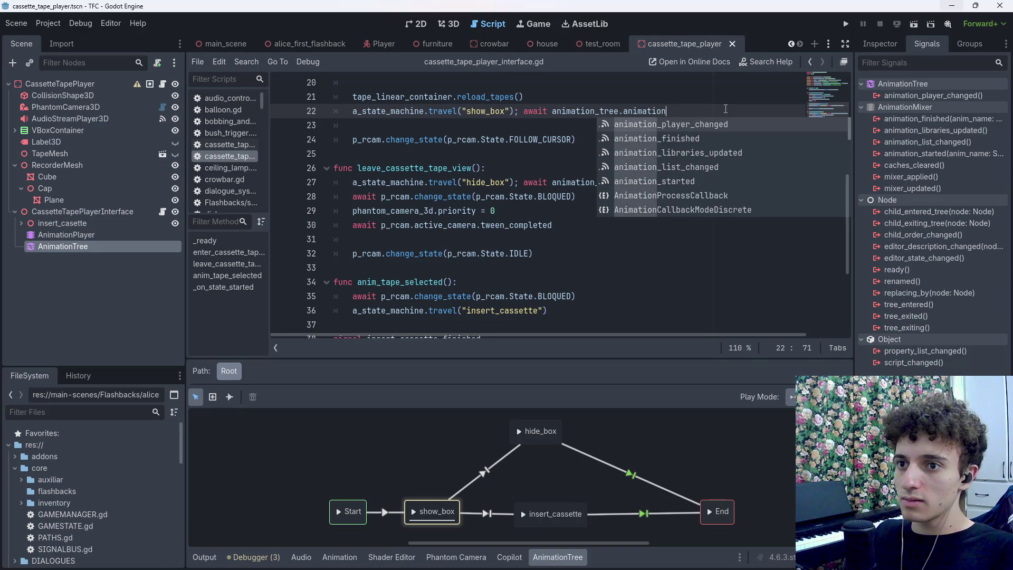
{"action": "key", "text": "Tab"}
{"action": "key", "text": "ctrl+s"}
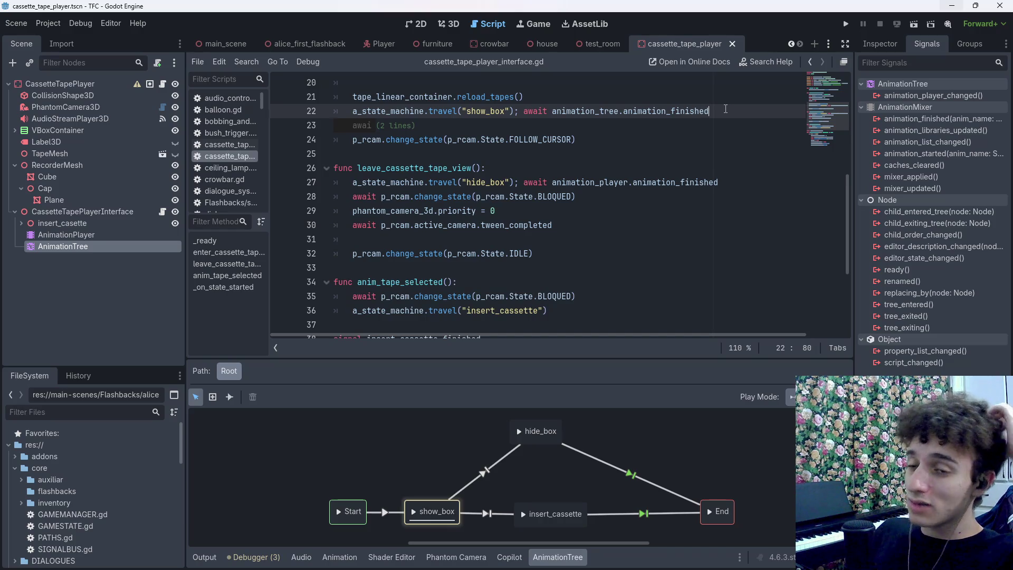
Switch to the test_room scene and run it with F6
{"action": "key", "text": "ctrl+s"}
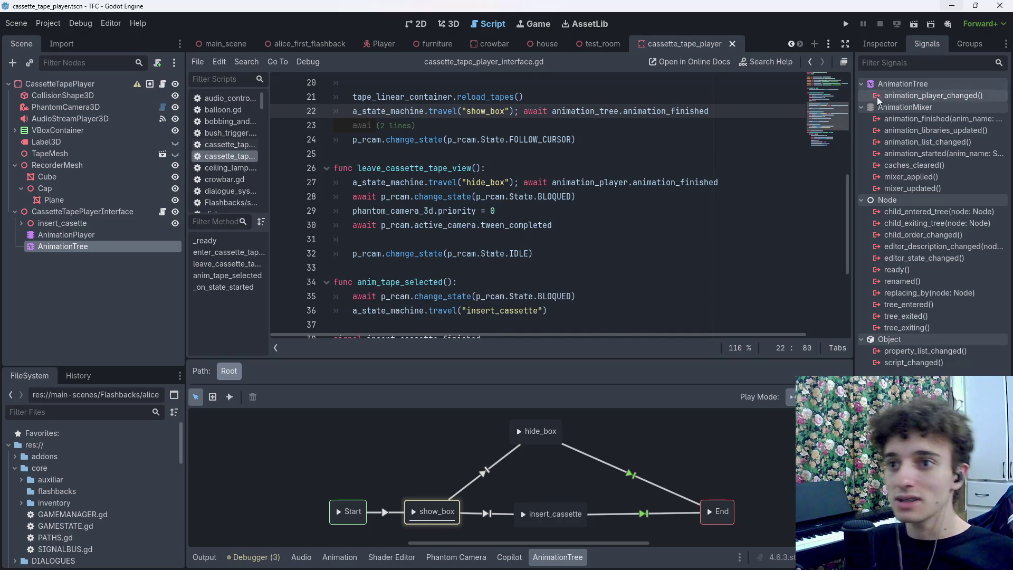
{"action": "left_click", "coordinate": [603, 43]}
{"action": "key", "text": "F6"}
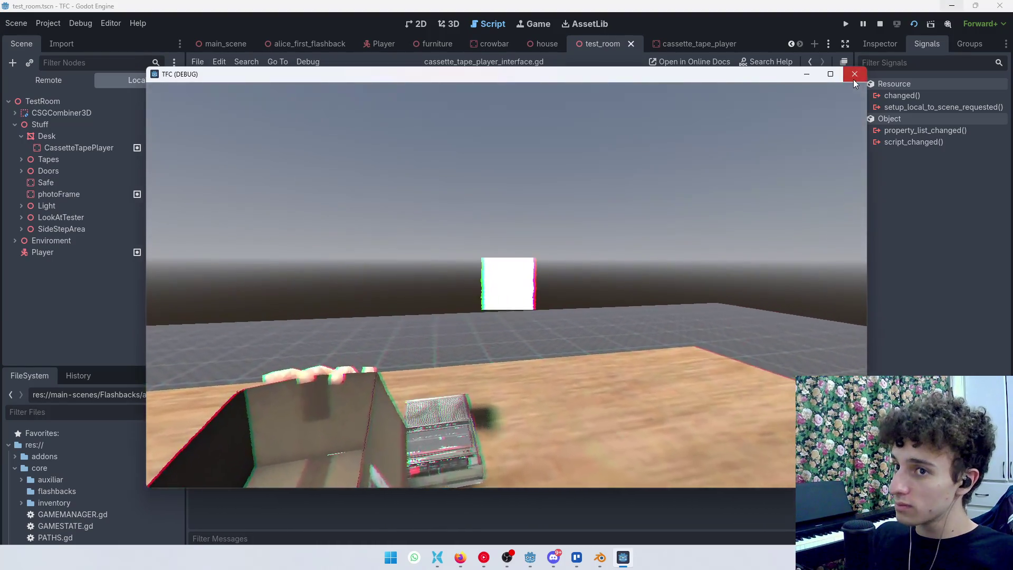
Restart the running scene and remove the breakpoint on line 24
{"action": "left_click", "coordinate": [855, 74]}
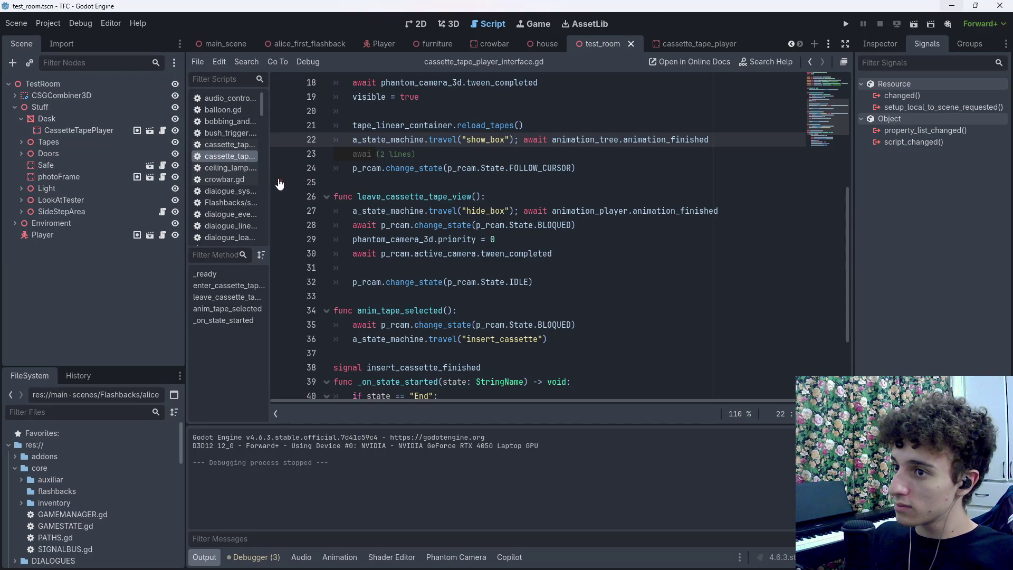
{"action": "key", "text": "F6"}
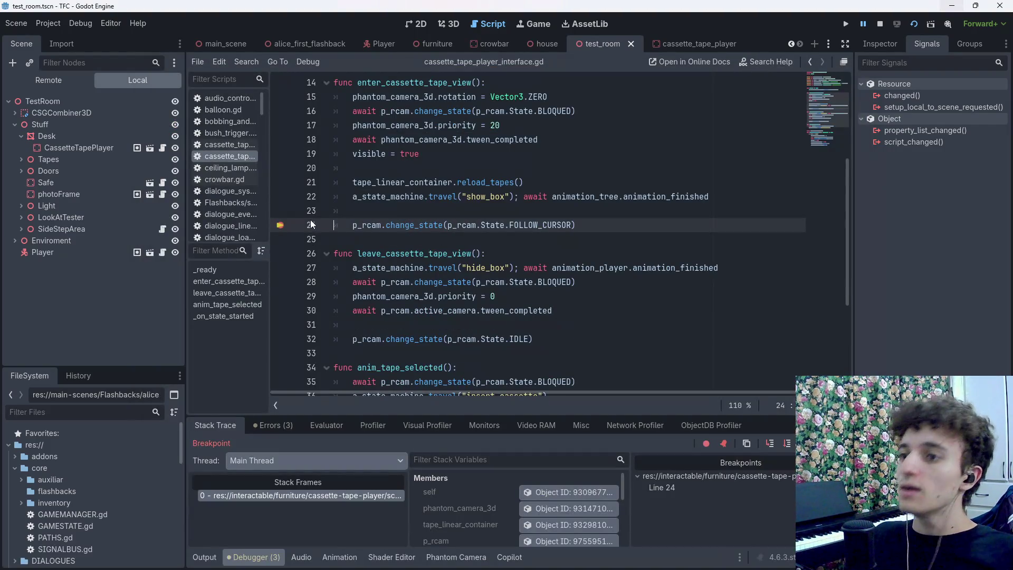
{"action": "left_click", "coordinate": [280, 225]}
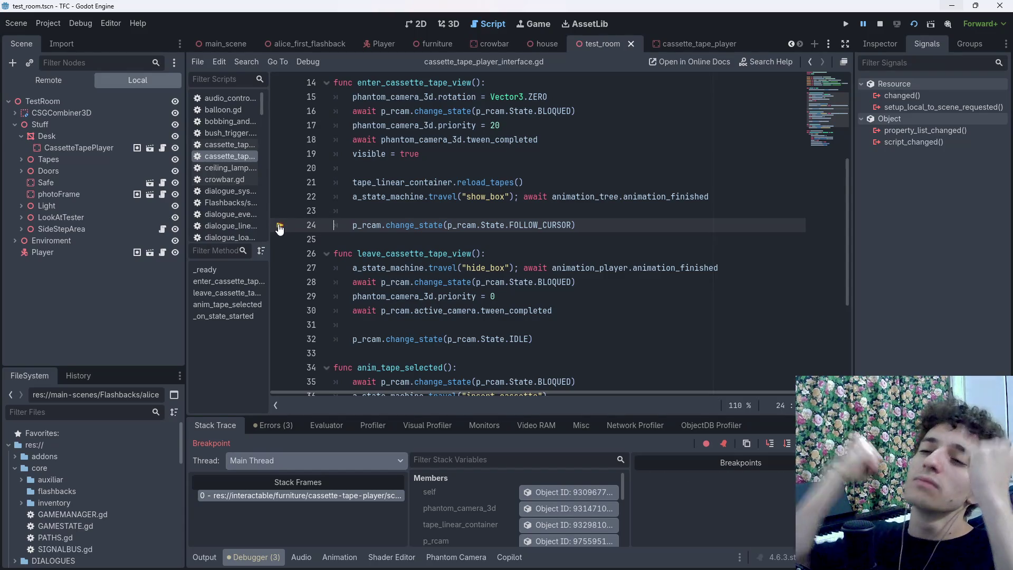
{"action": "key", "text": "Down"}
Replace line 27's animation_player await with line 22's animation_tree.animation_finished await and save
{"action": "left_click_drag", "start_coordinate": [710, 196], "coordinate": [524, 197]}
{"action": "left_click_drag", "start_coordinate": [524, 268], "coordinate": [730, 262]}
{"action": "key", "text": "ctrl+v"}
{"action": "key", "text": "ctrl+s"}
{"action": "scroll", "coordinate": [734, 264], "scroll_direction": "down", "scroll_amount": 3}
{"action": "key", "text": "ctrl+s"}
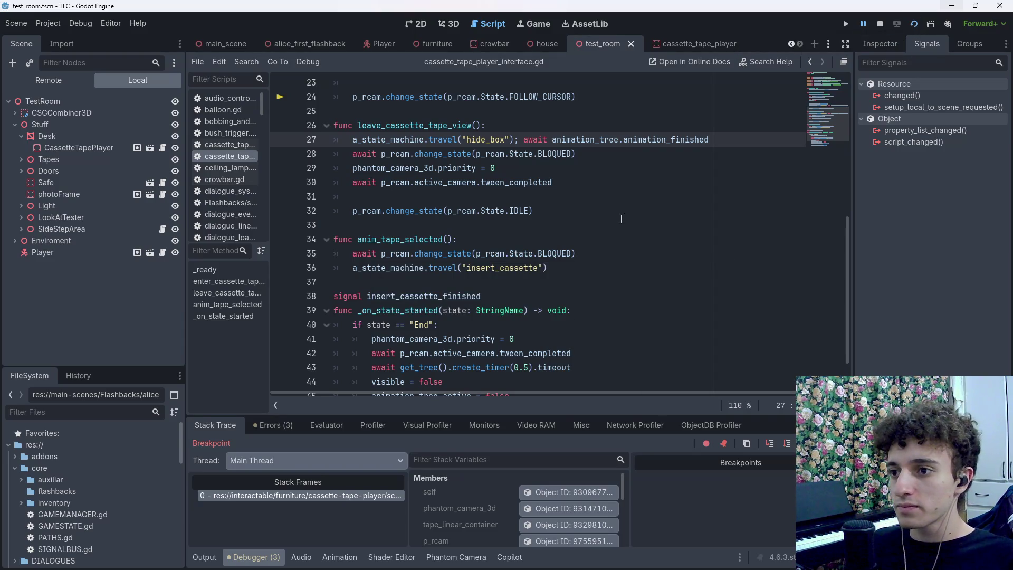
Save and rerun the test_room scene to check the hide_box transition, then stop it
{"action": "left_click", "coordinate": [589, 265]}
{"action": "key", "text": "ctrl+s"}
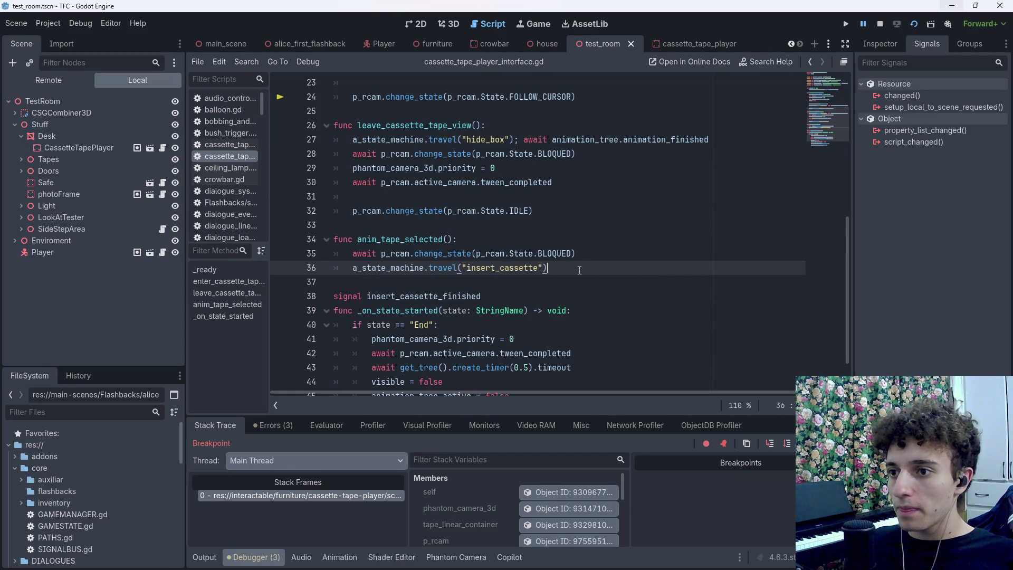
{"action": "left_click", "coordinate": [913, 24]}
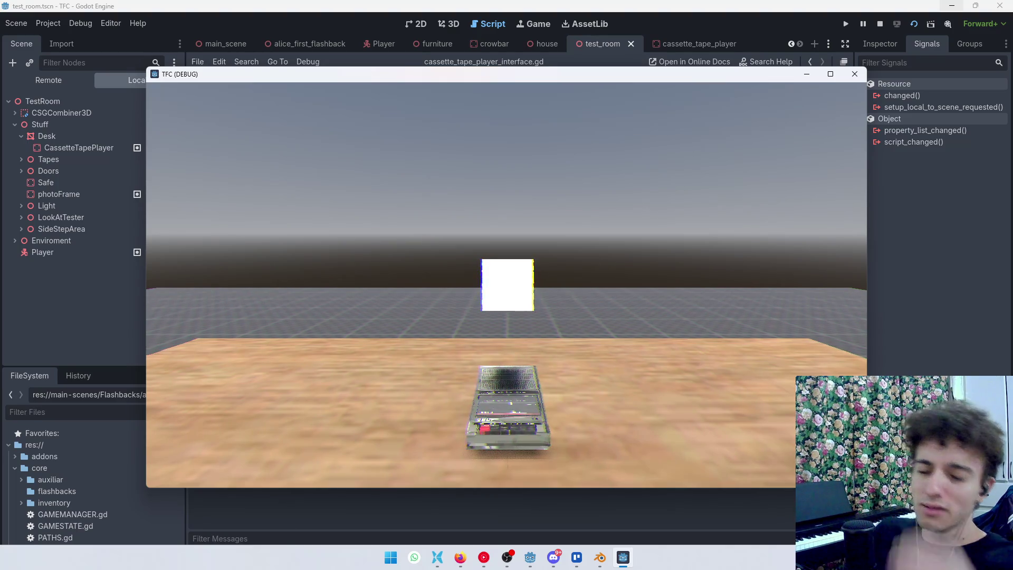
{"action": "key", "text": "F8"}
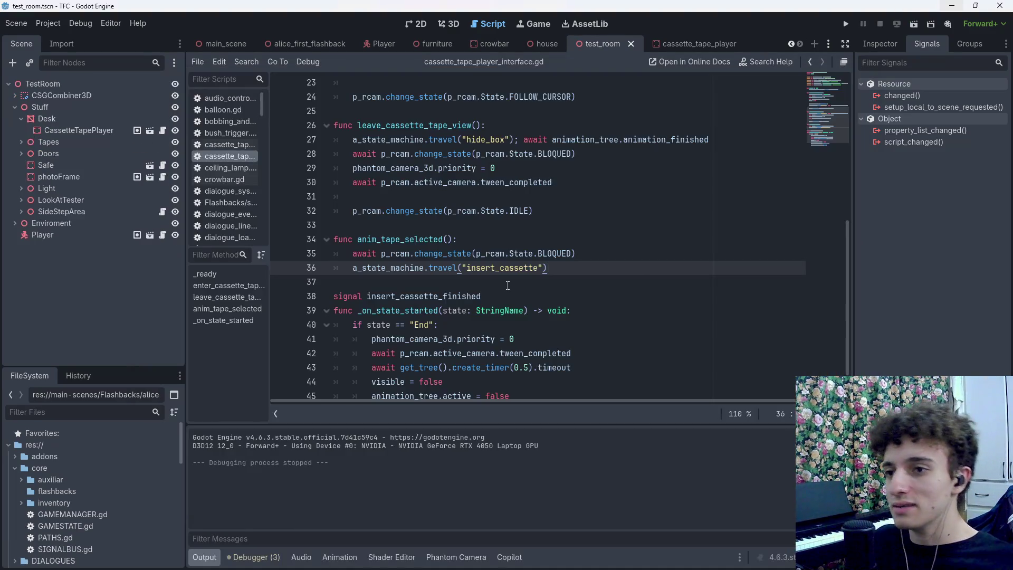
Replace the 'if state == "End":' line in _on_state_started with 'match state:'
{"action": "scroll", "coordinate": [507, 285], "scroll_direction": "up", "scroll_amount": 7}
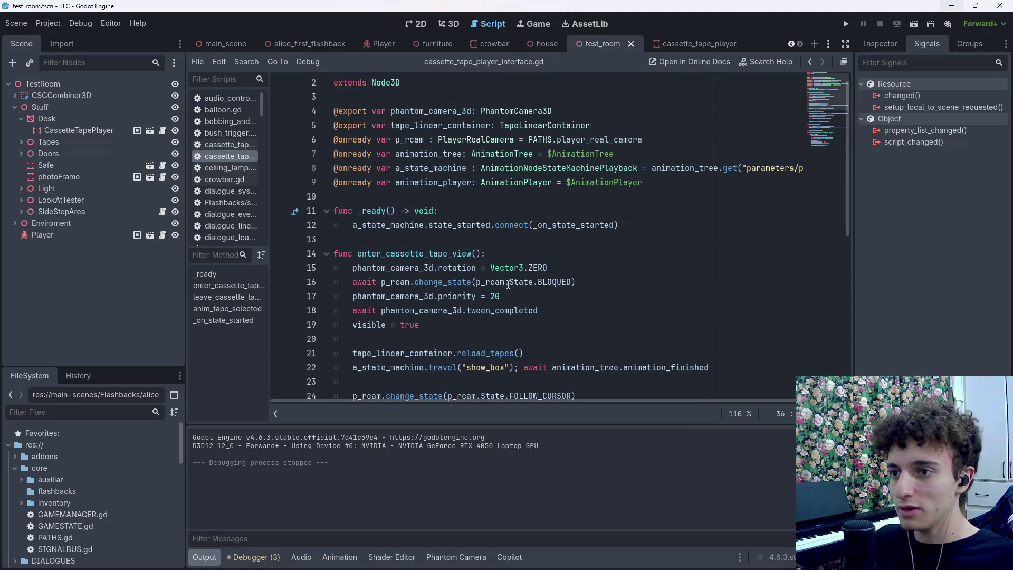
{"action": "scroll", "coordinate": [508, 285], "scroll_direction": "down", "scroll_amount": 8}
{"action": "left_click", "coordinate": [520, 373]}
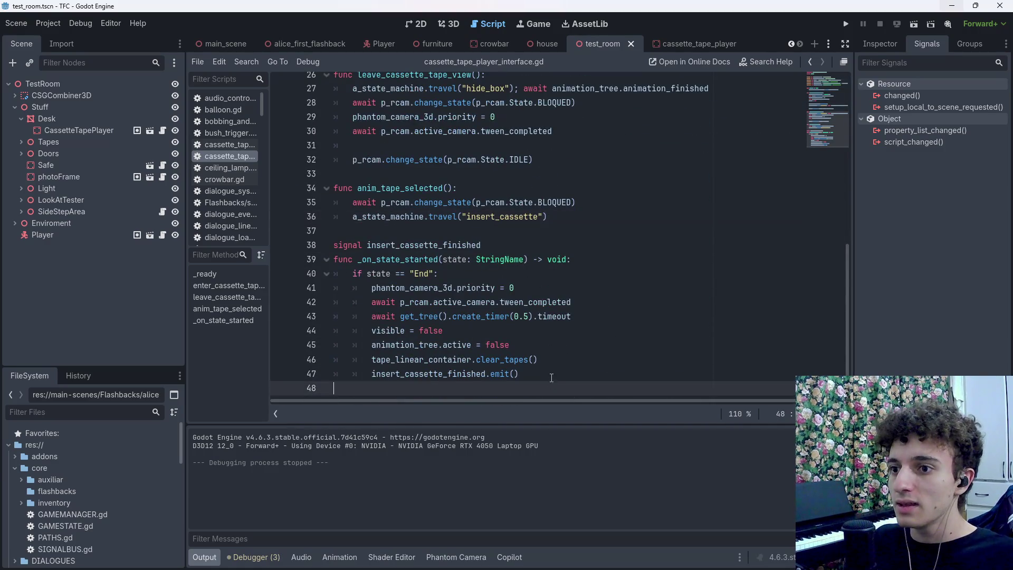
{"action": "left_click_drag", "start_coordinate": [520, 374], "coordinate": [326, 263]}
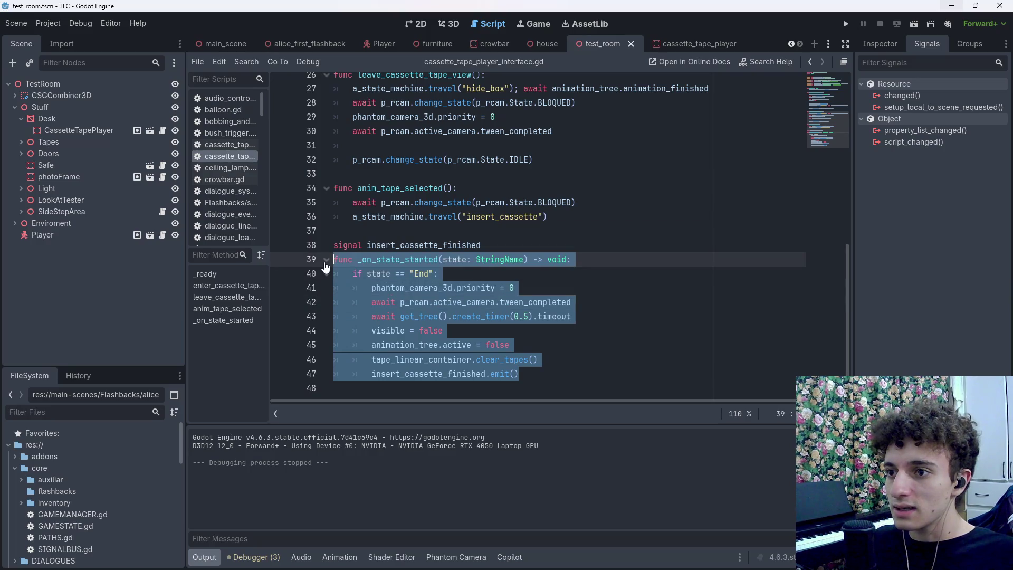
{"action": "left_click", "coordinate": [576, 316]}
{"action": "left_click", "coordinate": [528, 373]}
{"action": "key", "text": "Return"}
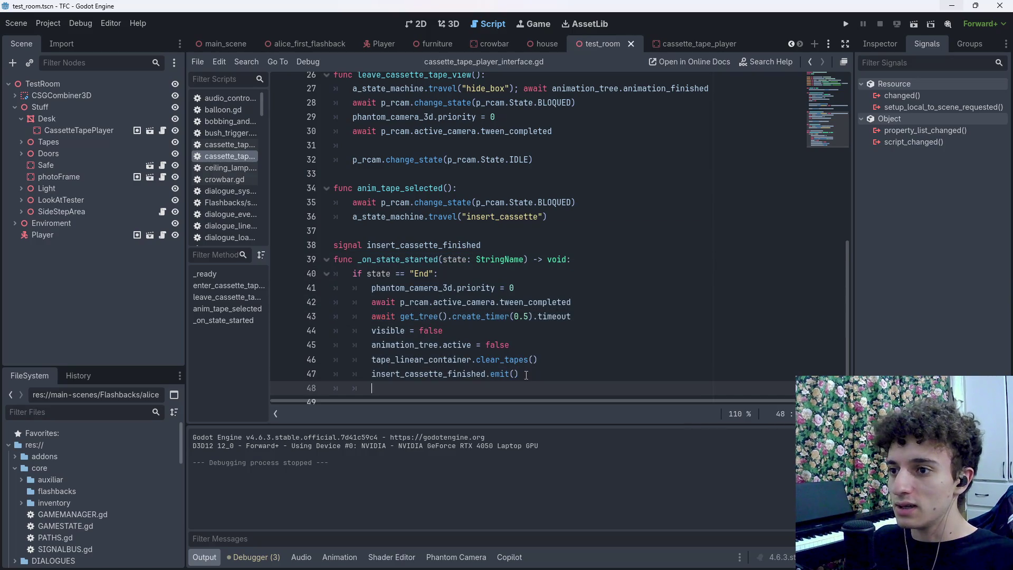
{"action": "type", "text": "if state"}
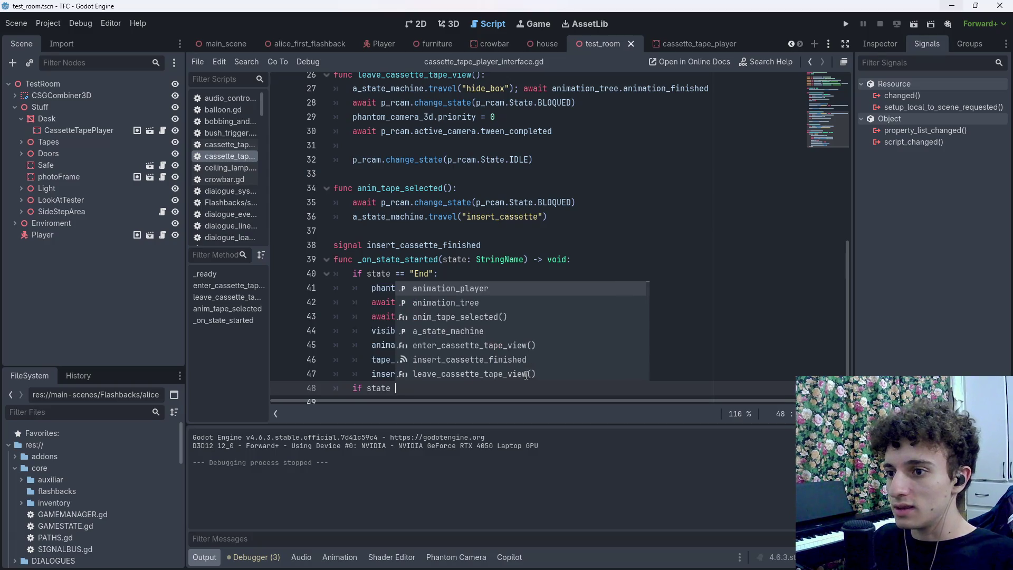
{"action": "key", "text": "BackSpace"}
{"action": "key", "text": "BackSpace"}
{"action": "key", "text": "BackSpace"}
{"action": "key", "text": "BackSpace"}
{"action": "key", "text": "BackSpace"}
{"action": "key", "text": "BackSpace"}
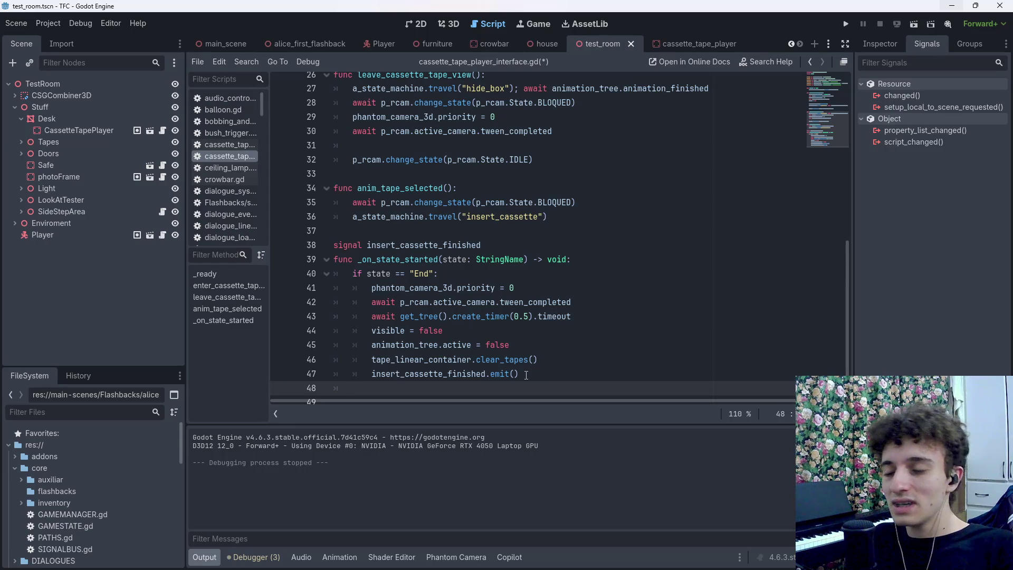
{"action": "triple_click", "coordinate": [456, 271]}
{"action": "key", "text": "BackSpace"}
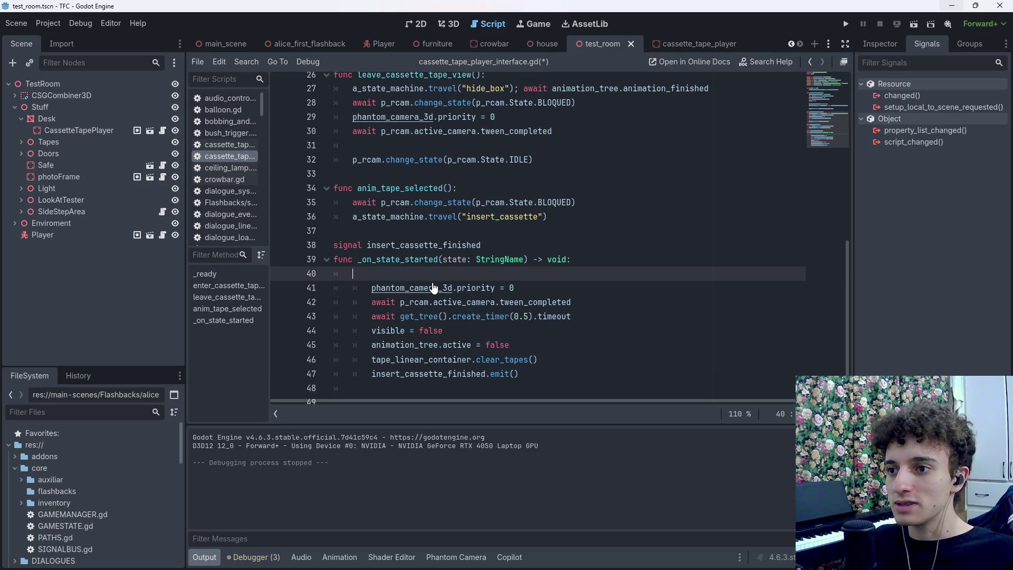
{"action": "type", "text": "swi"}
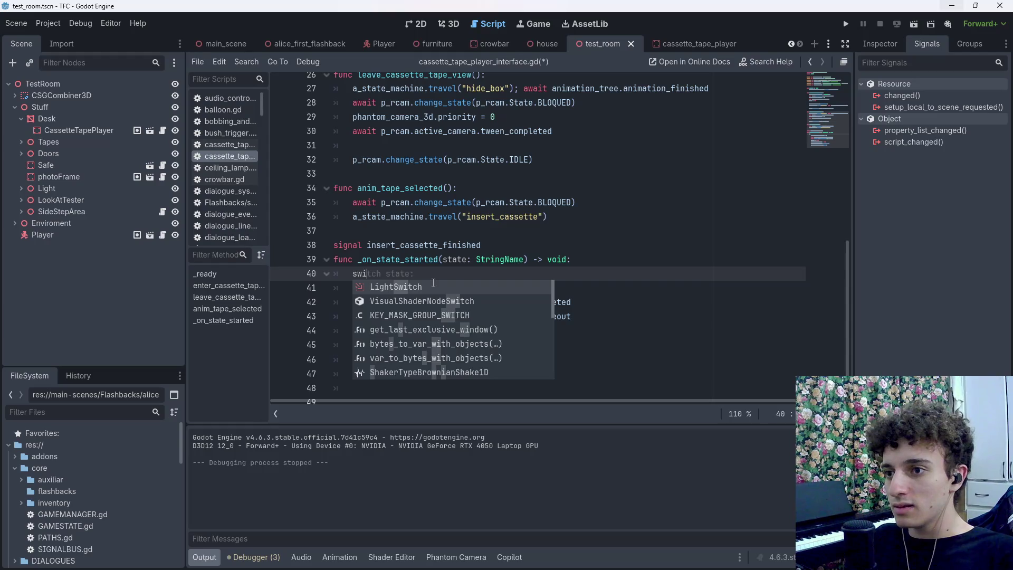
{"action": "key", "text": "BackSpace"}
{"action": "key", "text": "BackSpace"}
{"action": "type", "text": "match state:"}
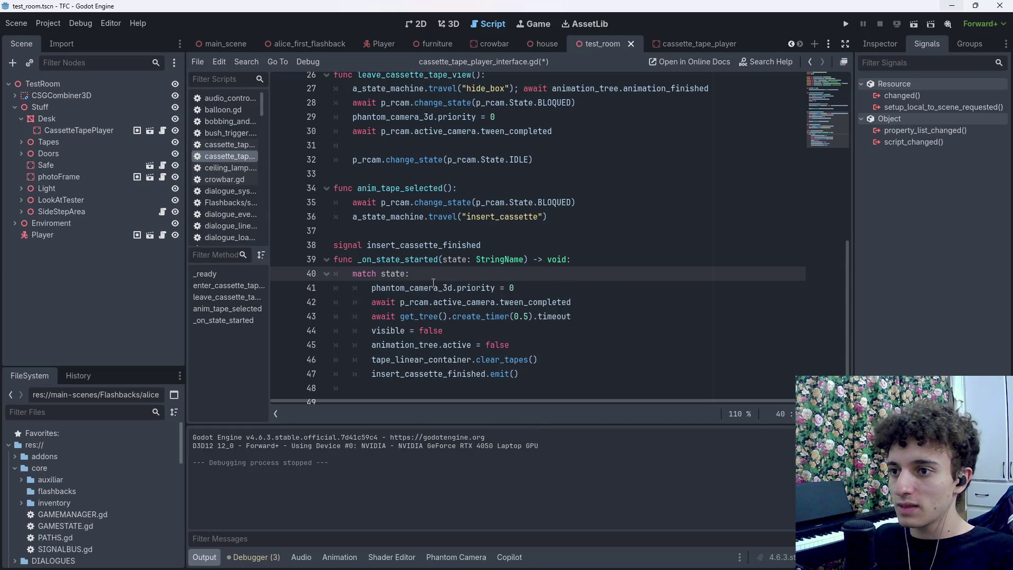
Add an "End": pattern and indent the old if-block body beneath it
{"action": "key", "text": "Return"}
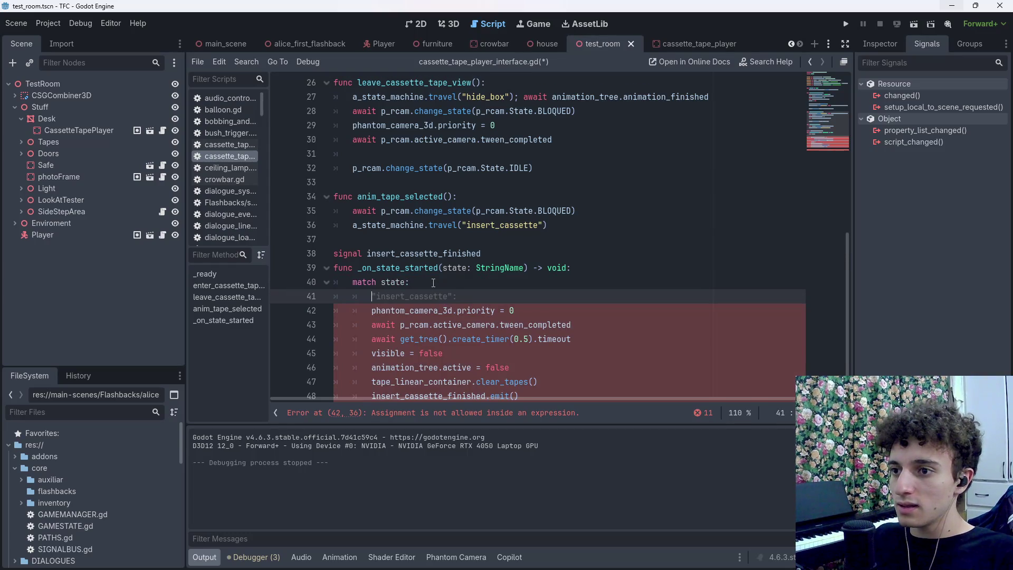
{"action": "type", "text": "\"End"}
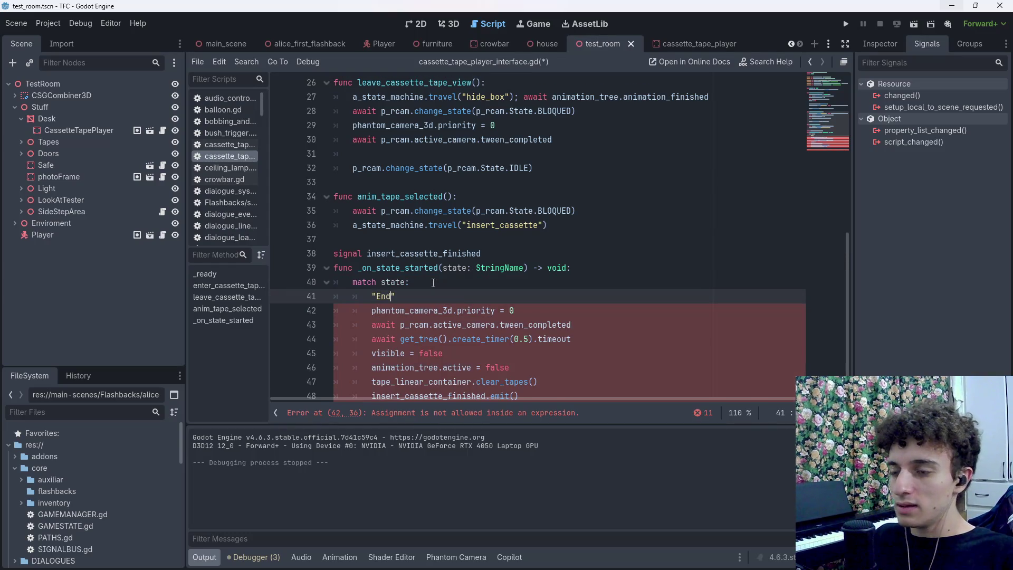
{"action": "type", "text": "\":"}
{"action": "scroll", "coordinate": [425, 286], "scroll_direction": "down", "scroll_amount": 1}
{"action": "mouse_move", "coordinate": [537, 364]}
{"action": "left_mouse_down"}
{"action": "mouse_move", "coordinate": [361, 272]}
{"action": "mouse_move", "coordinate": [371, 271]}
{"action": "left_mouse_up"}
{"action": "key", "text": "Tab"}
{"action": "left_click", "coordinate": [574, 332]}
Add a new, empty "Start": pattern after the End branch
{"action": "left_click", "coordinate": [595, 367]}
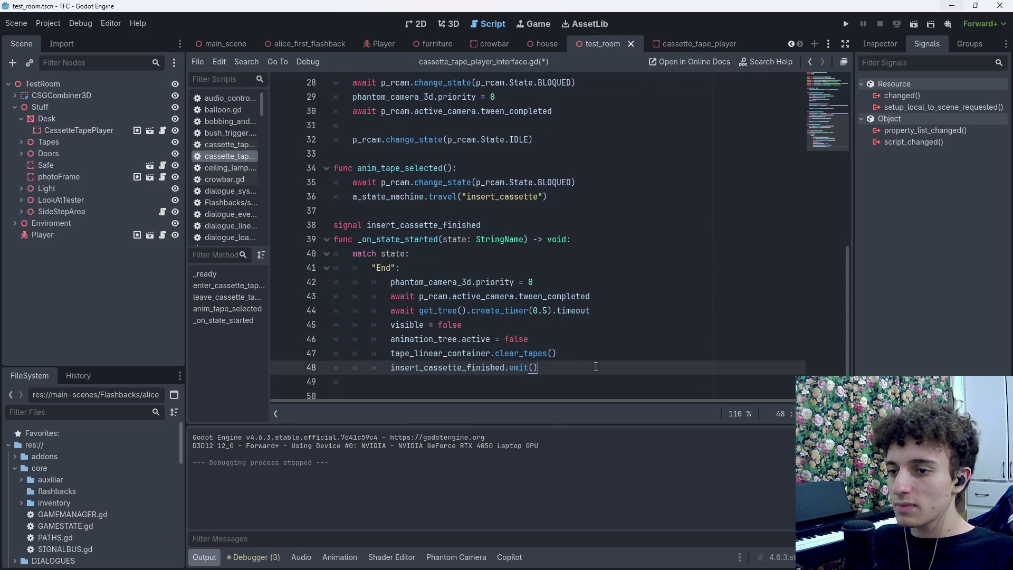
{"action": "key", "text": "Return"}
{"action": "type", "text": "\"Start"}
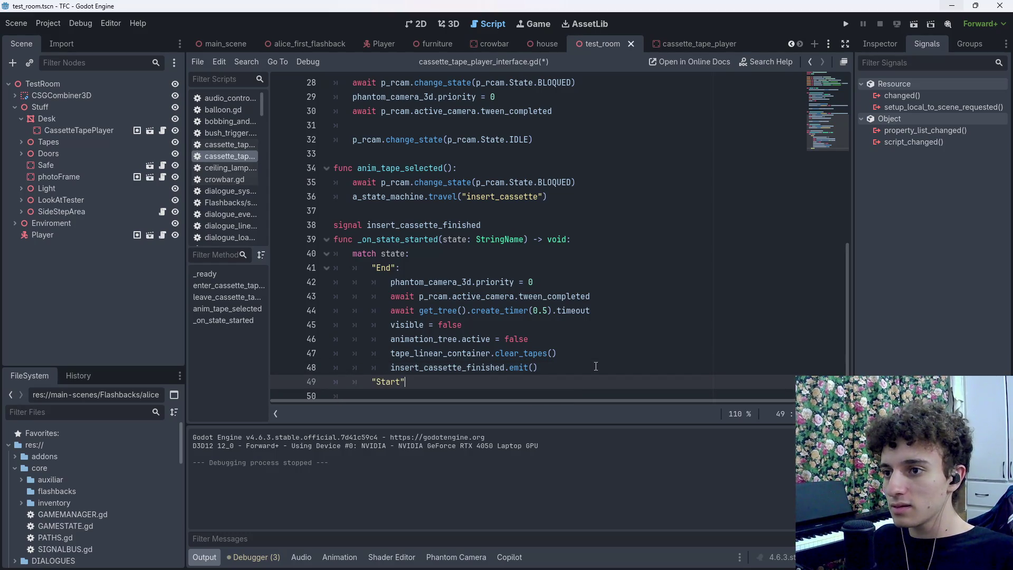
{"action": "type", "text": ":"}
{"action": "key", "text": "Return"}
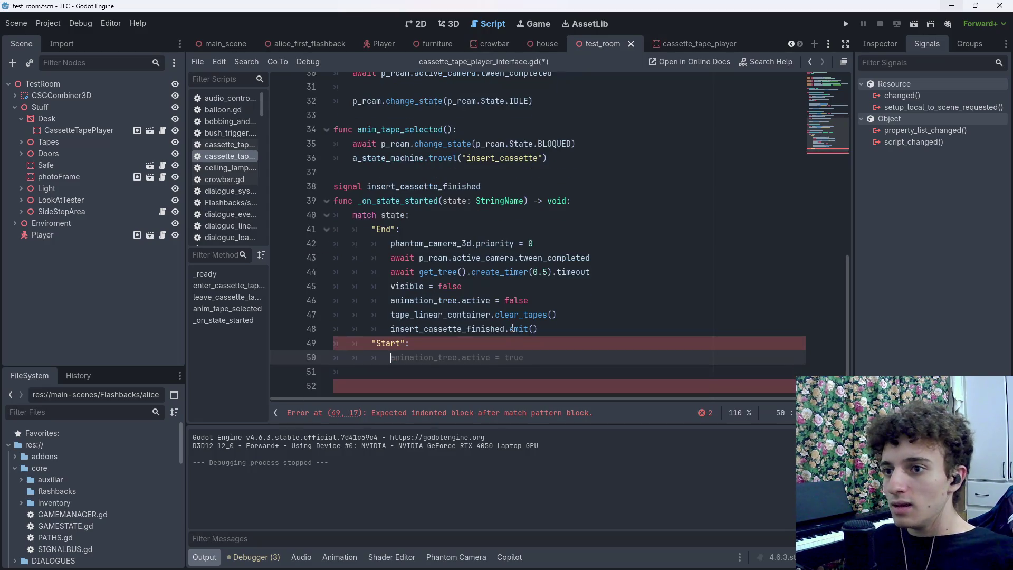
{"action": "scroll", "coordinate": [525, 350], "scroll_direction": "up", "scroll_amount": 6}
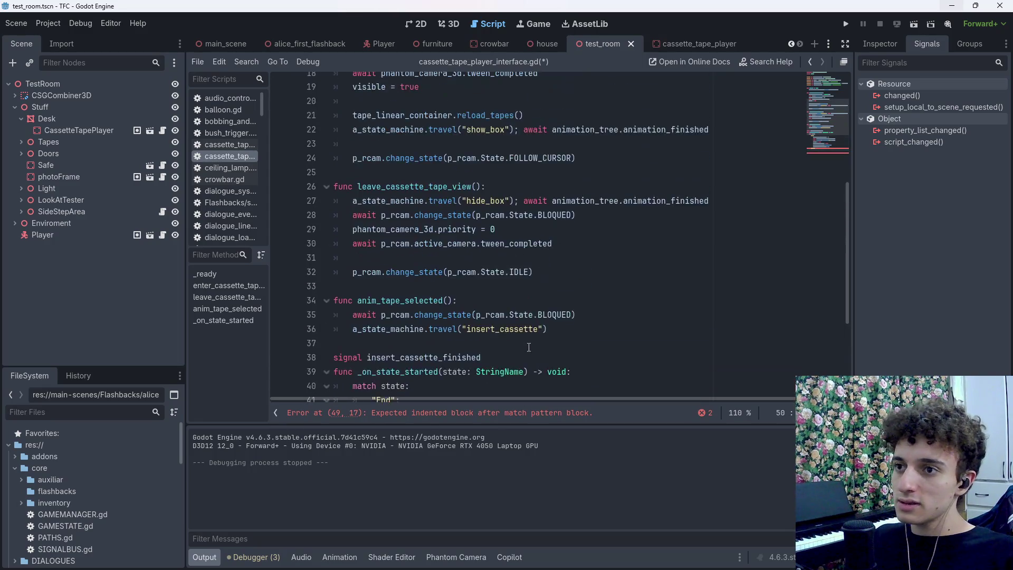